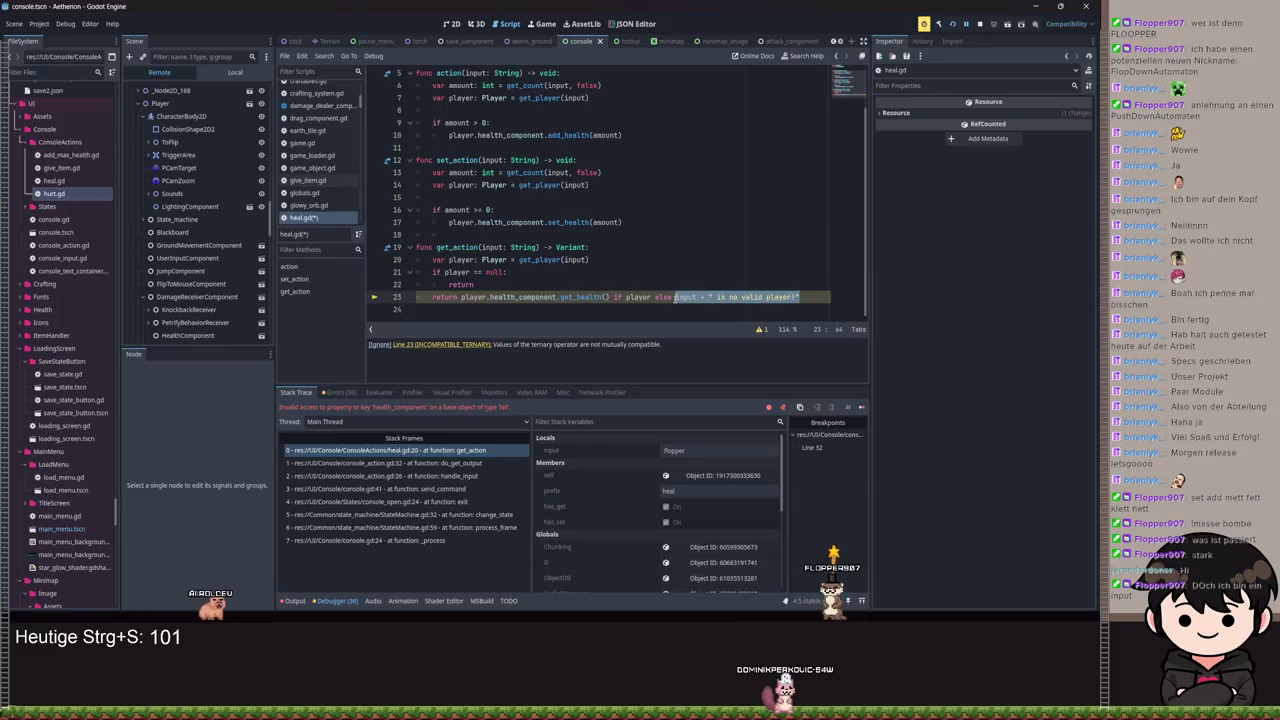
Step: In heal.gd, replace get_action's ternary return with an if player == null guard and save
{"action": "left_click", "coordinate": [517, 285]}
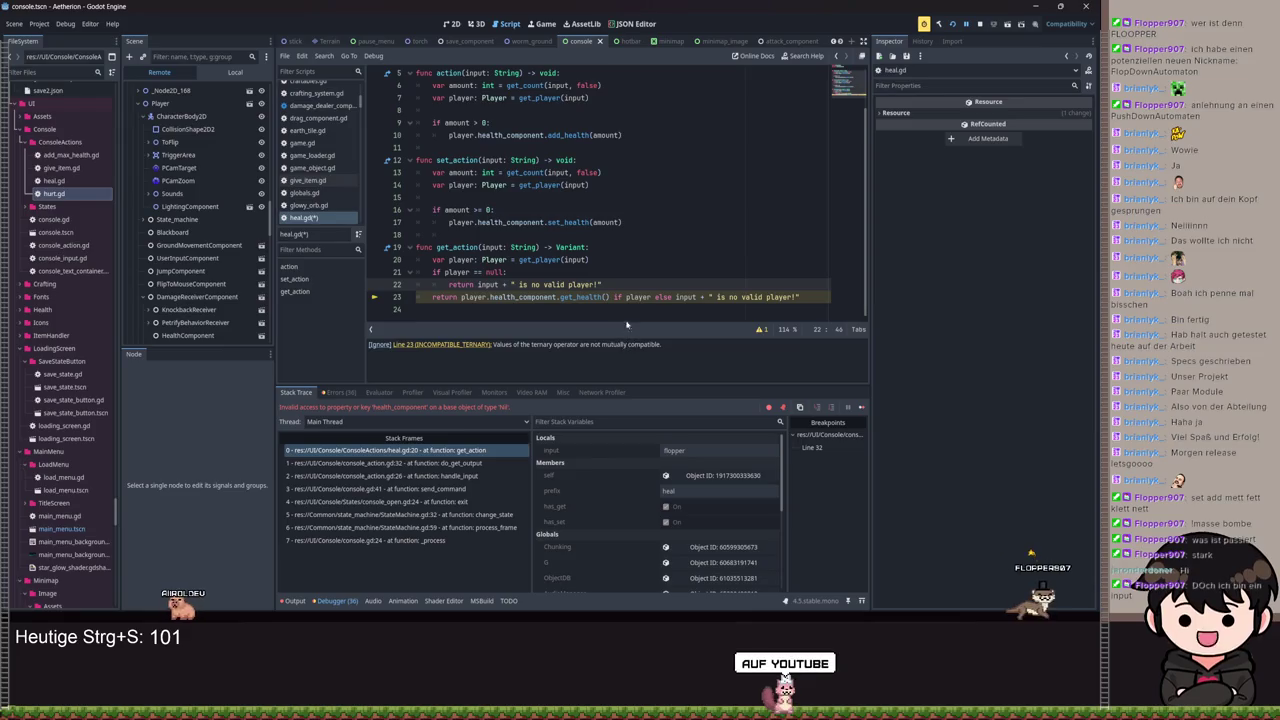
{"action": "key", "text": "Return"}
{"action": "type", "text": "return"}
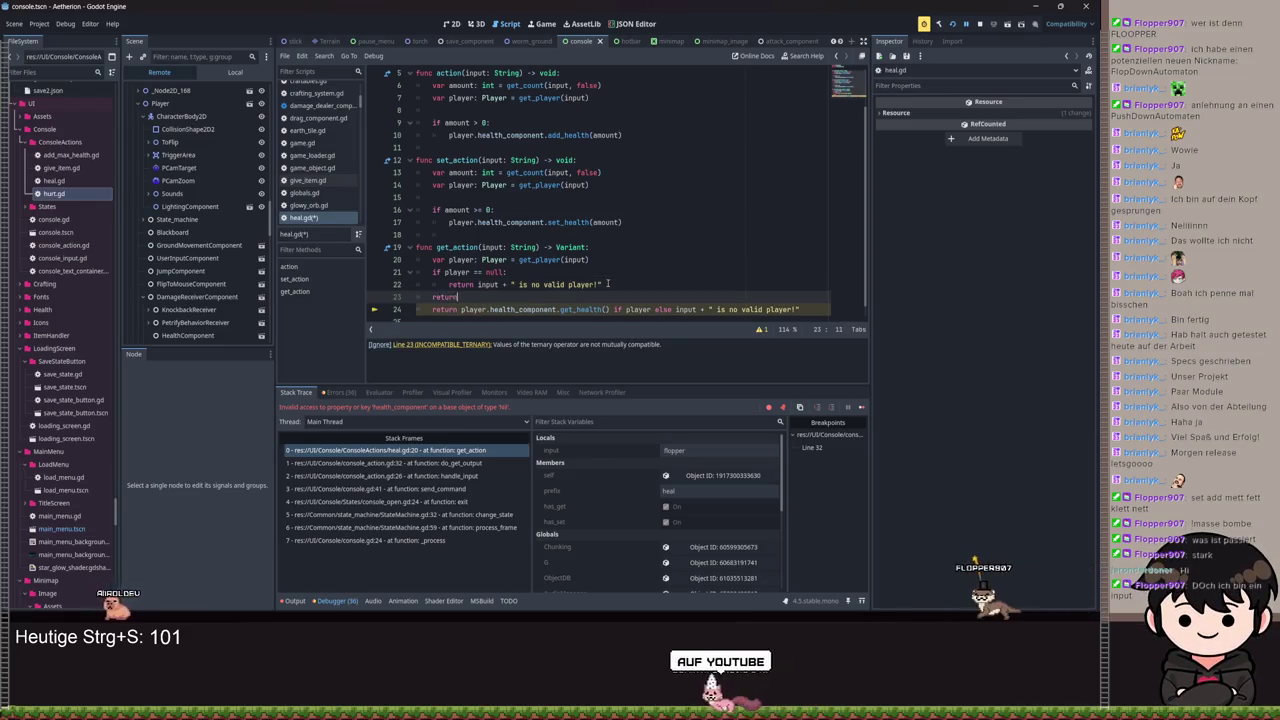
{"action": "type", "text": " player"}
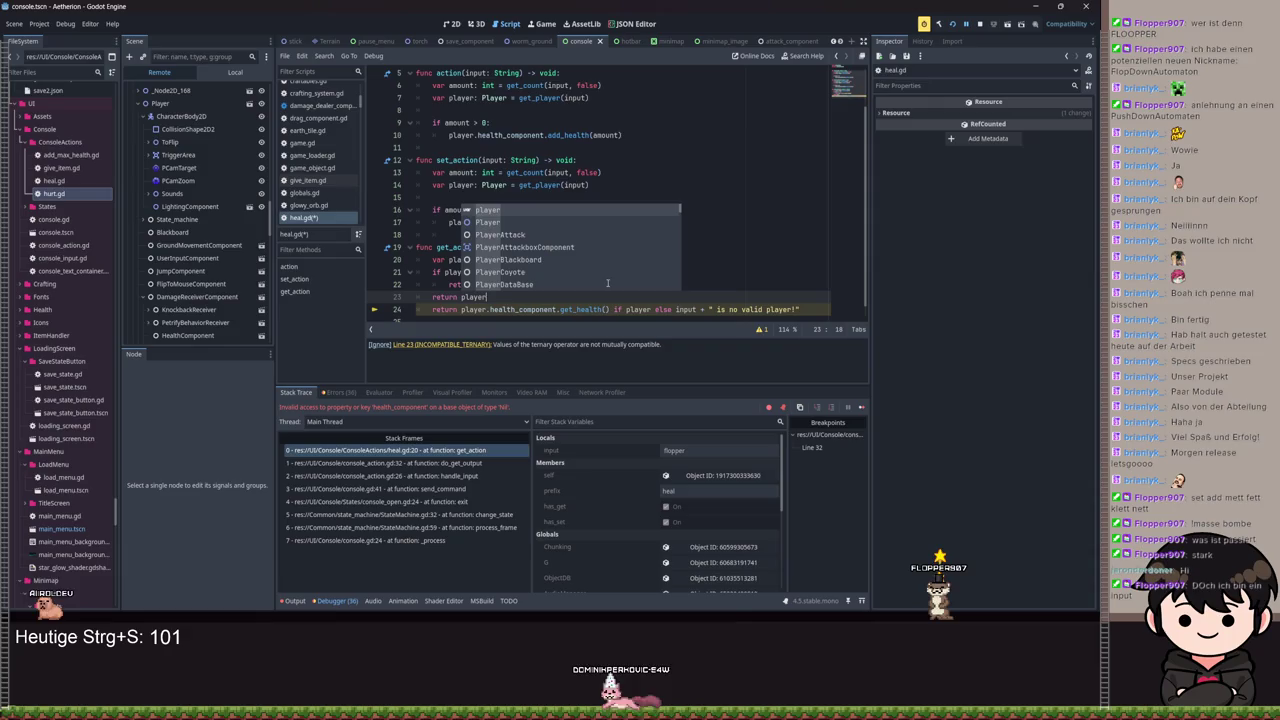
{"action": "type", "text": ".health_component.get_health()"}
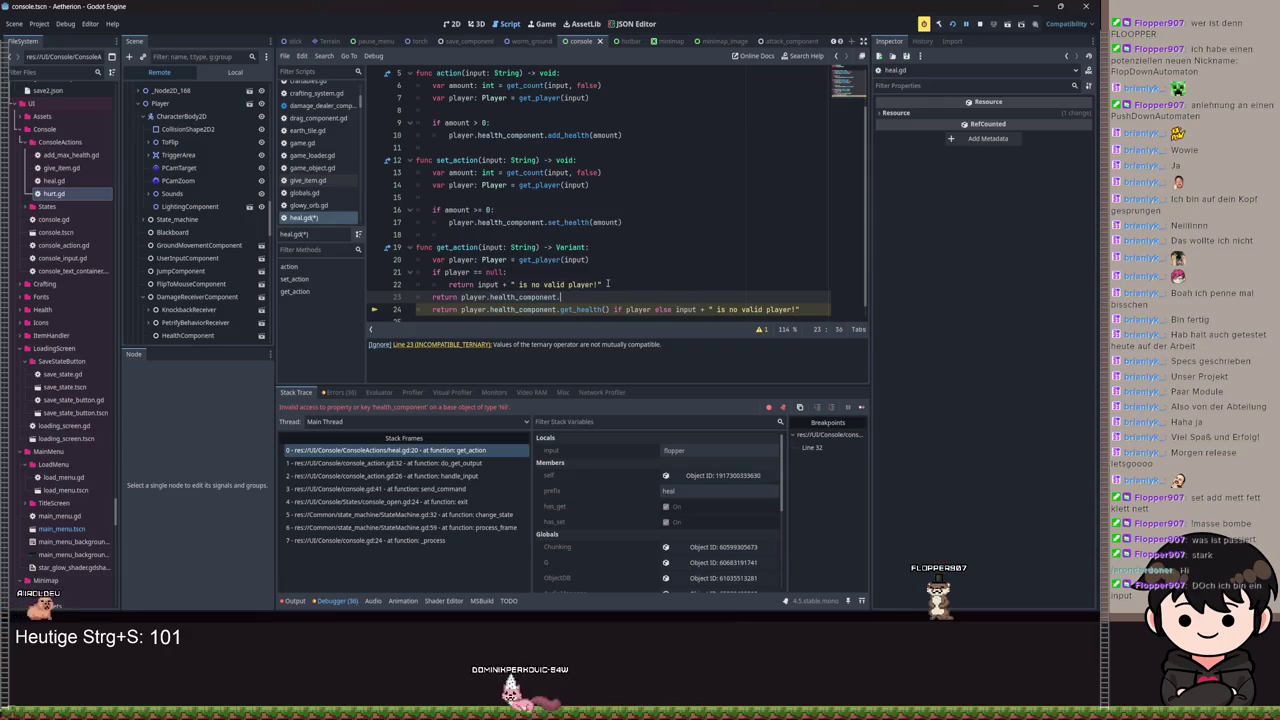
{"action": "triple_click", "coordinate": [625, 311]}
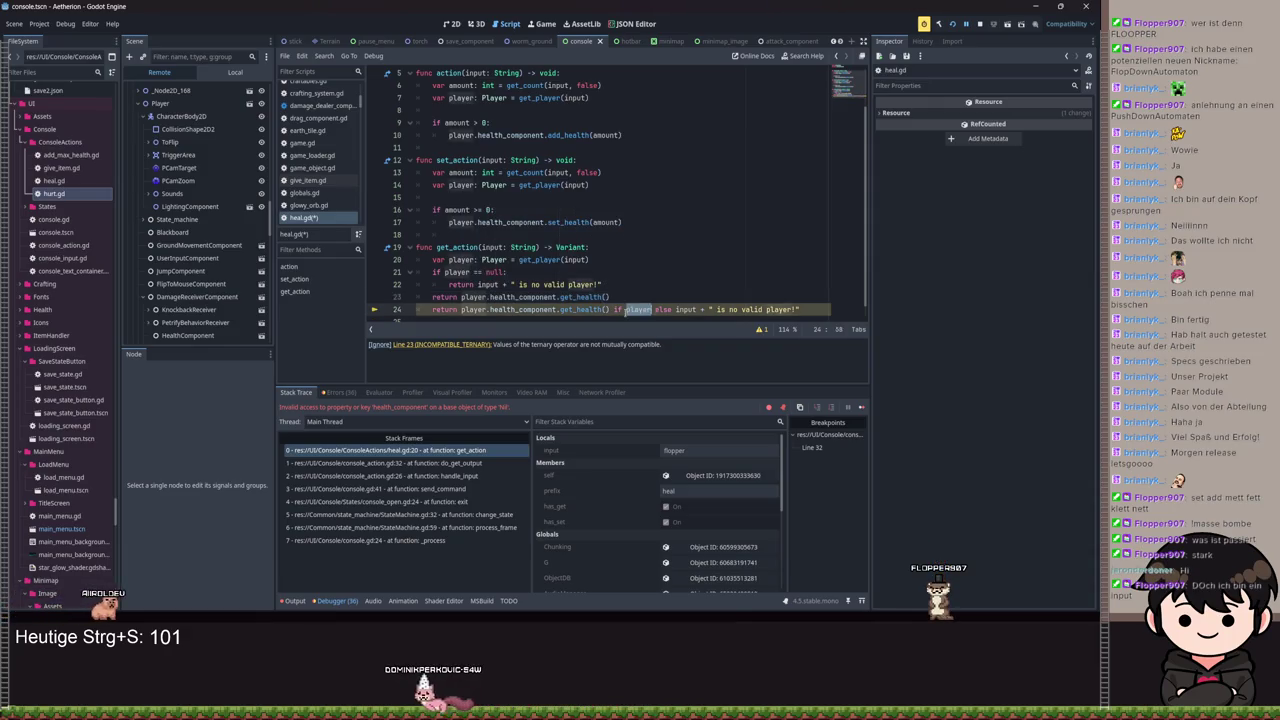
{"action": "key", "text": "BackSpace"}
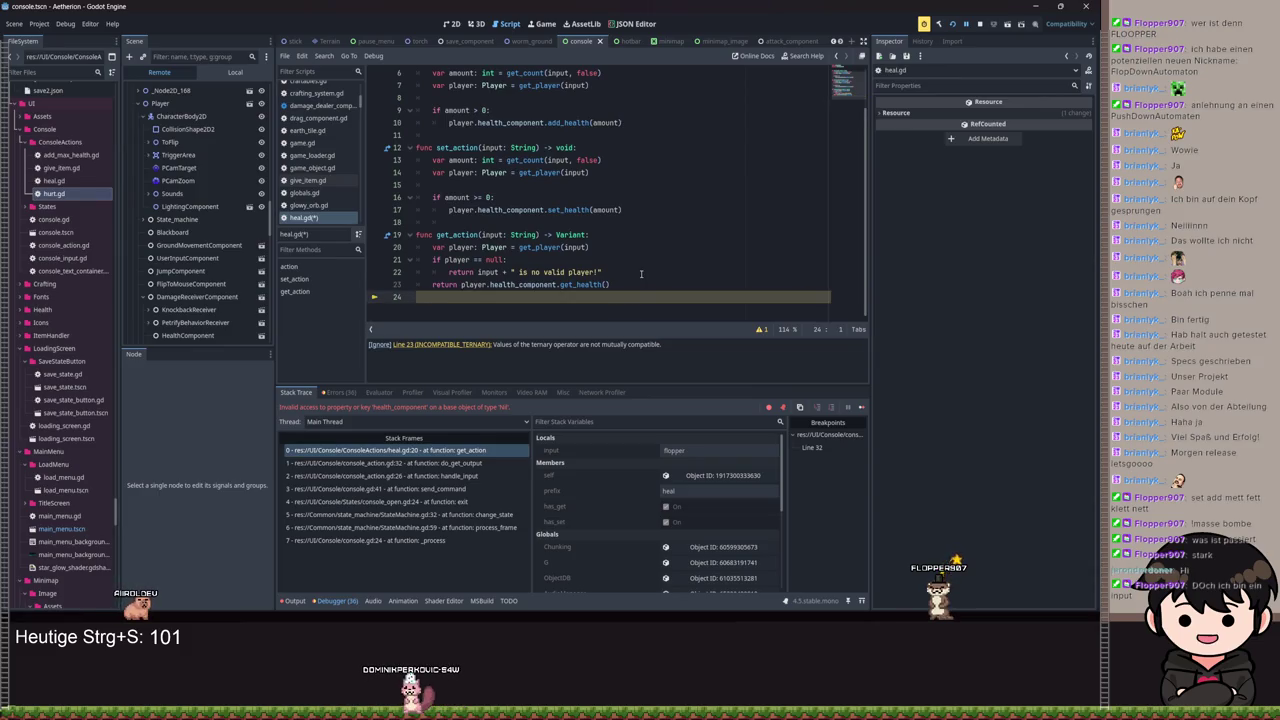
{"action": "key", "text": "ctrl+s"}
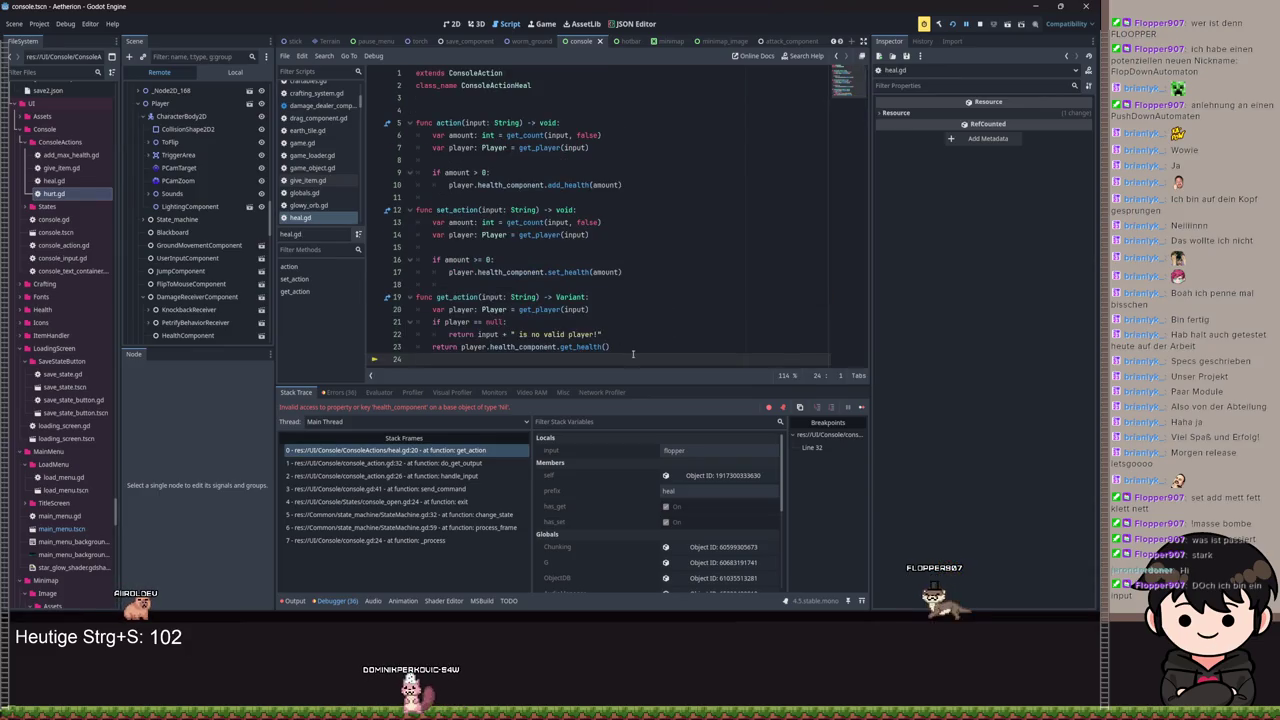
Step: Copy the null-check block into hurt.gd's get_action, save it, and move to add_max_health.gd
{"action": "left_click_drag", "start_coordinate": [615, 350], "coordinate": [376, 314]}
{"action": "key", "text": "ctrl+c"}
{"action": "left_click", "coordinate": [235, 72]}
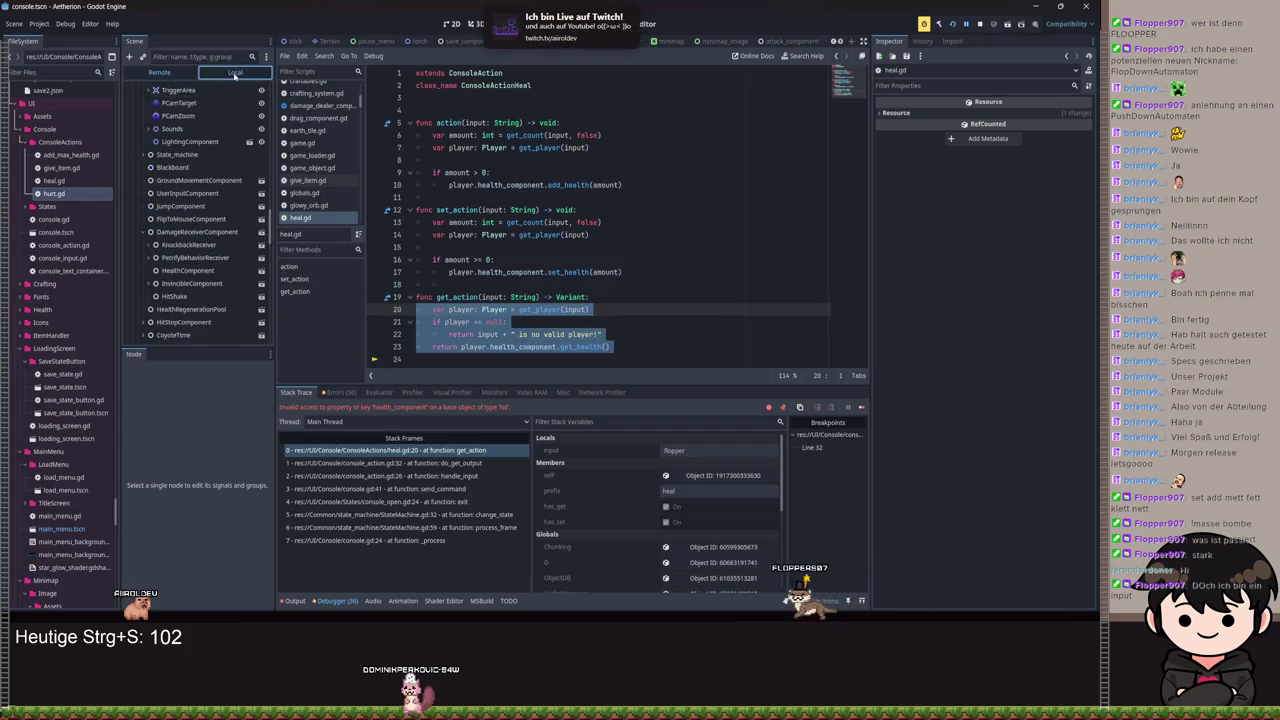
{"action": "left_click", "coordinate": [265, 245]}
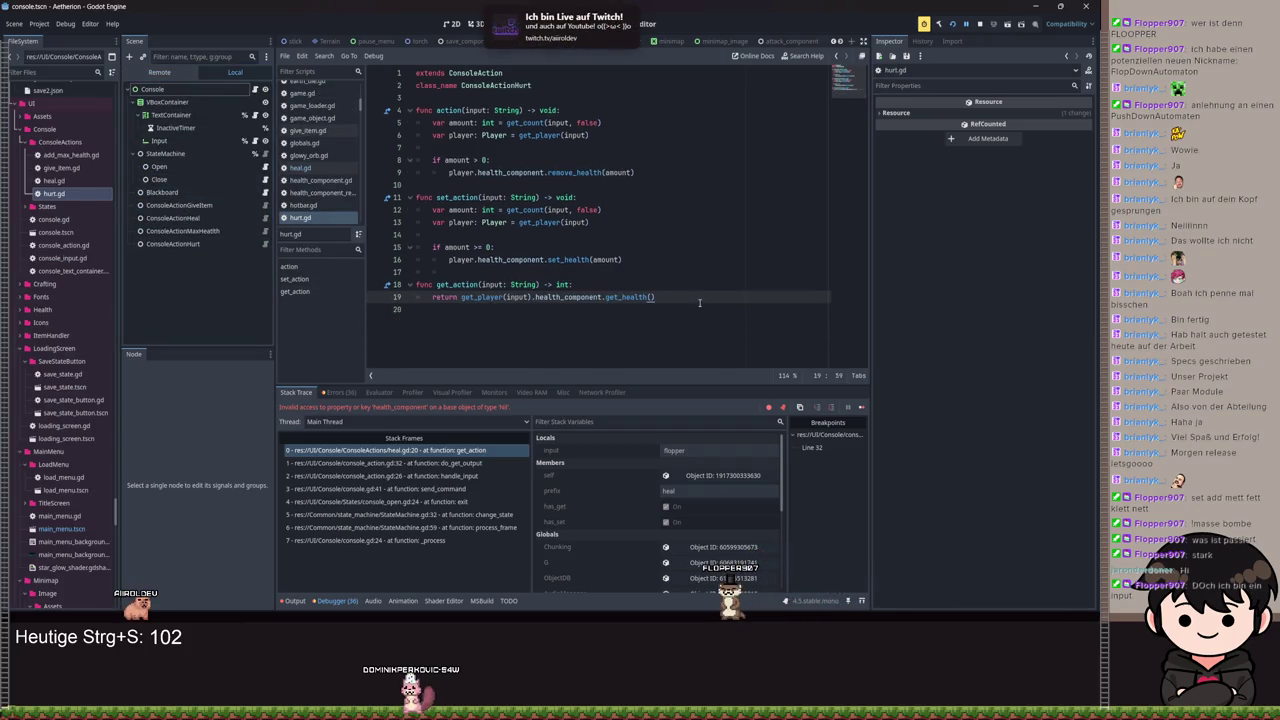
{"action": "key", "text": "ctrl+v"}
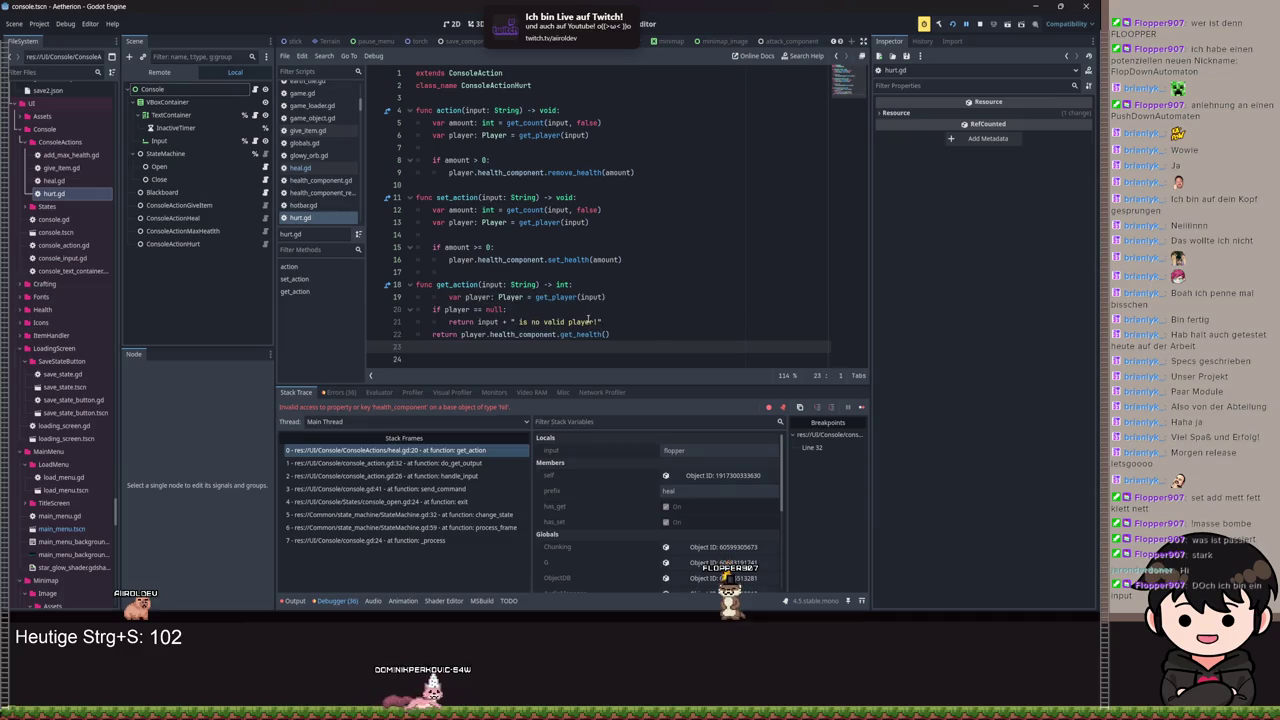
{"action": "key", "text": "ctrl+s"}
{"action": "left_click", "coordinate": [432, 293]}
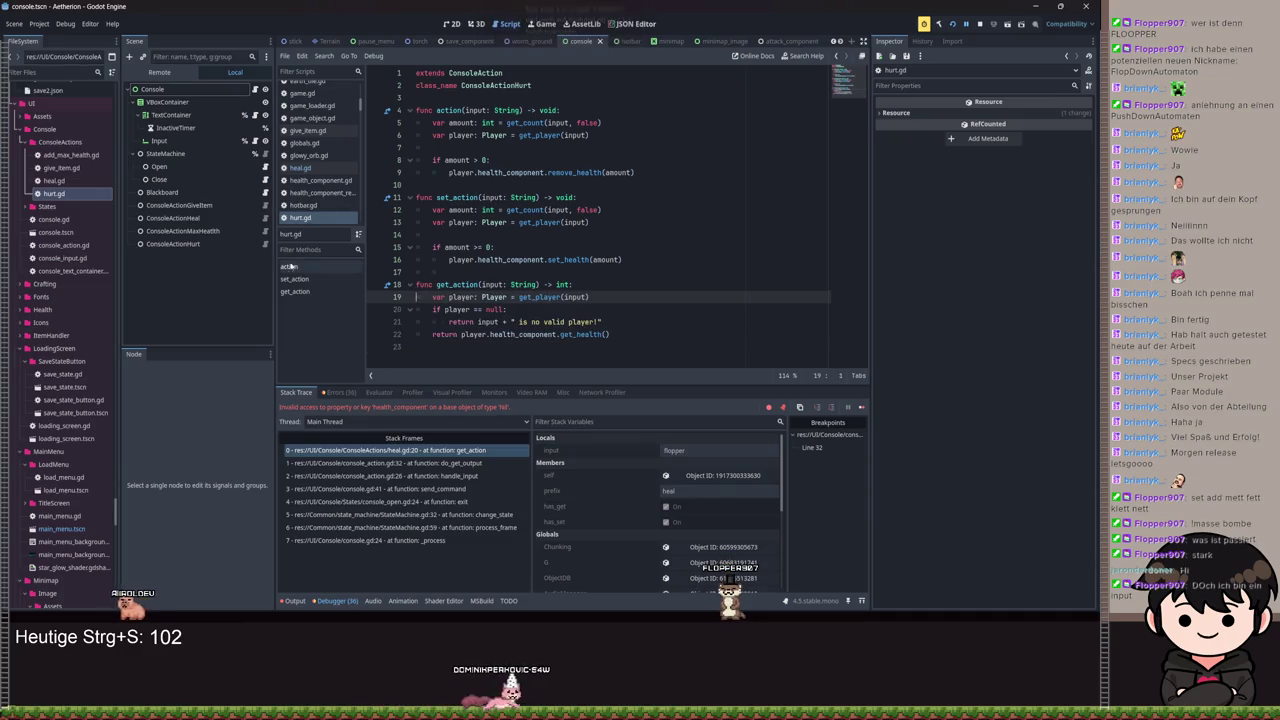
{"action": "key", "text": "ctrl+s"}
{"action": "left_click", "coordinate": [265, 232]}
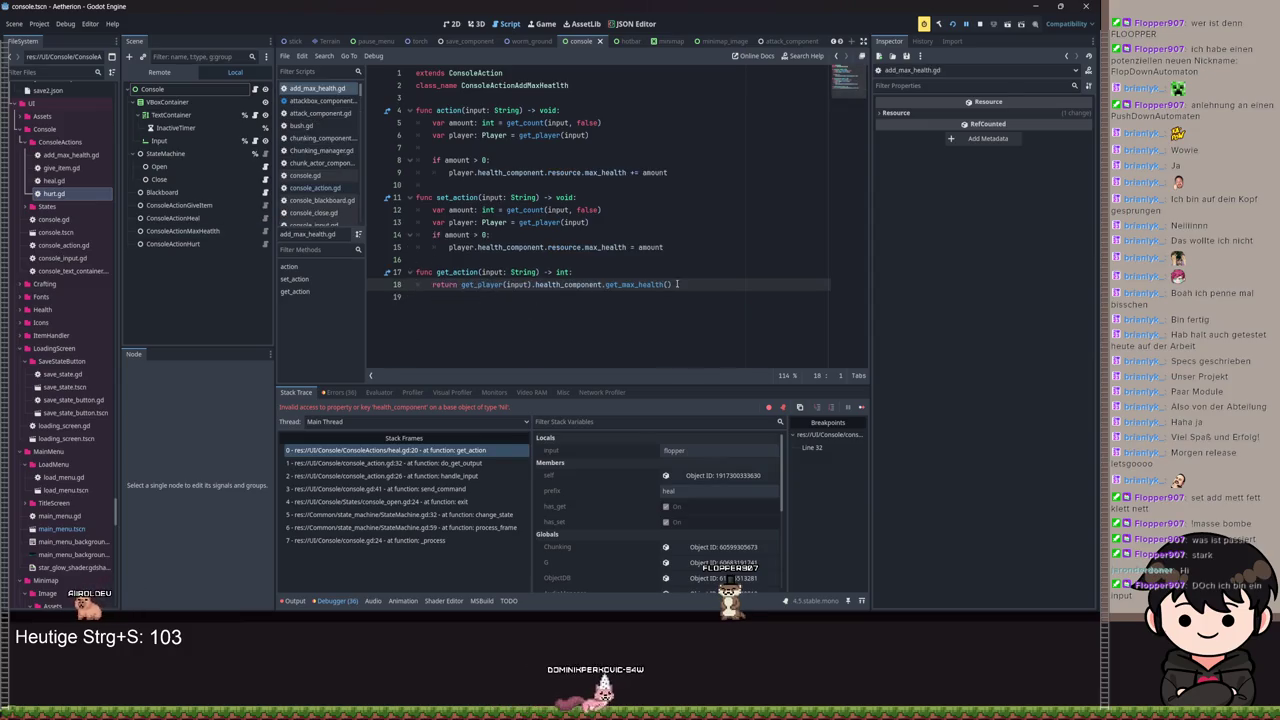
Step: Paste the null-check into add_max_health.gd's get_action using get_max_health, and save
{"action": "left_click_drag", "start_coordinate": [697, 284], "coordinate": [432, 285]}
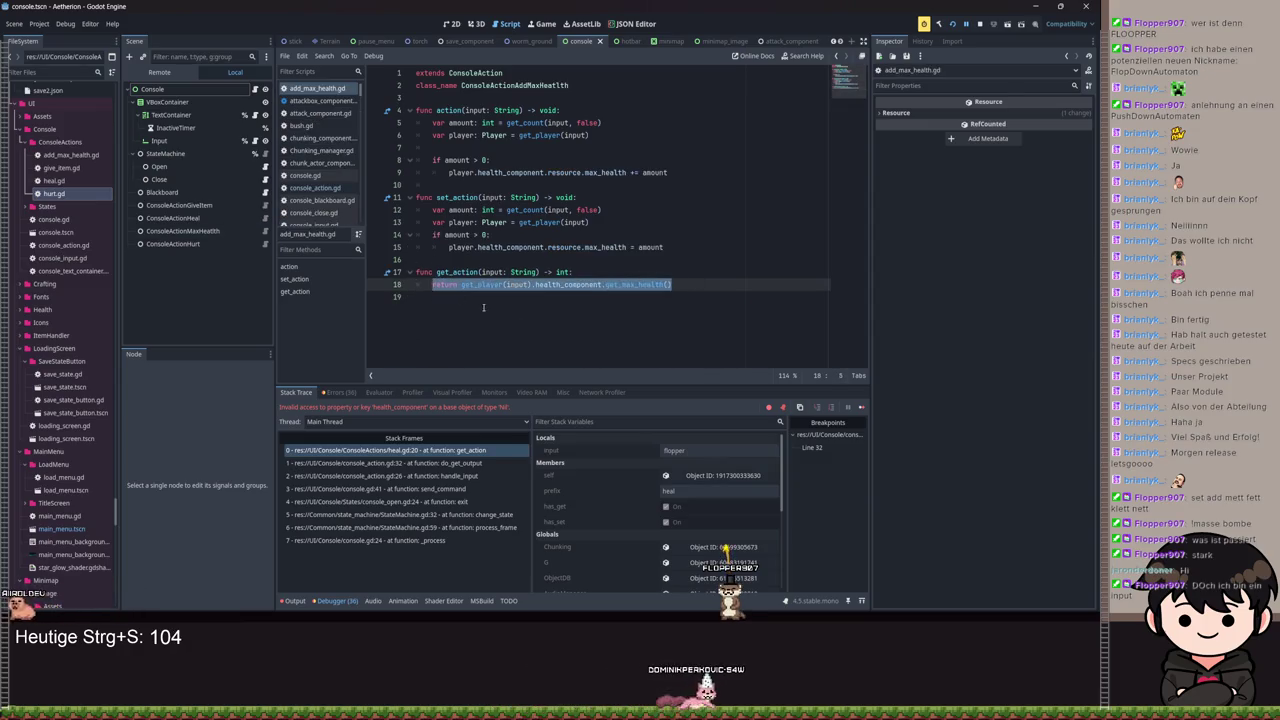
{"action": "key", "text": "ctrl+v"}
{"action": "left_click", "coordinate": [478, 292]}
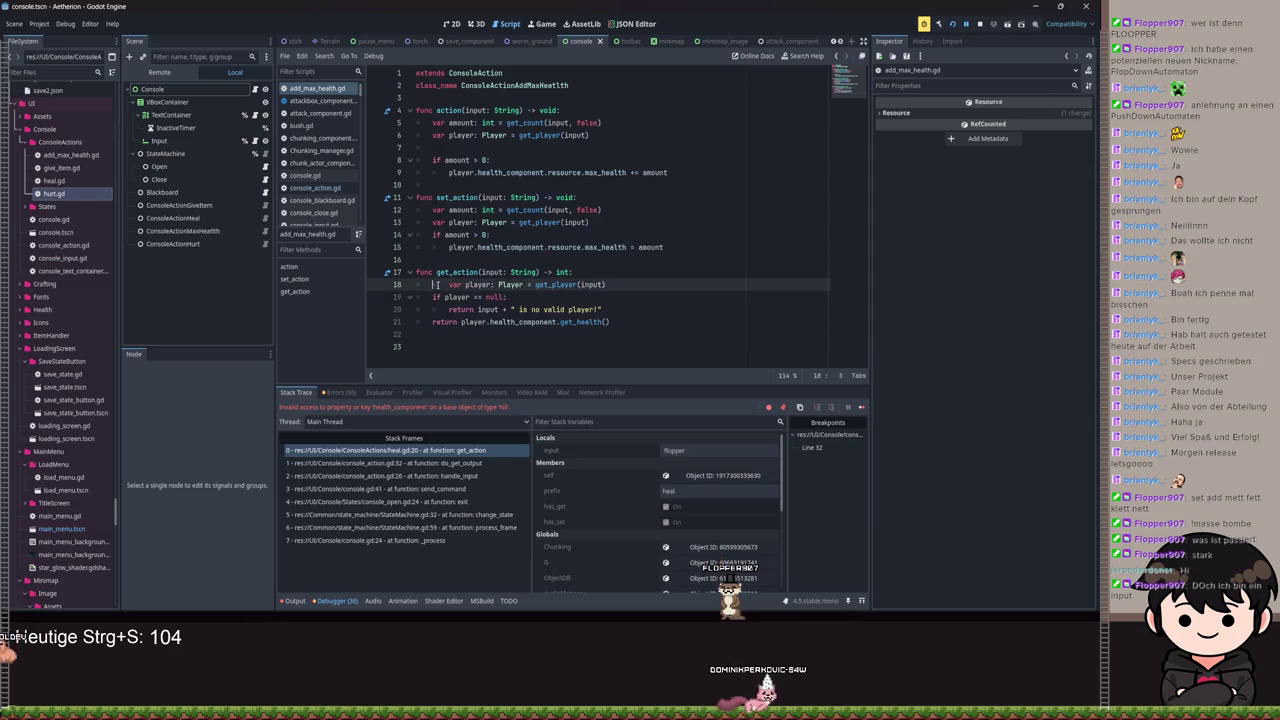
{"action": "double_click", "coordinate": [585, 322]}
{"action": "type", "text": "ge"}
{"action": "key", "text": "ctrl+z"}
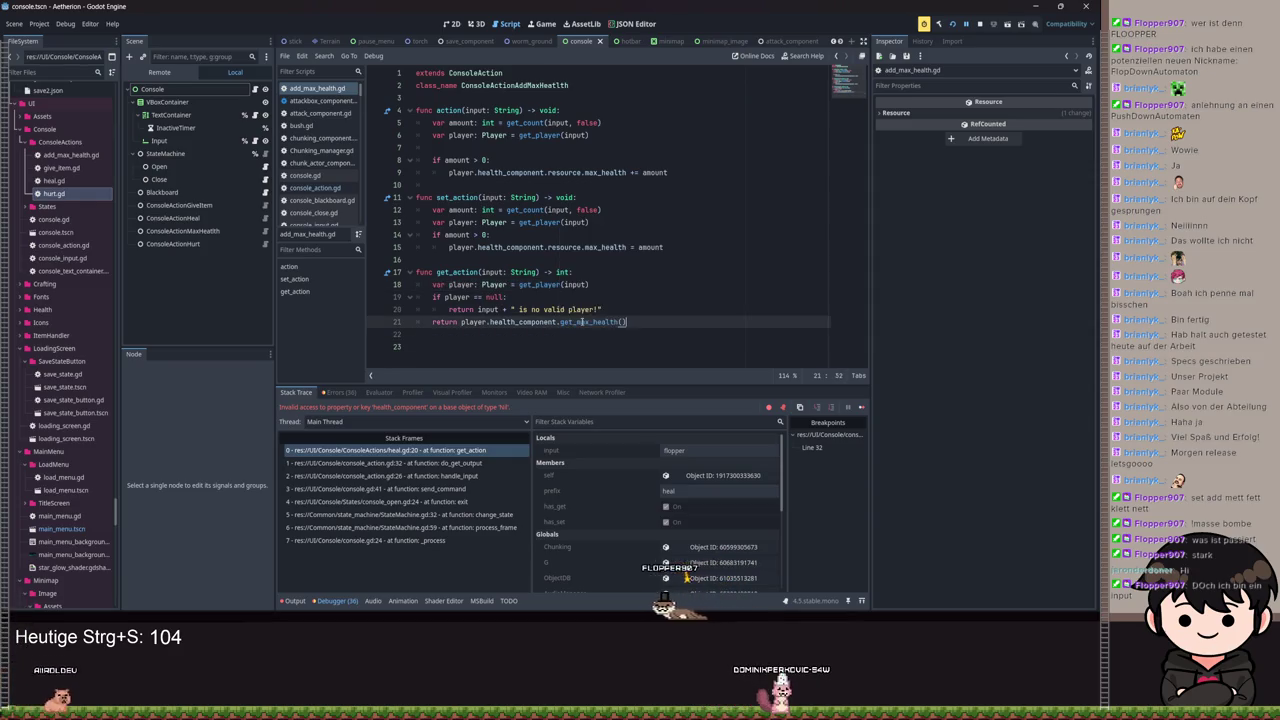
{"action": "key", "text": "ctrl+s"}
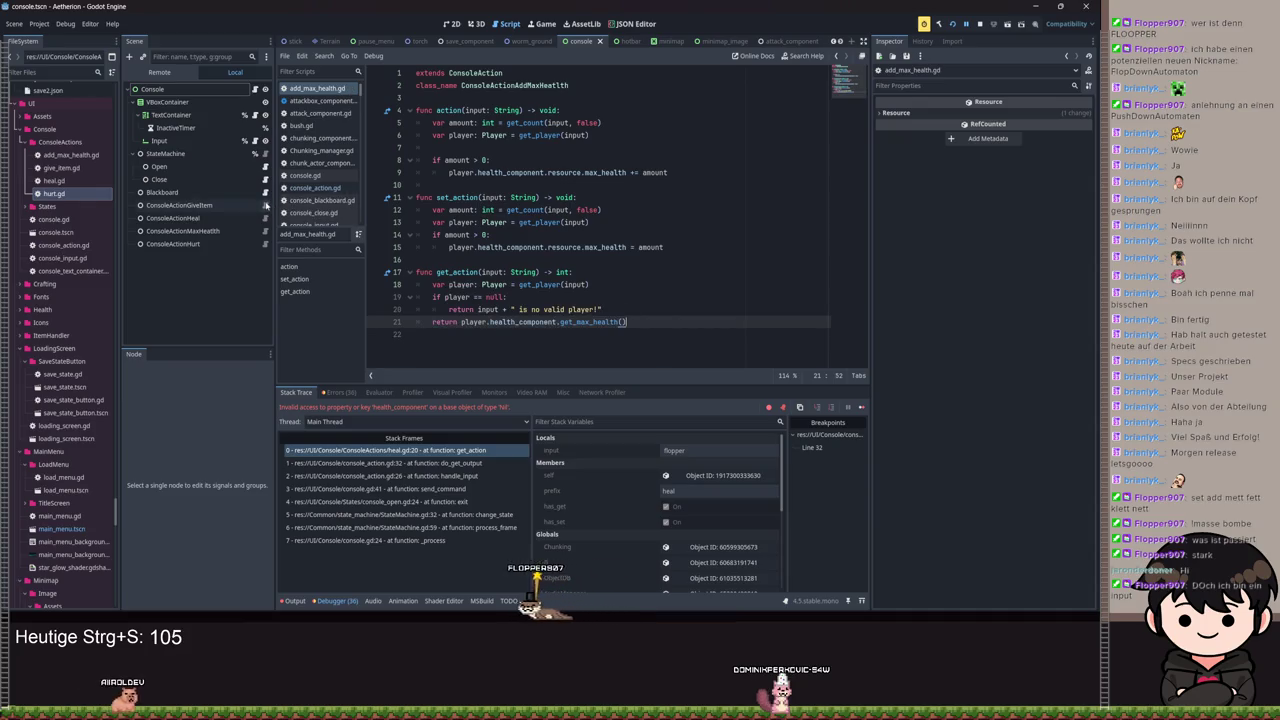
Step: Change get_action's return type from int to Variant in add_max_health.gd and hurt.gd, saving both
{"action": "left_click", "coordinate": [594, 285]}
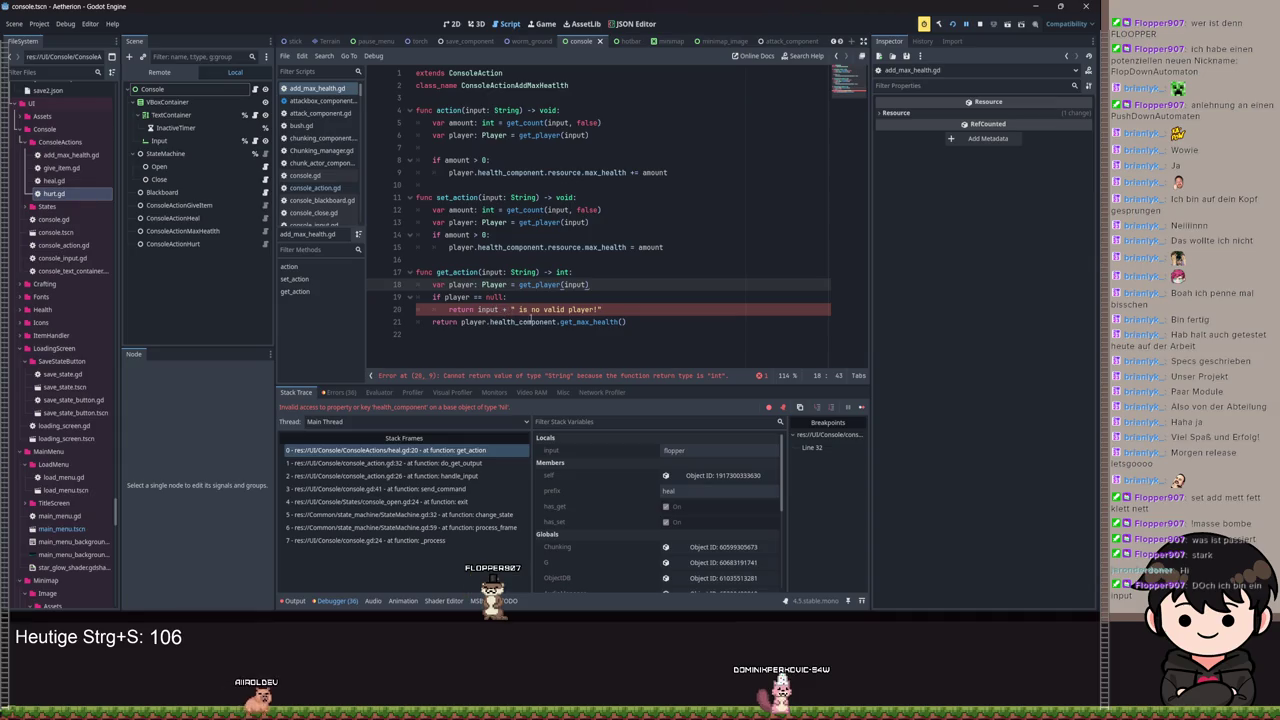
{"action": "left_click", "coordinate": [570, 272]}
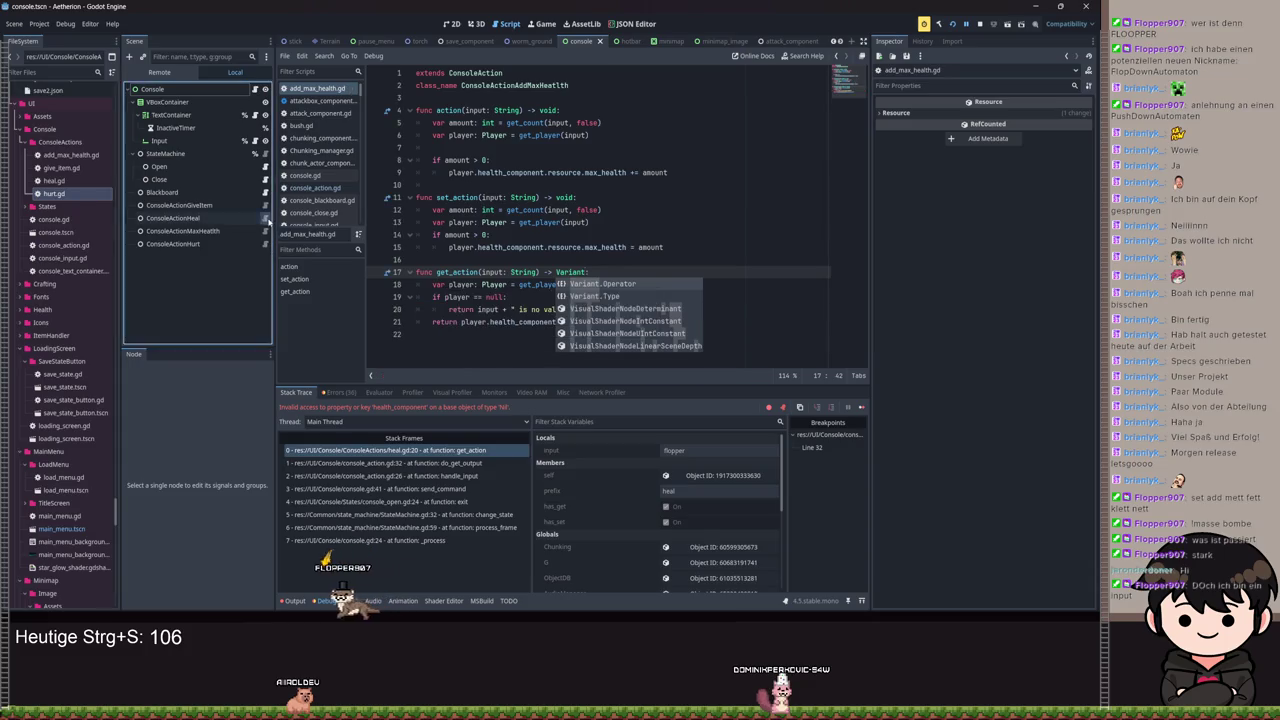
{"action": "key", "text": "ctrl+s"}
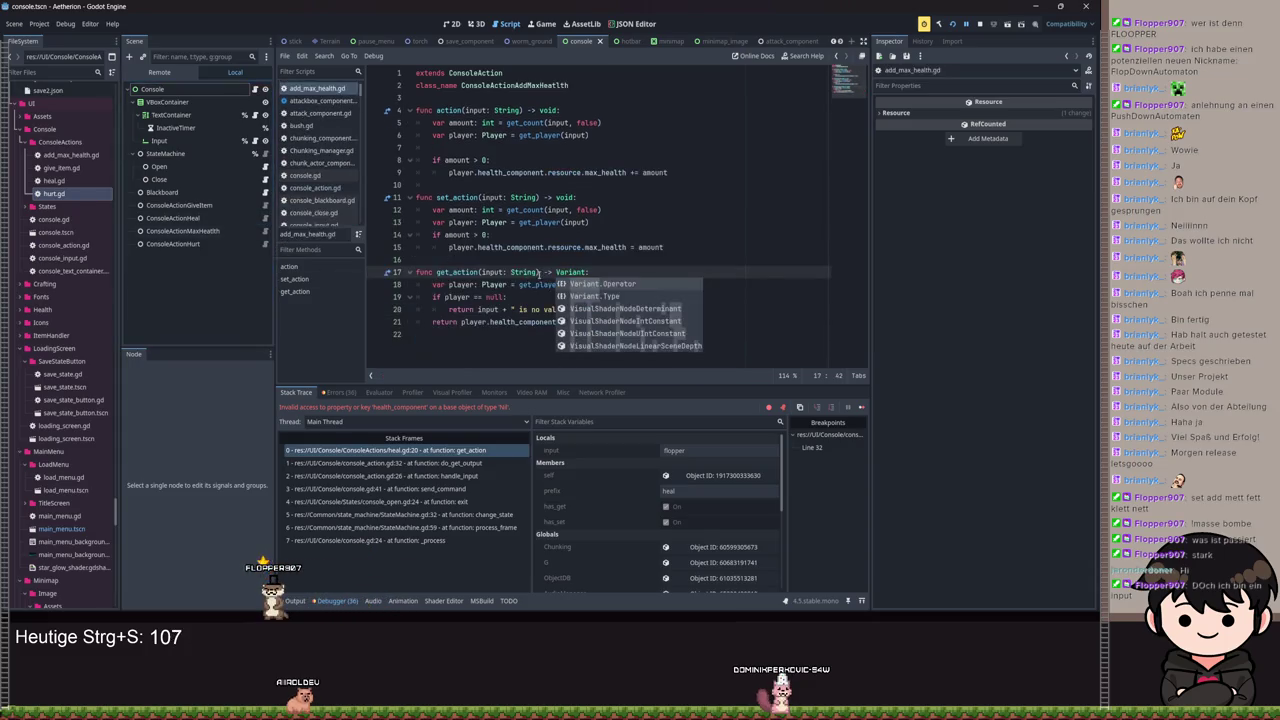
{"action": "left_click", "coordinate": [266, 244]}
{"action": "left_click", "coordinate": [573, 285]}
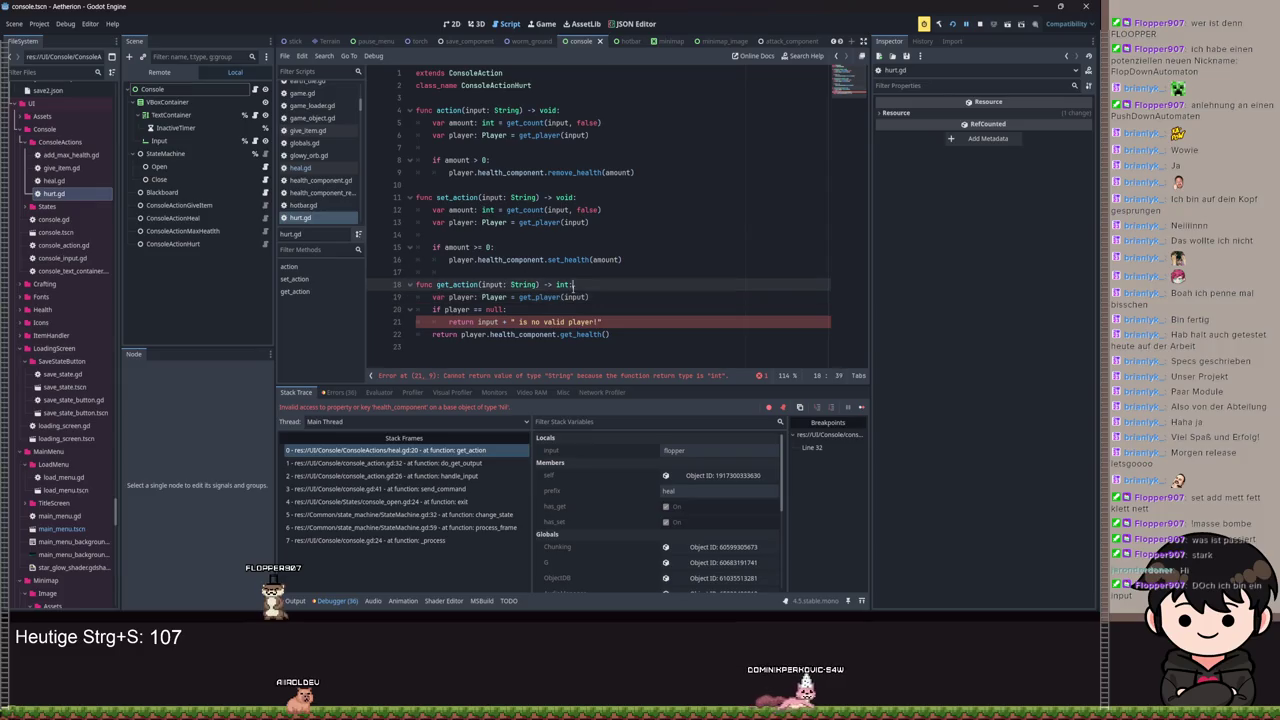
{"action": "type", "text": "Variant"}
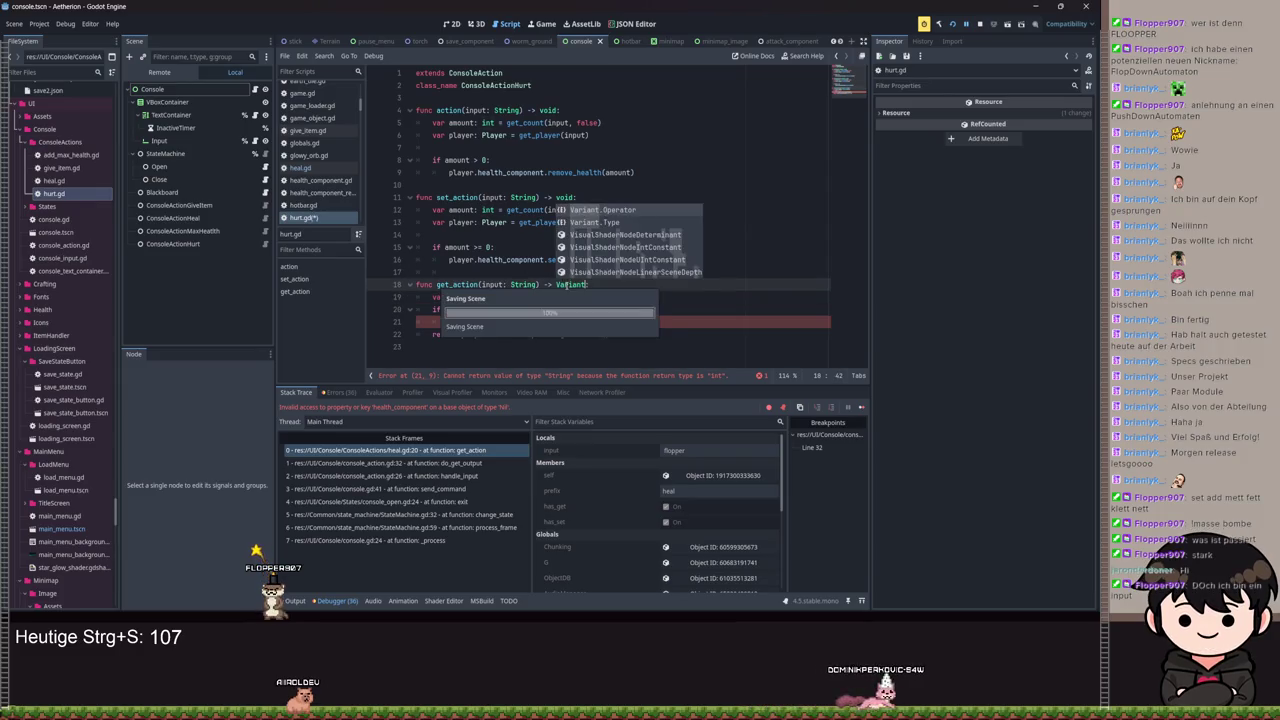
{"action": "key", "text": "ctrl+s"}
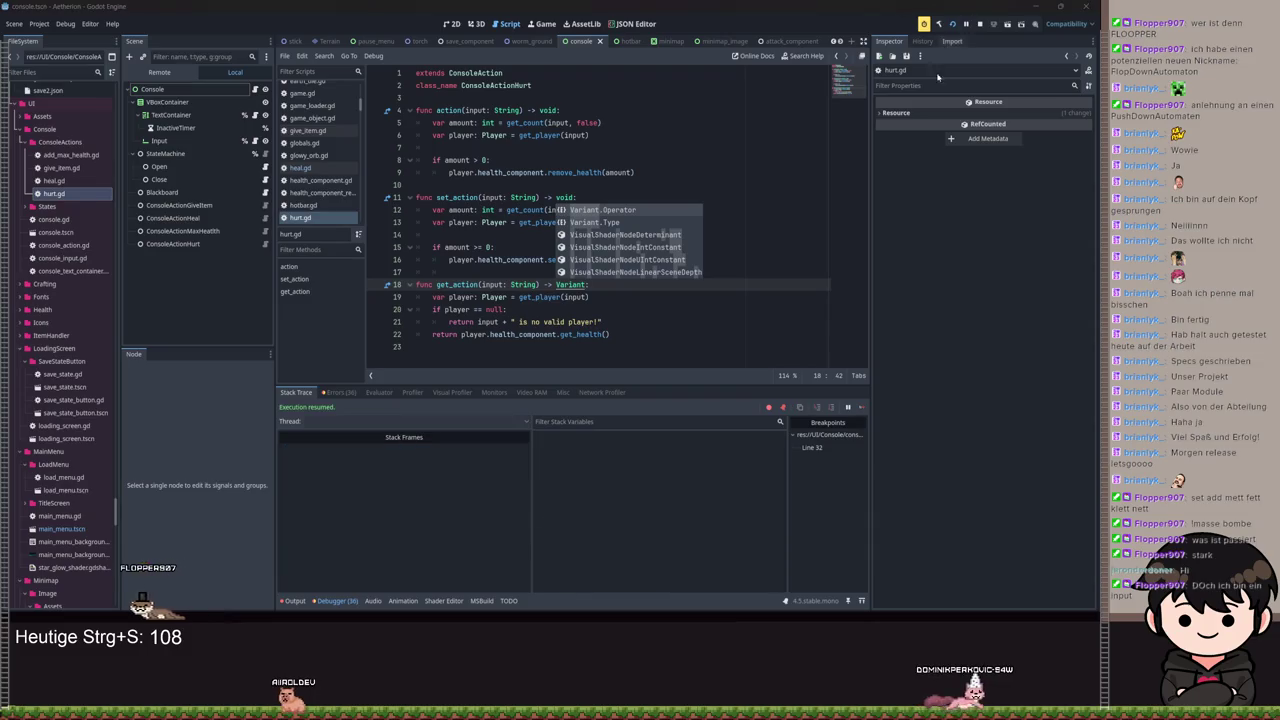
Step: Send a get heal command for a player through the running Aetherion game's console
{"action": "left_click", "coordinate": [515, 606]}
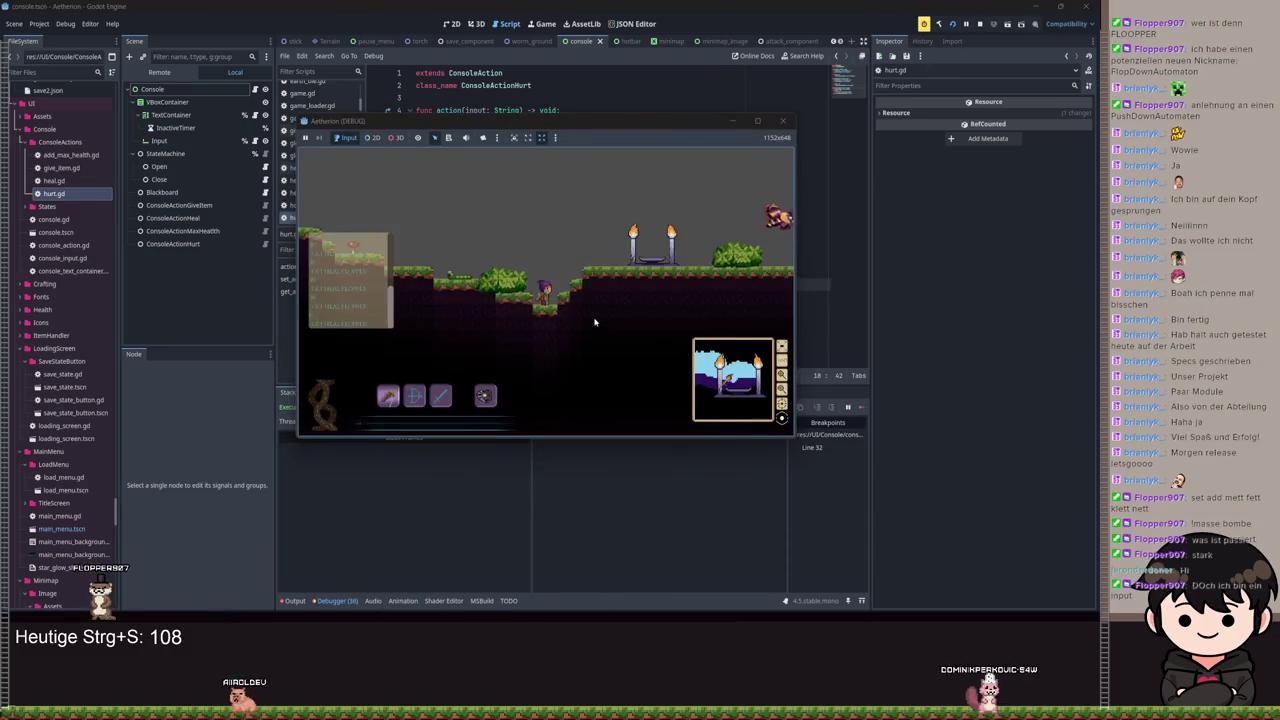
{"action": "type", "text": "eal"}
{"action": "key", "text": "Return"}
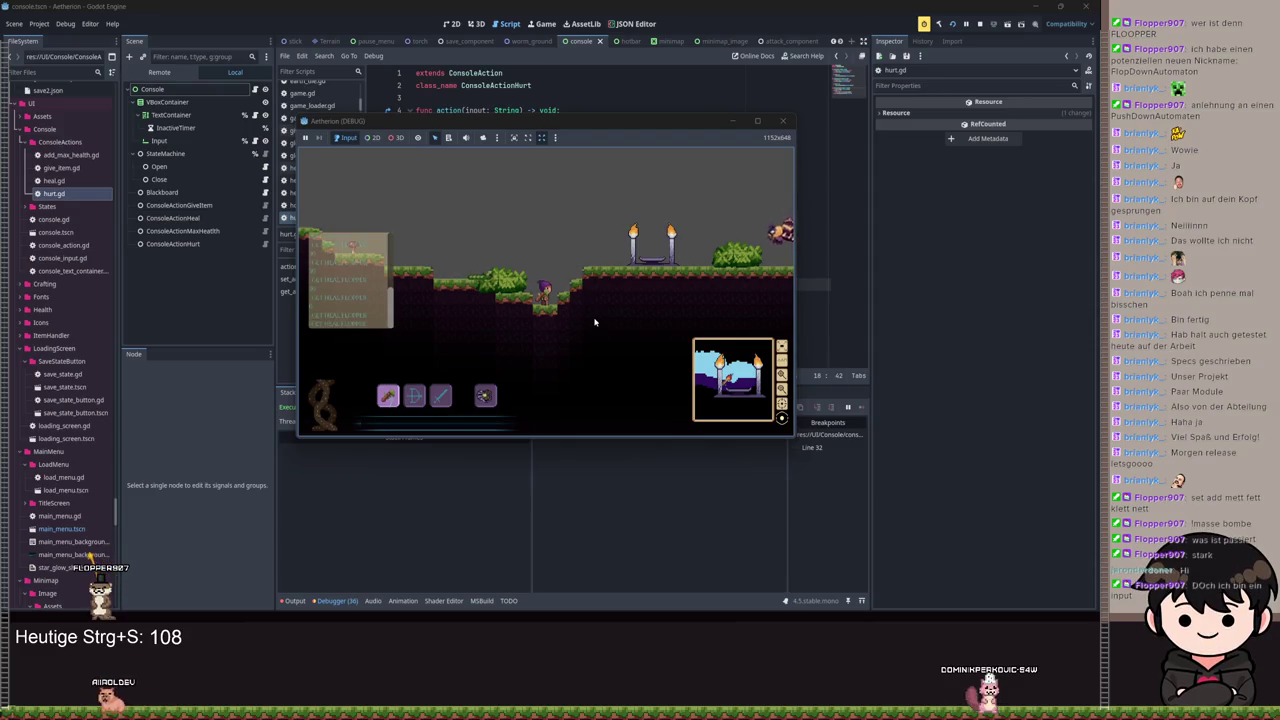
{"action": "key", "text": "Return"}
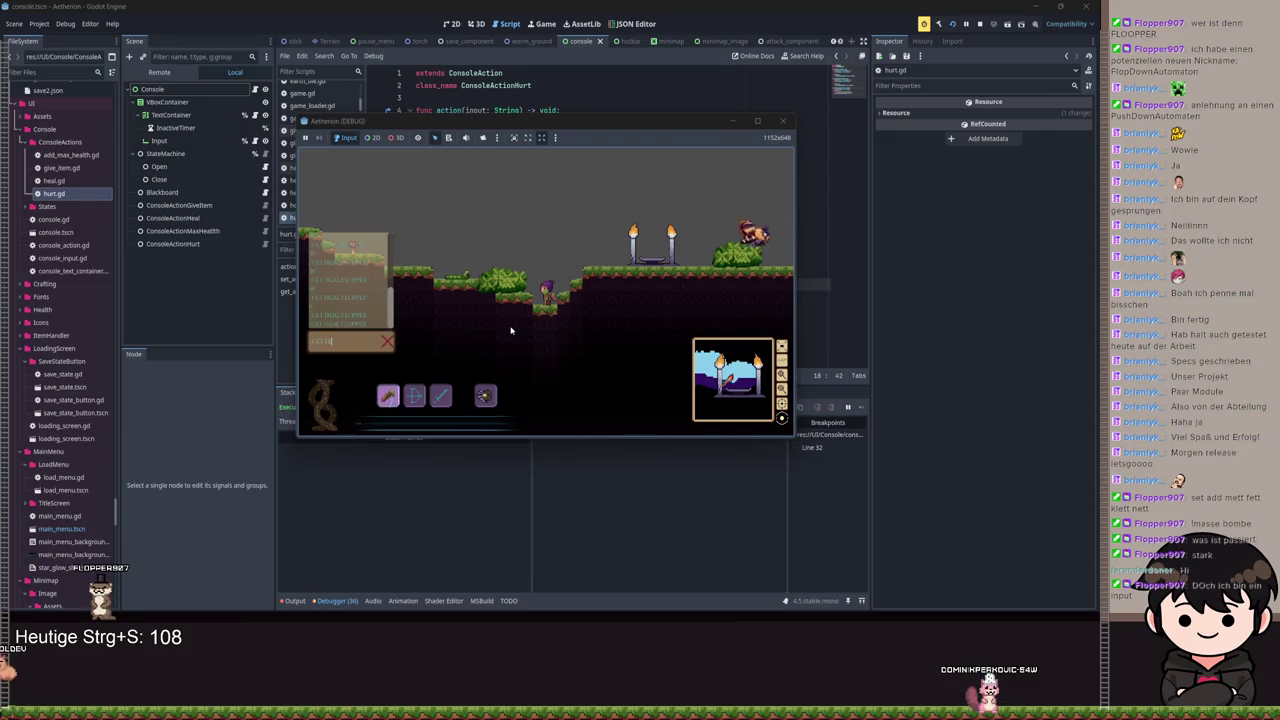
{"action": "type", "text": "per"}
{"action": "key", "text": "Return"}
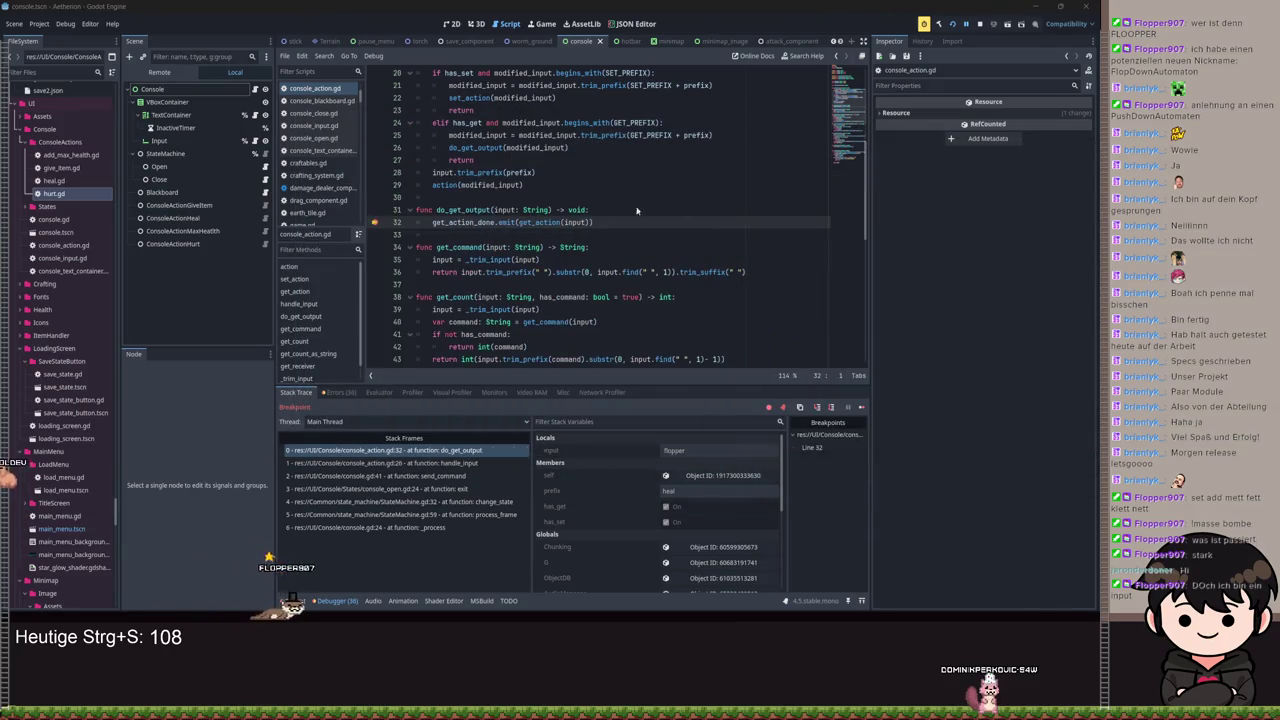
Step: Step into heal.gd's get_action to the Nil health_component error, stop debugging, save, and relaunch
{"action": "left_click", "coordinate": [966, 24]}
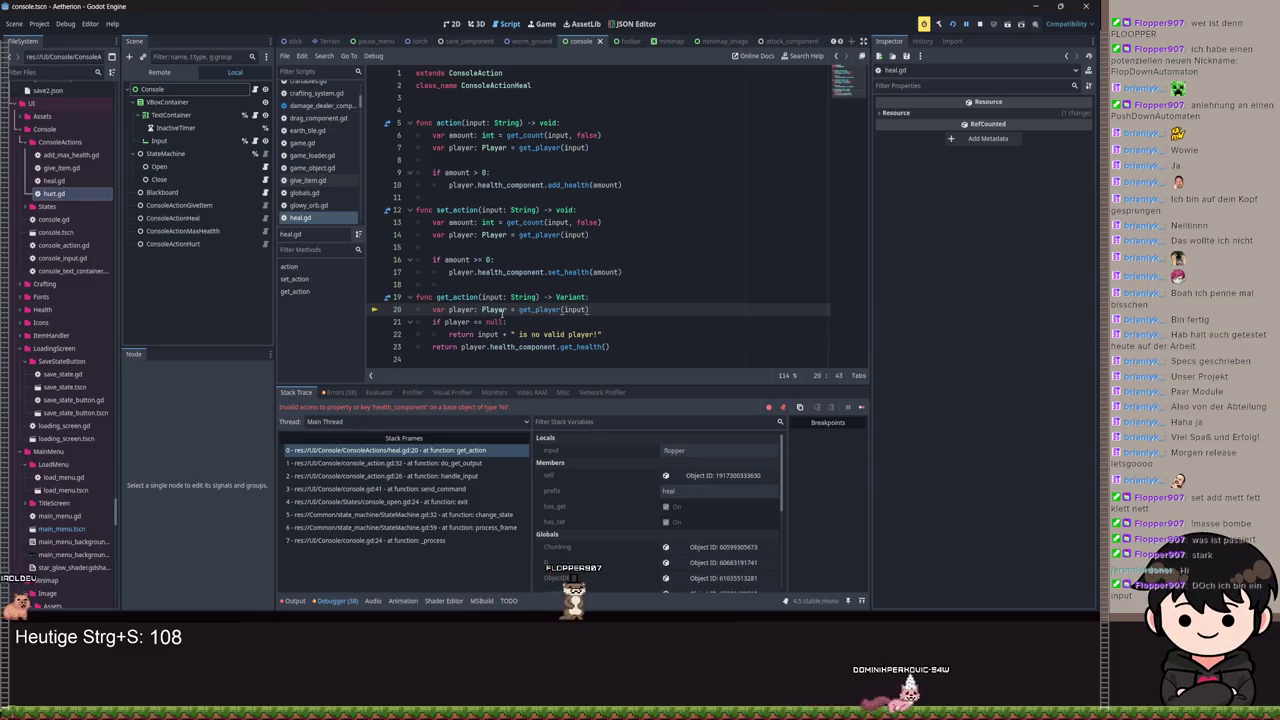
{"action": "left_click", "coordinate": [598, 298]}
{"action": "key", "text": "F8"}
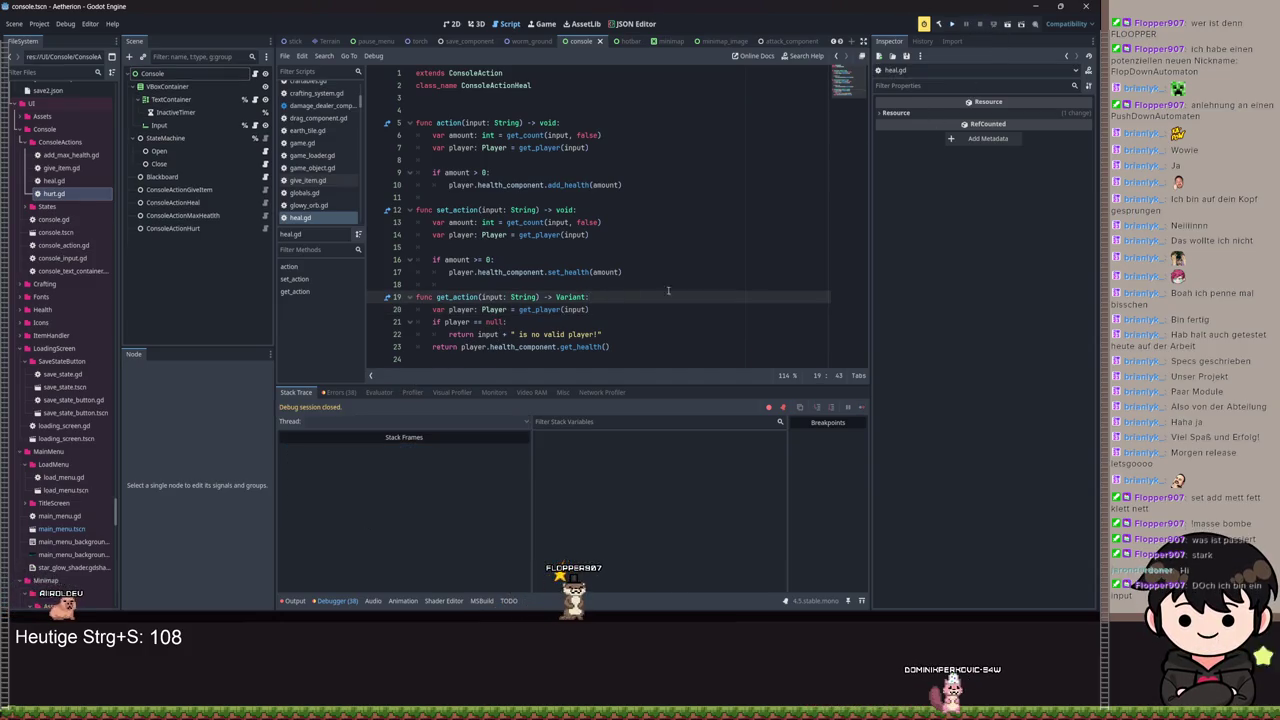
{"action": "left_click", "coordinate": [680, 247]}
{"action": "key", "text": "ctrl+s"}
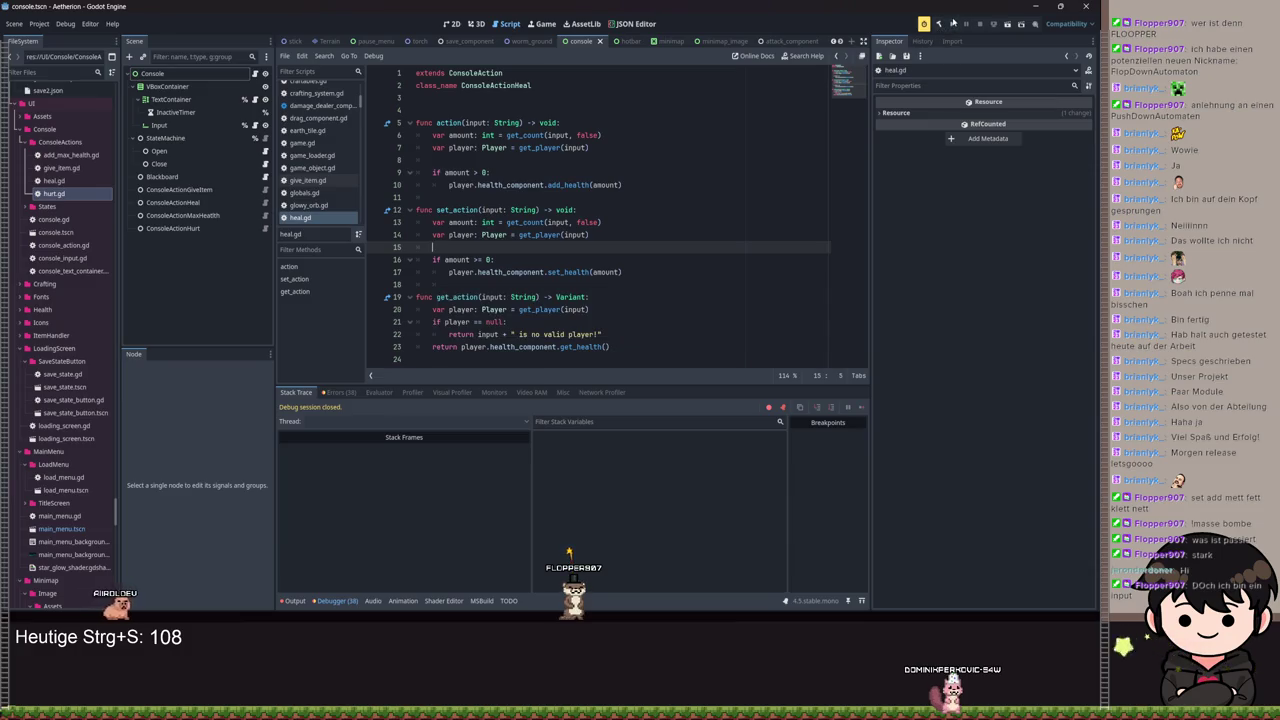
{"action": "left_click", "coordinate": [953, 22]}
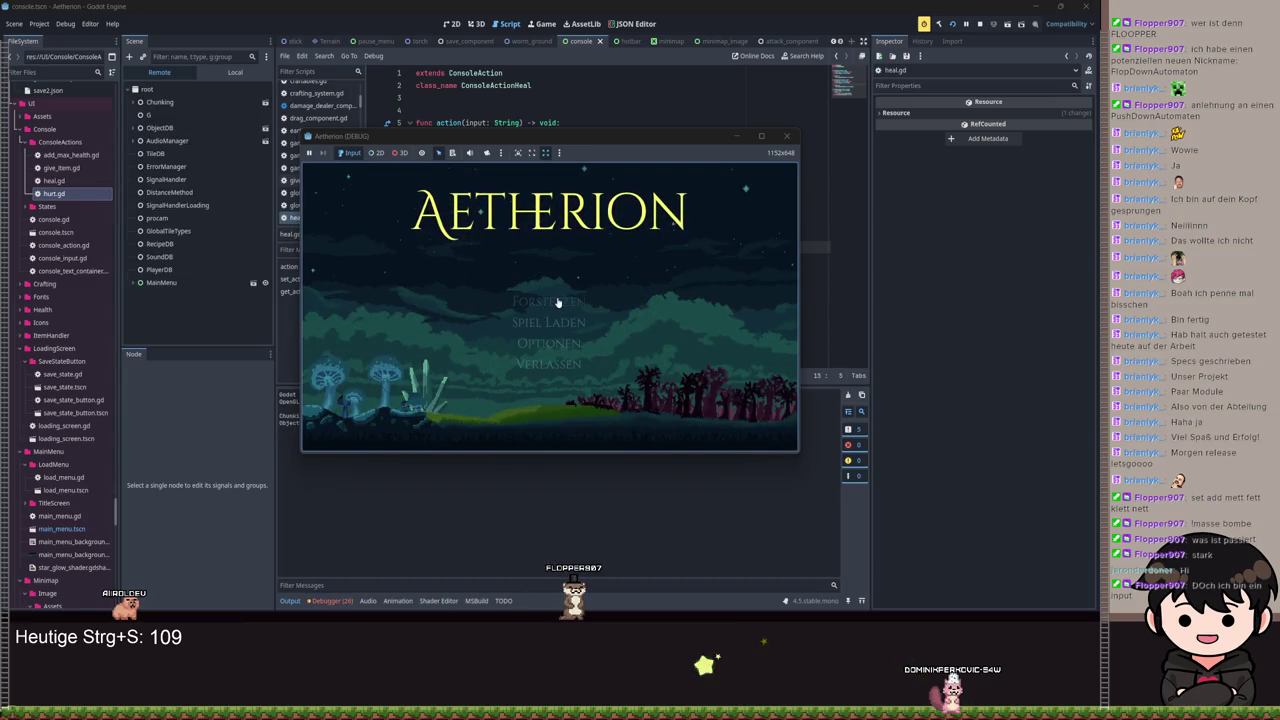
Step: Continue past the title screen and submit a heal 100 command in the game console
{"action": "left_click", "coordinate": [558, 302]}
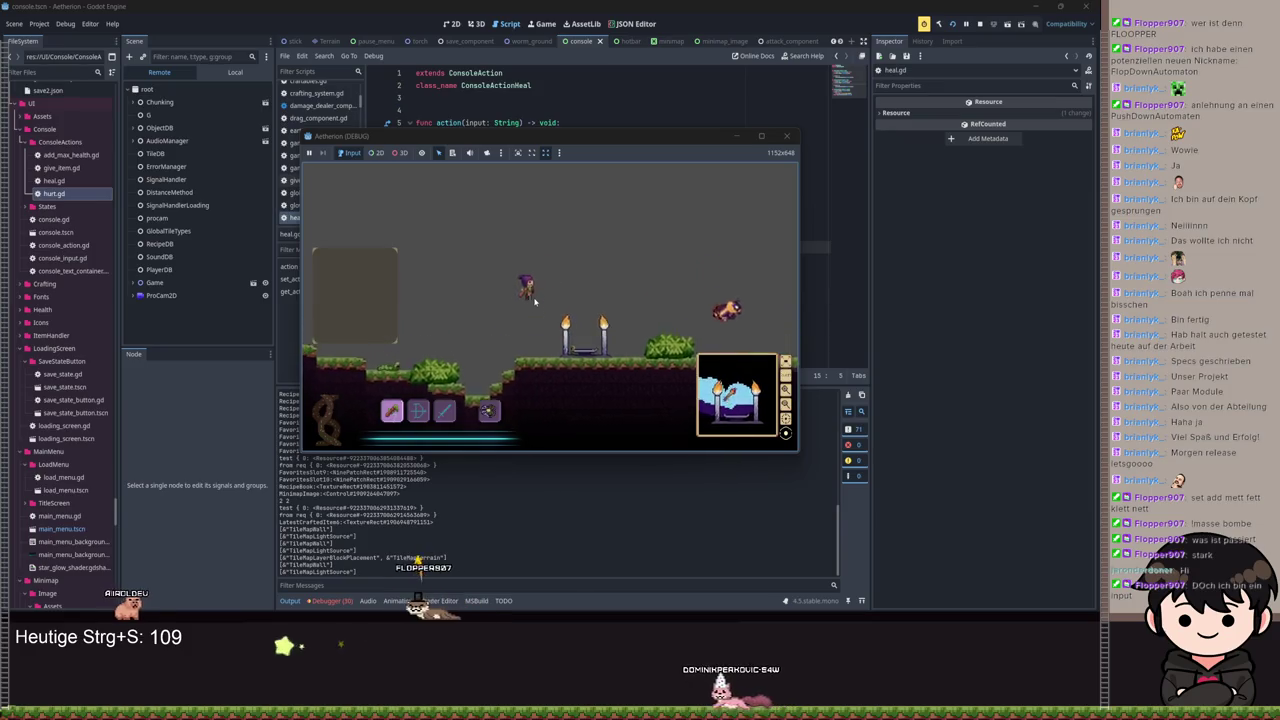
{"action": "type", "text": "aheal"}
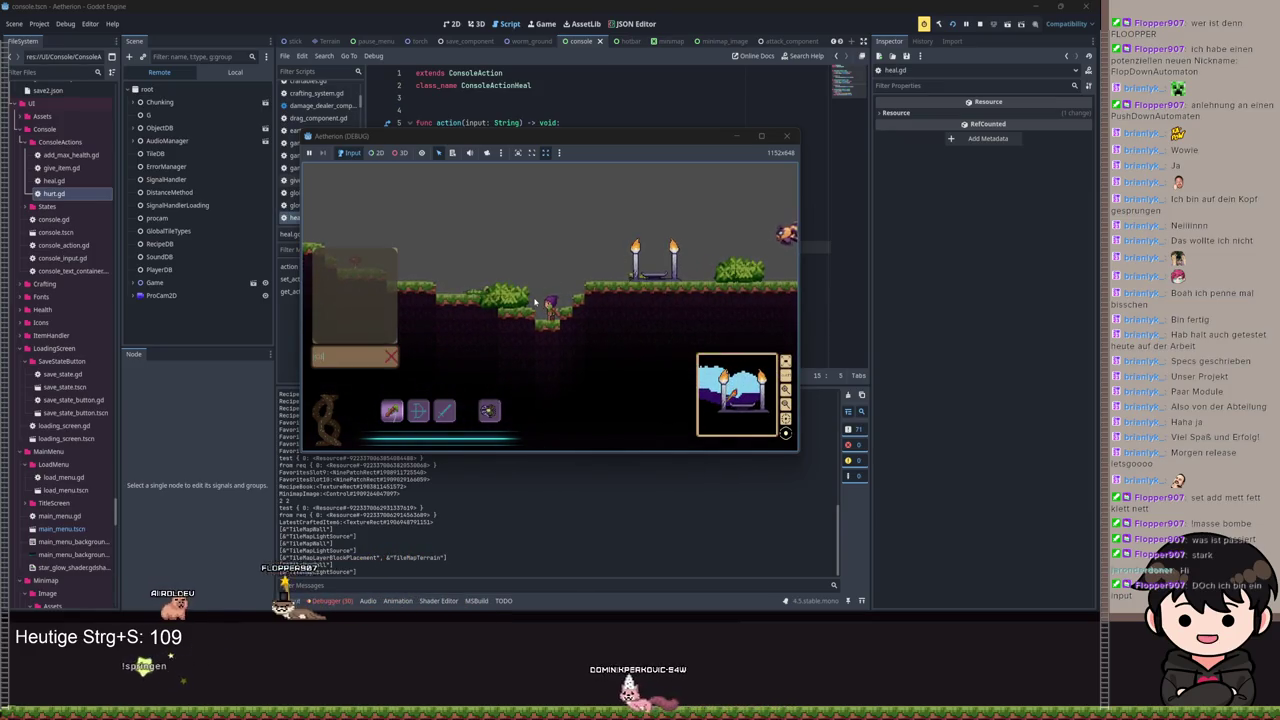
{"action": "type", "text": " 100"}
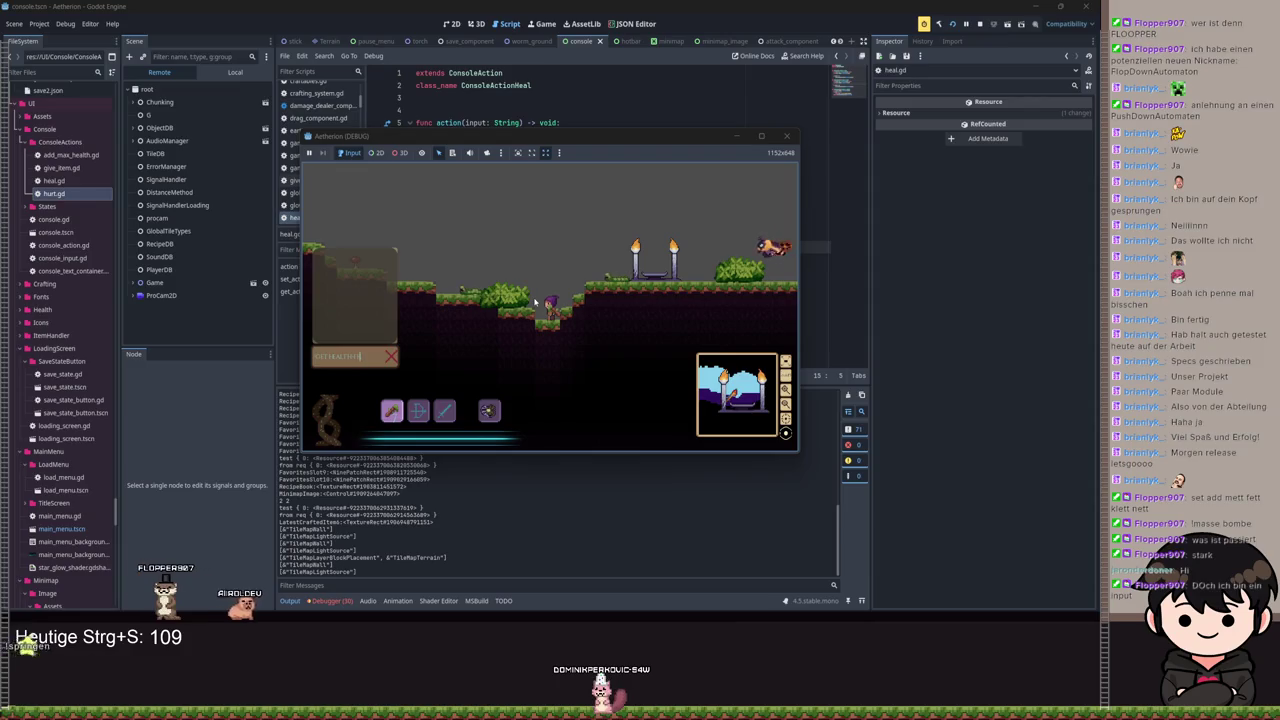
{"action": "key", "text": "Return"}
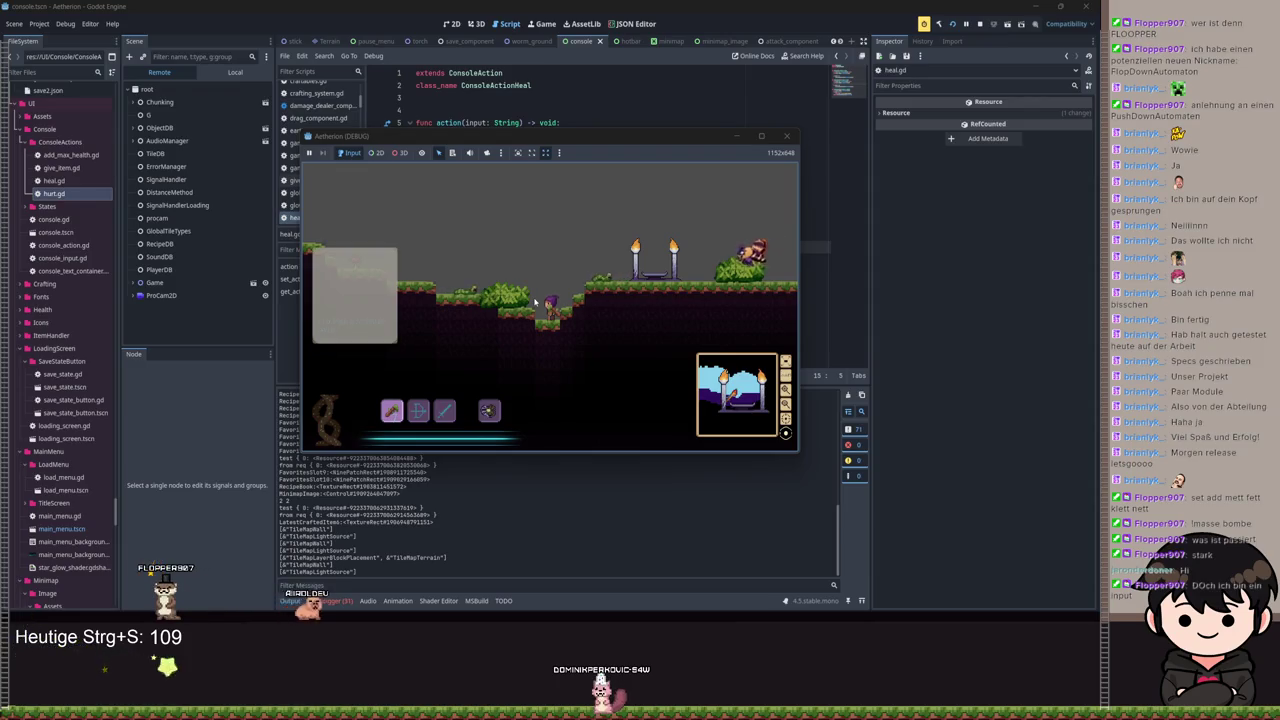
{"action": "key", "text": "F11"}
Step: Enlarge the game window and check the console's 'is no valid player!' reply, then return to heal.gd
{"action": "left_click", "coordinate": [677, 187]}
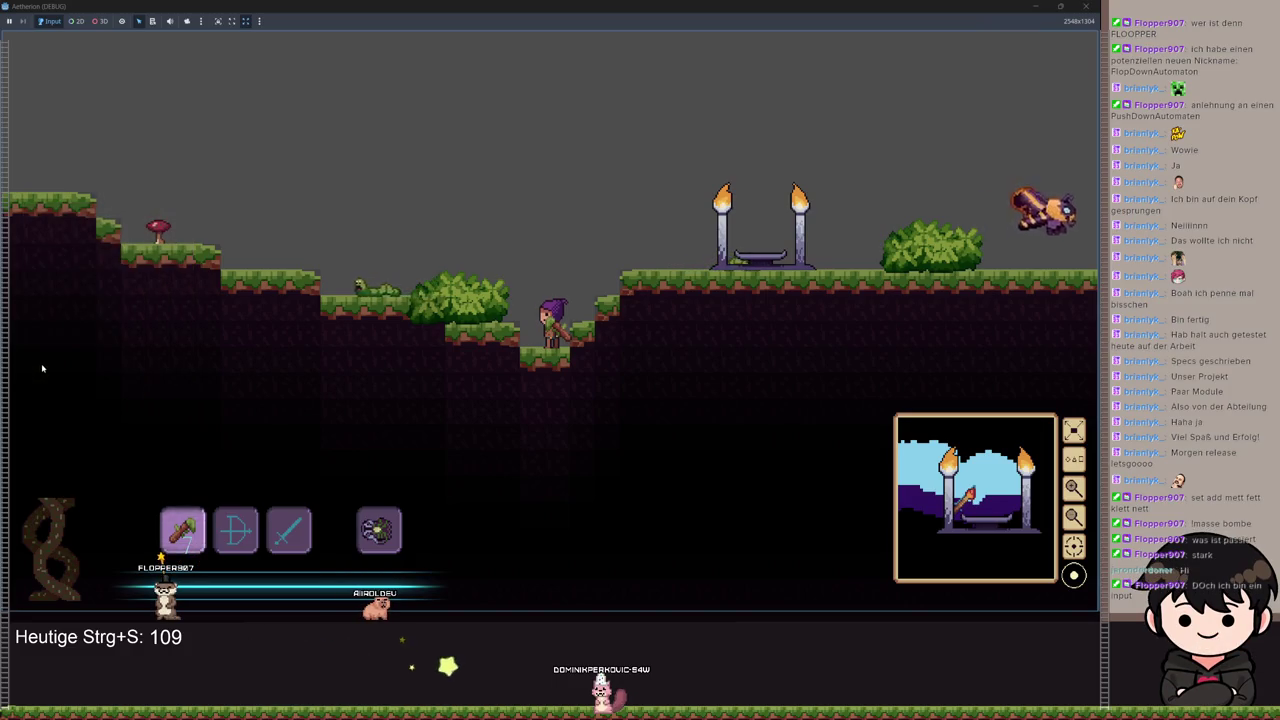
{"action": "key", "text": "Return"}
{"action": "key", "text": "Escape"}
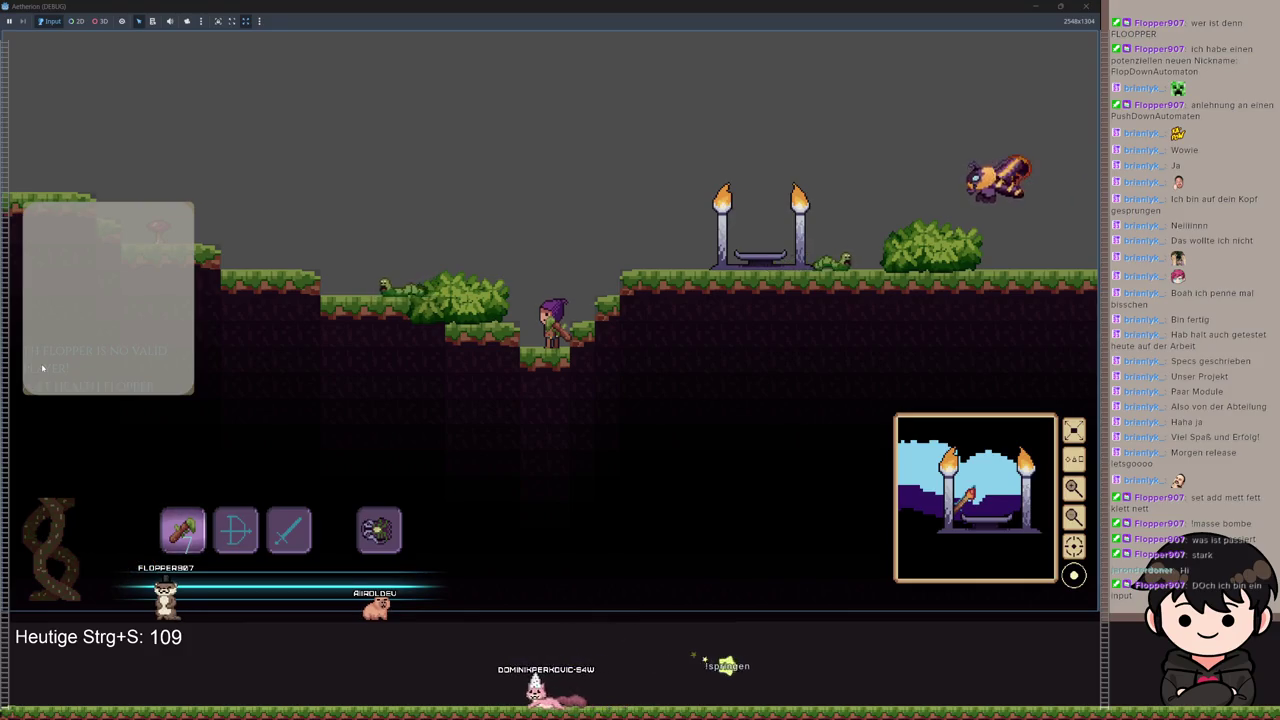
{"action": "key", "text": "Return"}
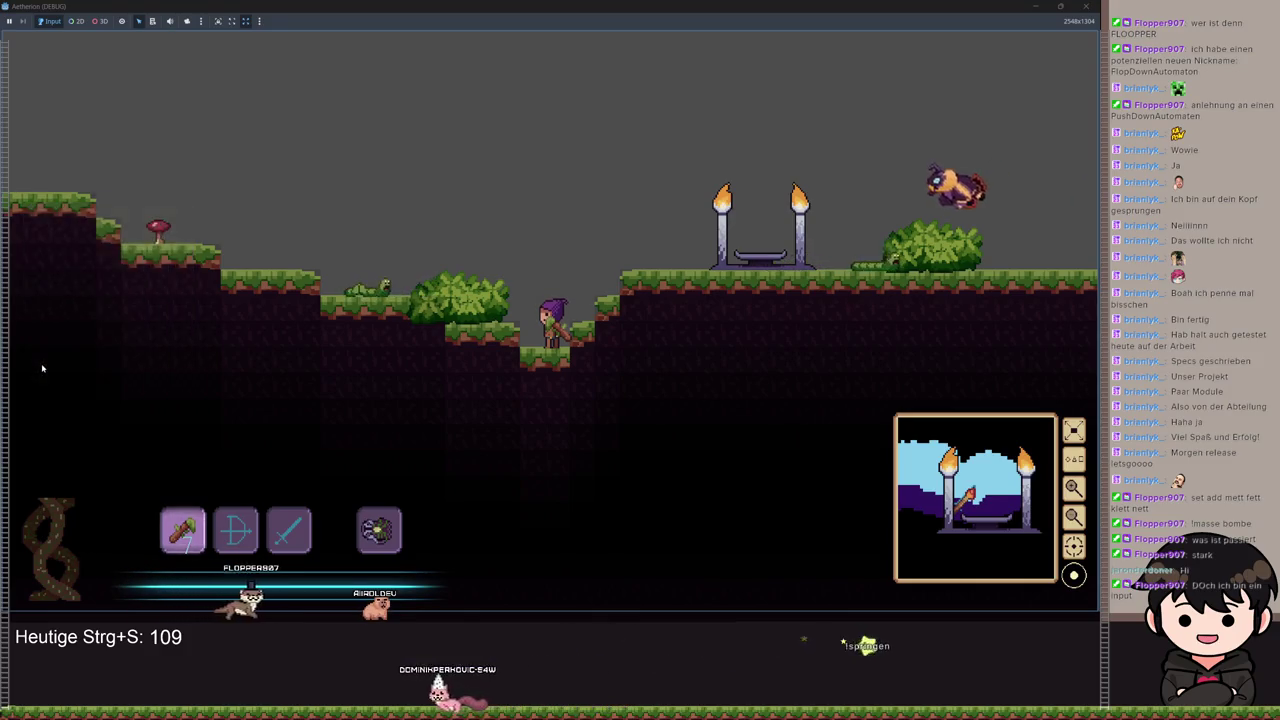
{"action": "key", "text": "Escape"}
{"action": "key", "text": "Return"}
{"action": "key", "text": "Escape"}
{"action": "key", "text": "Return"}
{"action": "key", "text": "Return"}
{"action": "key", "text": "Return"}
{"action": "key", "text": "Return"}
{"action": "key", "text": "Return"}
{"action": "key", "text": "Escape"}
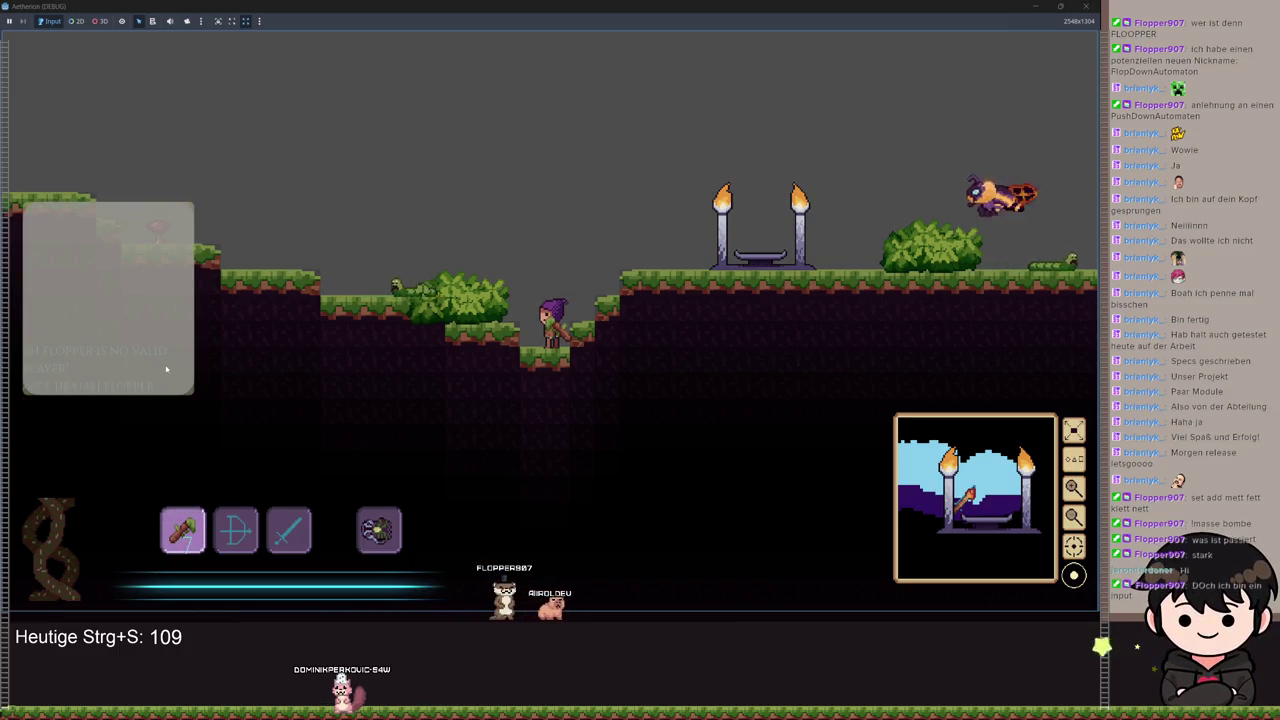
{"action": "left_click", "coordinate": [1041, 8]}
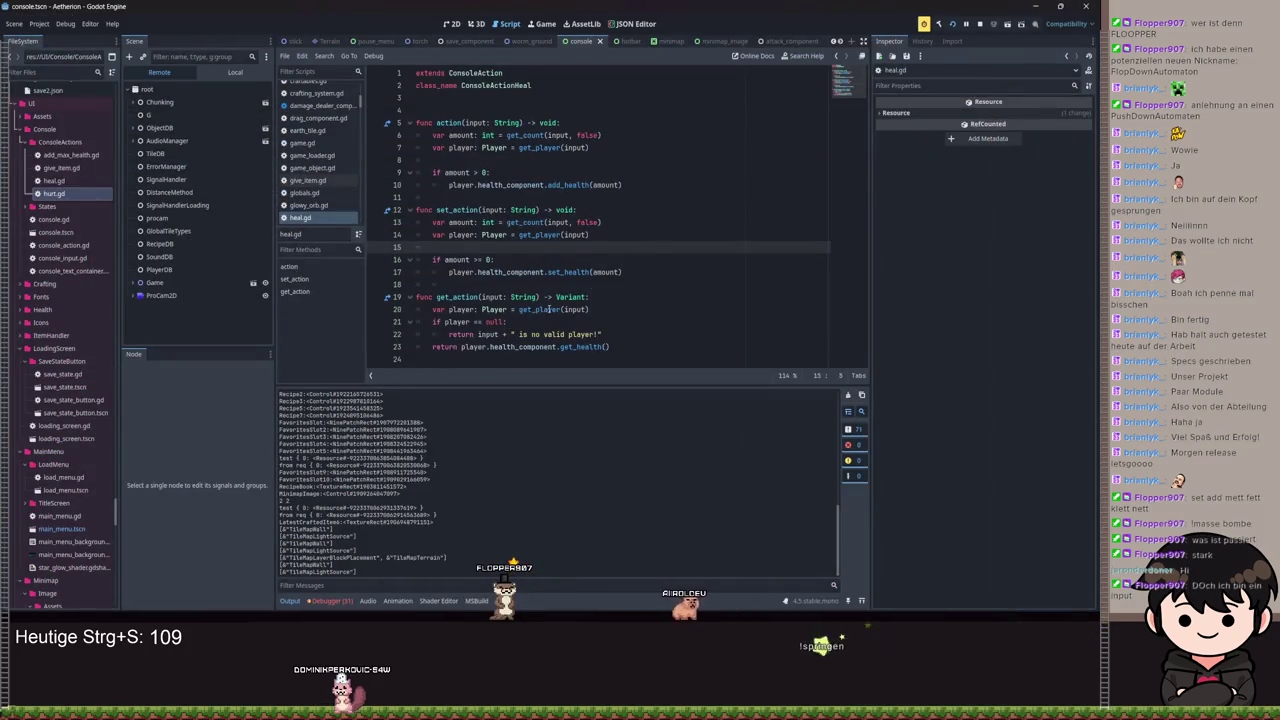
Step: Try replacing input with get_player on line 22 of heal.gd, then view get_player in console_action.gd
{"action": "left_click", "coordinate": [662, 285]}
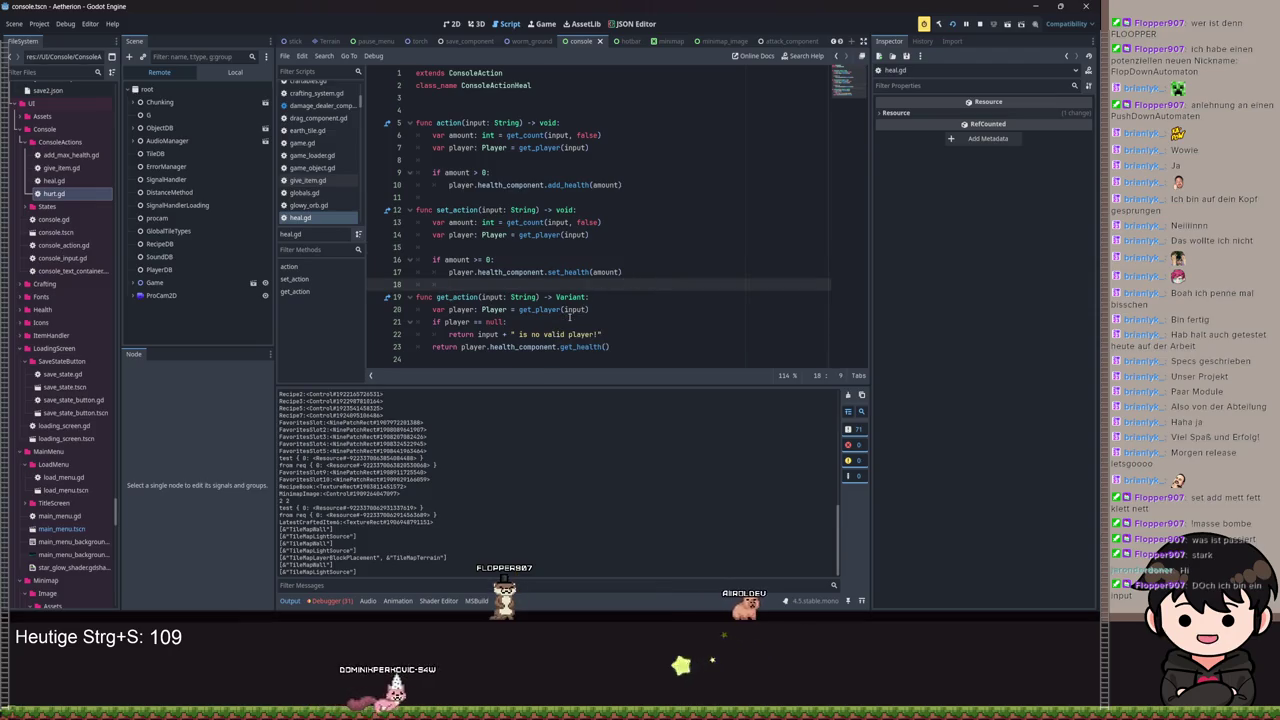
{"action": "double_click", "coordinate": [486, 334]}
{"action": "type", "text": "get_player"}
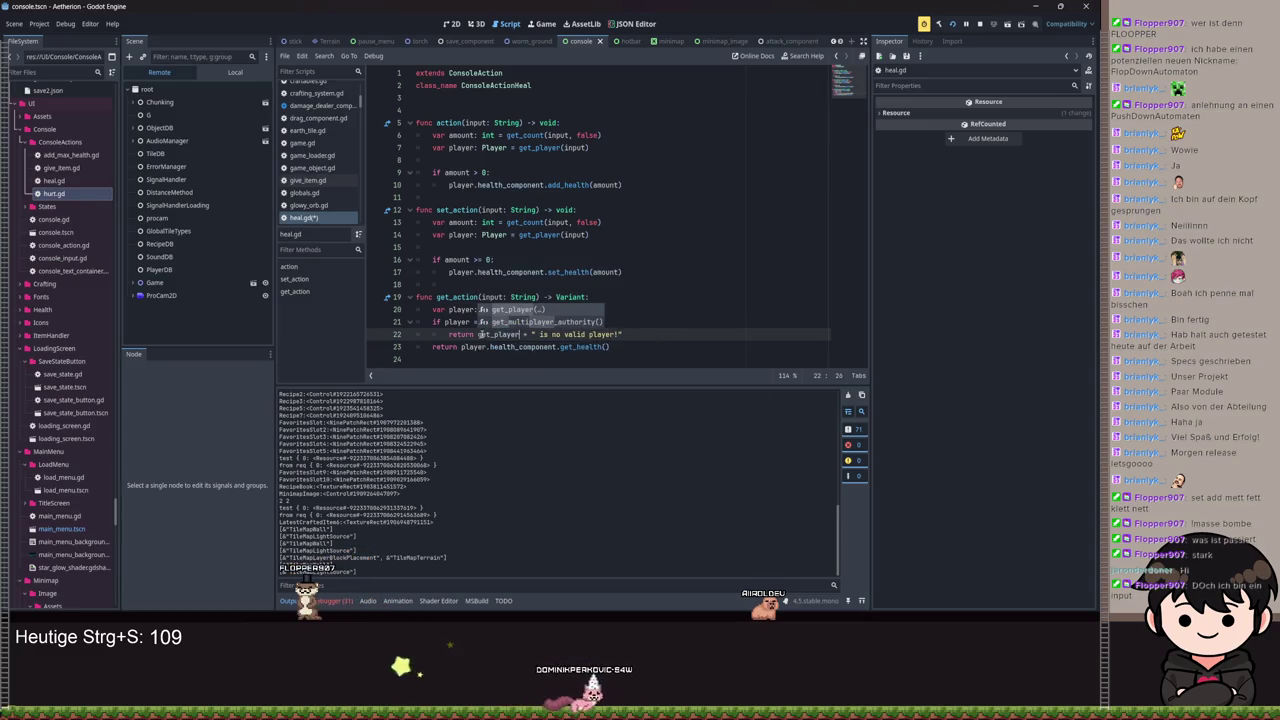
{"action": "key", "text": "BackSpace"}
{"action": "key", "text": "BackSpace"}
{"action": "key", "text": "BackSpace"}
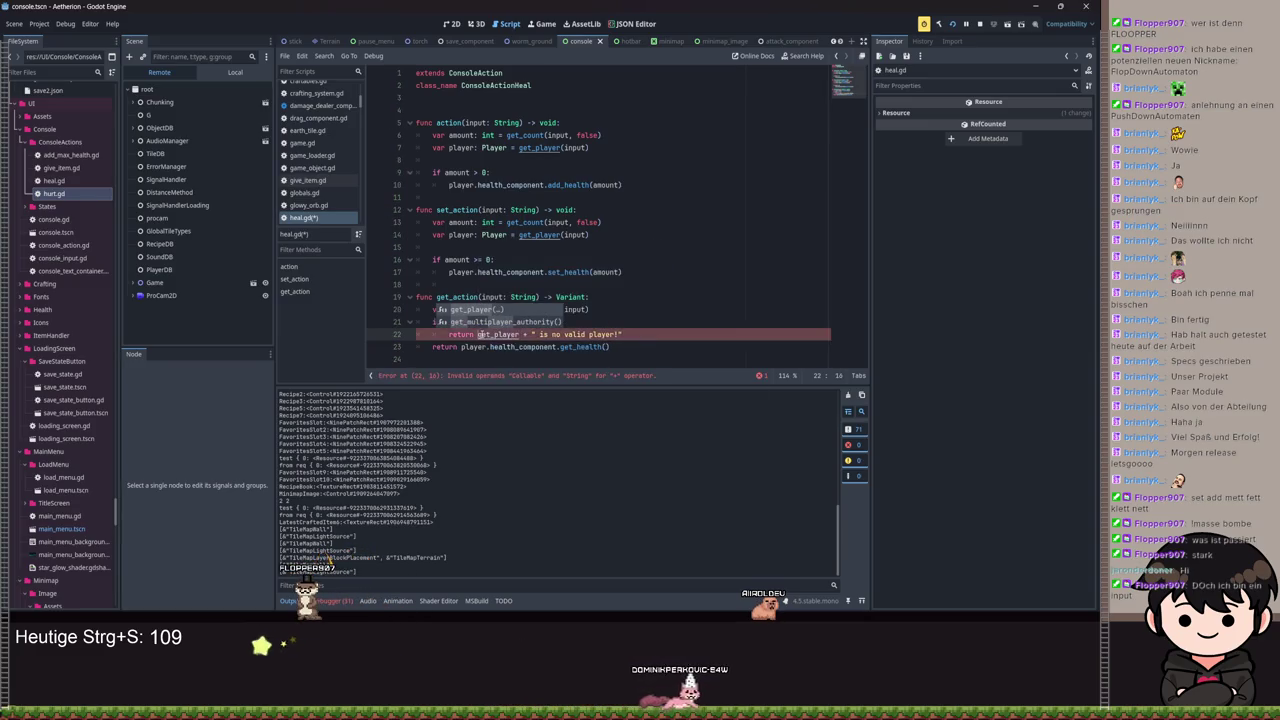
{"action": "type", "text": "g"}
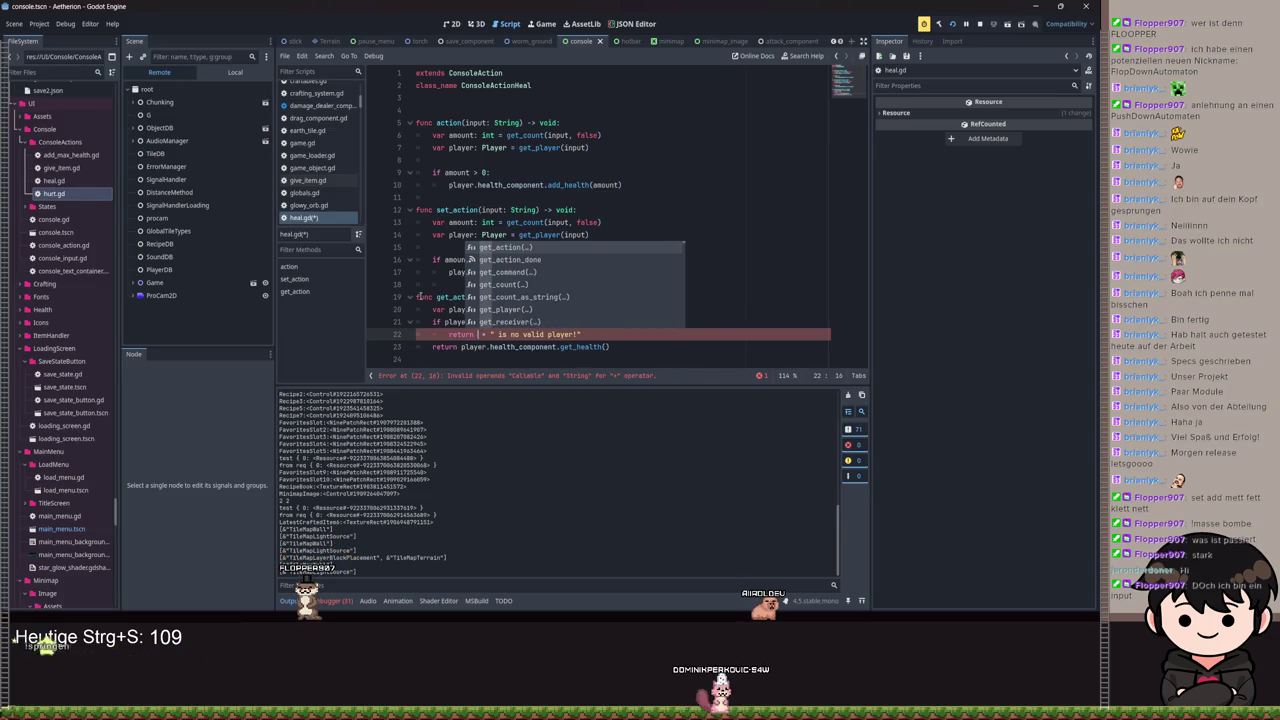
{"action": "key", "text": "Escape"}
{"action": "left_click", "coordinate": [543, 310], "text": "ctrl"}
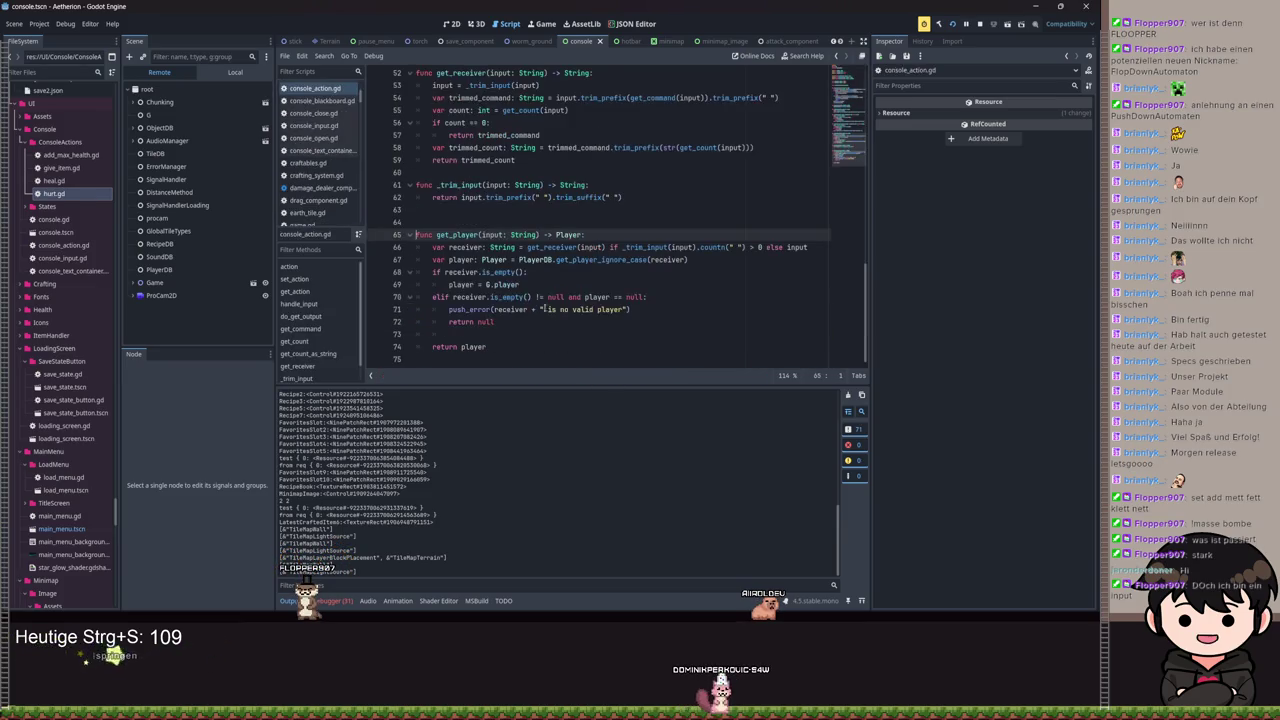
{"action": "double_click", "coordinate": [581, 260]}
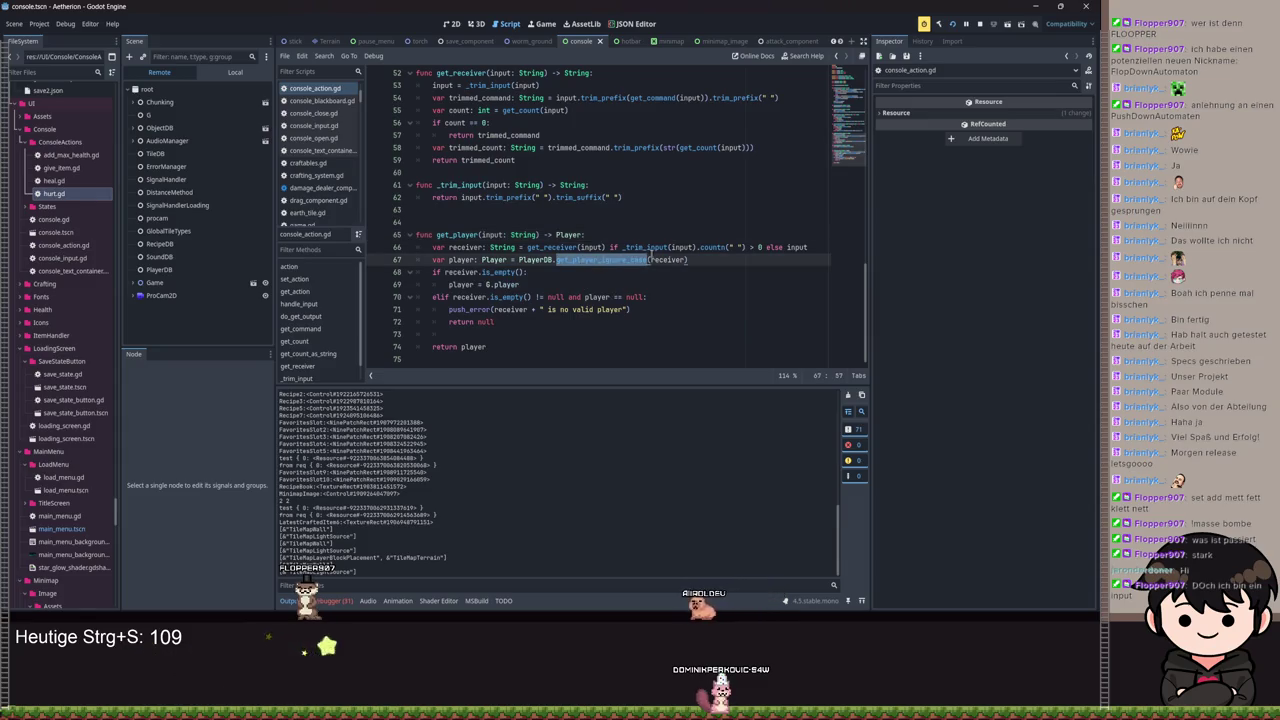
{"action": "double_click", "coordinate": [668, 260]}
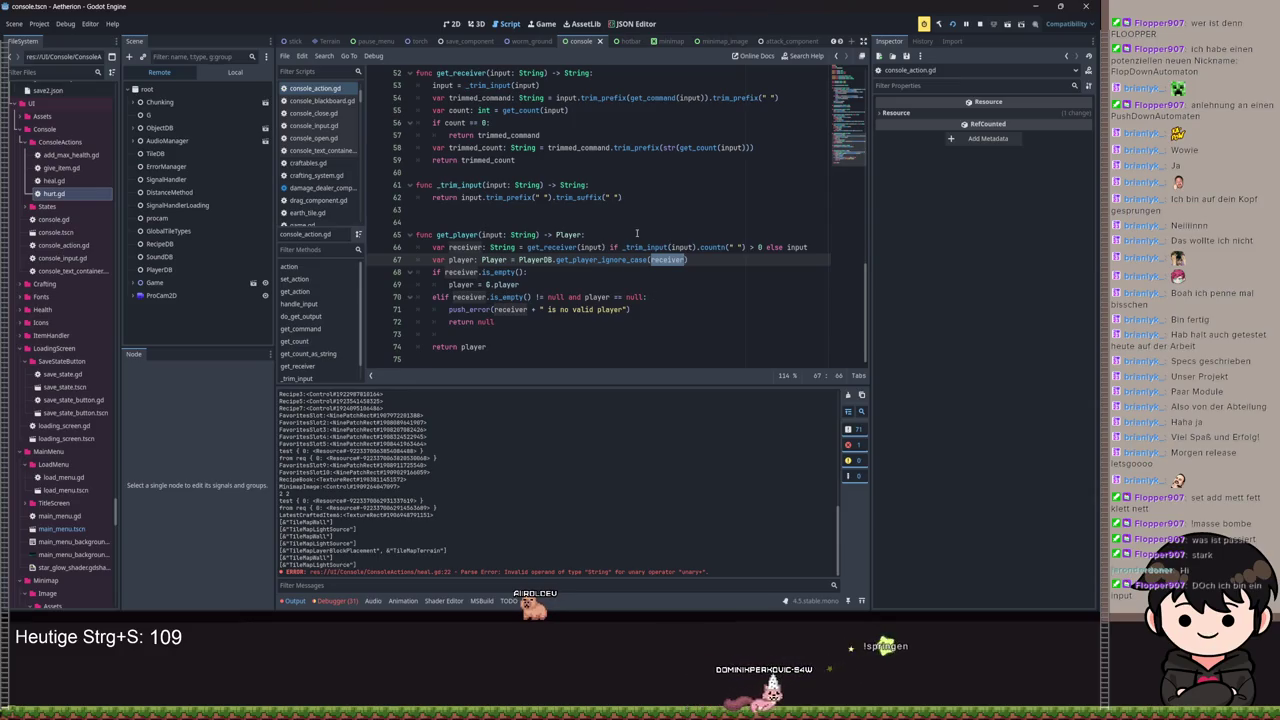
{"action": "key", "text": "alt+Left"}
{"action": "key", "text": "alt+Left"}
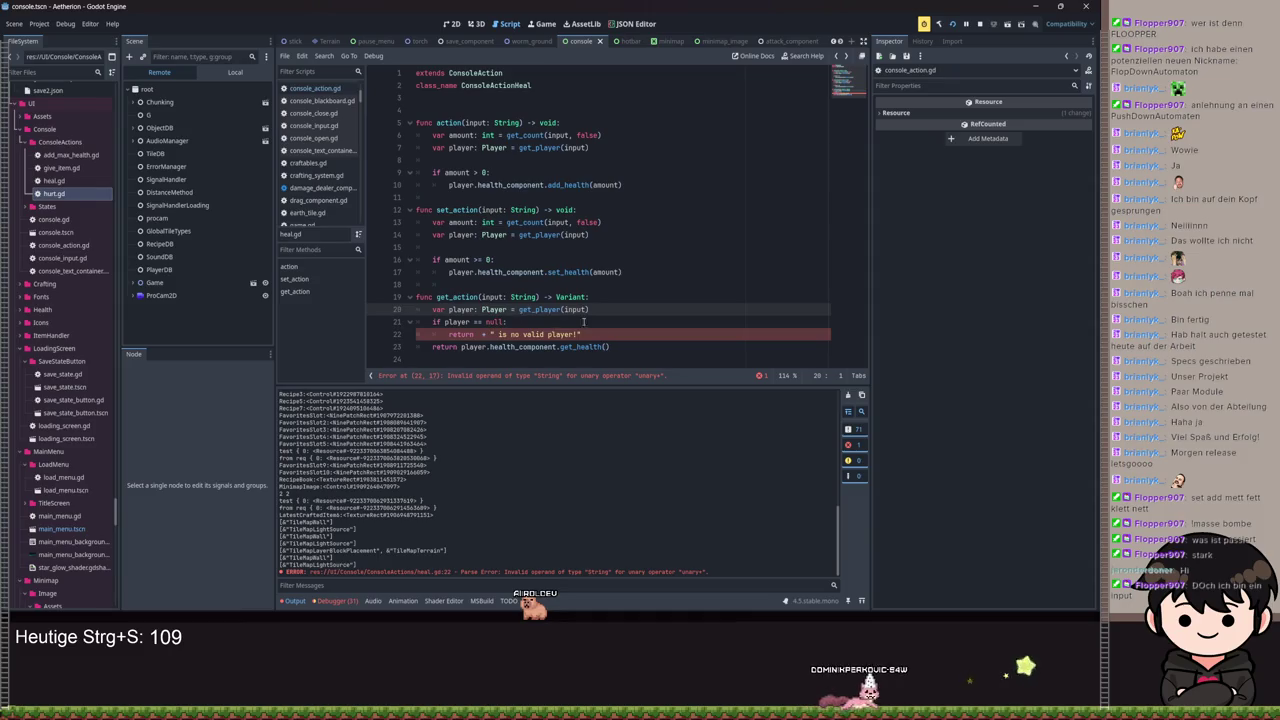
Step: Put get_receiver(input) before the invalid-player message on line 22 of heal.gd and save
{"action": "double_click", "coordinate": [483, 335]}
{"action": "type", "text": "get"}
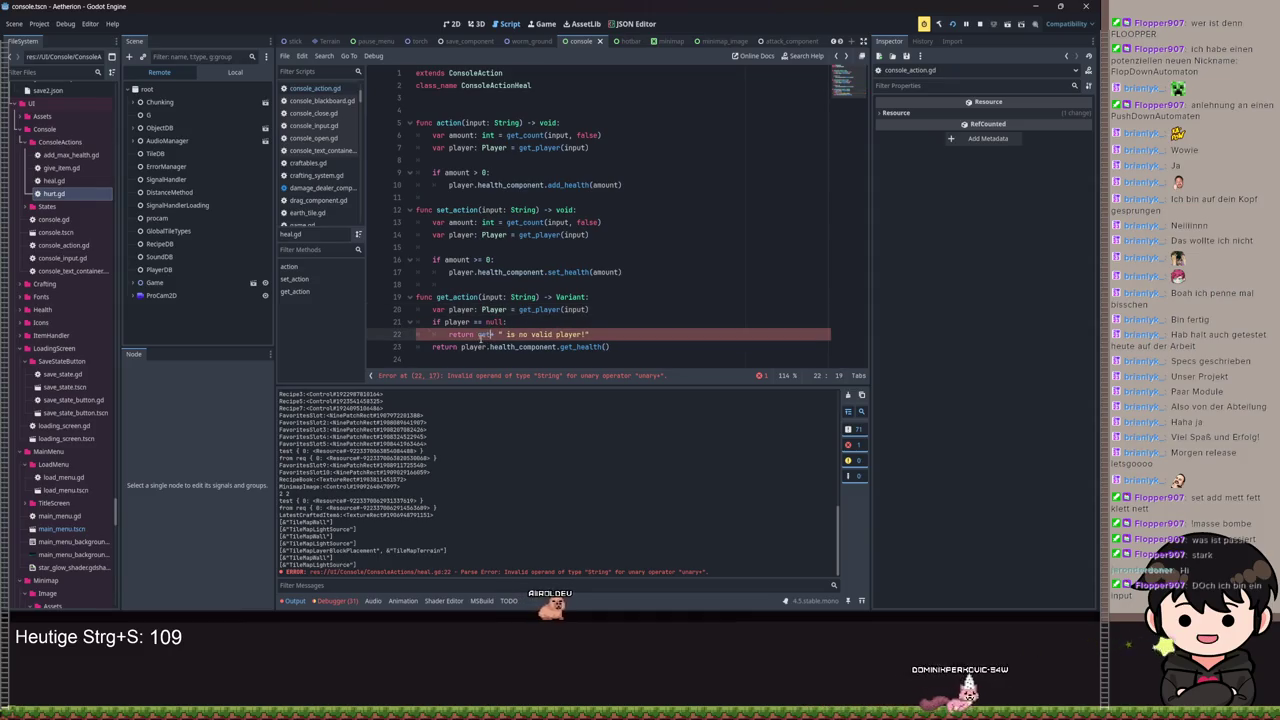
{"action": "type", "text": "_rec"}
{"action": "key", "text": "Return"}
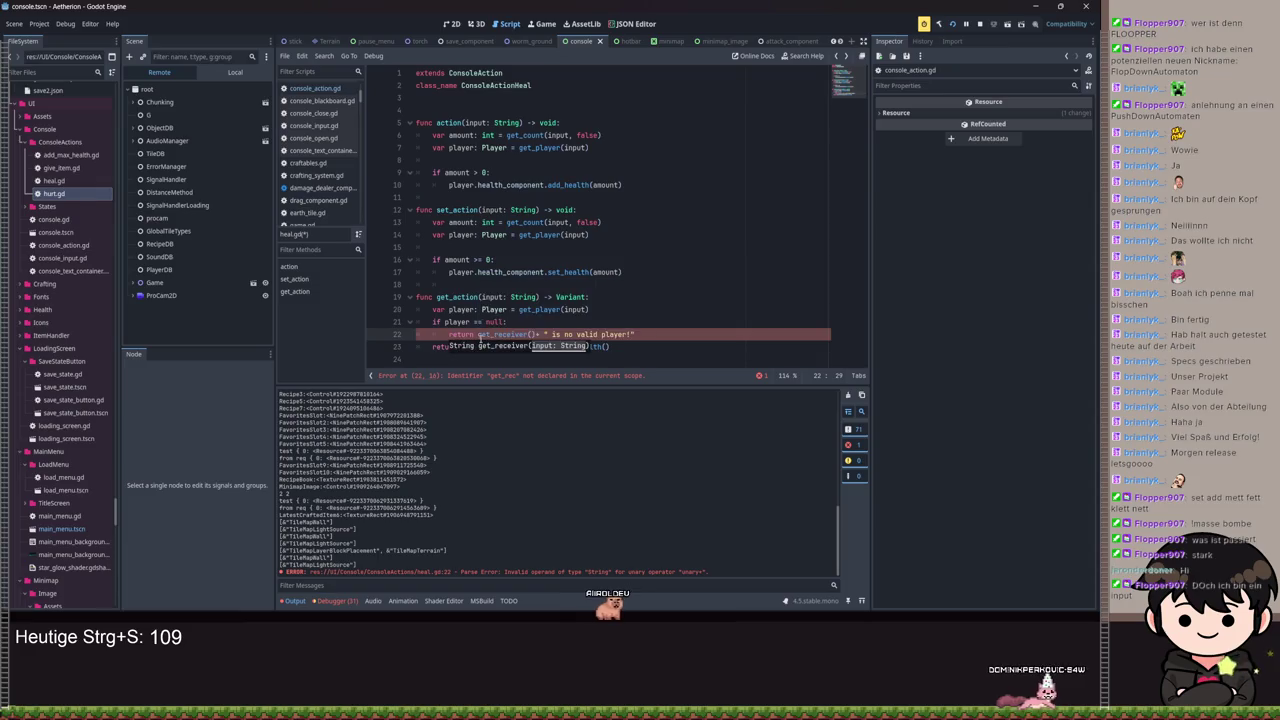
{"action": "type", "text": "in"}
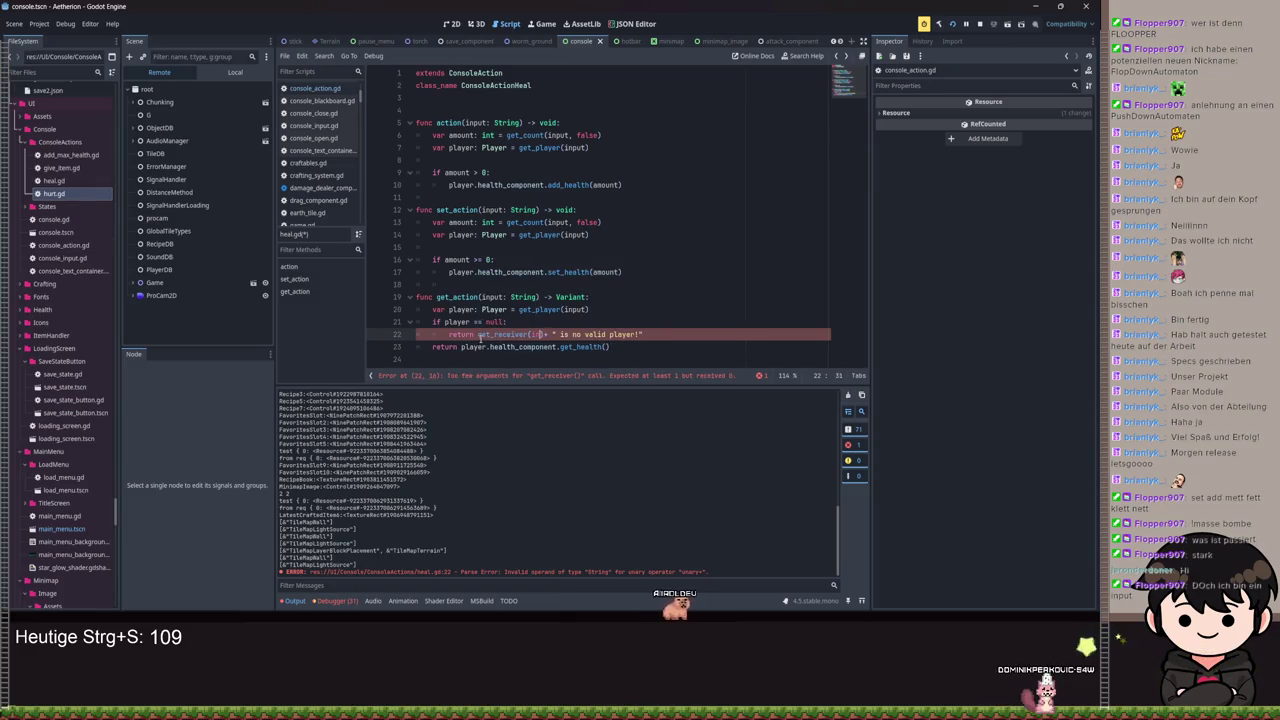
{"action": "key", "text": "BackSpace"}
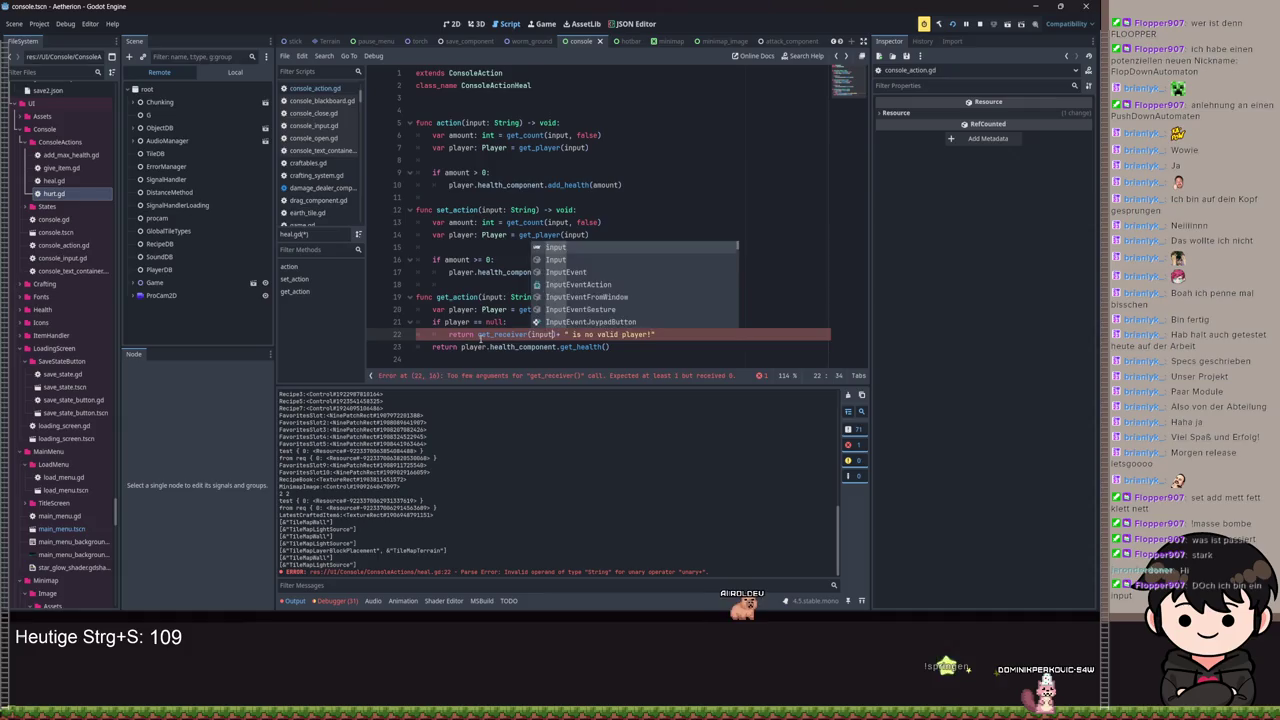
{"action": "key", "text": "Escape"}
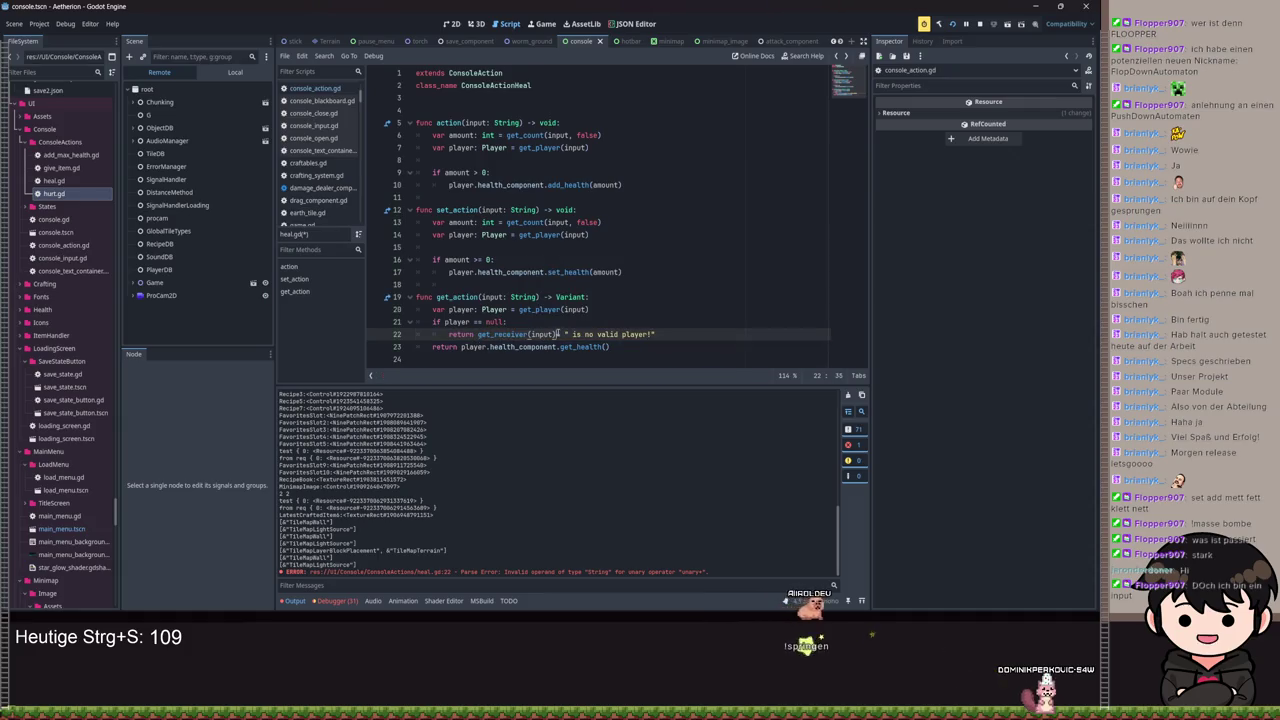
{"action": "key", "text": "ctrl+s"}
{"action": "left_click", "coordinate": [522, 347]}
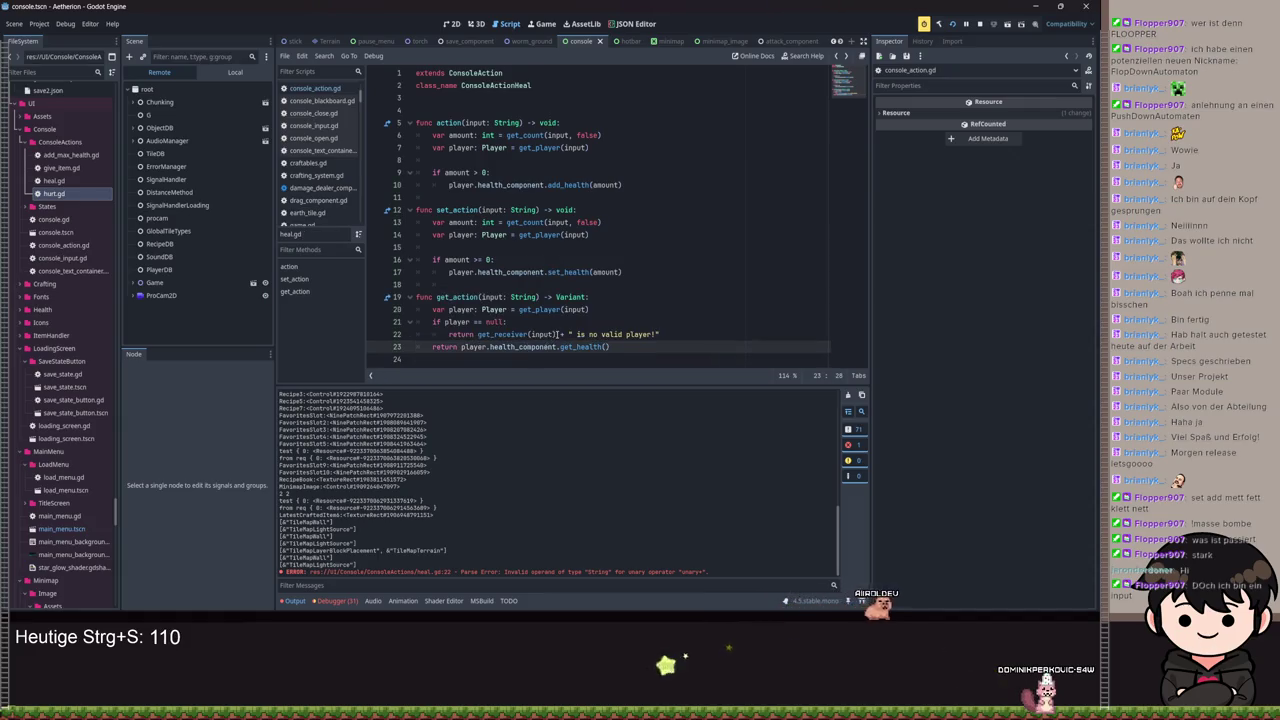
{"action": "left_click_drag", "start_coordinate": [557, 334], "coordinate": [473, 334]}
{"action": "key", "text": "ctrl+s"}
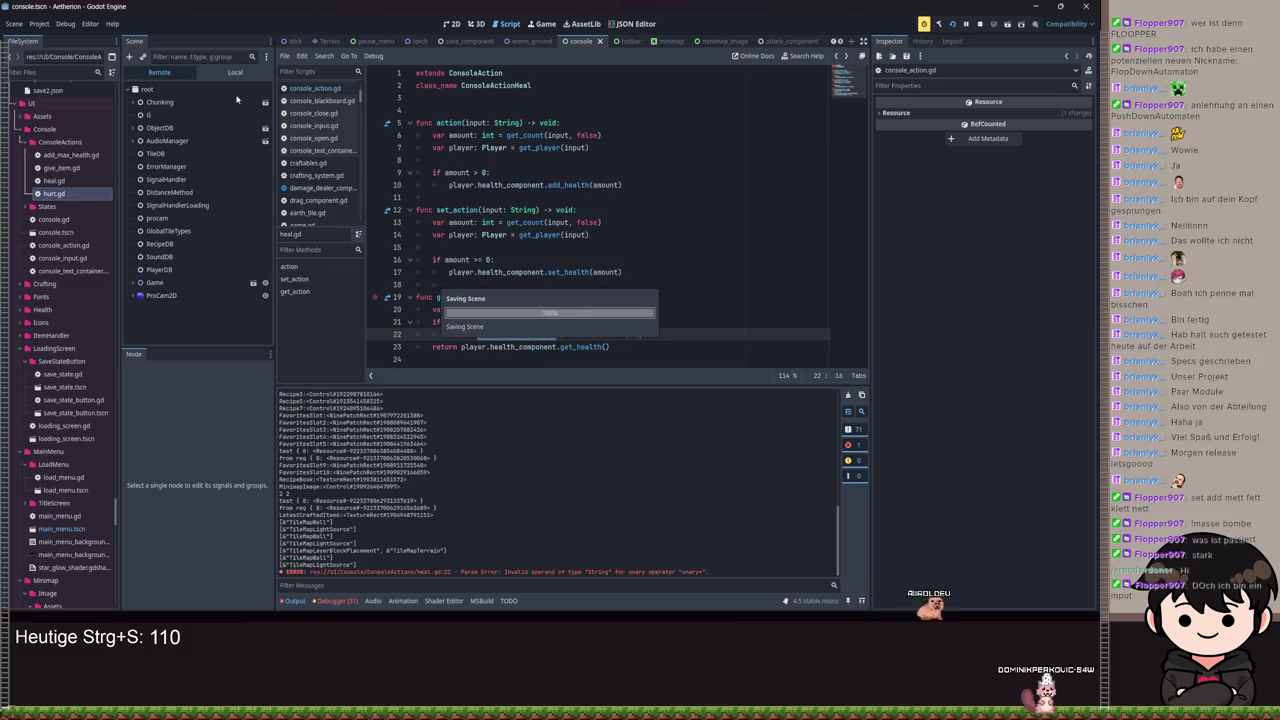
Step: Save hurt.gd, add_max_health.gd, give_item.gd and heal.gd, then launch the game with F5
{"action": "left_click", "coordinate": [236, 73]}
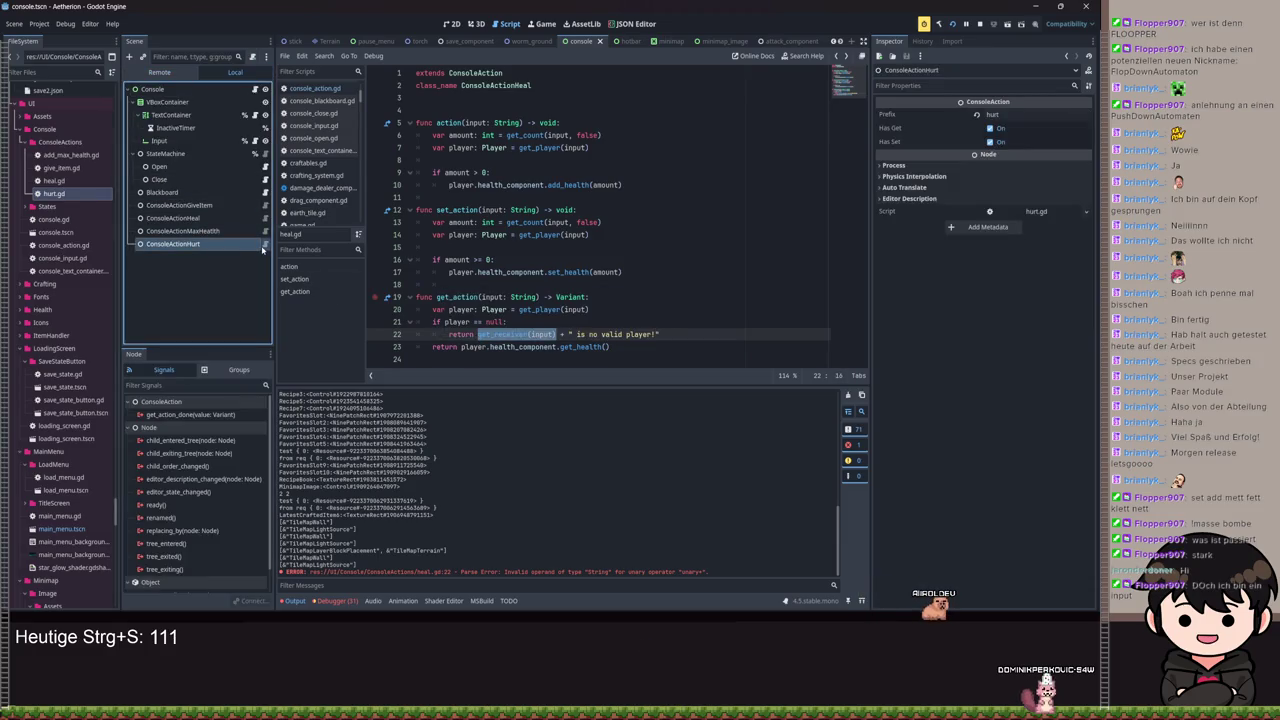
{"action": "left_click", "coordinate": [492, 322]}
{"action": "key", "text": "ctrl+s"}
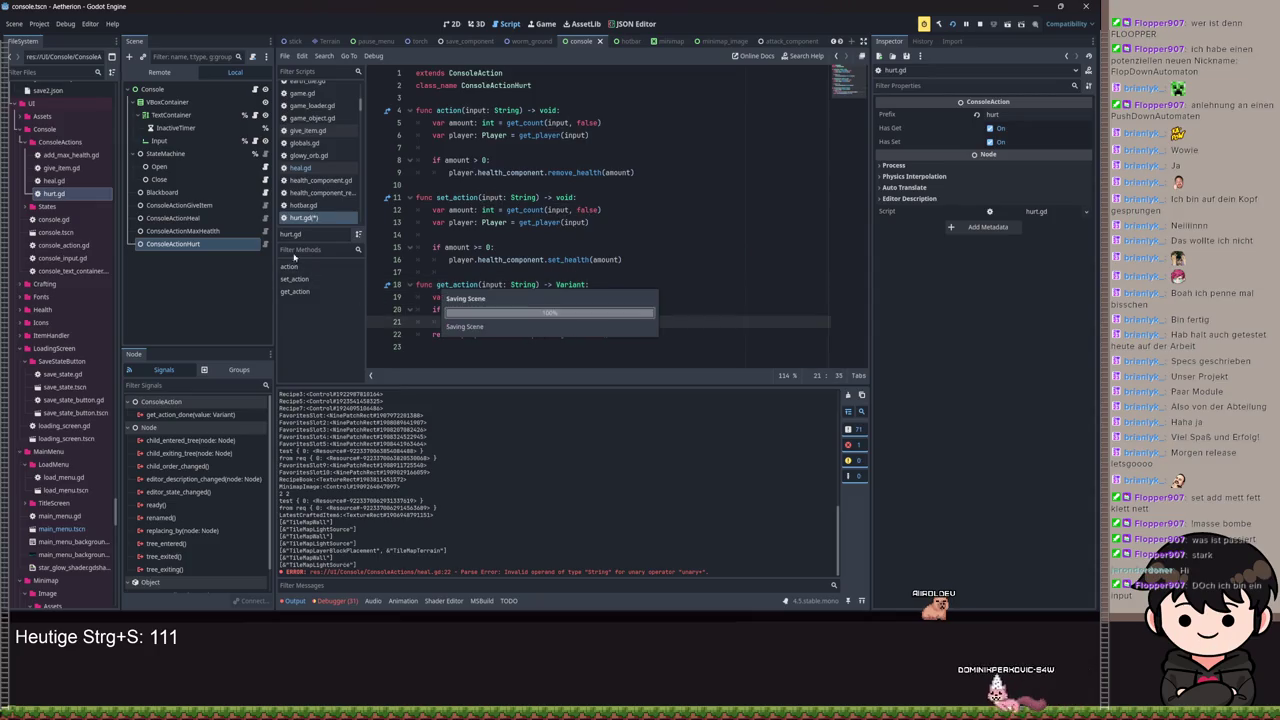
{"action": "left_click", "coordinate": [265, 231]}
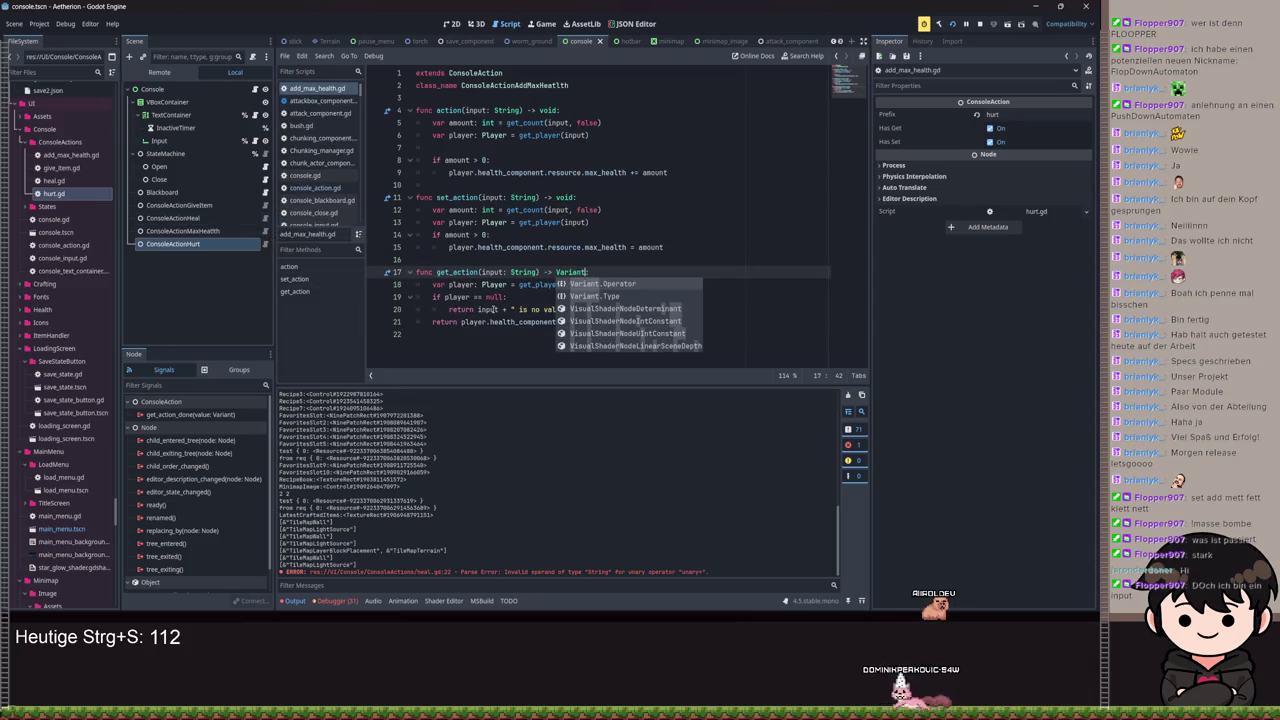
{"action": "left_click", "coordinate": [558, 309]}
{"action": "key", "text": "ctrl+s"}
{"action": "left_click", "coordinate": [265, 206]}
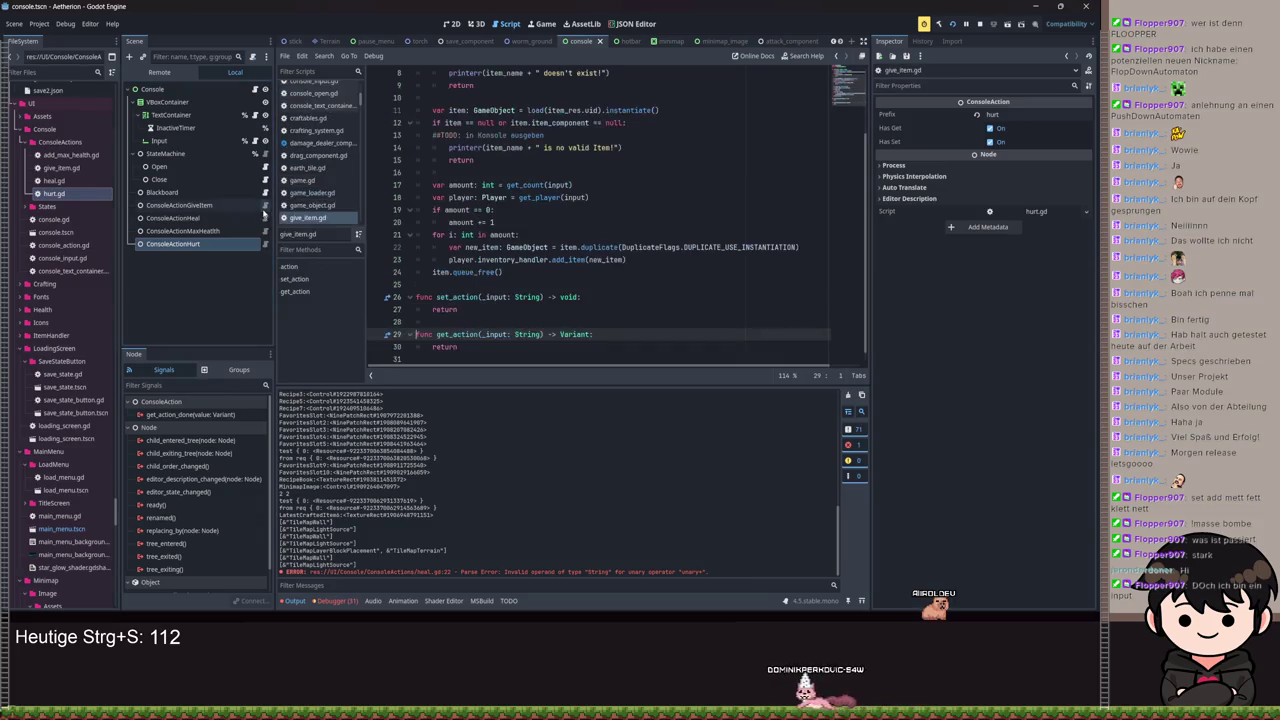
{"action": "left_click", "coordinate": [265, 218]}
{"action": "left_click", "coordinate": [590, 309]}
{"action": "key", "text": "ctrl+s"}
{"action": "key", "text": "F5"}
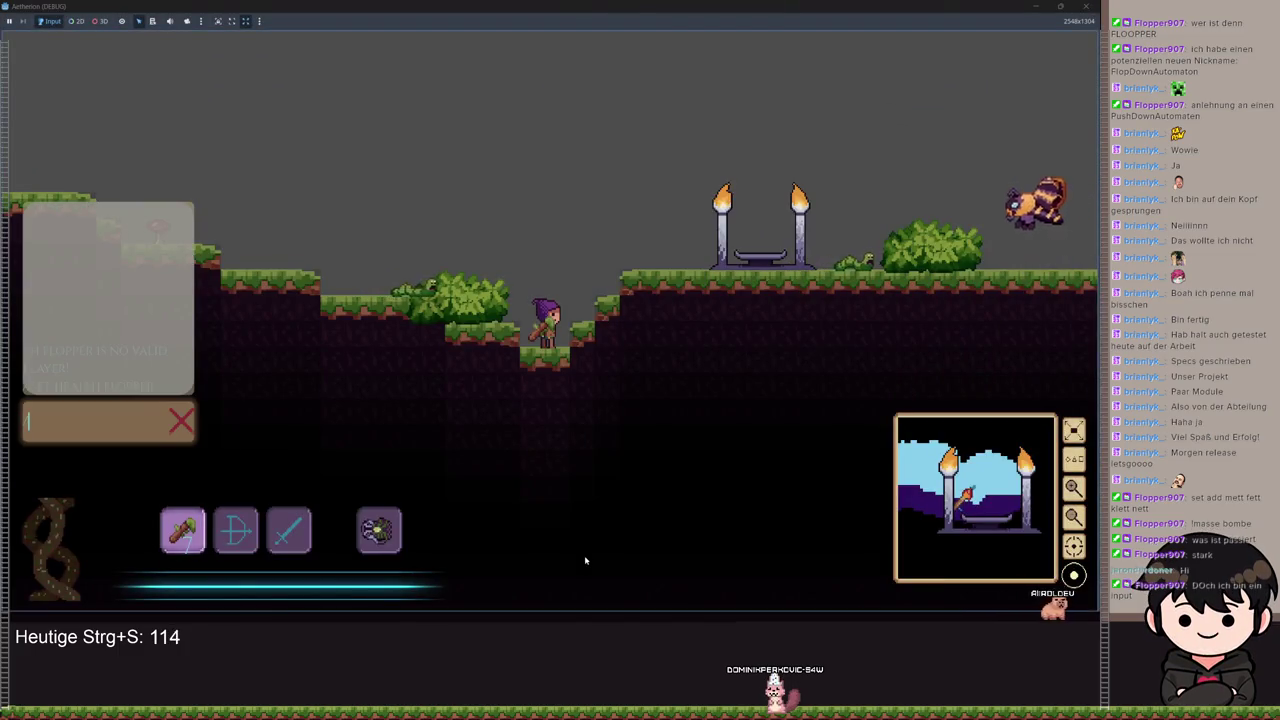
Step: Send '/get heal flopper' in the game console and switch back to the editor
{"action": "type", "text": "/get h"}
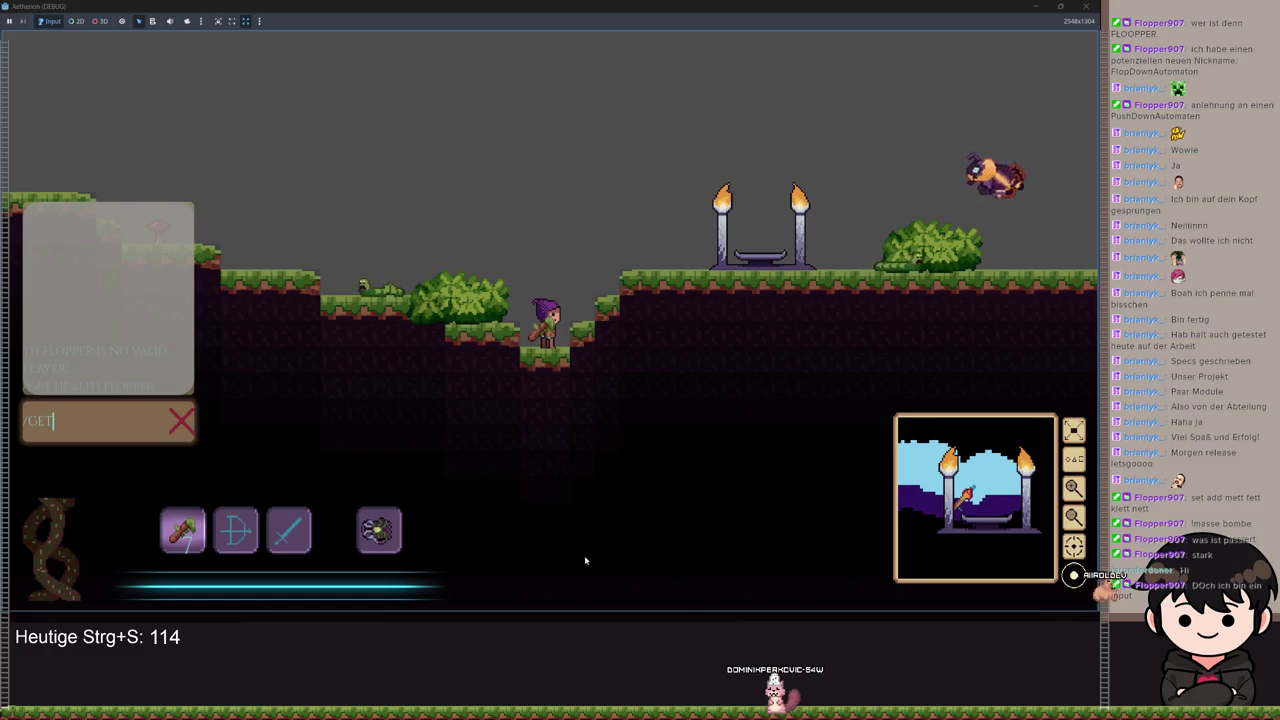
{"action": "type", "text": "eal flopper"}
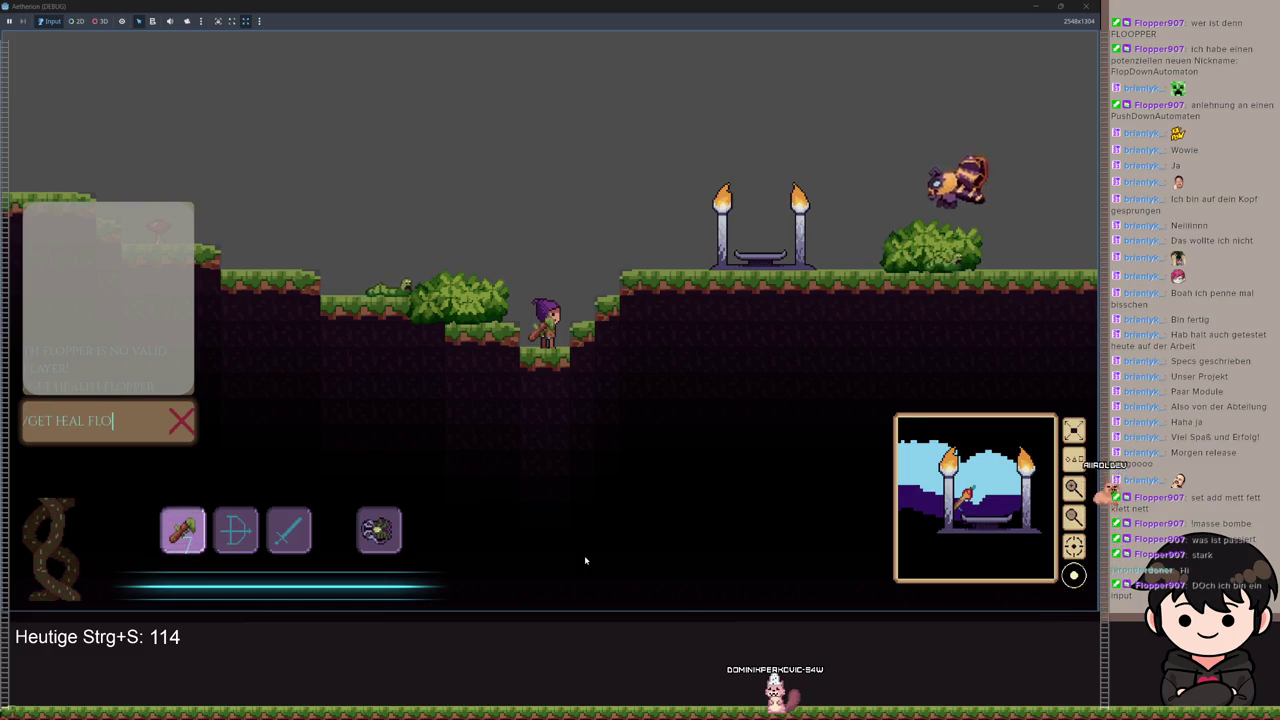
{"action": "key", "text": "Return"}
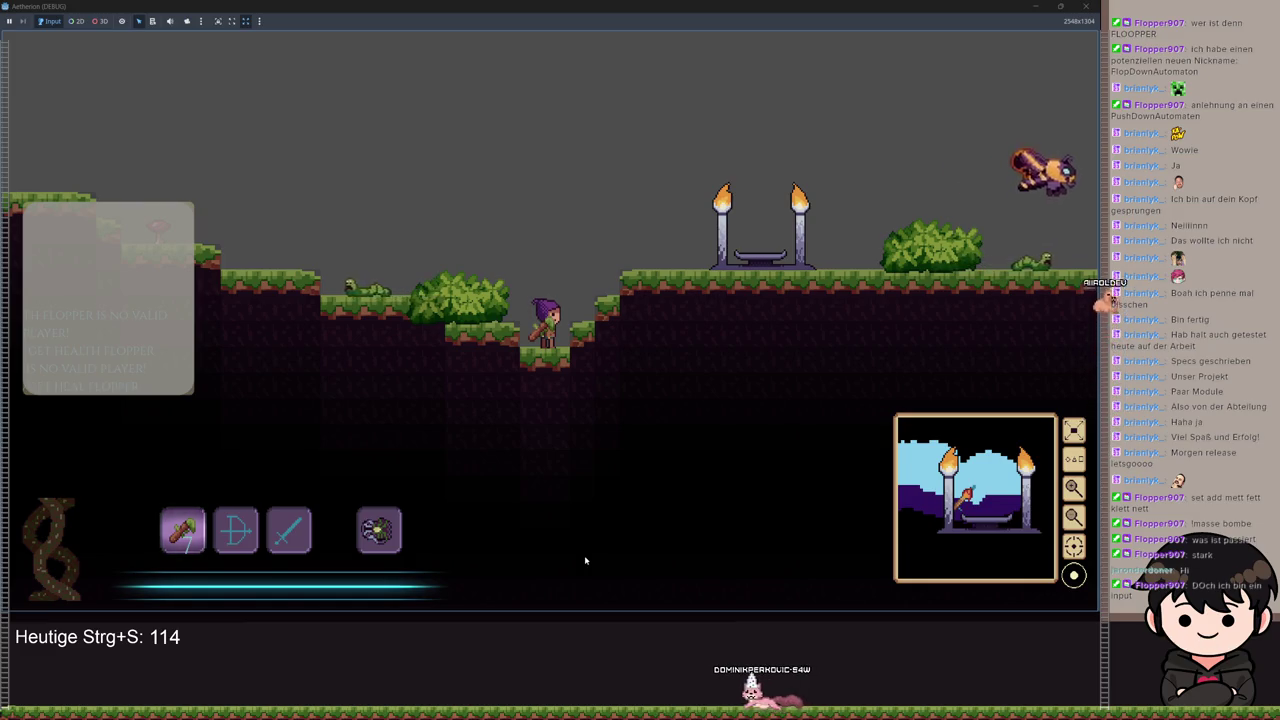
{"action": "key", "text": "alt+Tab"}
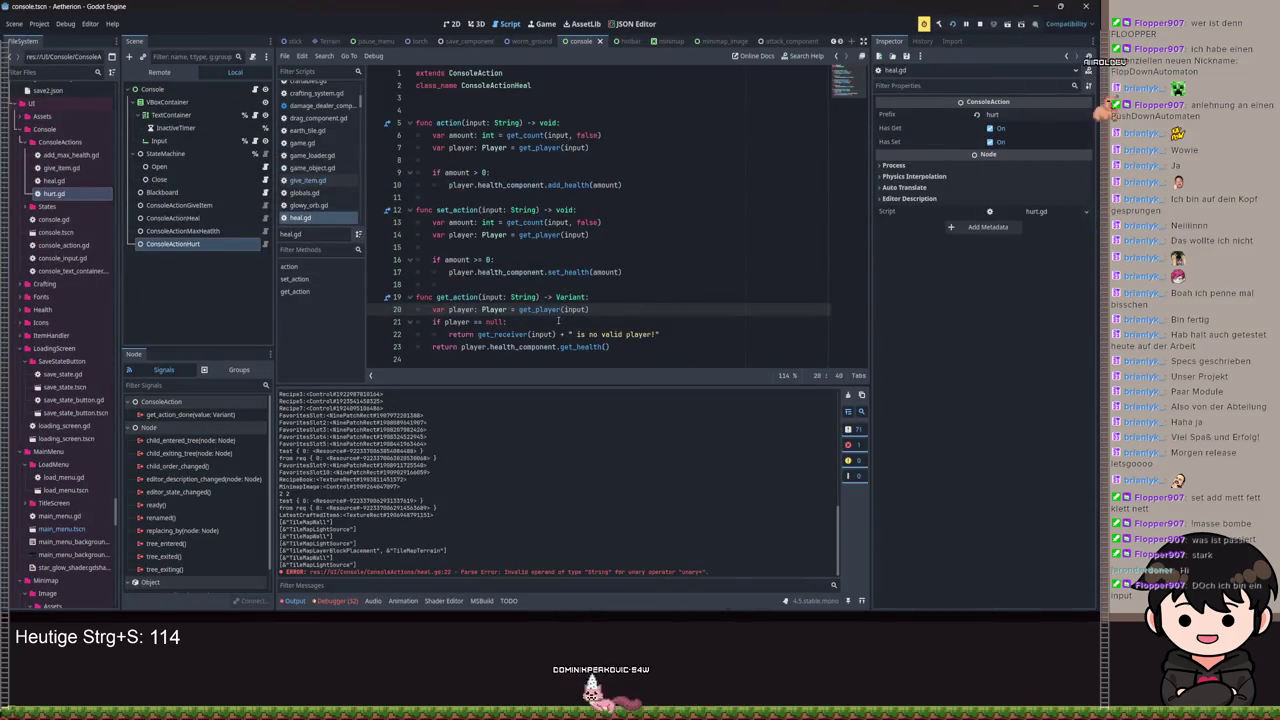
Step: Jump to get_receiver's definition and inspect get_player's receiver line in console_action.gd
{"action": "left_click", "coordinate": [501, 341], "text": "ctrl"}
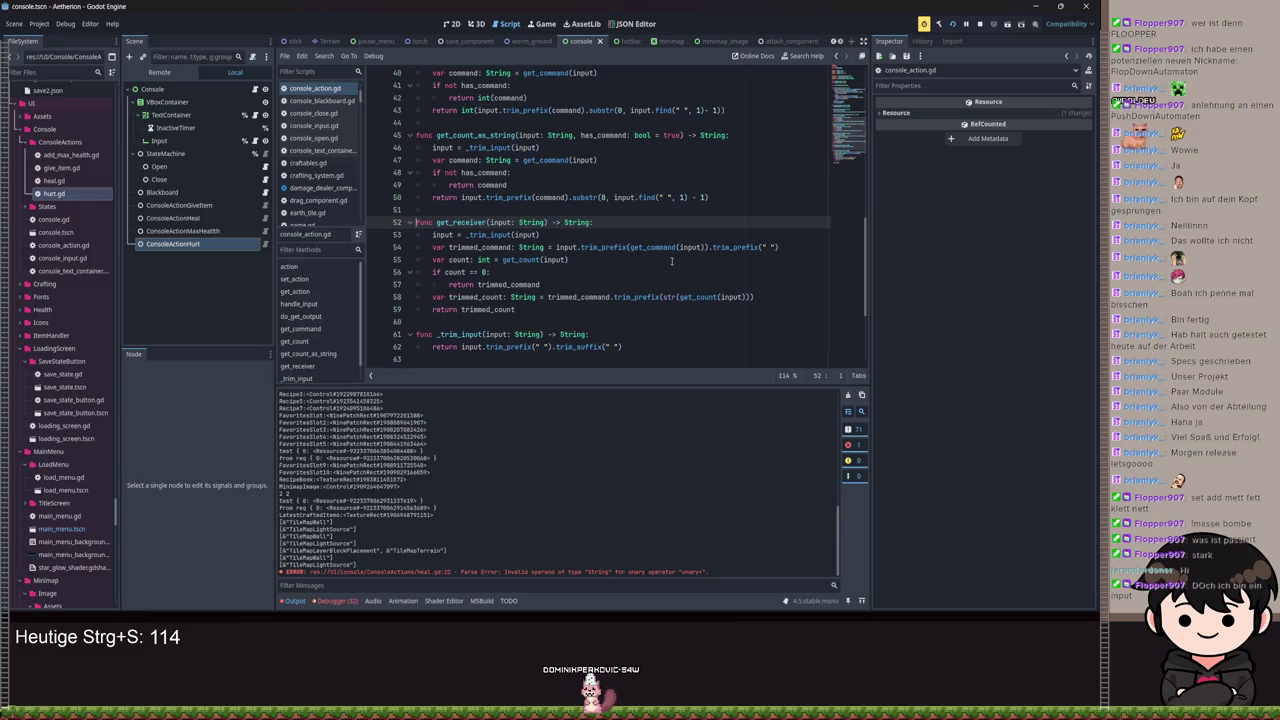
{"action": "scroll", "coordinate": [765, 274], "scroll_direction": "down", "scroll_amount": 4}
{"action": "scroll", "coordinate": [711, 308], "scroll_direction": "up", "scroll_amount": 2}
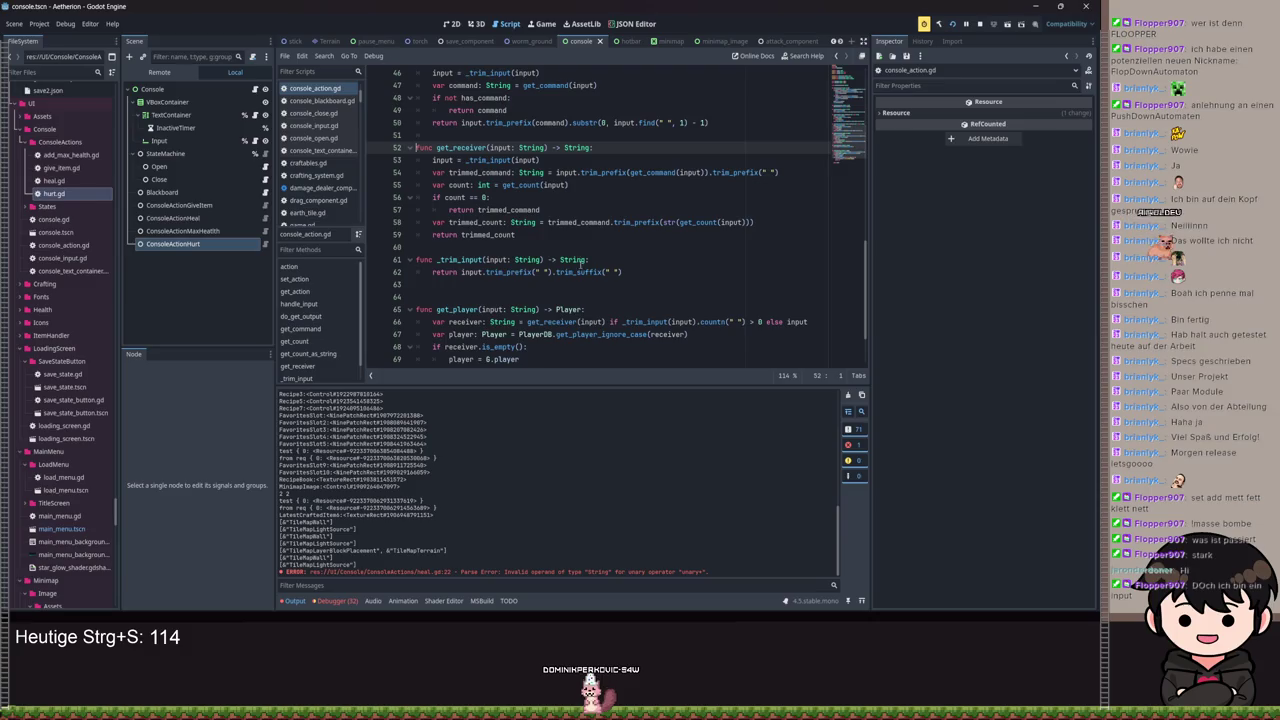
{"action": "scroll", "coordinate": [588, 259], "scroll_direction": "down", "scroll_amount": 1}
{"action": "double_click", "coordinate": [467, 285]}
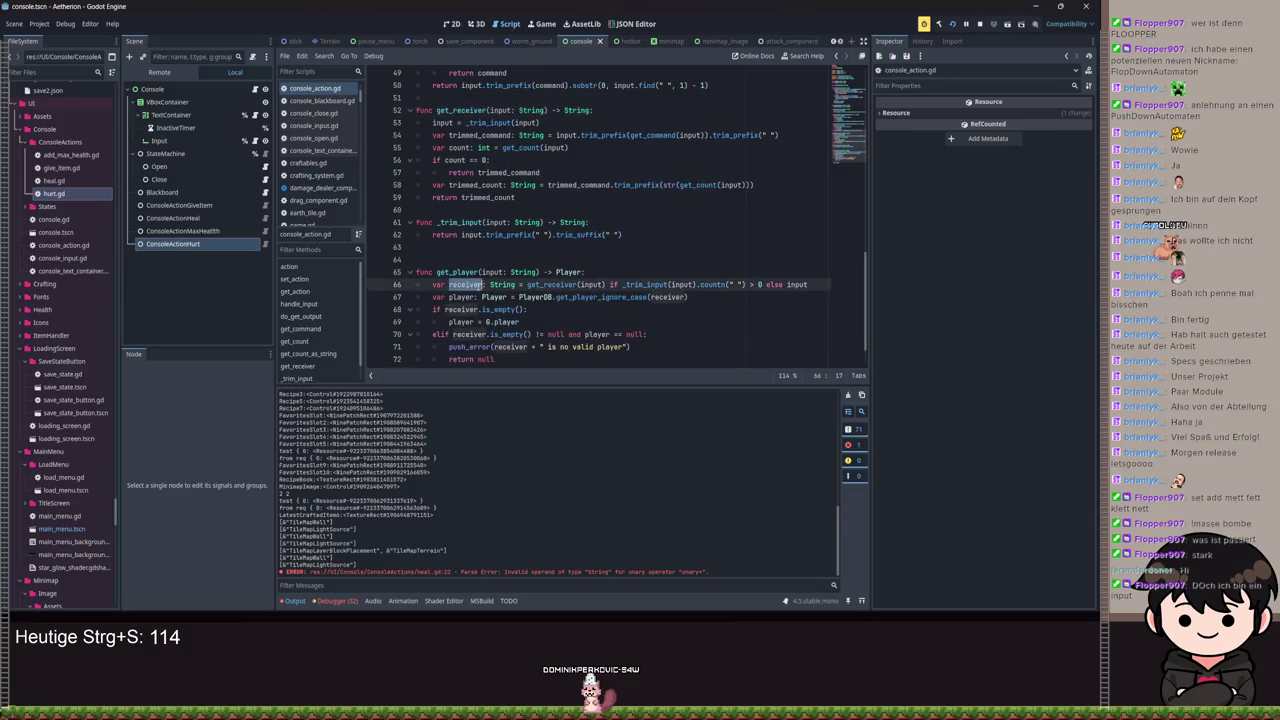
{"action": "double_click", "coordinate": [531, 285]}
{"action": "scroll", "coordinate": [534, 280], "scroll_direction": "up", "scroll_amount": 1}
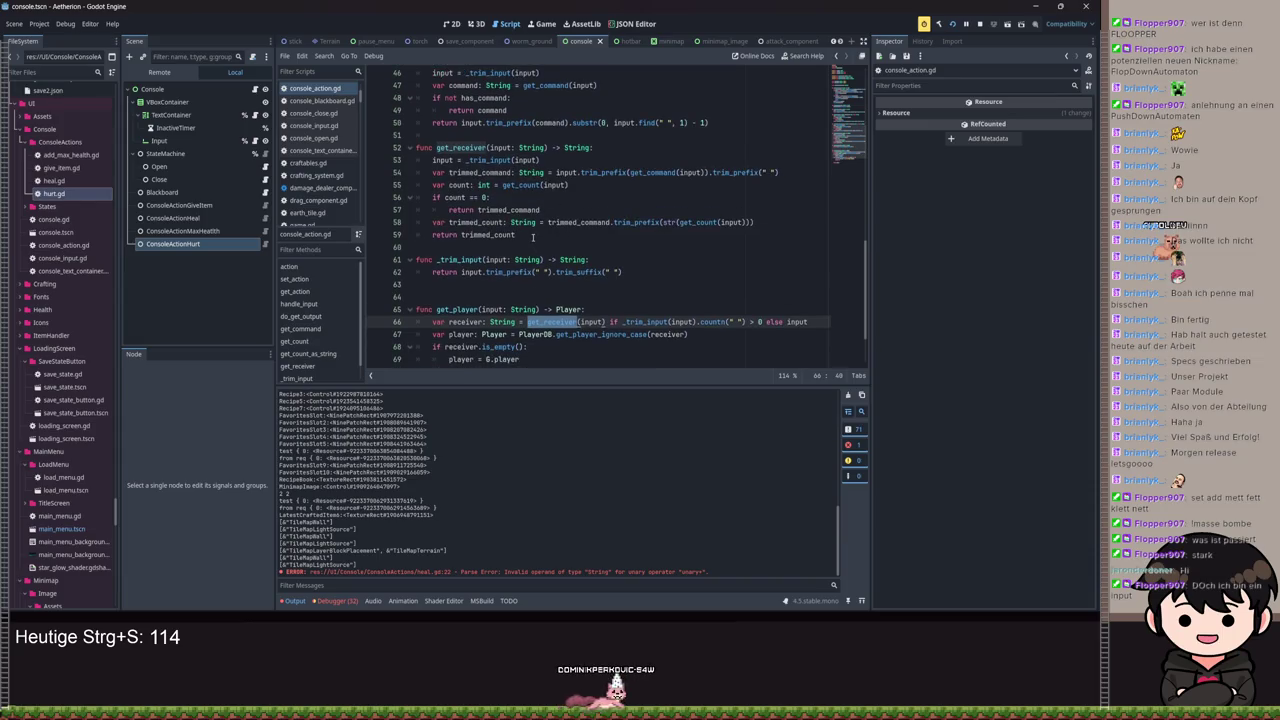
{"action": "left_click_drag", "start_coordinate": [808, 322], "coordinate": [622, 322]}
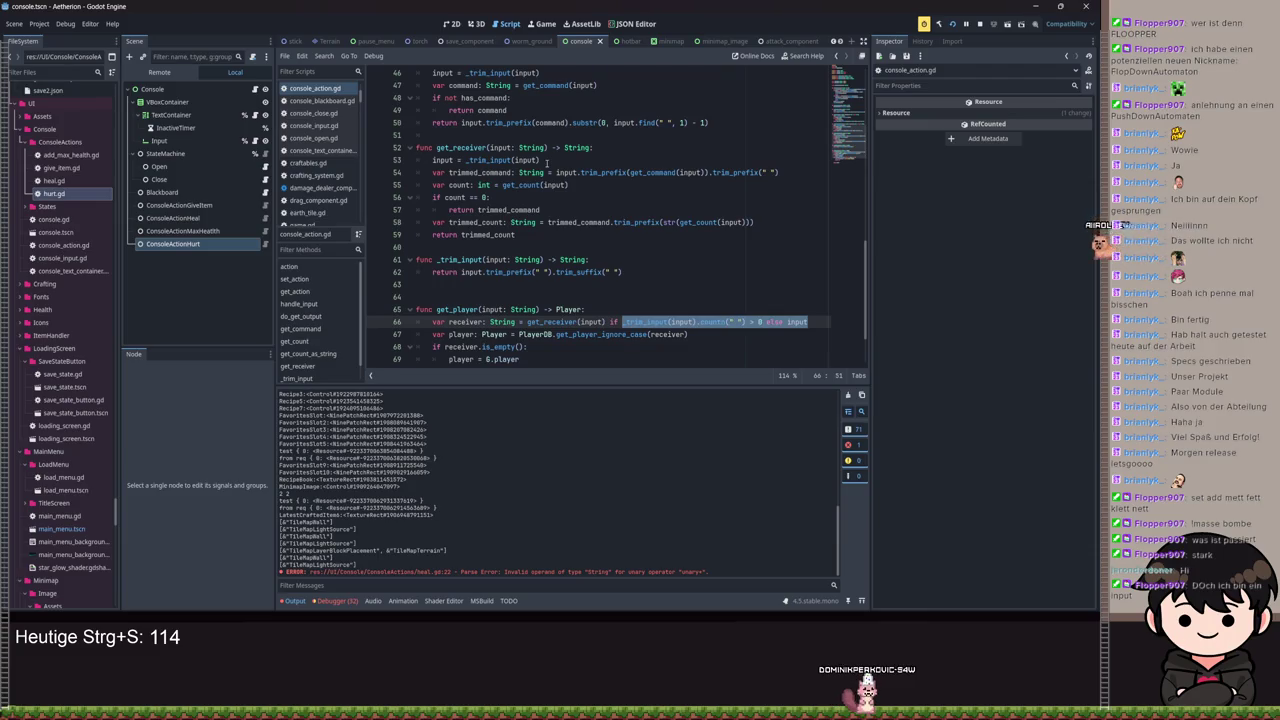
Step: Add 'if input.countn(" ") == 0: return input' after get_receiver's input-trimming line
{"action": "left_click", "coordinate": [546, 160]}
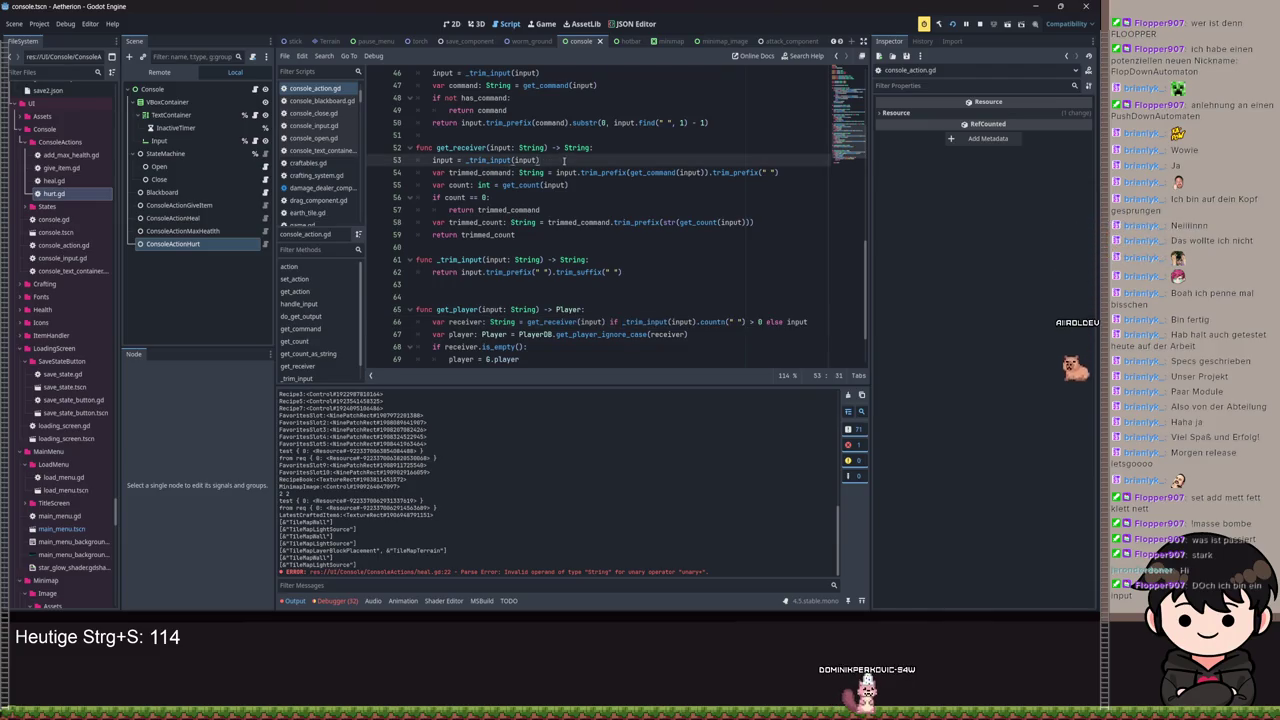
{"action": "key", "text": "Return"}
{"action": "type", "text": "if"}
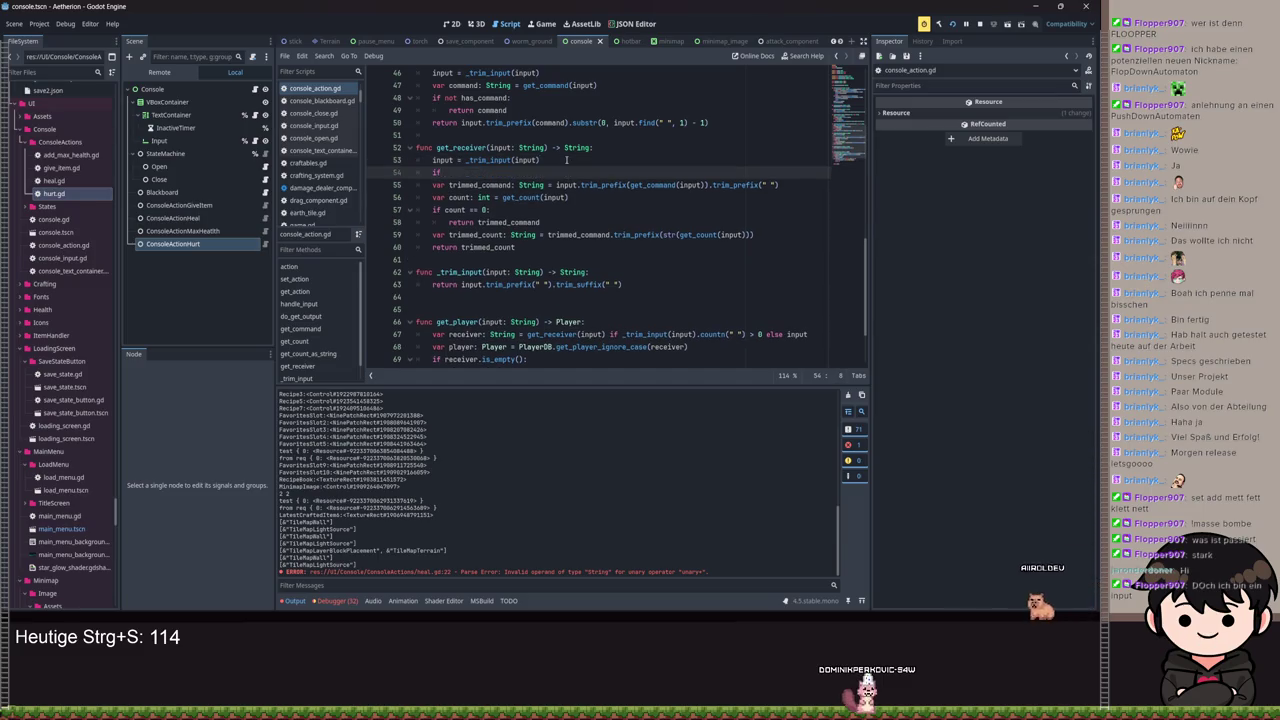
{"action": "type", "text": "inp"}
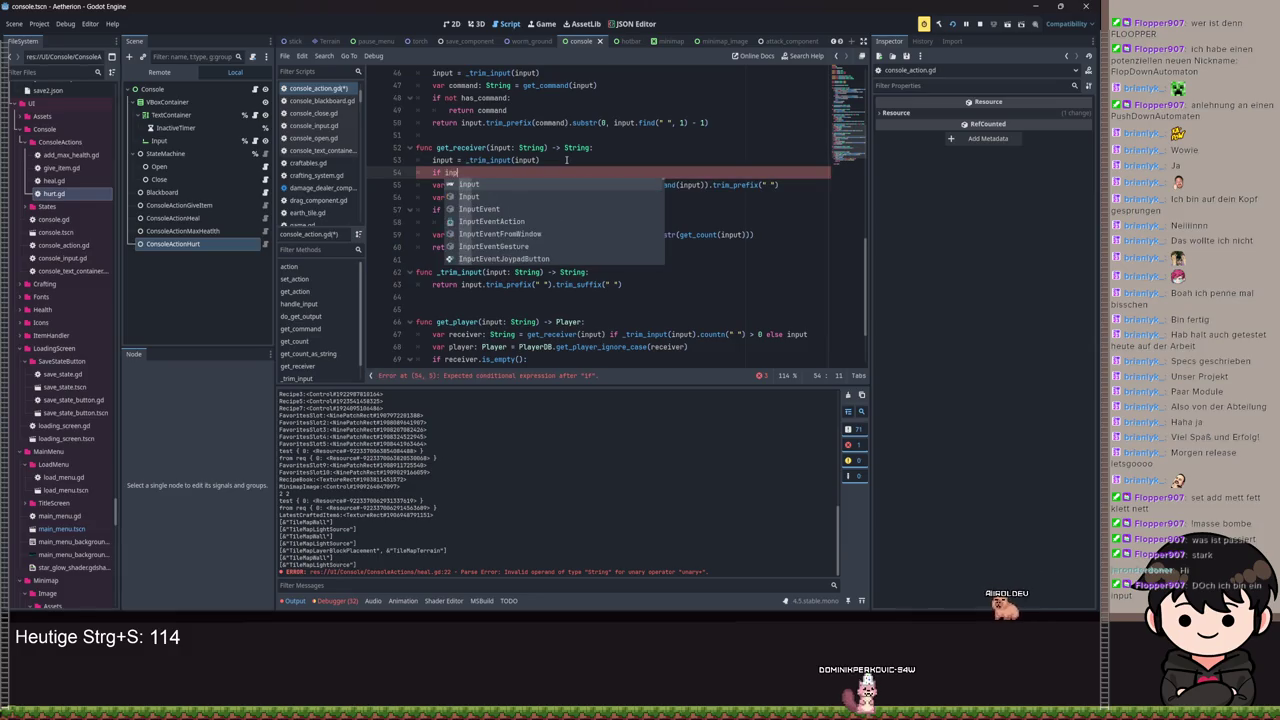
{"action": "key", "text": "BackSpace"}
{"action": "key", "text": "BackSpace"}
{"action": "key", "text": "BackSpace"}
{"action": "type", "text": "input"}
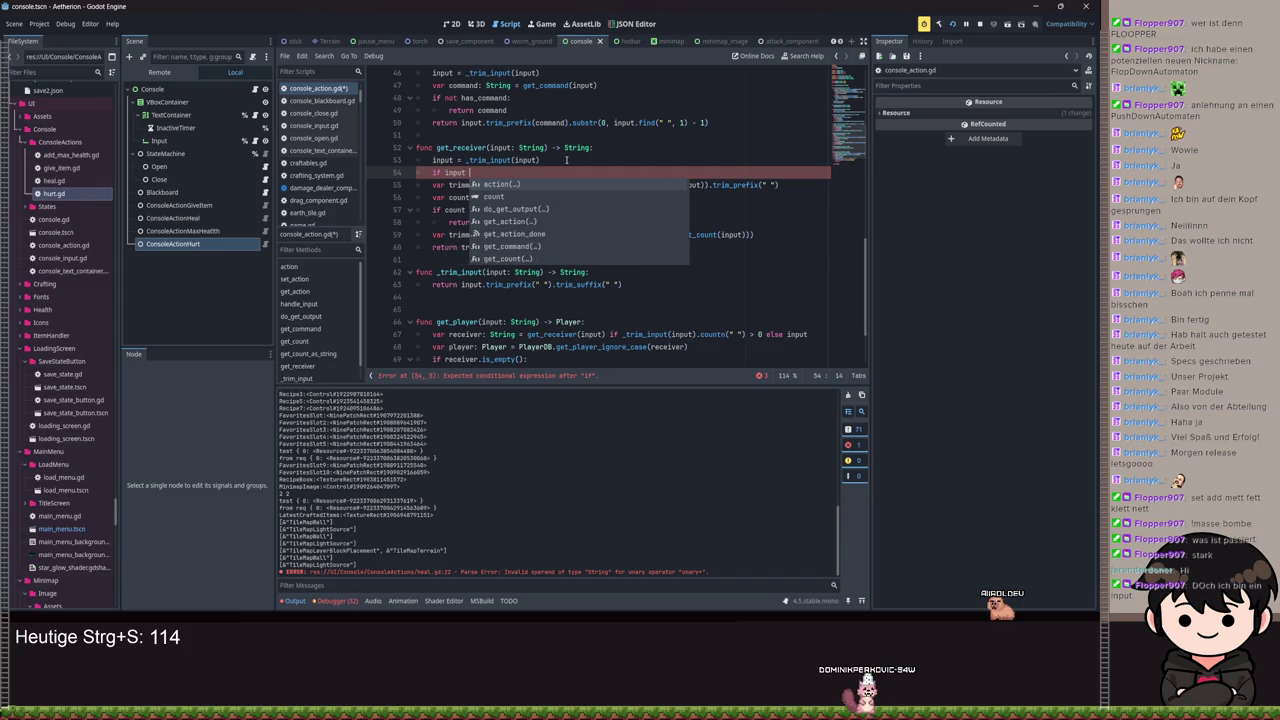
{"action": "type", "text": "."}
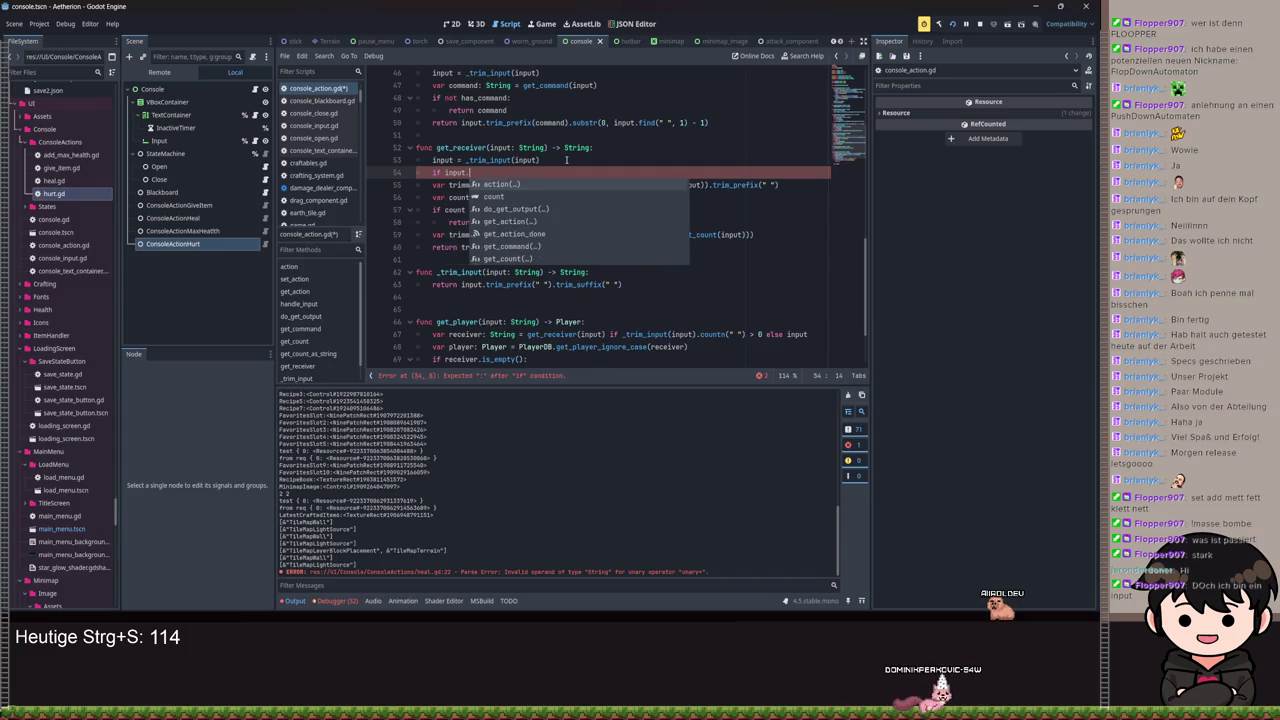
{"action": "type", "text": "countn(\" \") == "}
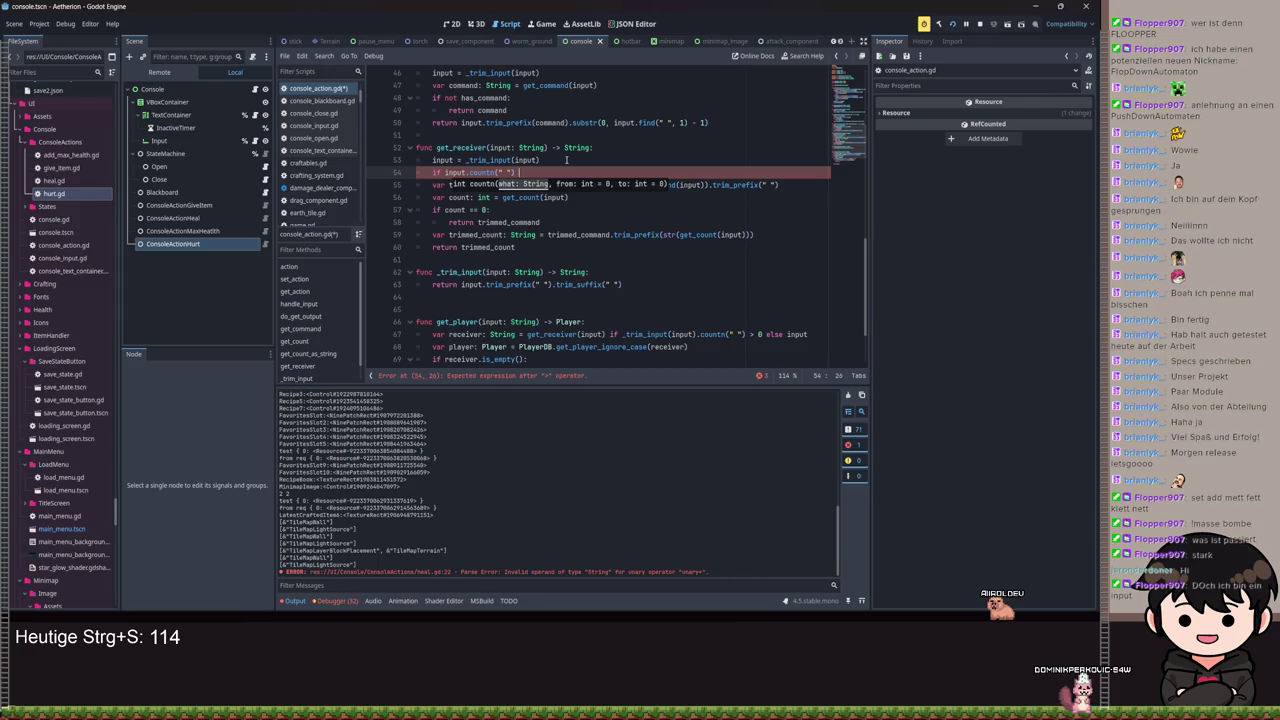
{"action": "type", "text": "0:"}
{"action": "key", "text": "Return"}
{"action": "type", "text": "return in"}
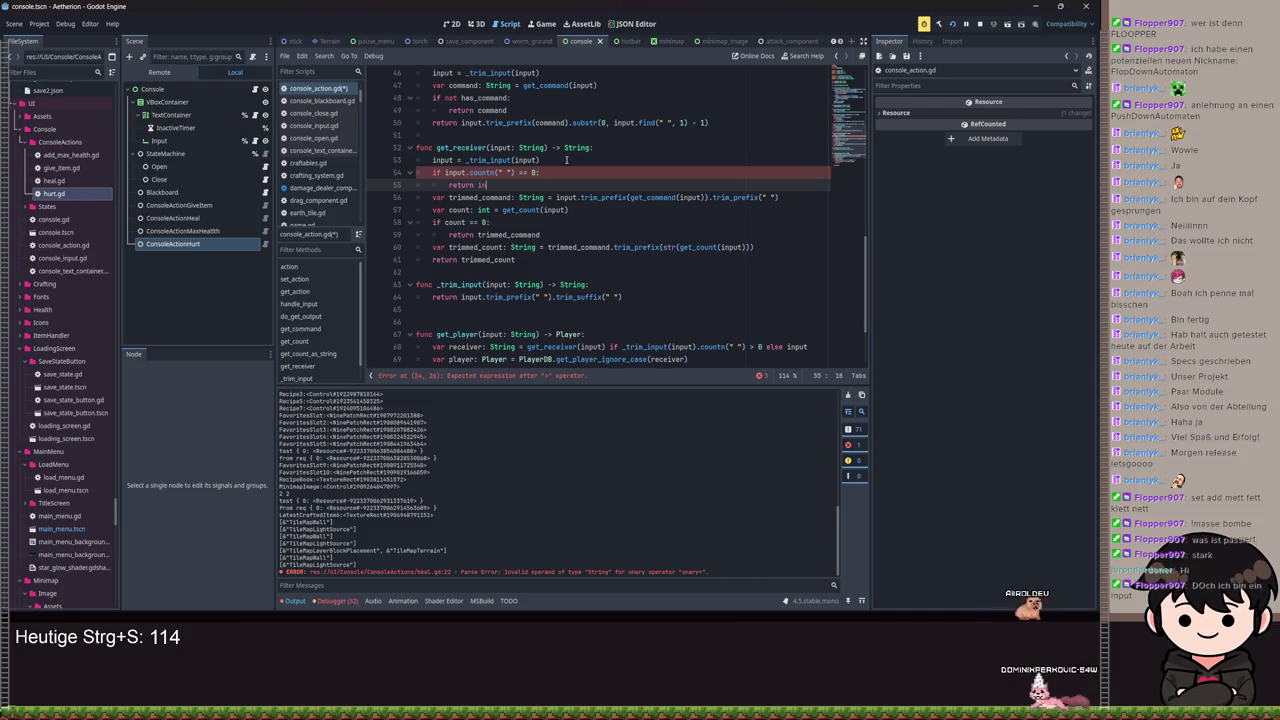
{"action": "type", "text": "put"}
Step: Delete the conditional tail from get_player's receiver line, save, and launch the game
{"action": "scroll", "coordinate": [566, 160], "scroll_direction": "down", "scroll_amount": 2}
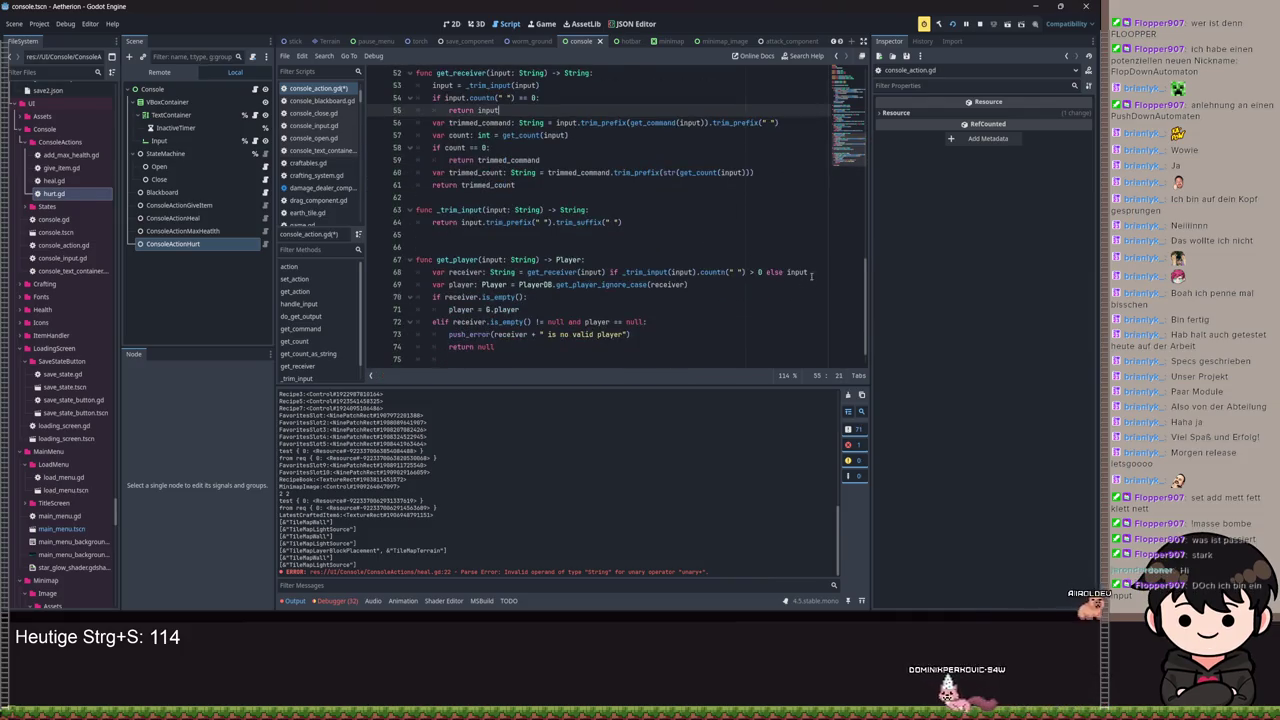
{"action": "triple_click", "coordinate": [705, 284]}
{"action": "left_click_drag", "start_coordinate": [808, 272], "coordinate": [606, 272]}
{"action": "key", "text": "BackSpace"}
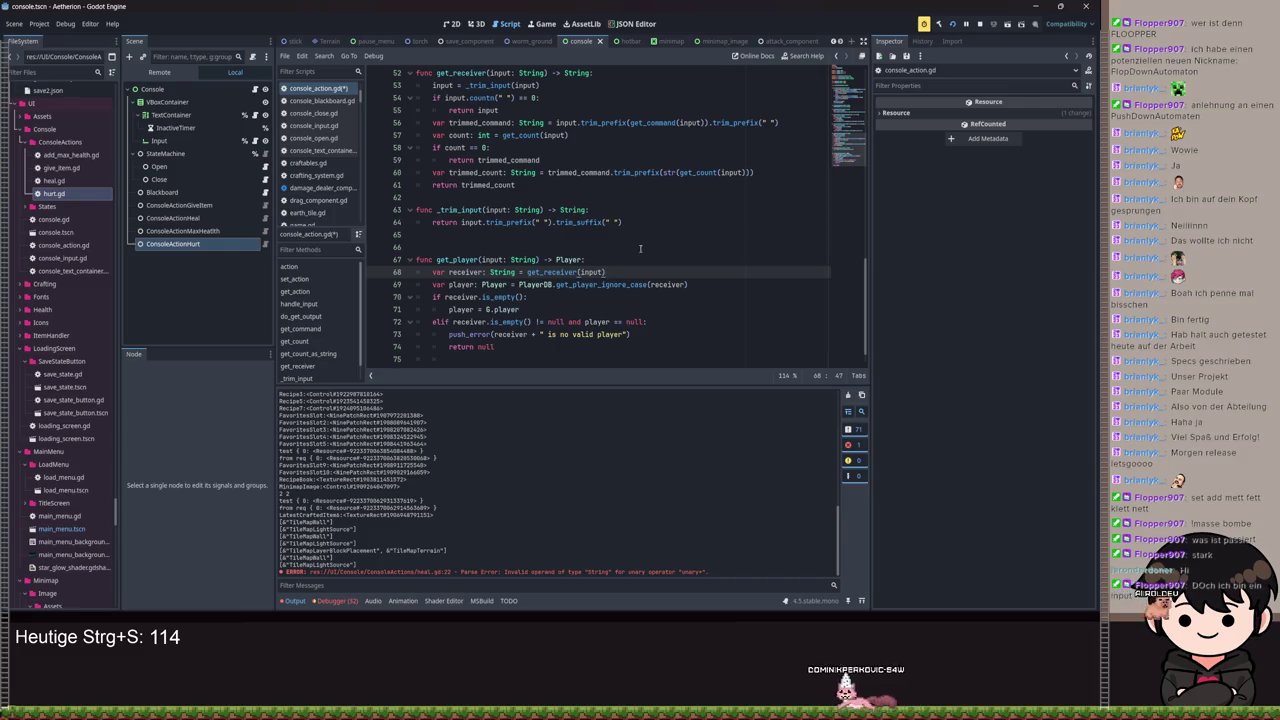
{"action": "key", "text": "ctrl+s"}
{"action": "left_click", "coordinate": [801, 97]}
{"action": "key", "text": "ctrl+s"}
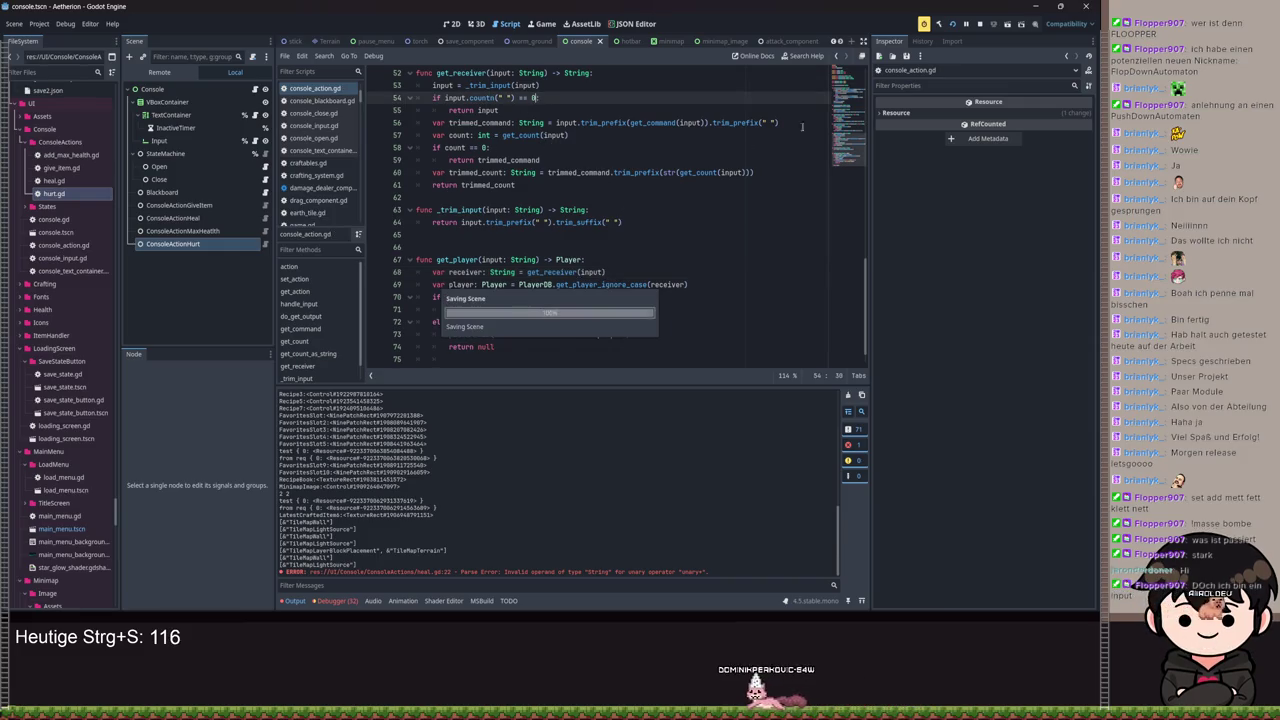
{"action": "key", "text": "F5"}
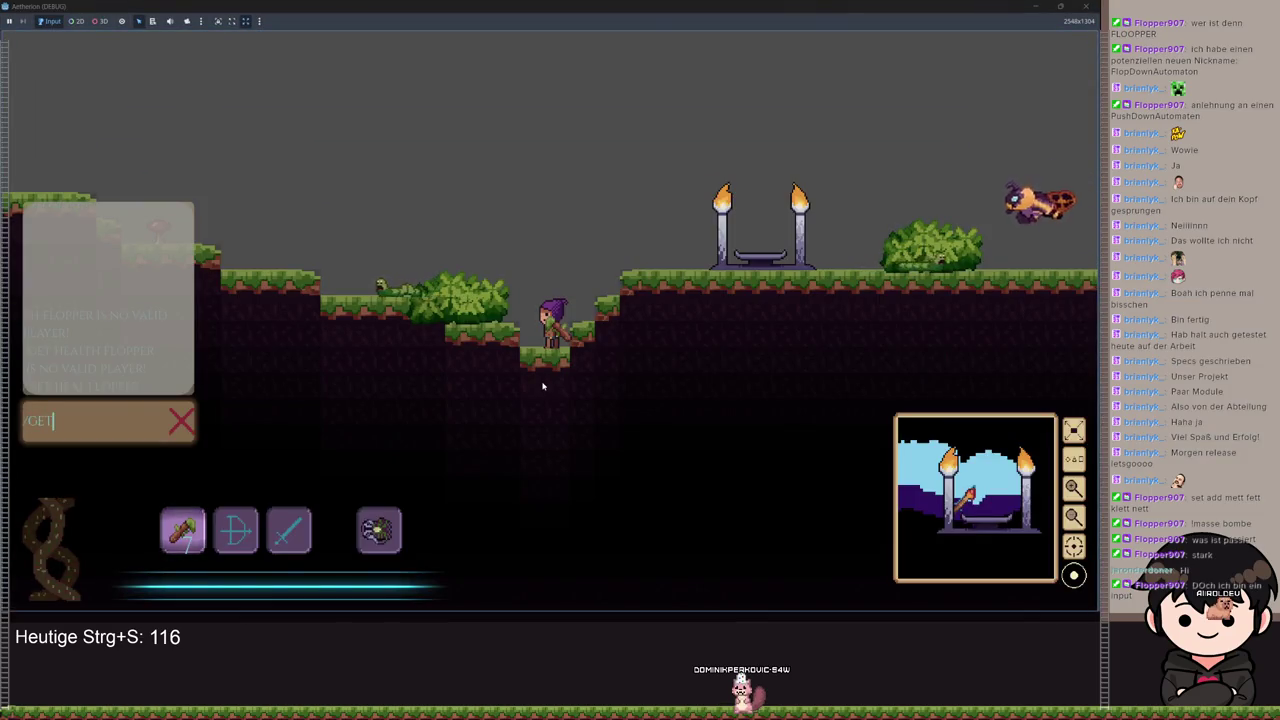
Step: Enter /GET HEAL FLOPPER, then /SET HEAL FLOPPER in the game console, and shrink the game window
{"action": "type", "text": "/GET HEAL FLOPPER"}
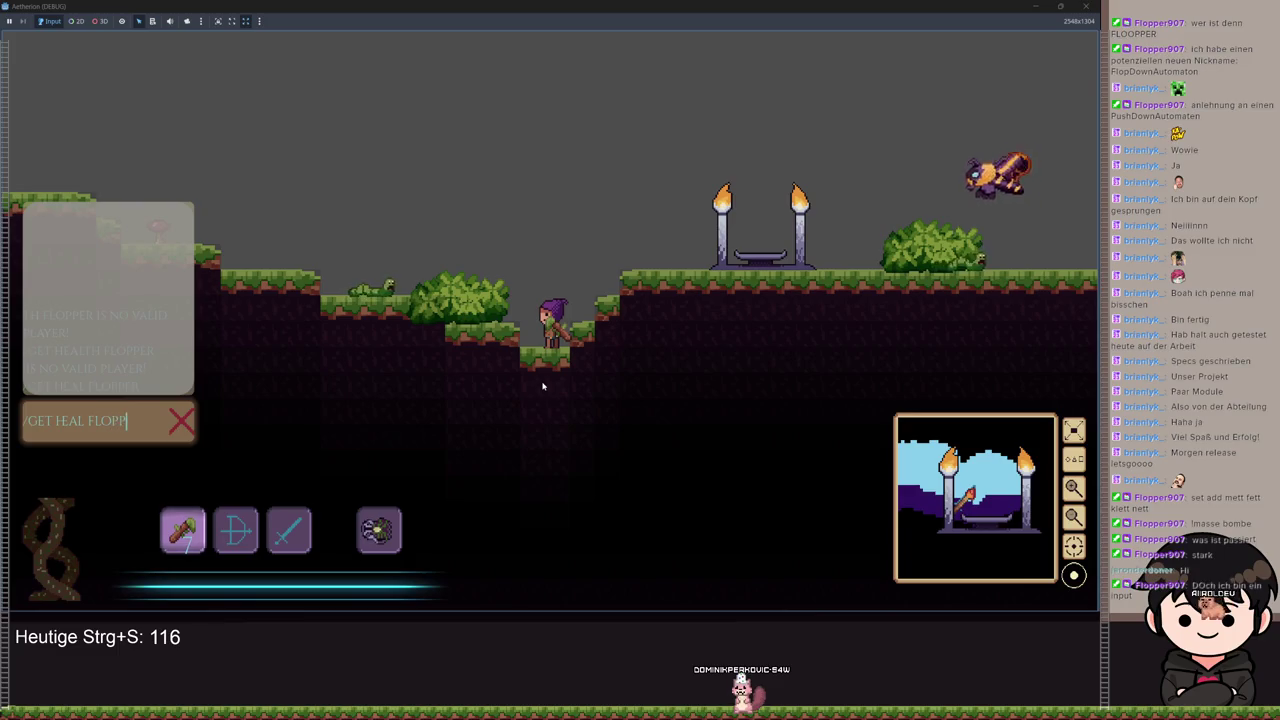
{"action": "key", "text": "Return"}
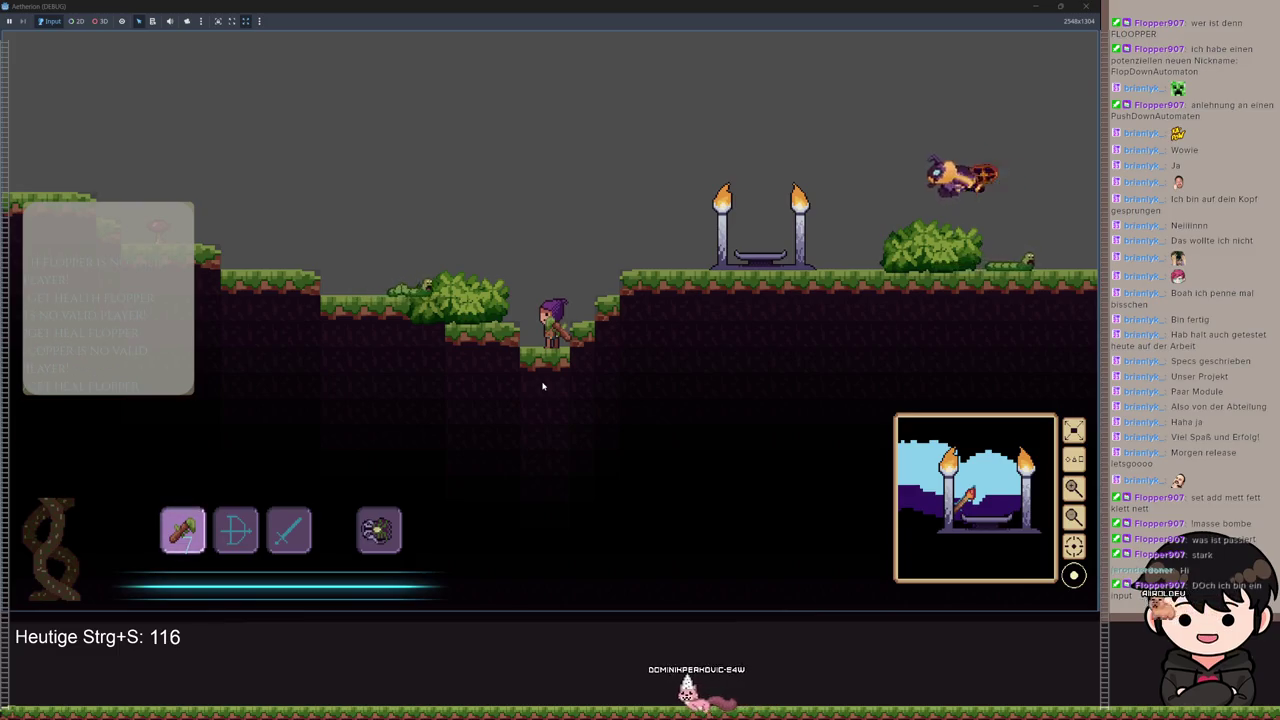
{"action": "key", "text": "Return"}
{"action": "type", "text": "/SET "}
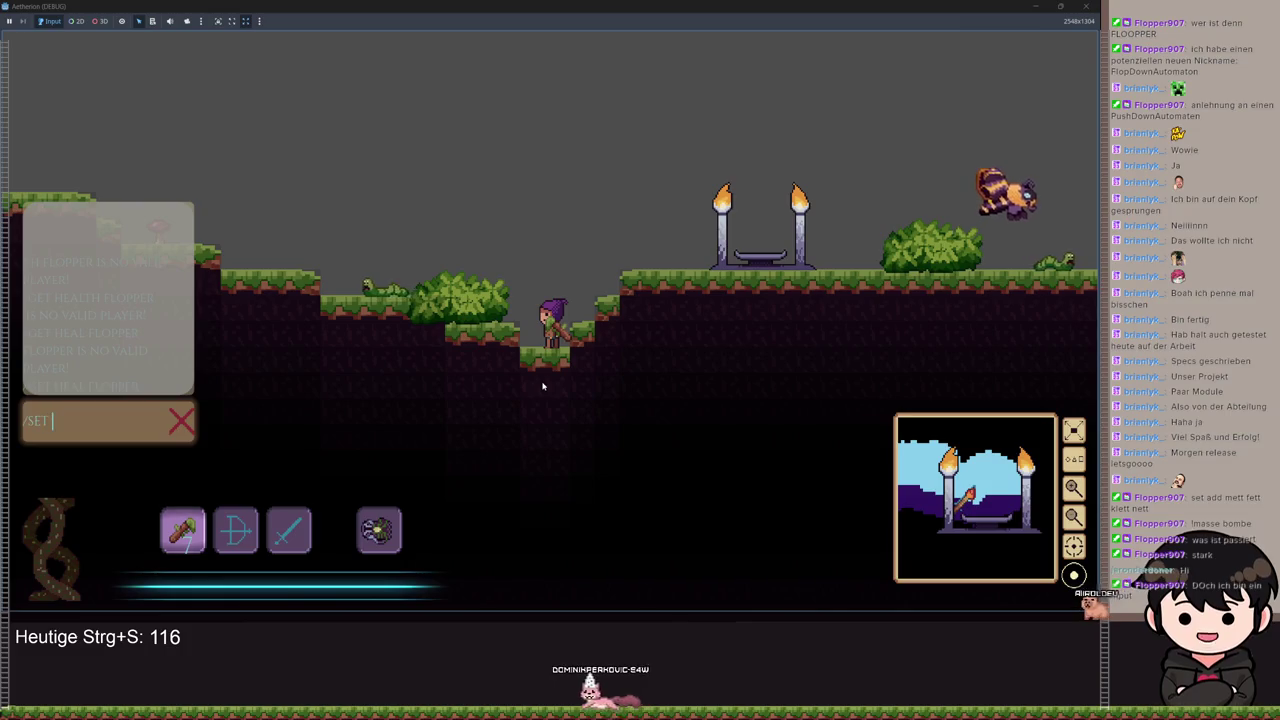
{"action": "type", "text": "HEAL FLOPPER"}
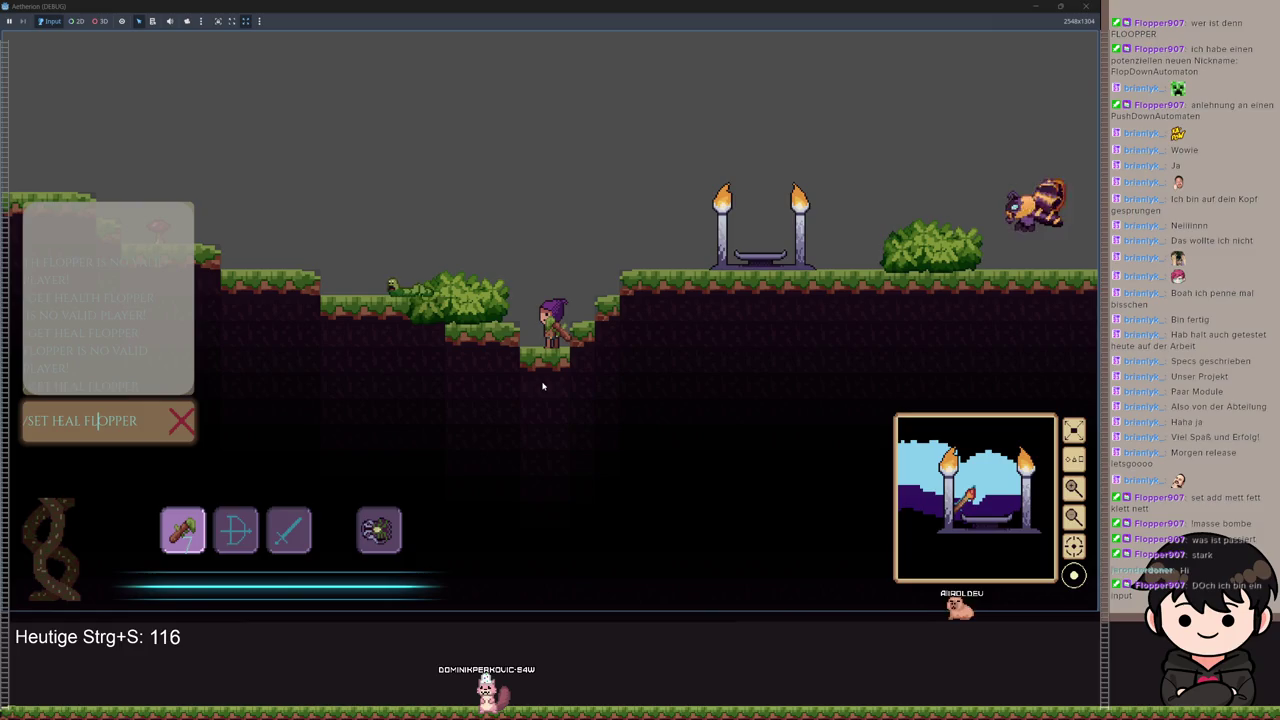
{"action": "mouse_move", "coordinate": [790, 8]}
{"action": "left_mouse_down"}
{"action": "mouse_move", "coordinate": [869, 194]}
{"action": "mouse_move", "coordinate": [712, 386]}
{"action": "mouse_move", "coordinate": [421, 337]}
{"action": "mouse_move", "coordinate": [744, 210]}
{"action": "mouse_move", "coordinate": [929, 76]}
{"action": "left_mouse_up"}
Step: Delete the stray 'and' from heal.gd line 16, save, and jump to get_player's definition
{"action": "left_click", "coordinate": [501, 272]}
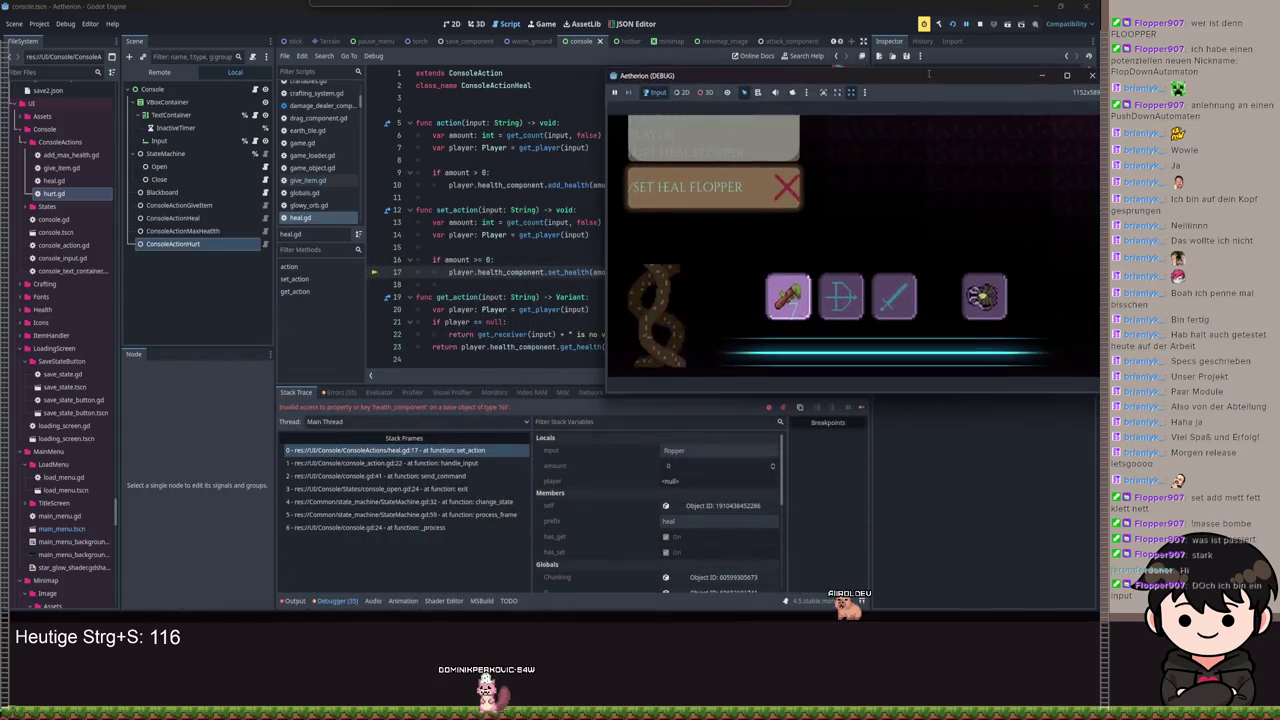
{"action": "left_click", "coordinate": [488, 260]}
{"action": "type", "text": "and"}
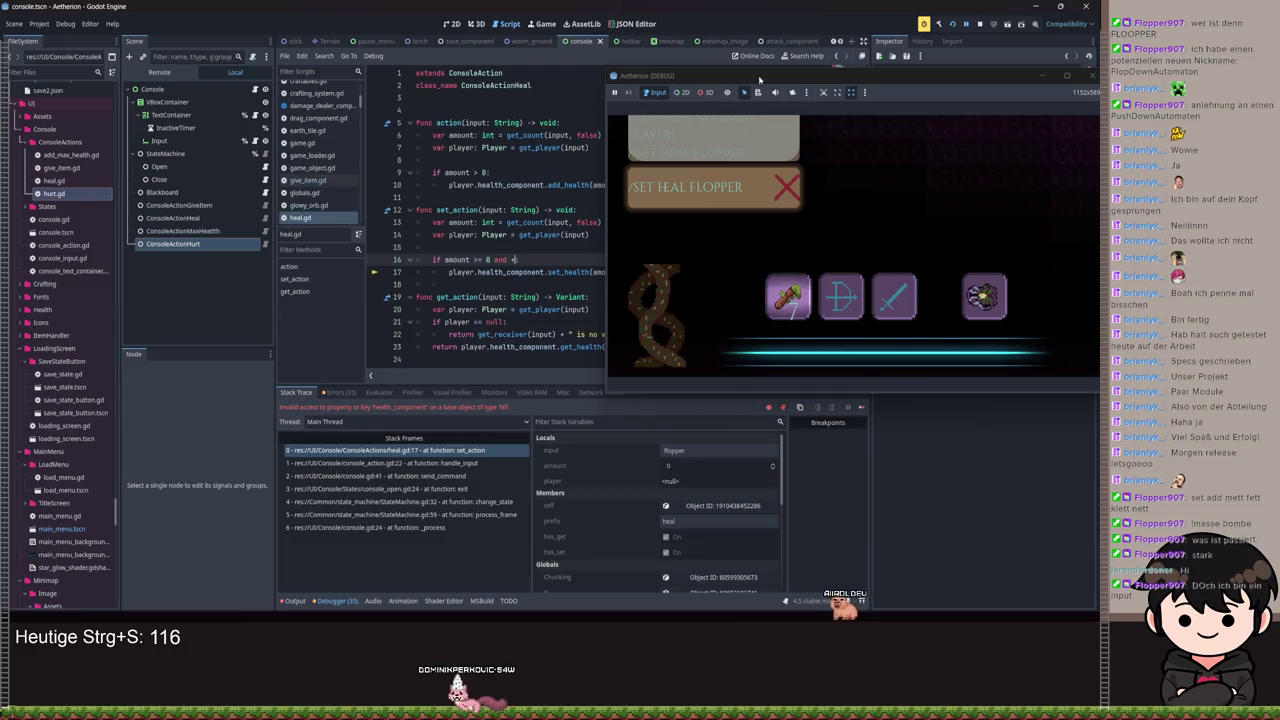
{"action": "key", "text": "BackSpace"}
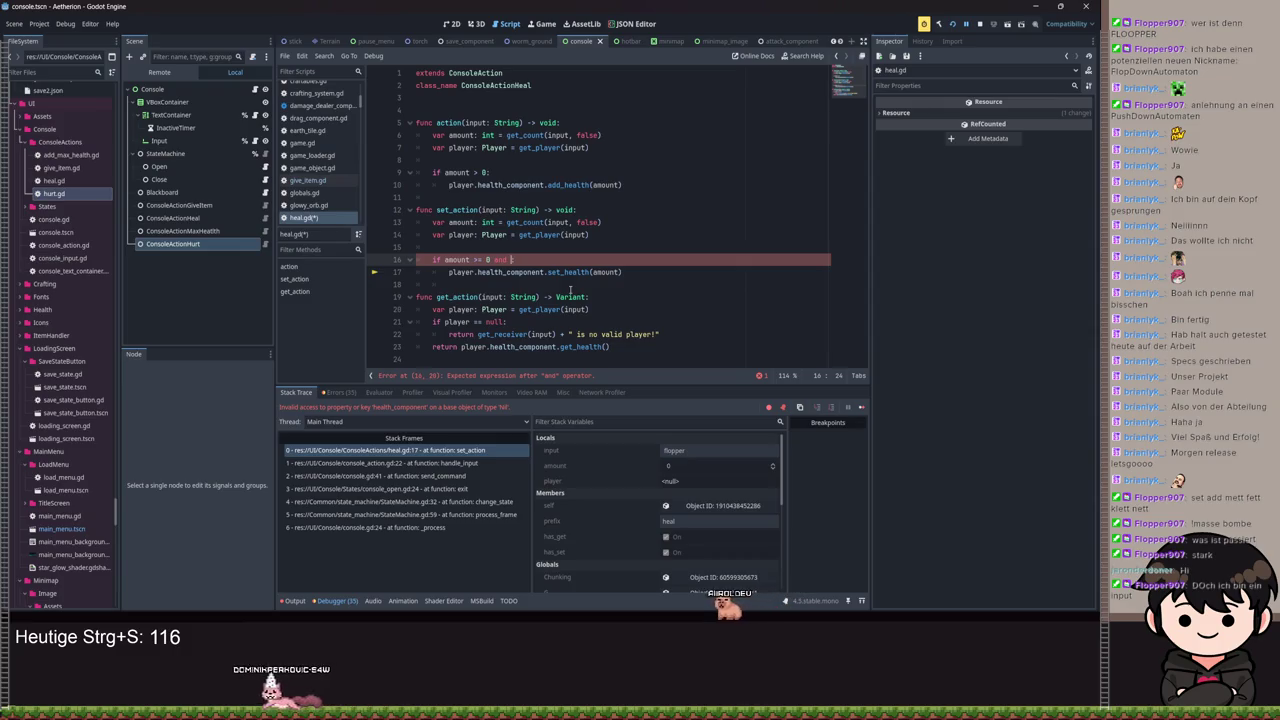
{"action": "key", "text": "BackSpace"}
{"action": "key", "text": "BackSpace"}
{"action": "key", "text": "BackSpace"}
{"action": "key", "text": "ctrl+s"}
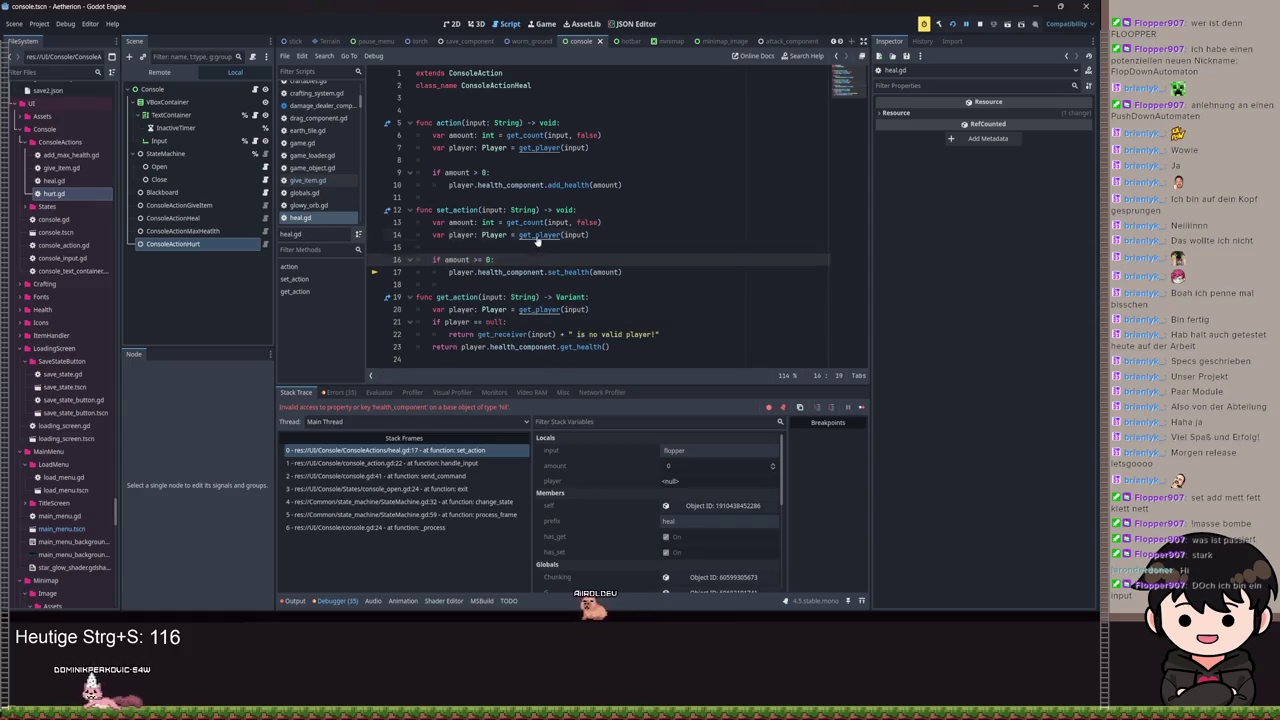
{"action": "left_click", "coordinate": [562, 237], "text": "ctrl"}
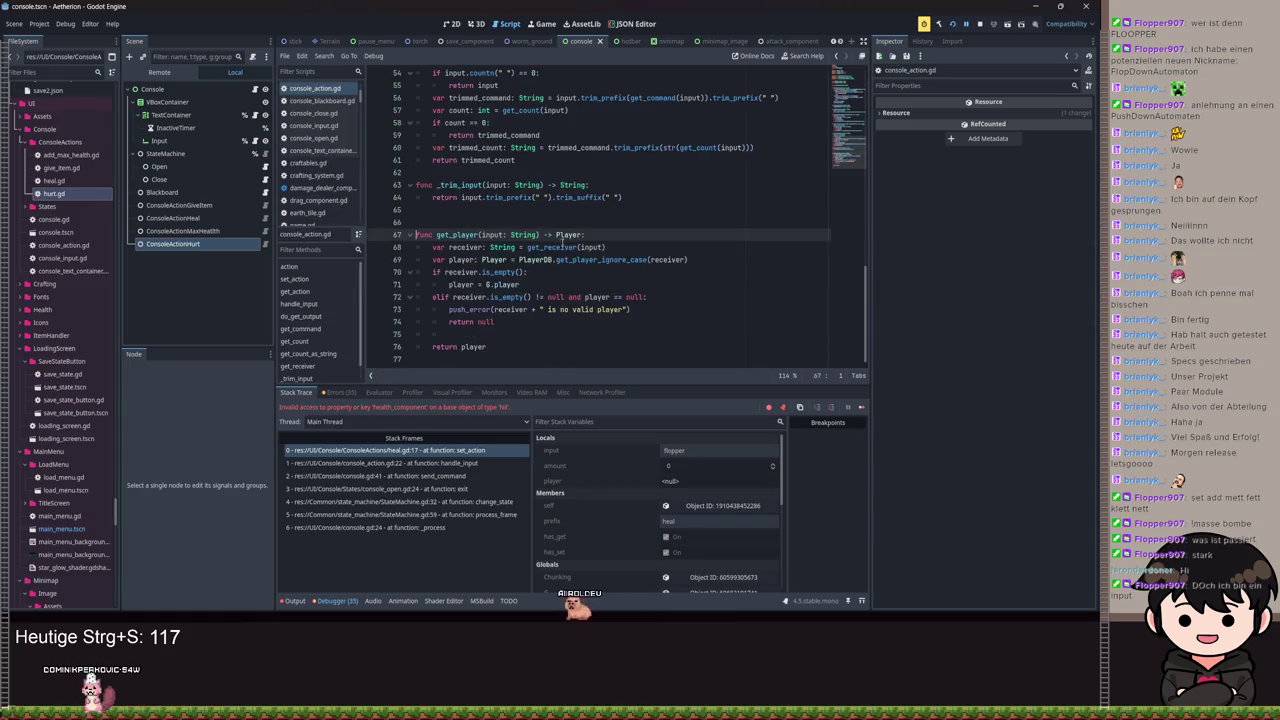
Step: Inspect get_player's invalid-player push_error message, then return via the stack trace to heal.gd line 17
{"action": "left_click", "coordinate": [651, 315]}
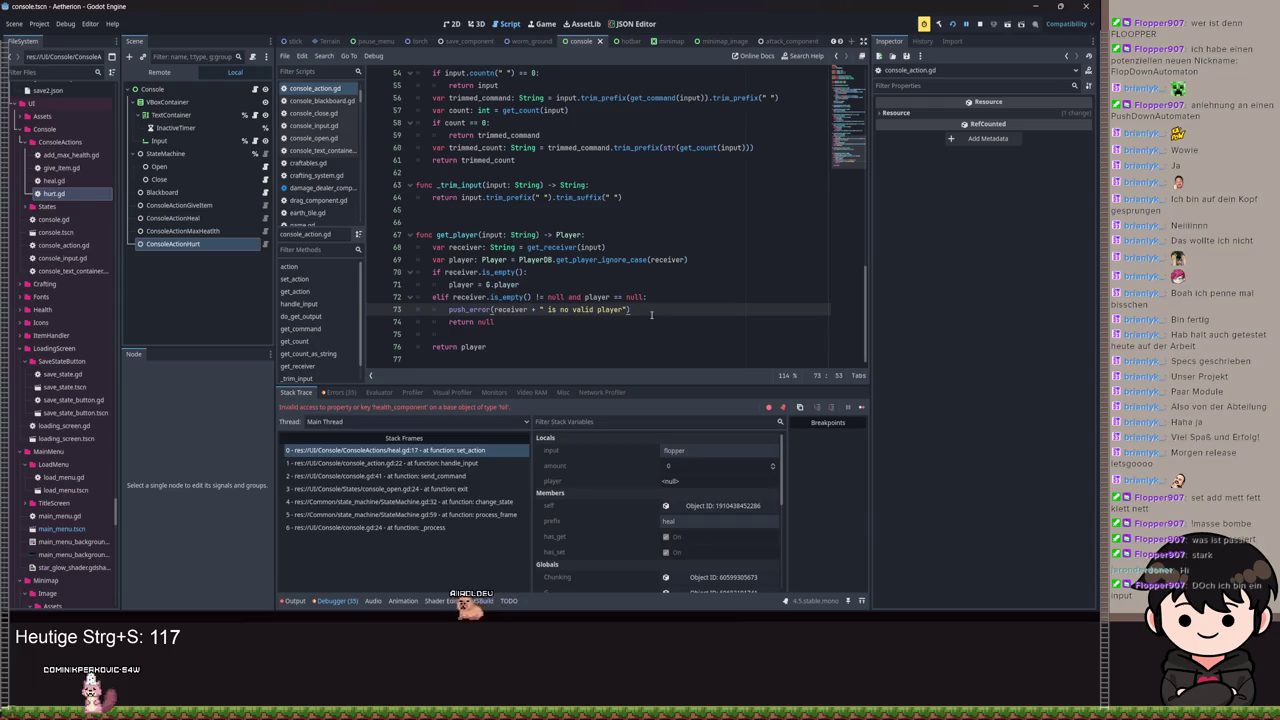
{"action": "mouse_move", "coordinate": [581, 264]}
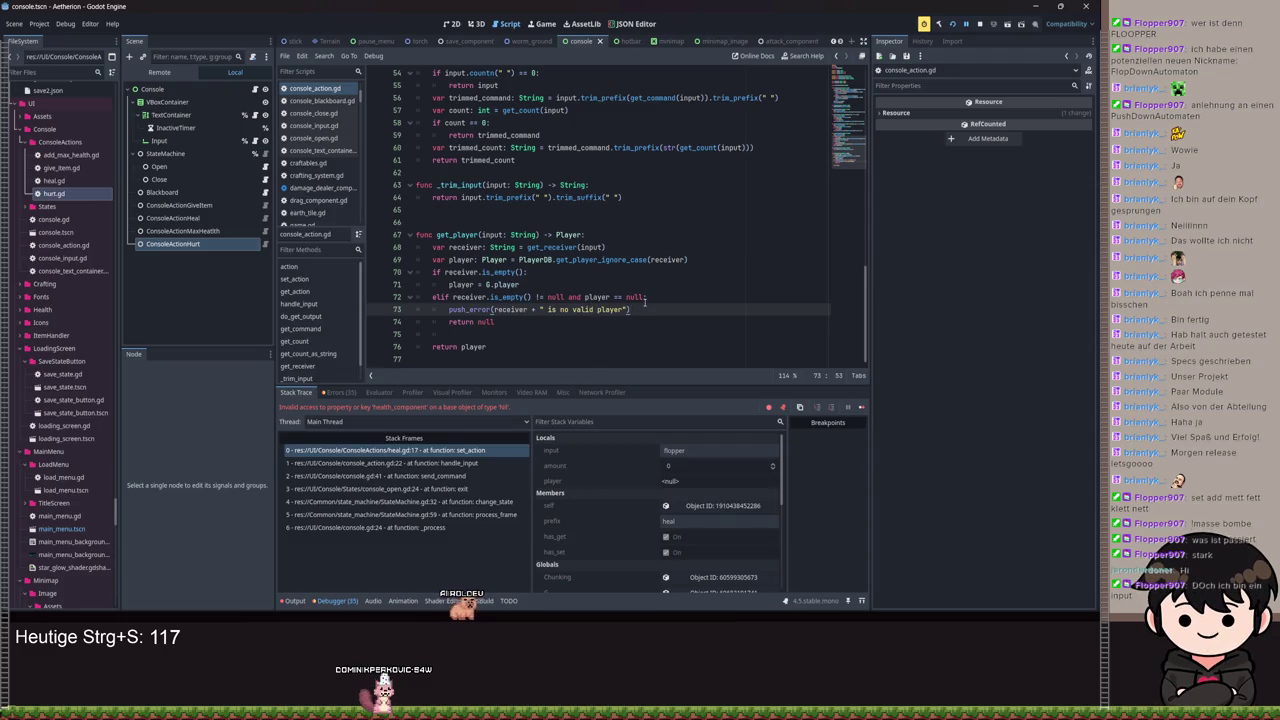
{"action": "double_click", "coordinate": [610, 309]}
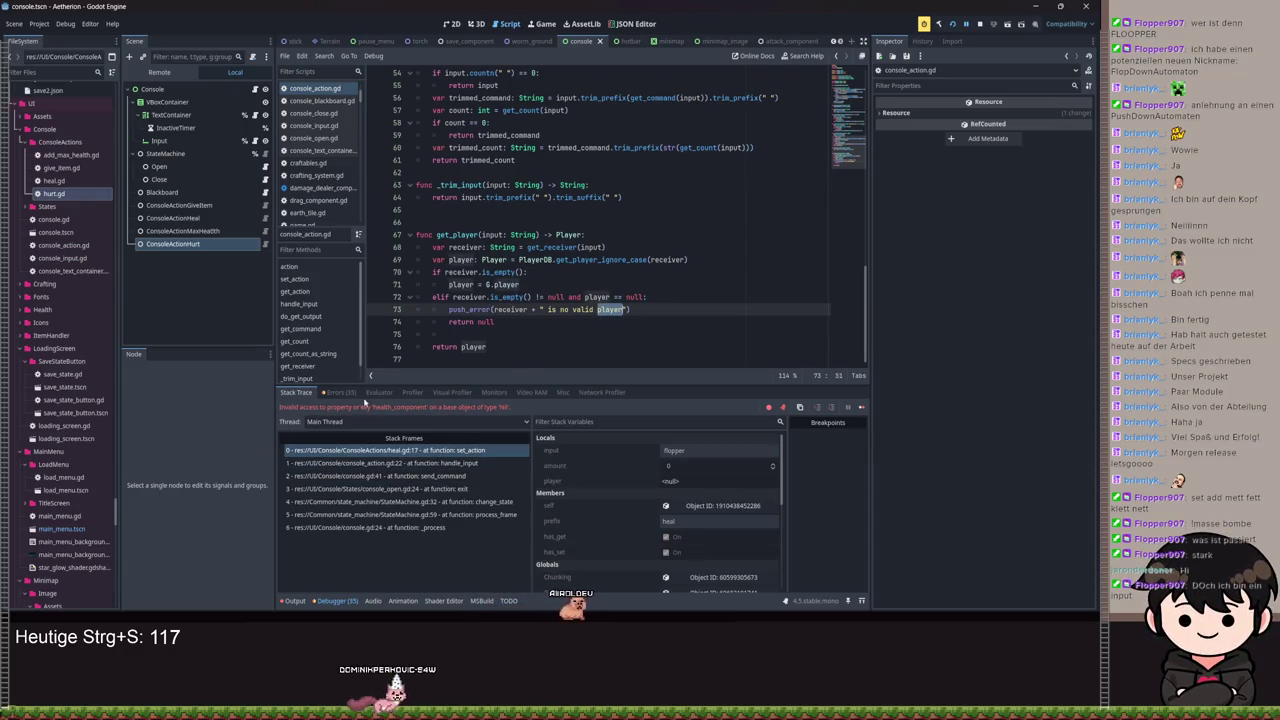
{"action": "left_click", "coordinate": [410, 463]}
{"action": "left_click", "coordinate": [405, 450]}
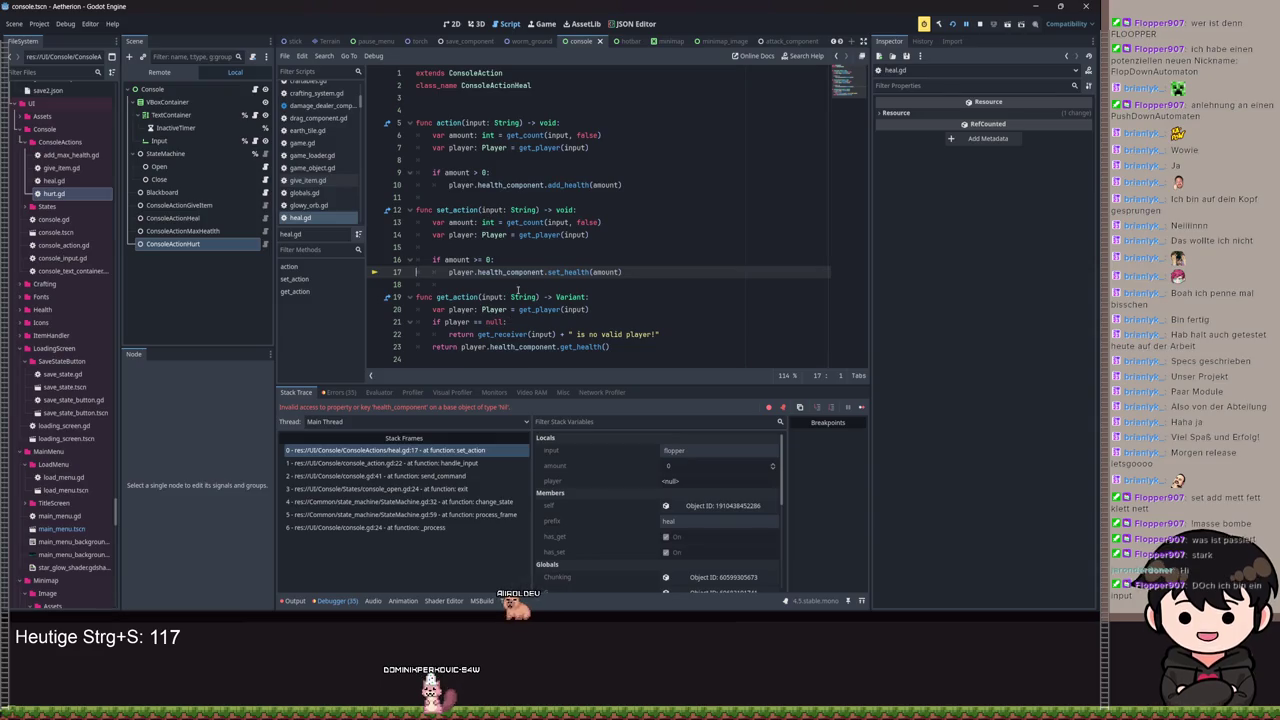
Step: Review the invalid-player return line, then insert a blank line after heal.gd's player lookup
{"action": "left_click", "coordinate": [491, 260]}
{"action": "left_click_drag", "start_coordinate": [660, 334], "coordinate": [435, 334]}
{"action": "left_click_drag", "start_coordinate": [660, 334], "coordinate": [447, 331]}
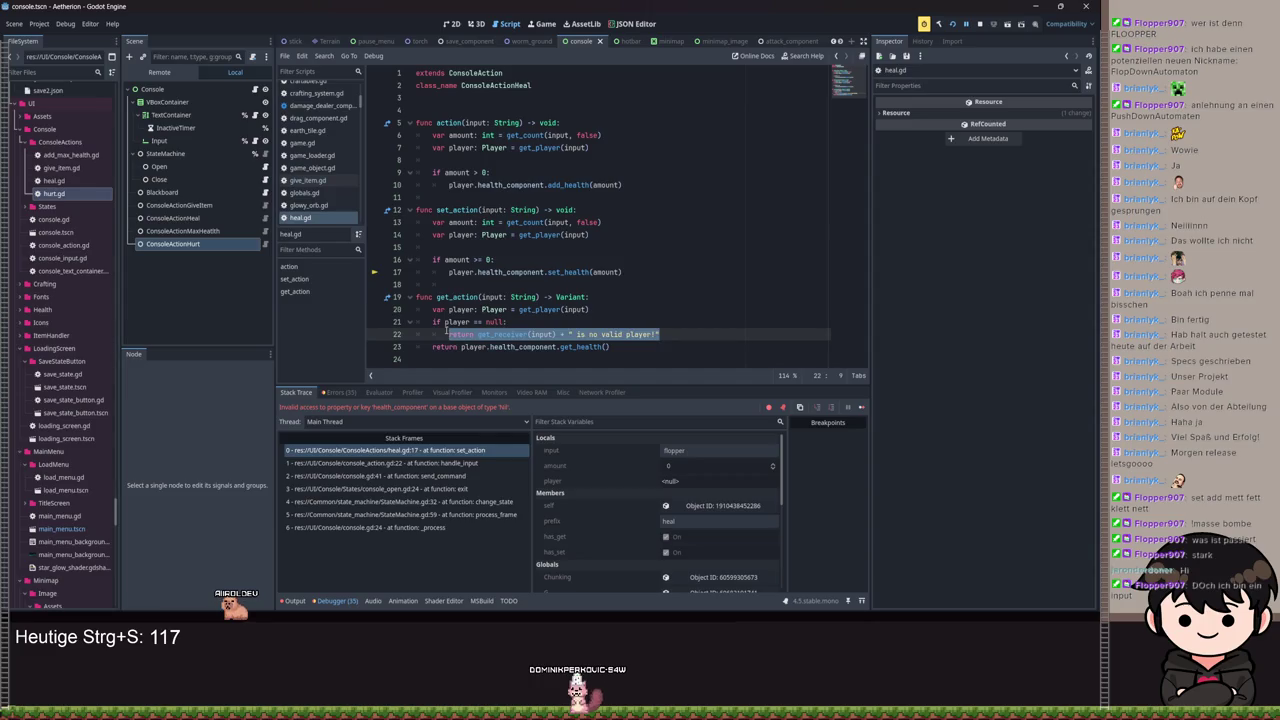
{"action": "left_click", "coordinate": [469, 248]}
{"action": "key", "text": "Return"}
{"action": "key", "text": "Return"}
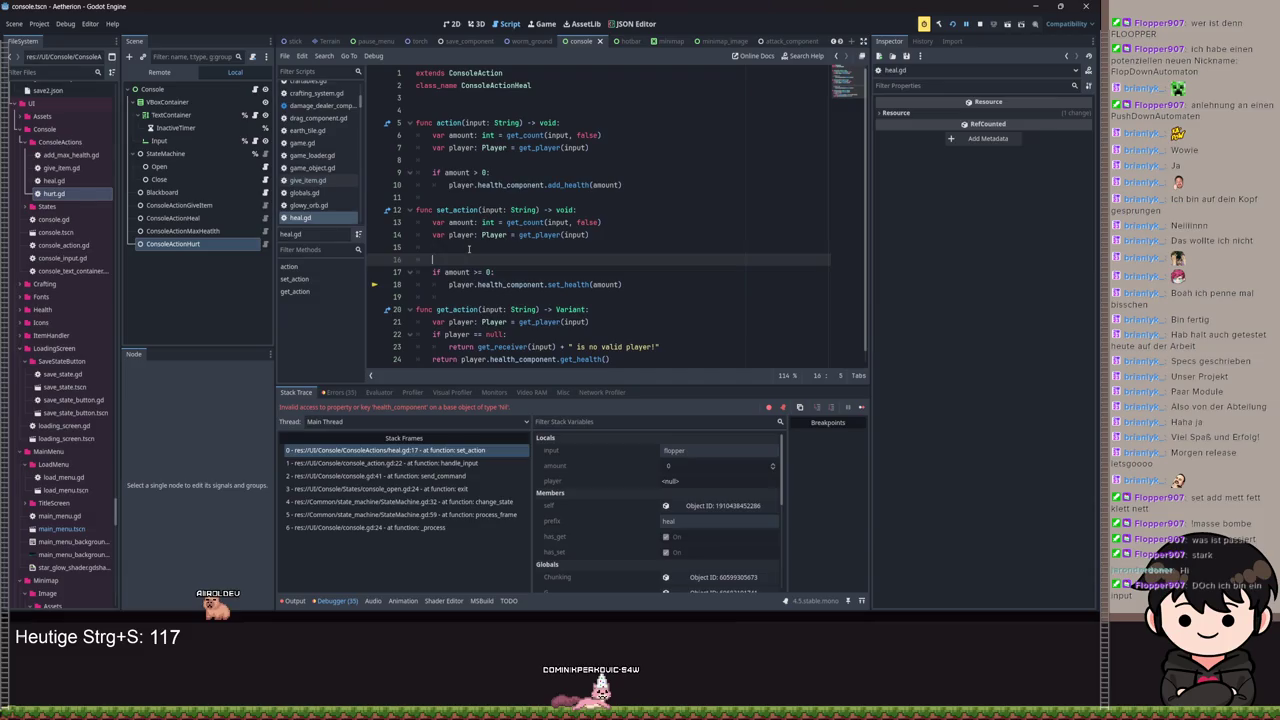
Step: Type 'if player == null:' below the player lookup in set_action, then switch to console_action.gd
{"action": "key", "text": "Up"}
{"action": "type", "text": "if pl"}
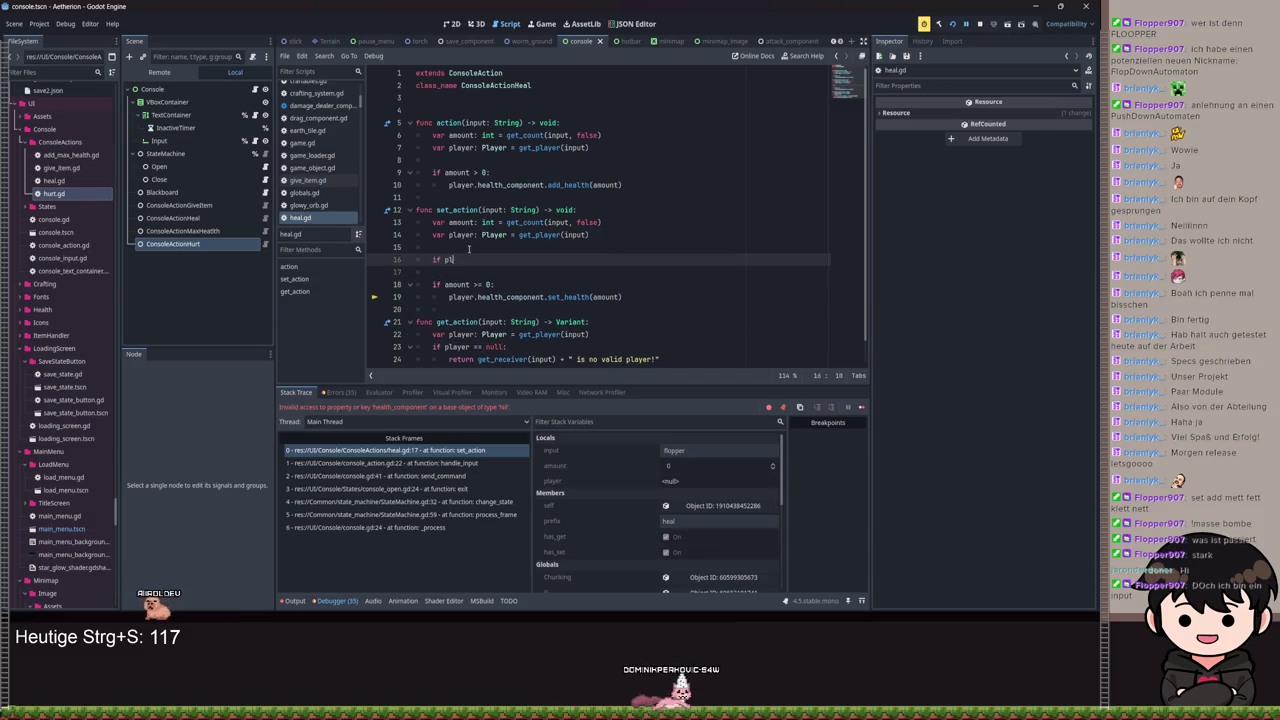
{"action": "type", "text": "ayer == null:"}
{"action": "key", "text": "Return"}
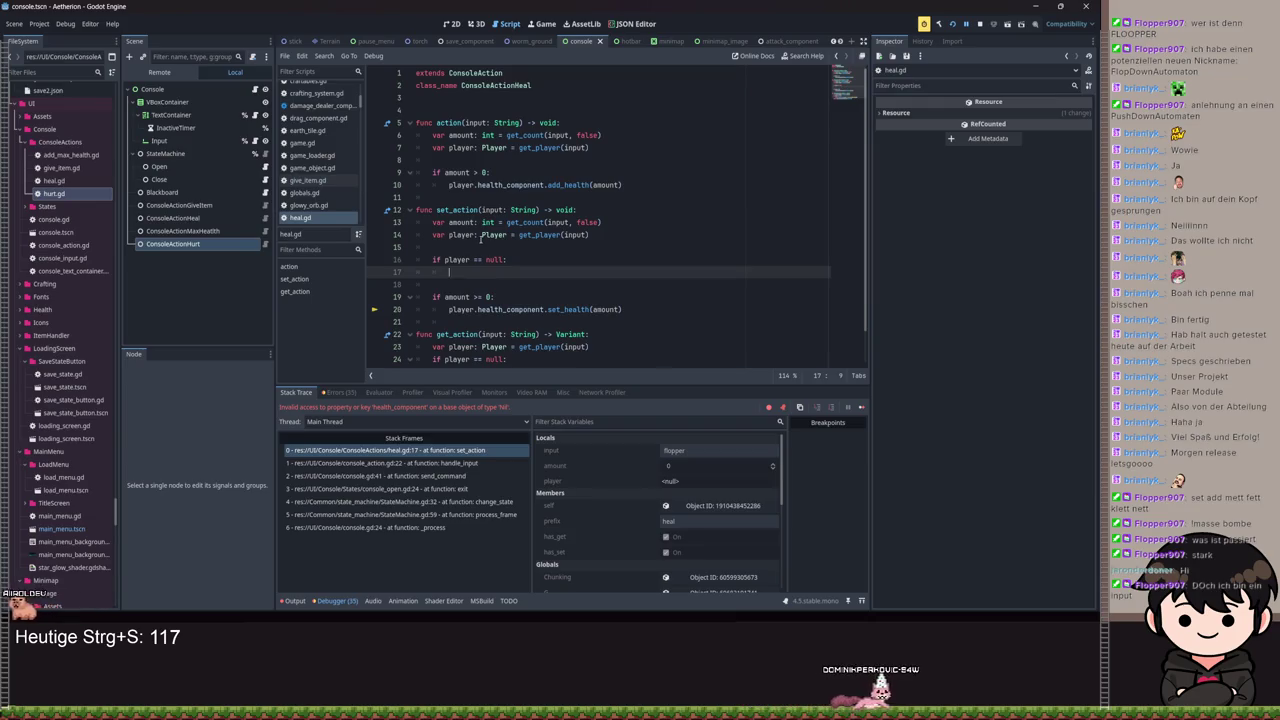
{"action": "scroll", "coordinate": [509, 234], "scroll_direction": "down", "scroll_amount": 1}
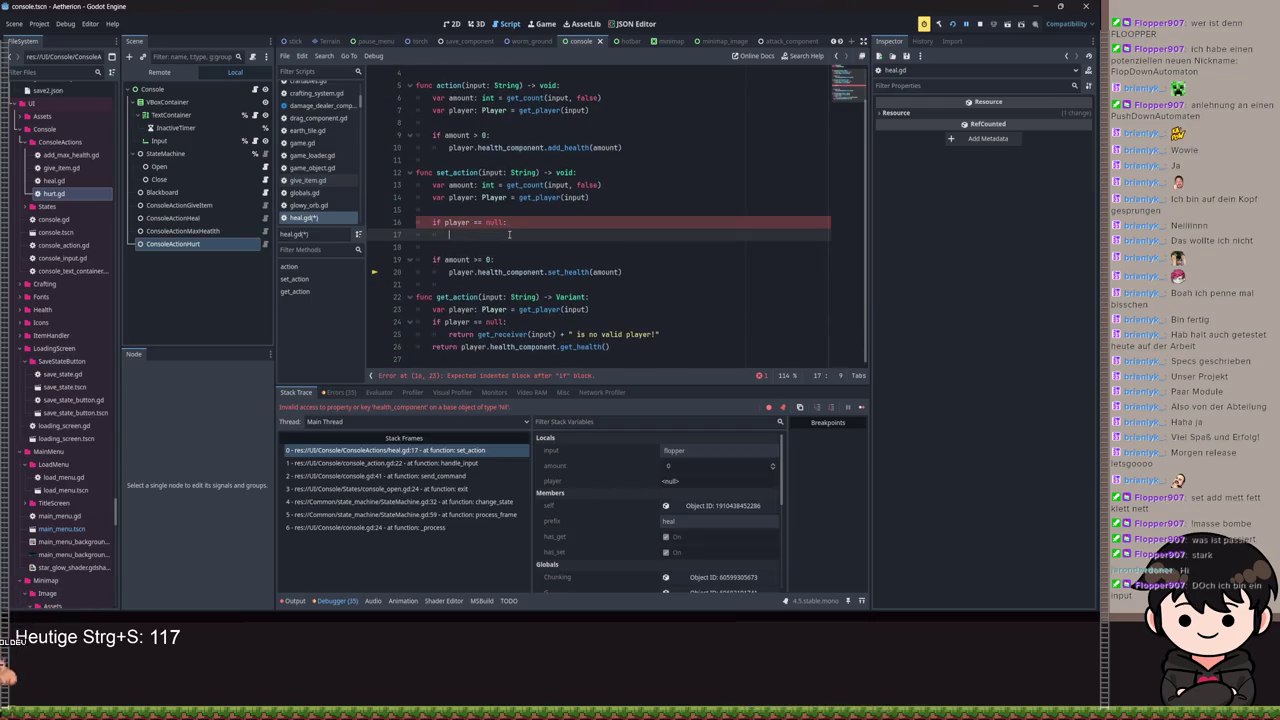
{"action": "left_click", "coordinate": [683, 338]}
{"action": "scroll", "coordinate": [629, 301], "scroll_direction": "up", "scroll_amount": 1}
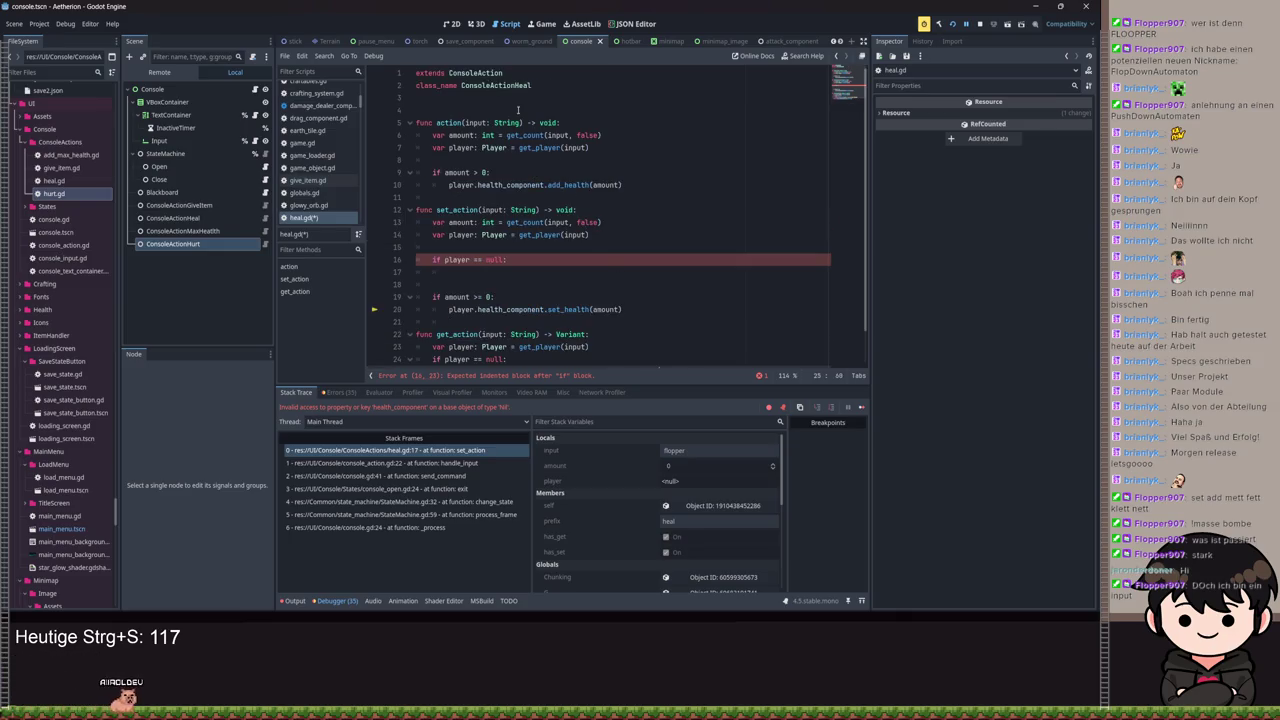
{"action": "left_click", "coordinate": [481, 76], "text": "ctrl"}
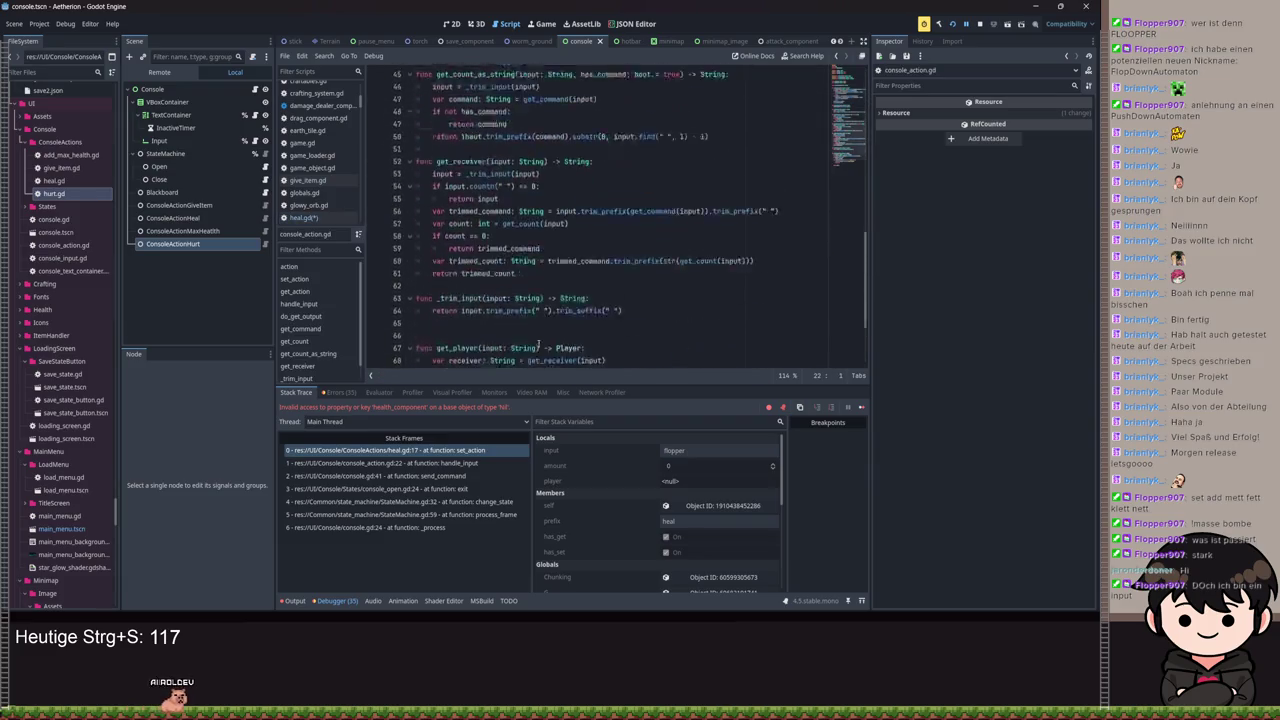
Step: Add a get_no_valid_player_error_message(player_name) function returning player_name + " is no valid player"
{"action": "key", "text": "Return"}
{"action": "type", "text": "func gert"}
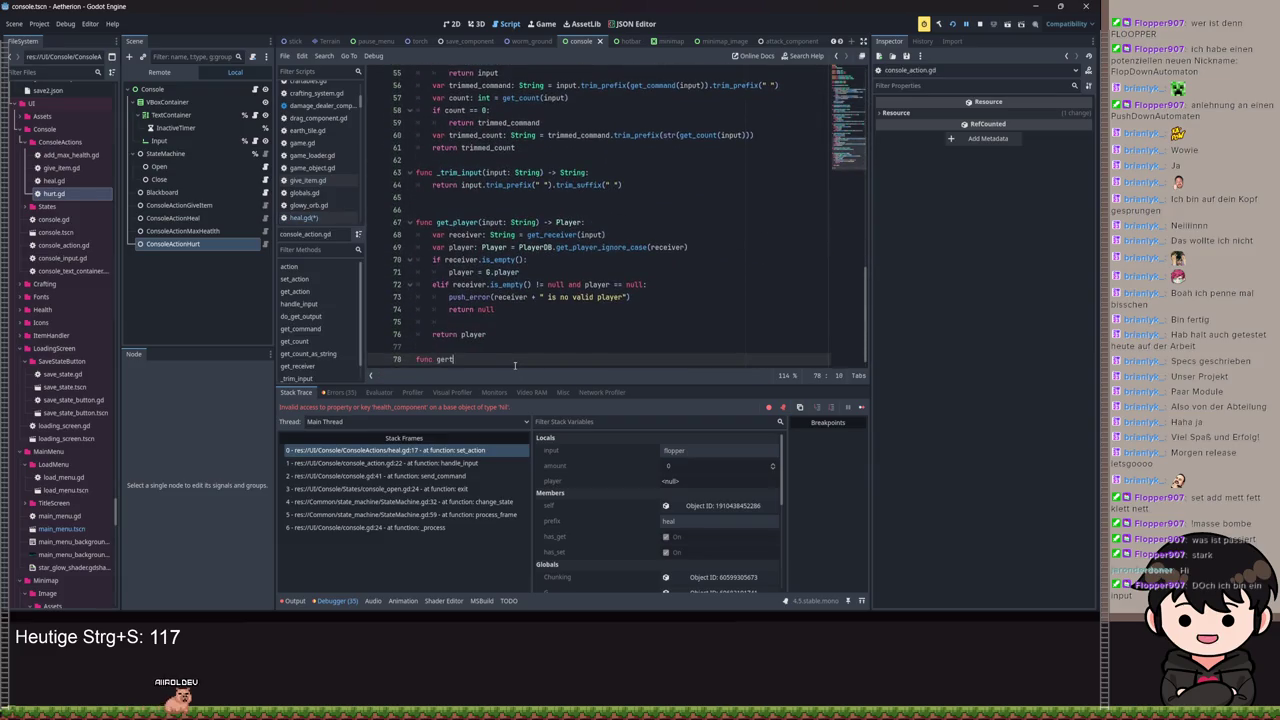
{"action": "key", "text": "BackSpace"}
{"action": "key", "text": "BackSpace"}
{"action": "type", "text": "t_ply"}
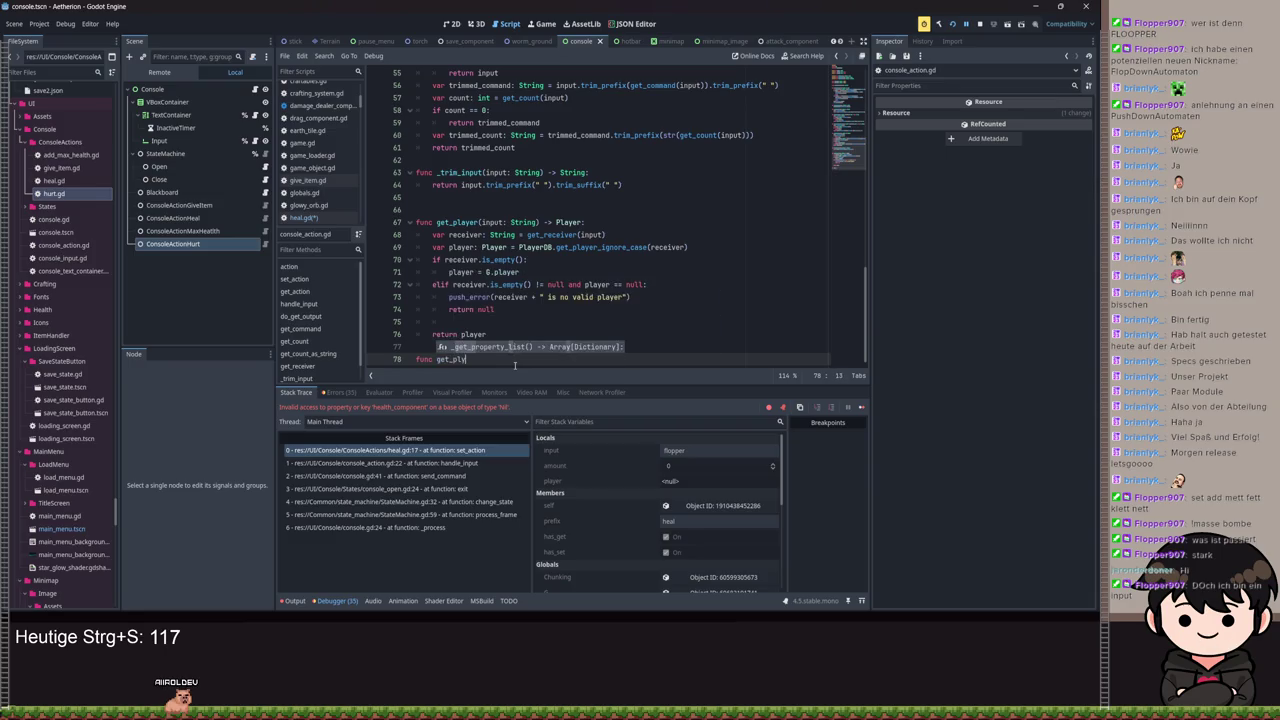
{"action": "key", "text": "BackSpace"}
{"action": "type", "text": "ayer_"}
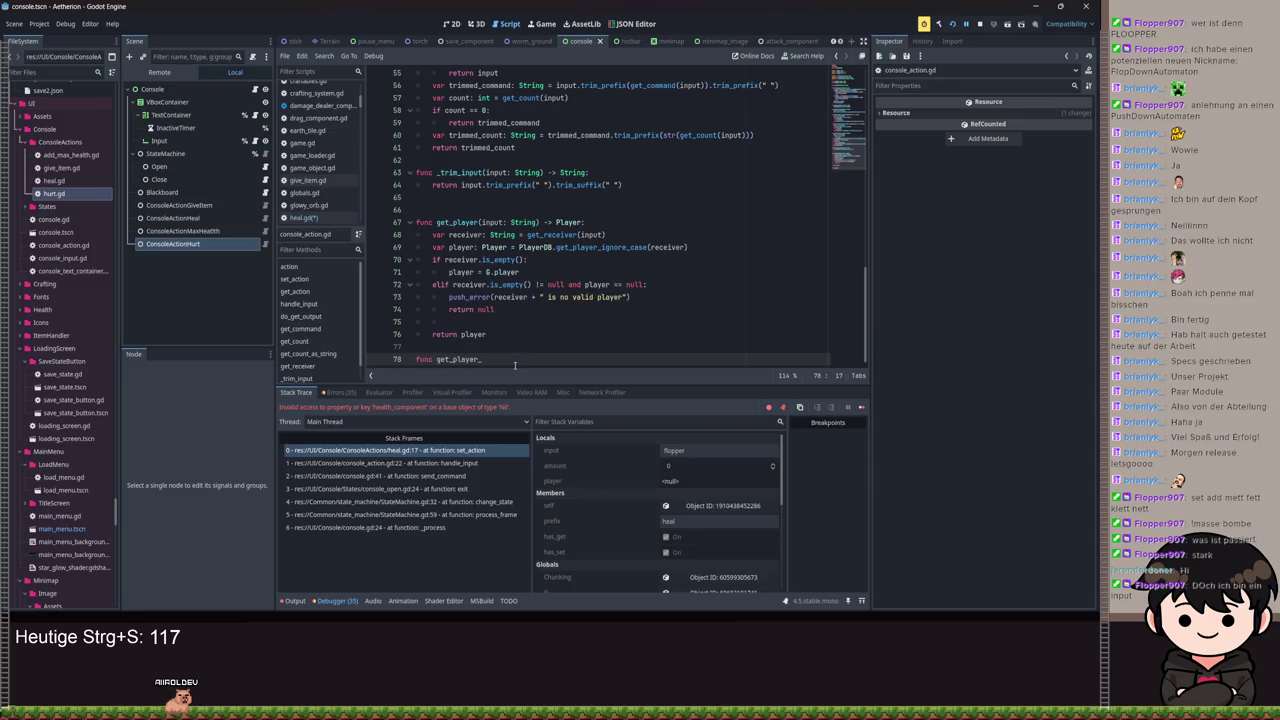
{"action": "key", "text": "BackSpace"}
{"action": "type", "text": "o_valid_"}
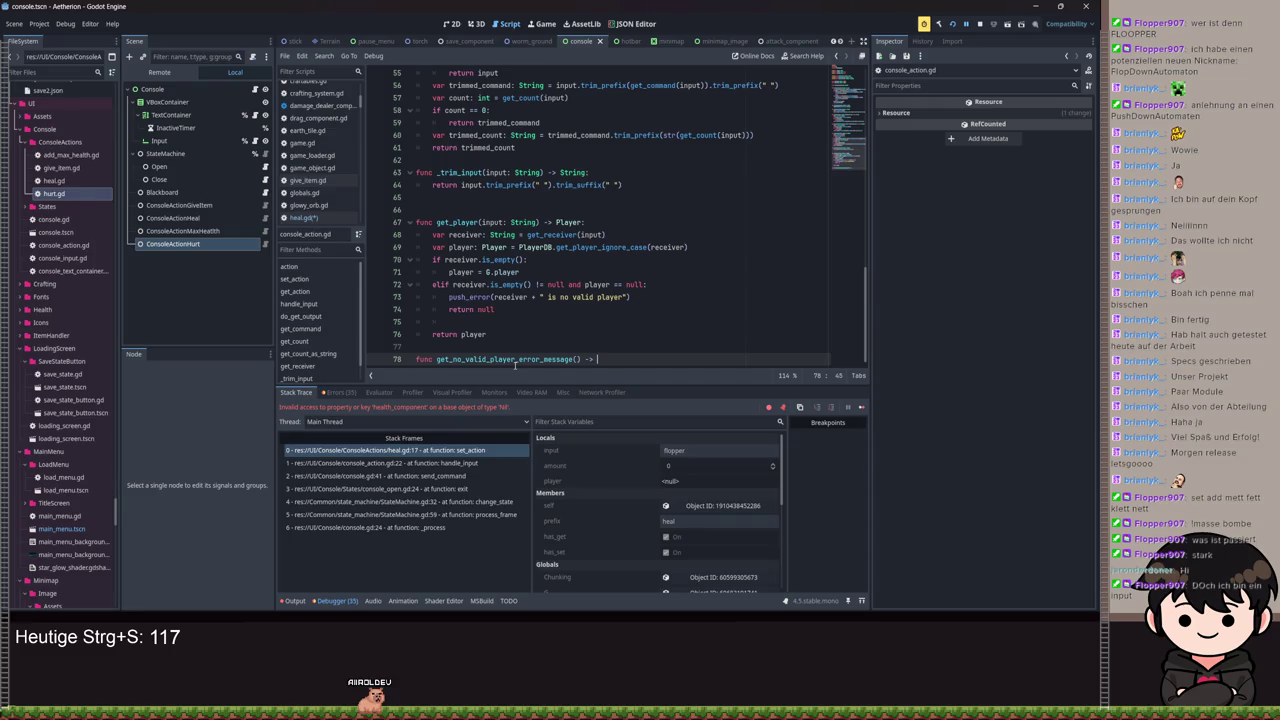
{"action": "type", "text": ":"}
{"action": "key", "text": "Return"}
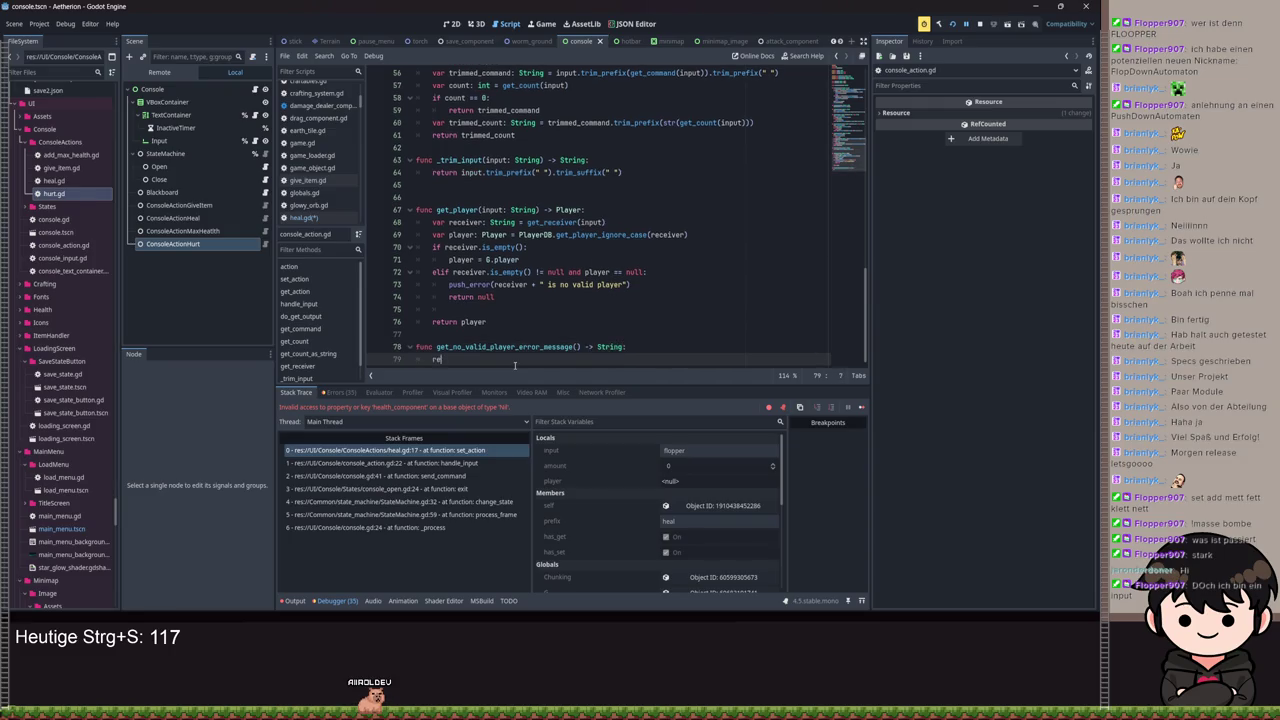
{"action": "left_click", "coordinate": [576, 346]}
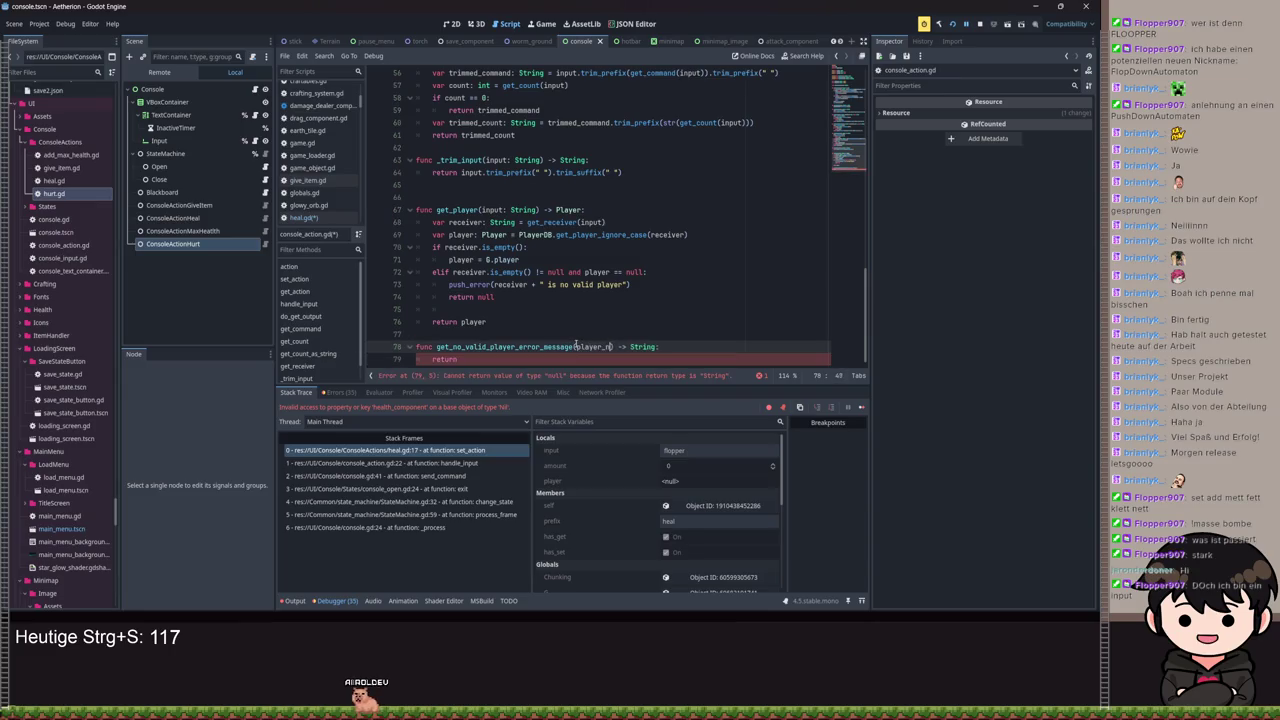
{"action": "key", "text": "Down"}
{"action": "type", "text": "play"}
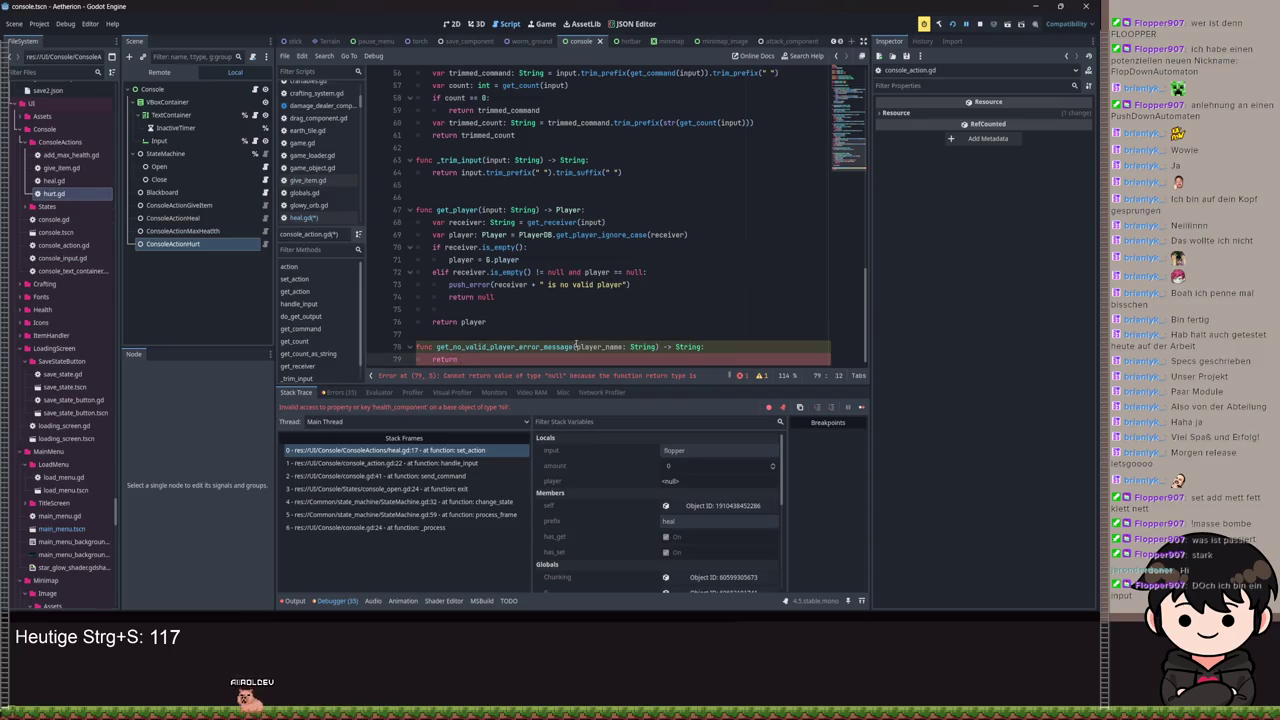
{"action": "type", "text": "er_name + \" is no valid"}
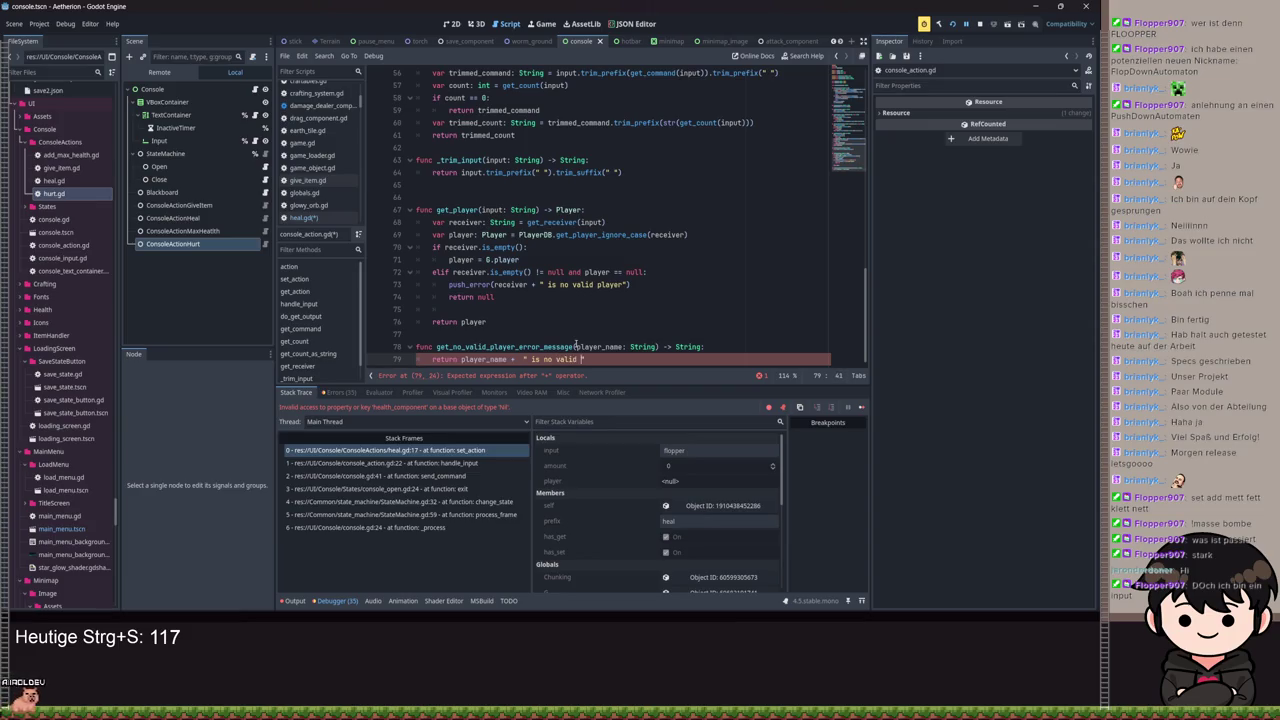
{"action": "type", "text": "er"}
Step: Make get_player's push_error call get_no_valid_player_error_message(receiver) and save console_action.gd
{"action": "left_click", "coordinate": [626, 285]}
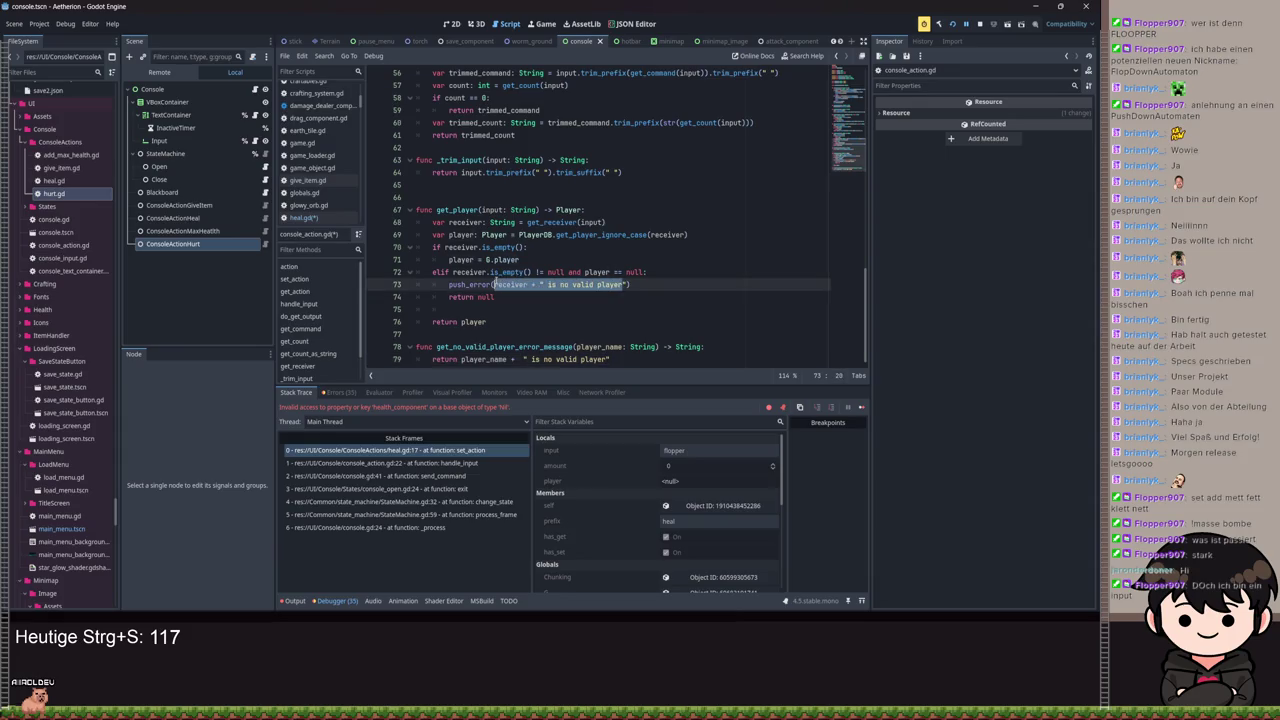
{"action": "key", "text": "BackSpace"}
{"action": "type", "text": "nod"}
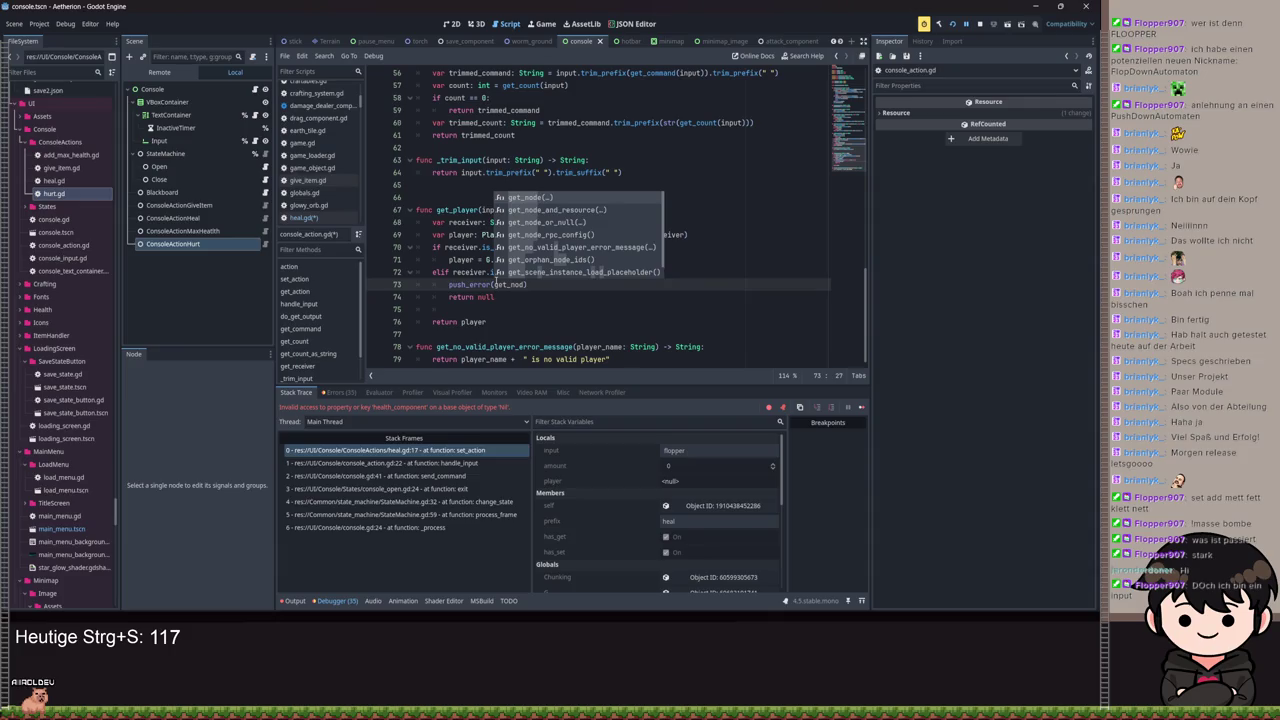
{"action": "key", "text": "Down"}
{"action": "key", "text": "Down"}
{"action": "key", "text": "Down"}
{"action": "key", "text": "Return"}
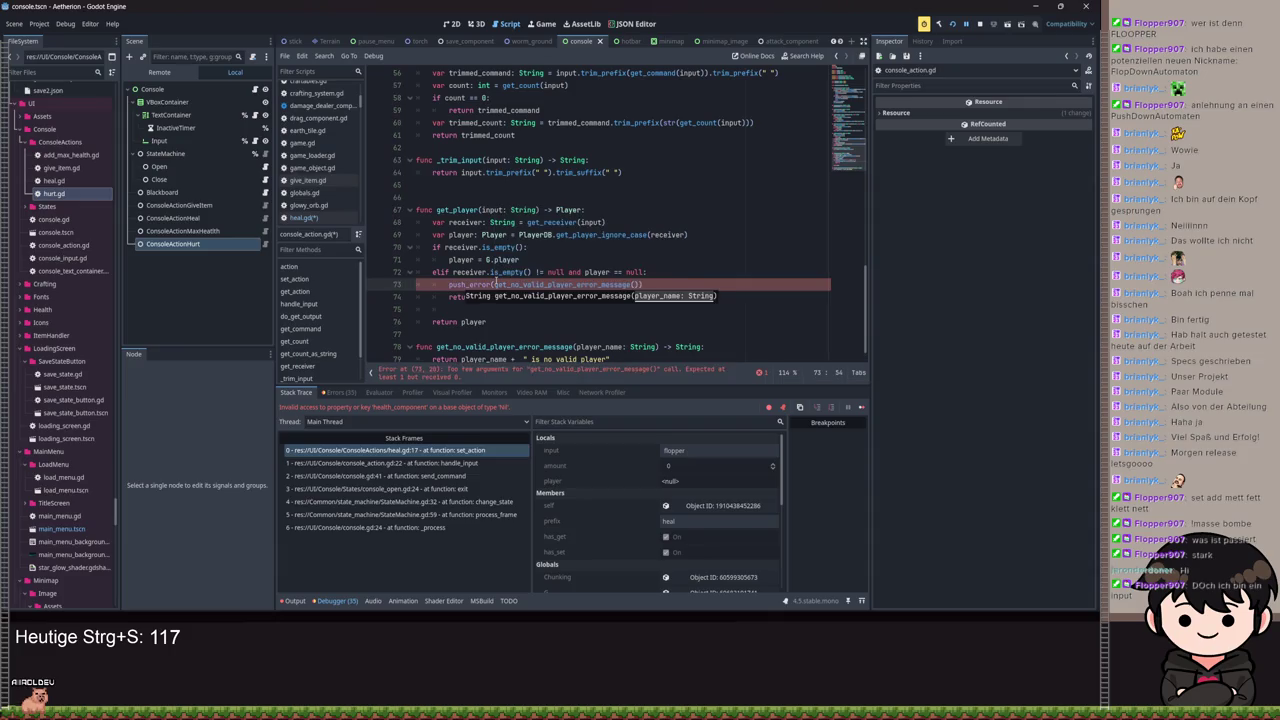
{"action": "type", "text": "y"}
{"action": "key", "text": "Escape"}
{"action": "type", "text": "ceiver"}
{"action": "key", "text": "ctrl+s"}
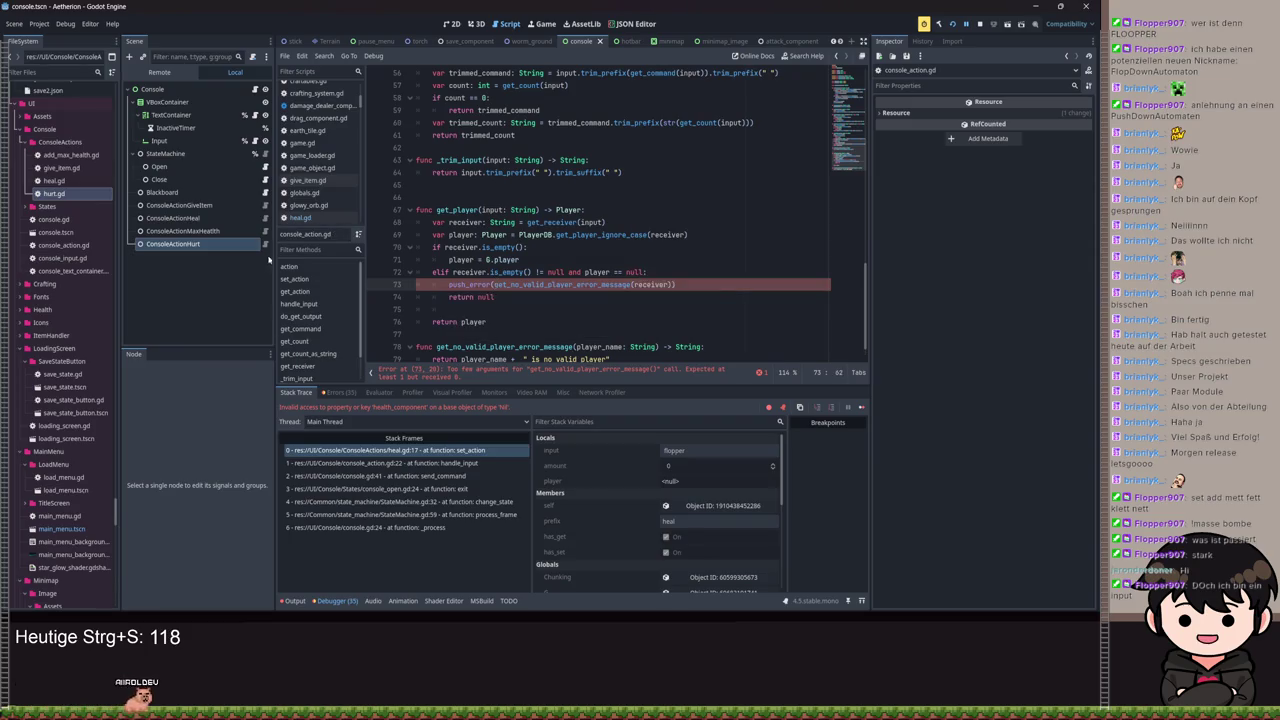
{"action": "key", "text": "alt+Left"}
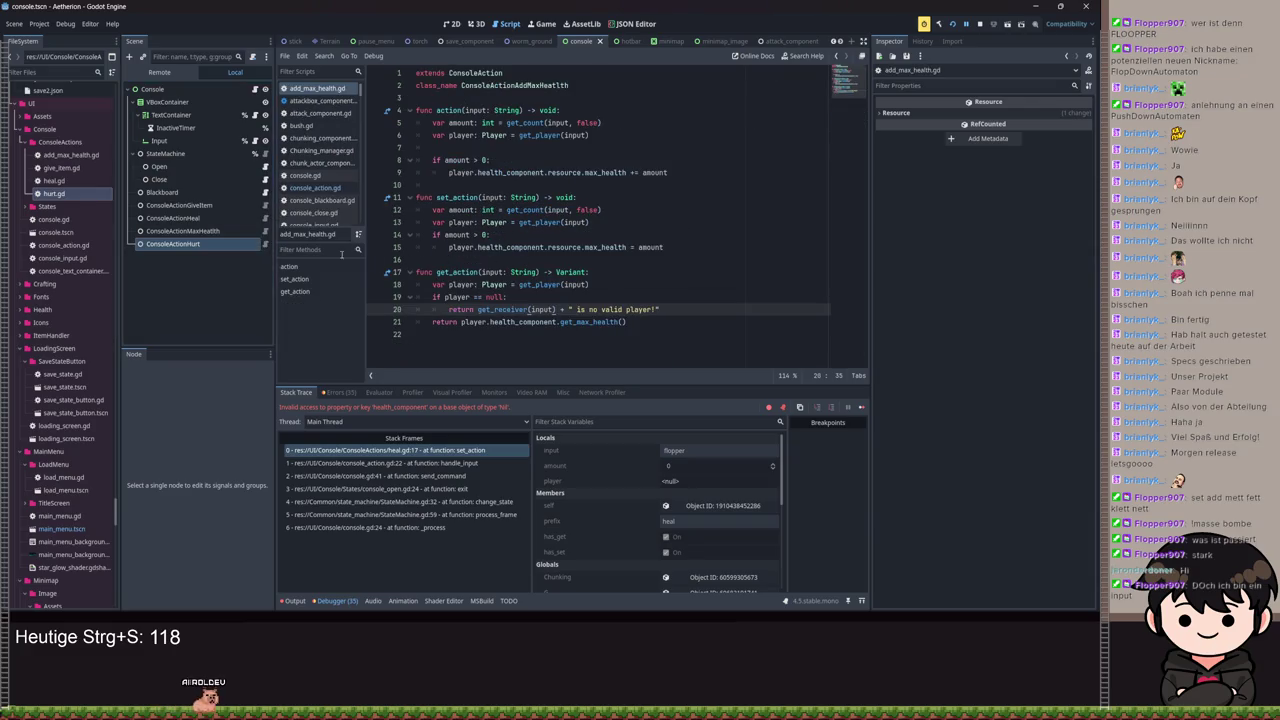
Step: Call get_no_valid_player_error_message(input) inside heal.gd's null-player check, then jump to its definition
{"action": "key", "text": "alt+Left"}
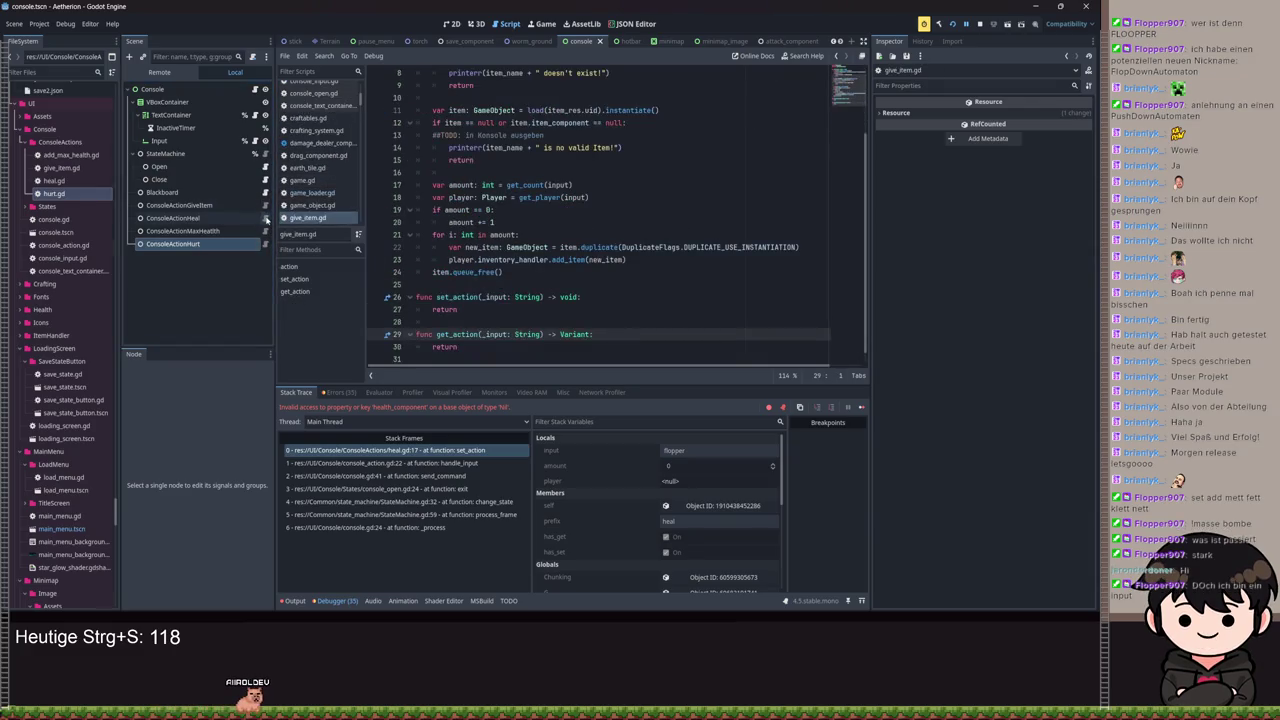
{"action": "left_click", "coordinate": [266, 218]}
{"action": "left_click", "coordinate": [504, 268]}
{"action": "type", "text": "get_no"}
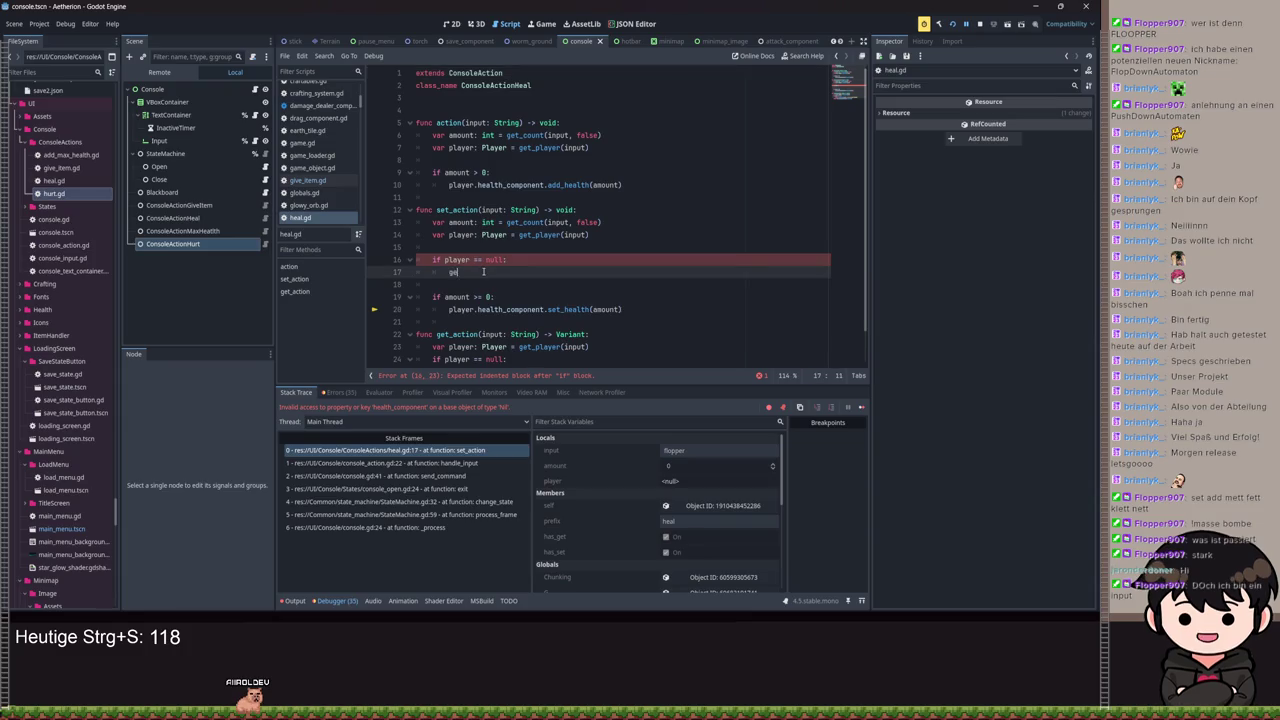
{"action": "key", "text": "Return"}
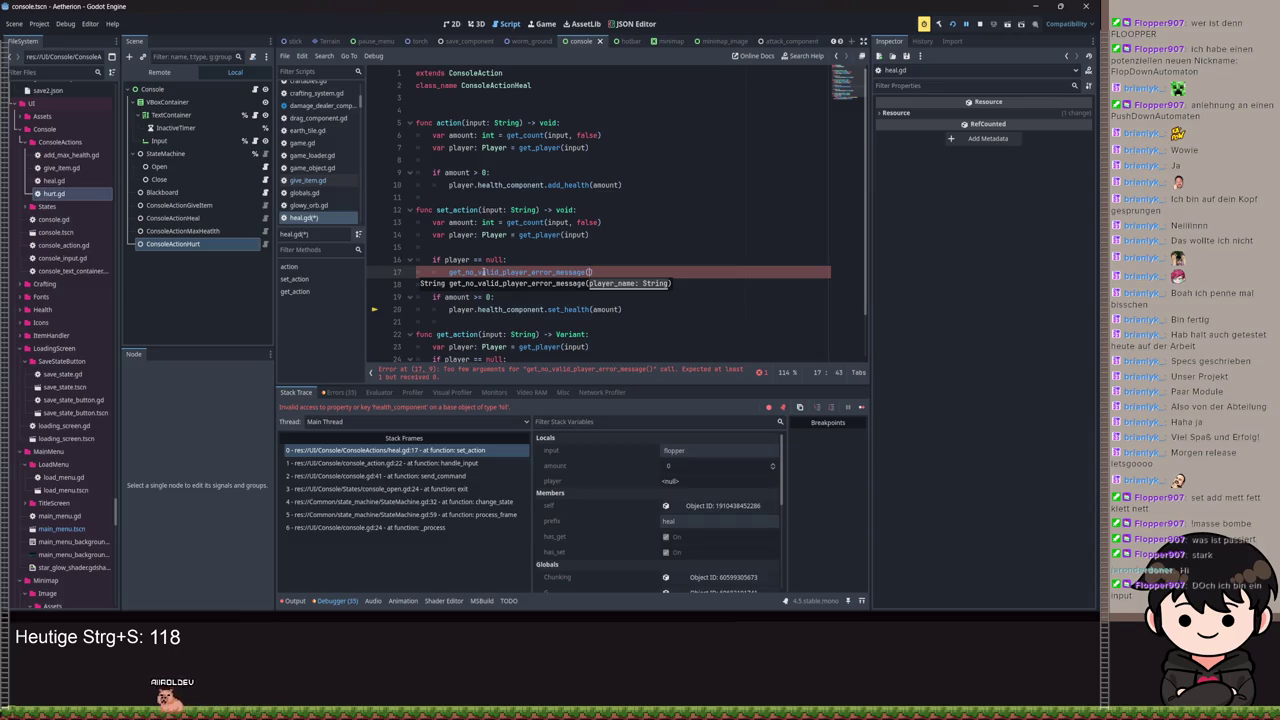
{"action": "scroll", "coordinate": [560, 258], "scroll_direction": "down", "scroll_amount": 2}
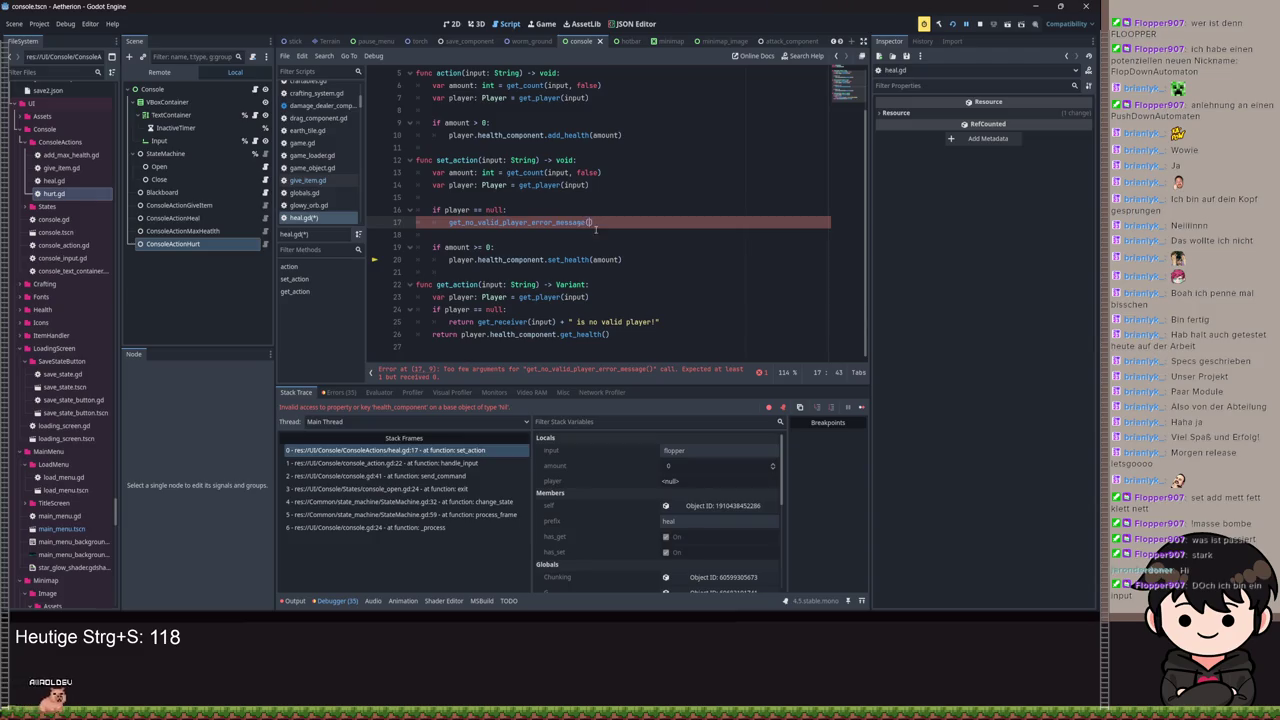
{"action": "type", "text": "input"}
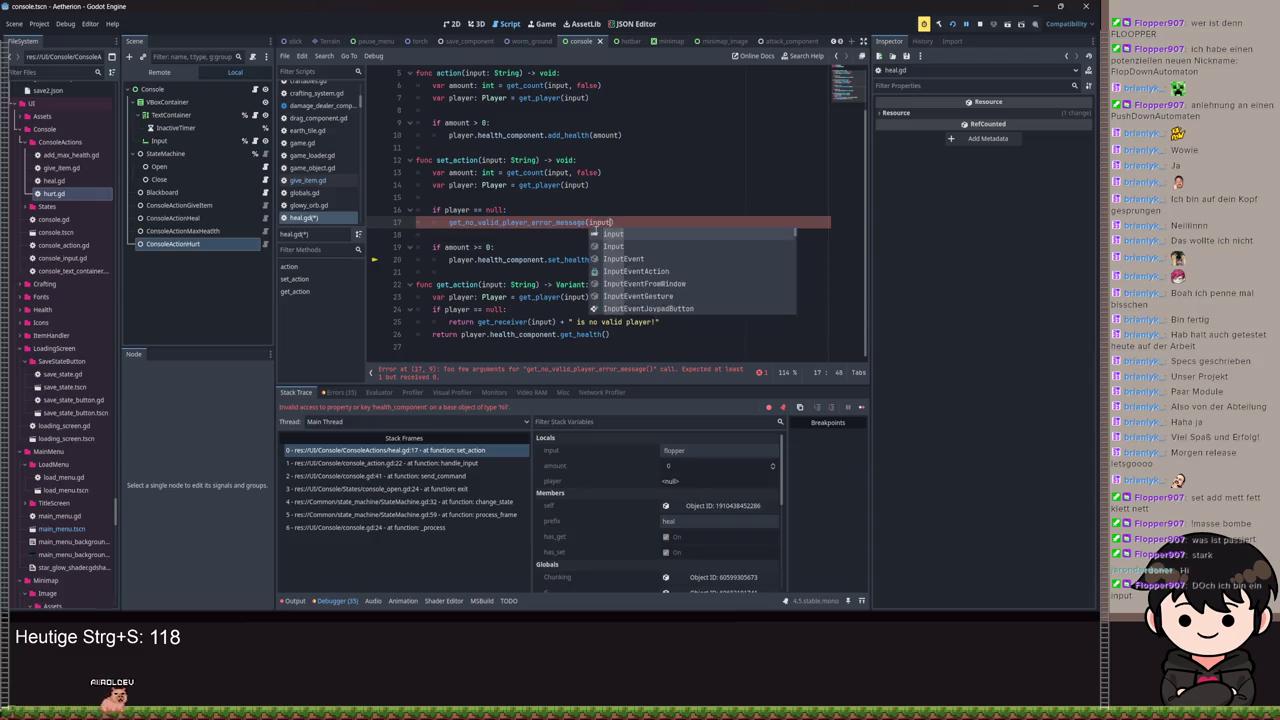
{"action": "left_click", "coordinate": [520, 236], "text": "ctrl"}
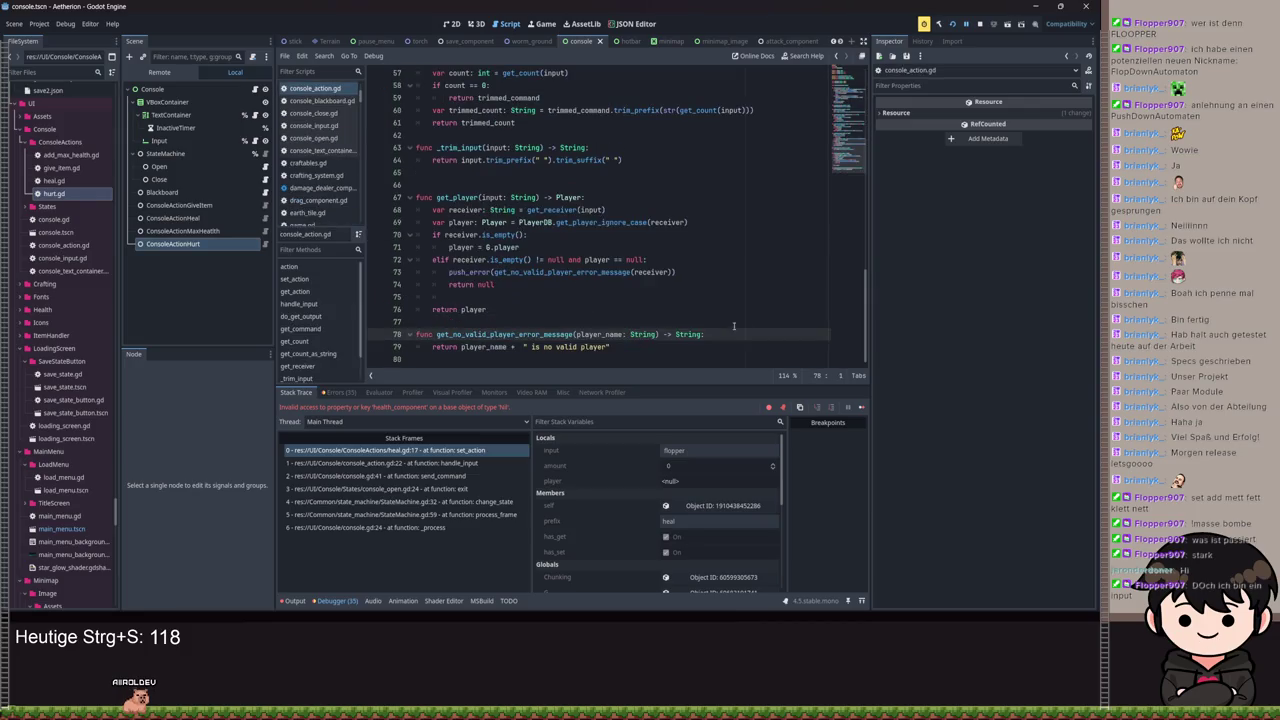
Step: Rework the helper's player_name references in console_action.gd and save the script
{"action": "key", "text": "Return"}
{"action": "type", "text": "g"}
{"action": "key", "text": "ctrl+z"}
{"action": "double_click", "coordinate": [474, 346]}
{"action": "type", "text": "get"}
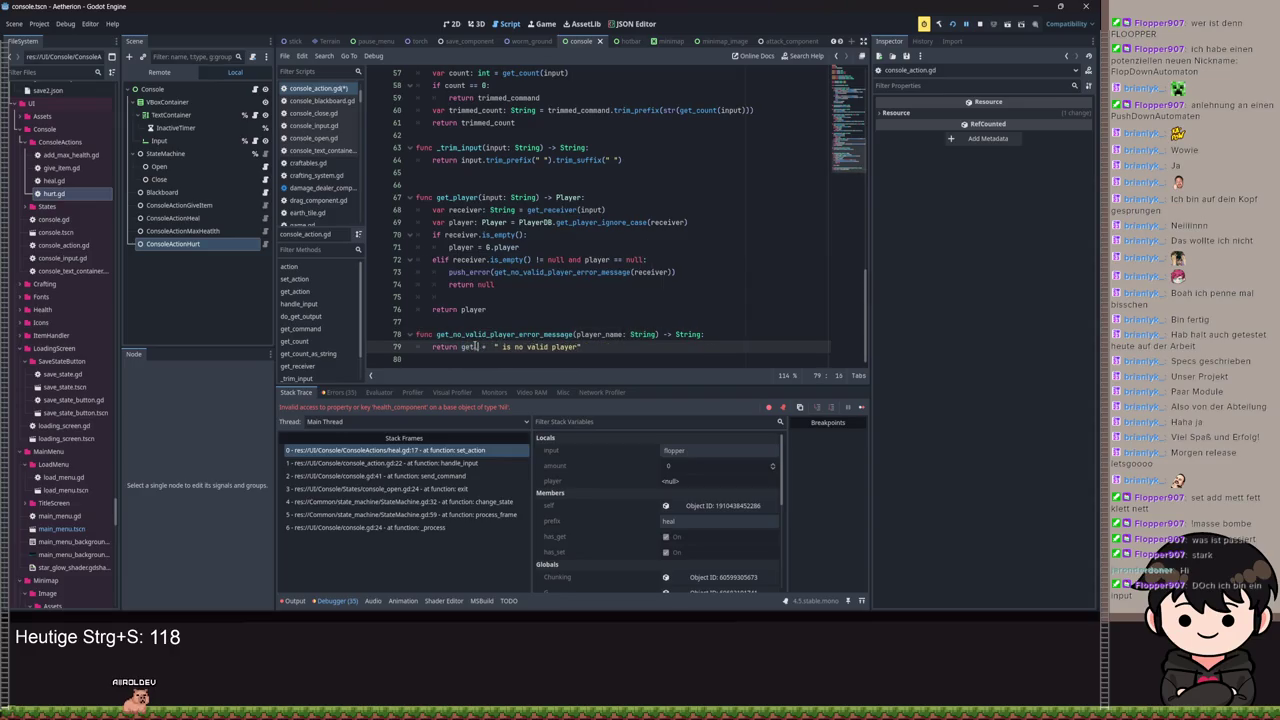
{"action": "type", "text": "_re"}
{"action": "key", "text": "Return"}
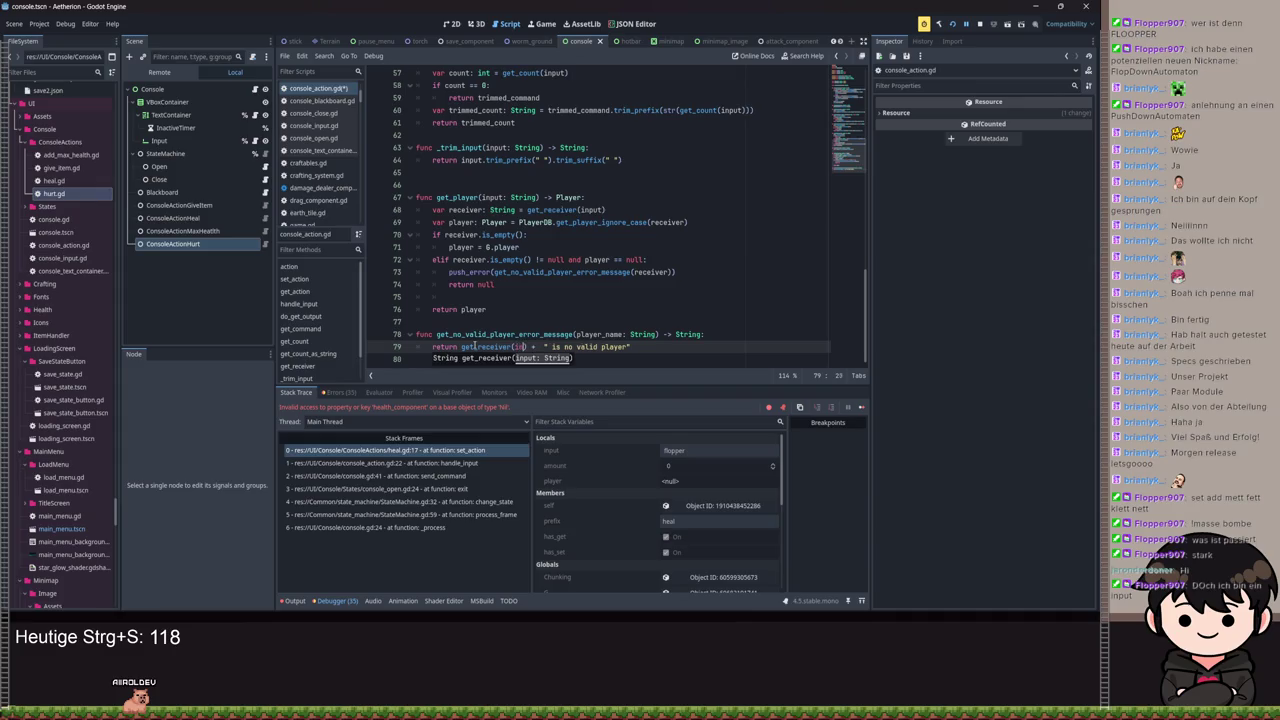
{"action": "type", "text": "put"}
{"action": "key", "text": "ctrl+s"}
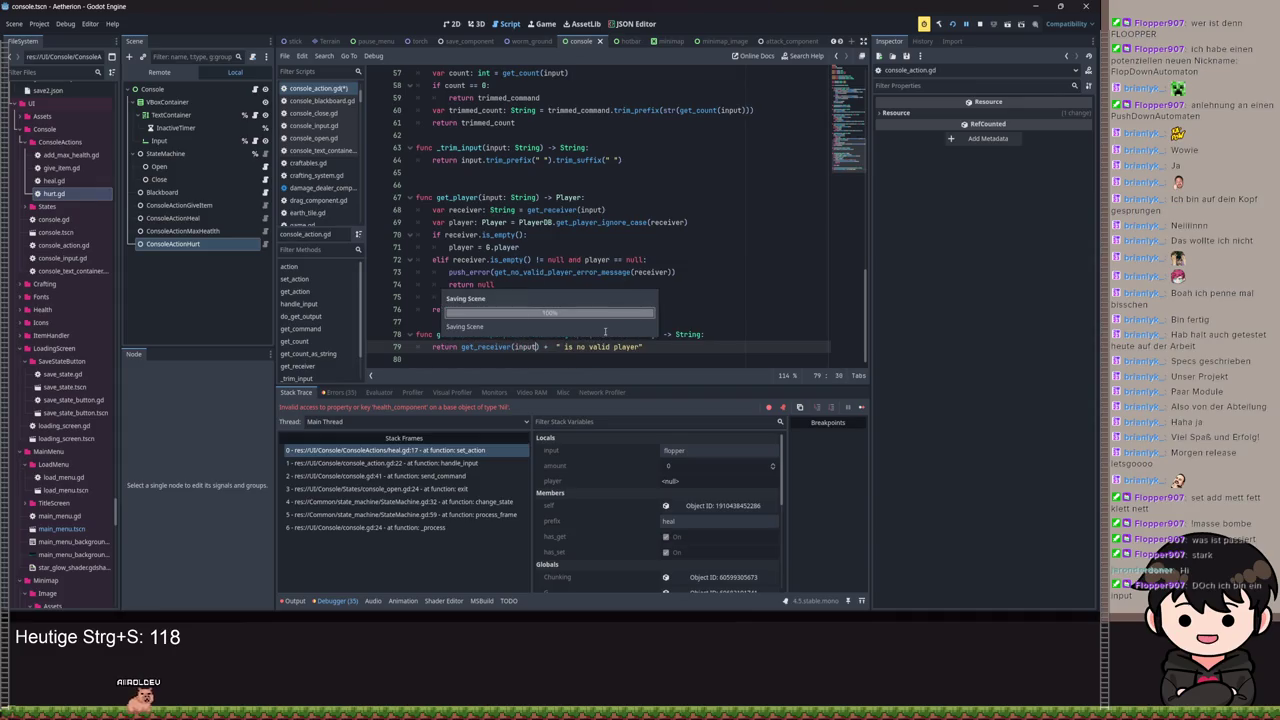
{"action": "left_click", "coordinate": [598, 334]}
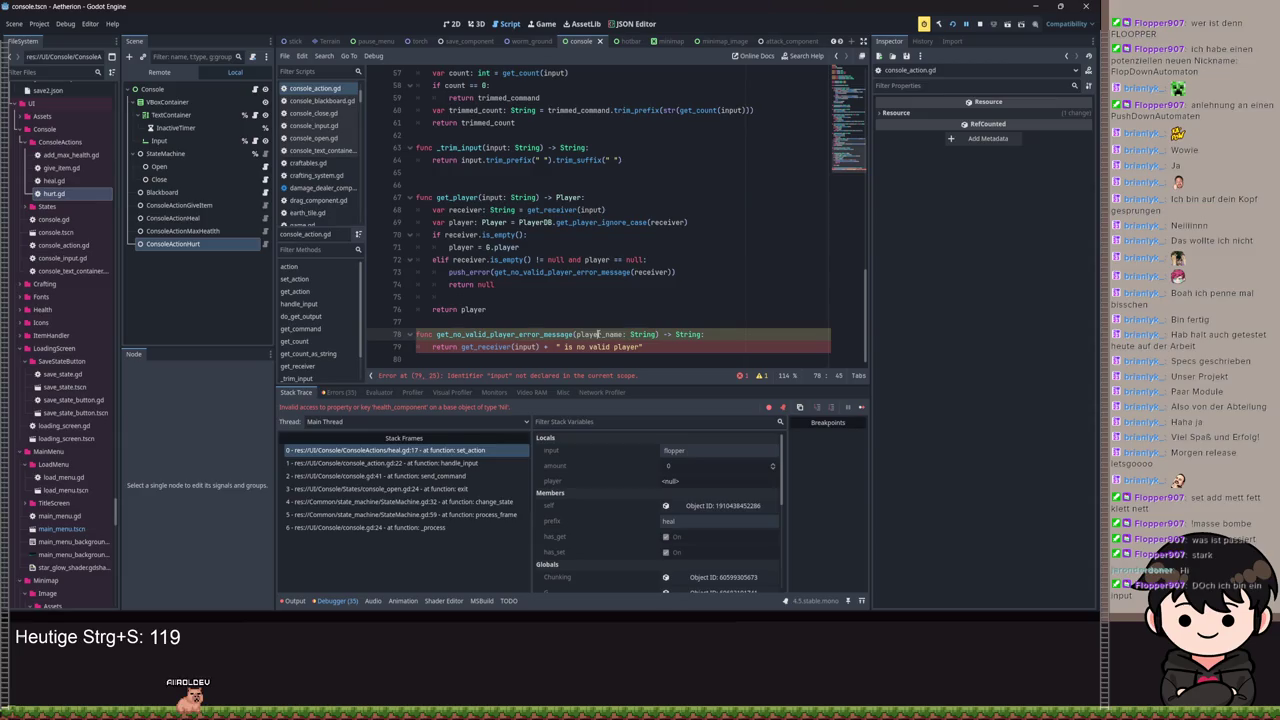
{"action": "type", "text": "input"}
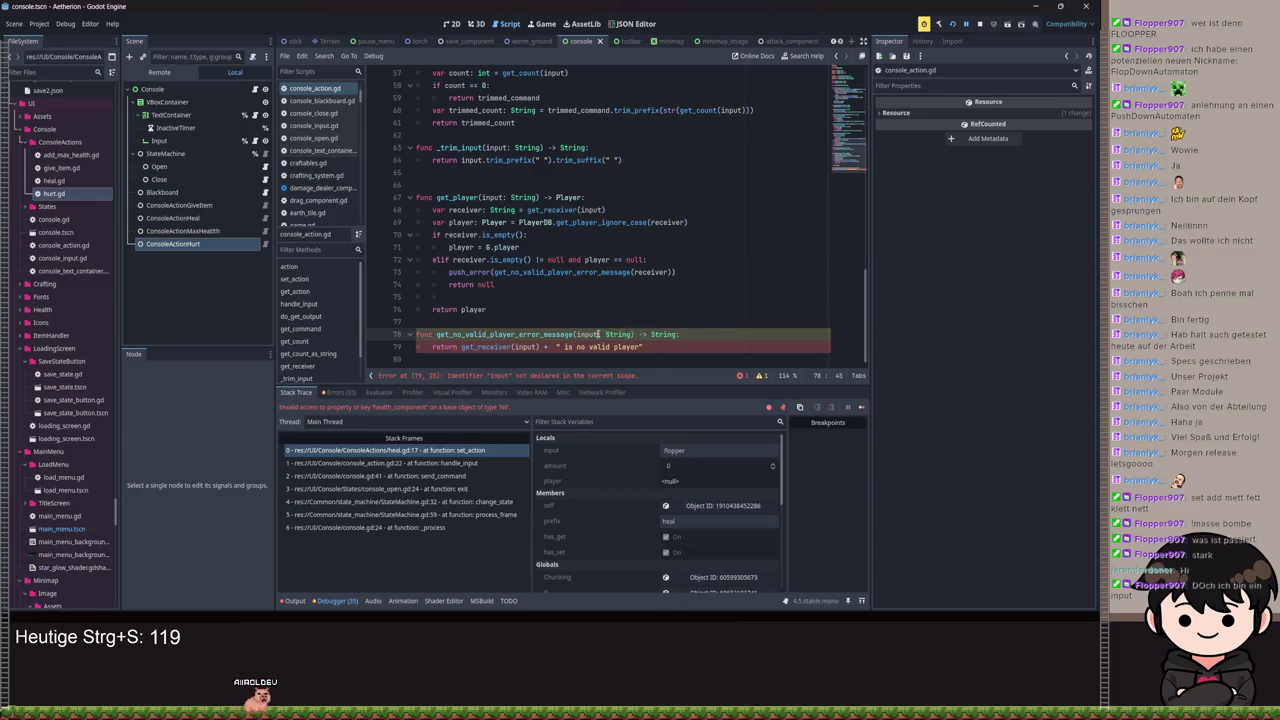
{"action": "key", "text": "ctrl+s"}
Step: Browse the give_item, Blackboard and heal entries in the scene tree
{"action": "left_click", "coordinate": [265, 206]}
{"action": "left_click", "coordinate": [255, 192]}
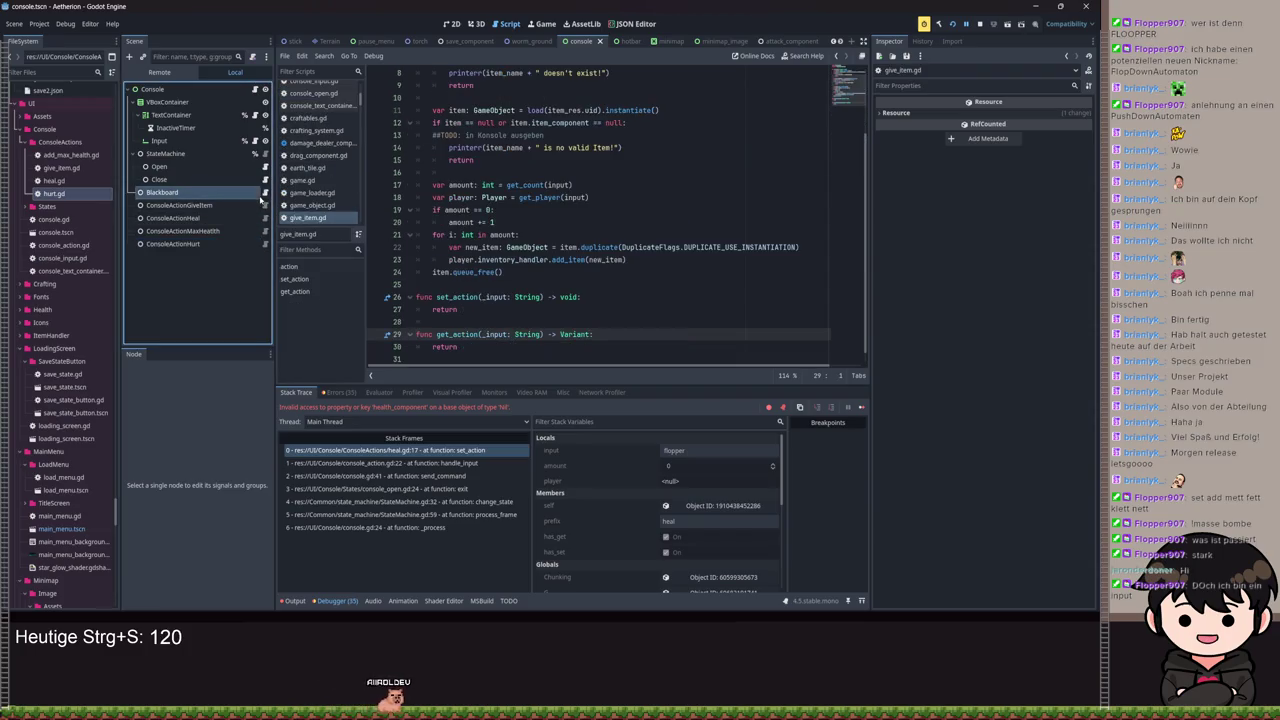
{"action": "left_click", "coordinate": [265, 192]}
{"action": "left_click", "coordinate": [265, 205]}
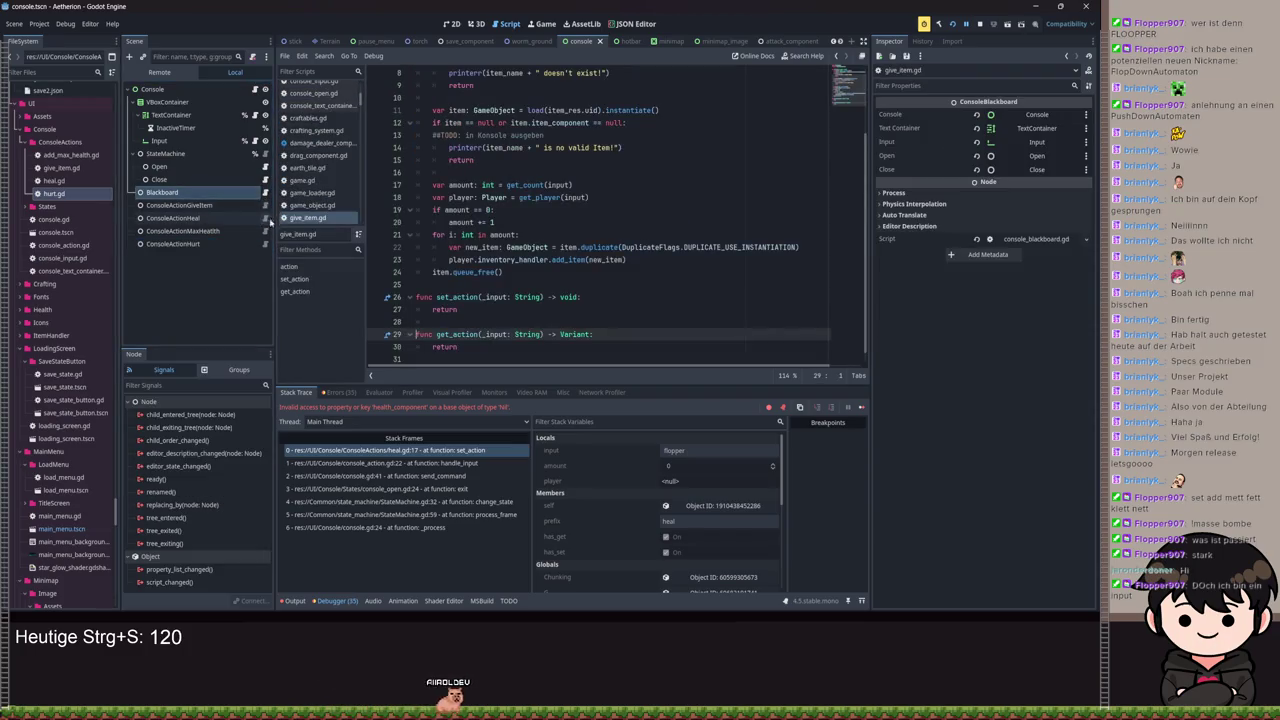
{"action": "left_click", "coordinate": [265, 218]}
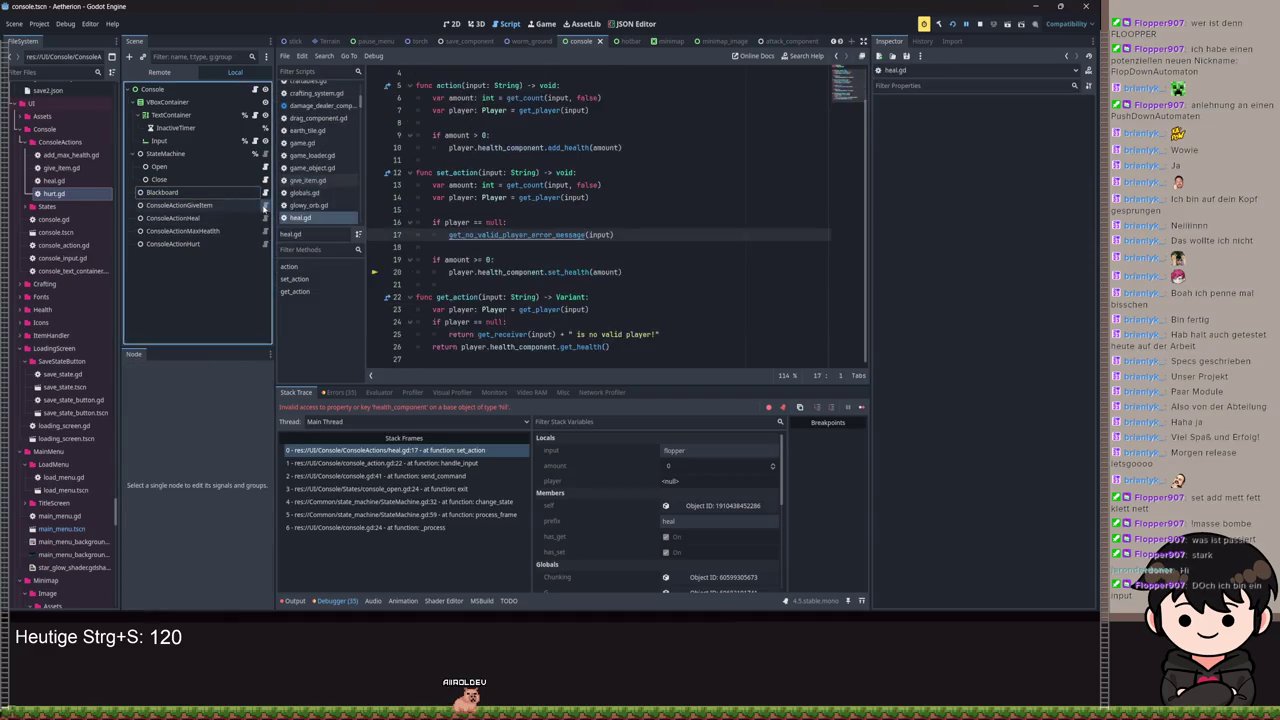
{"action": "left_click", "coordinate": [265, 205]}
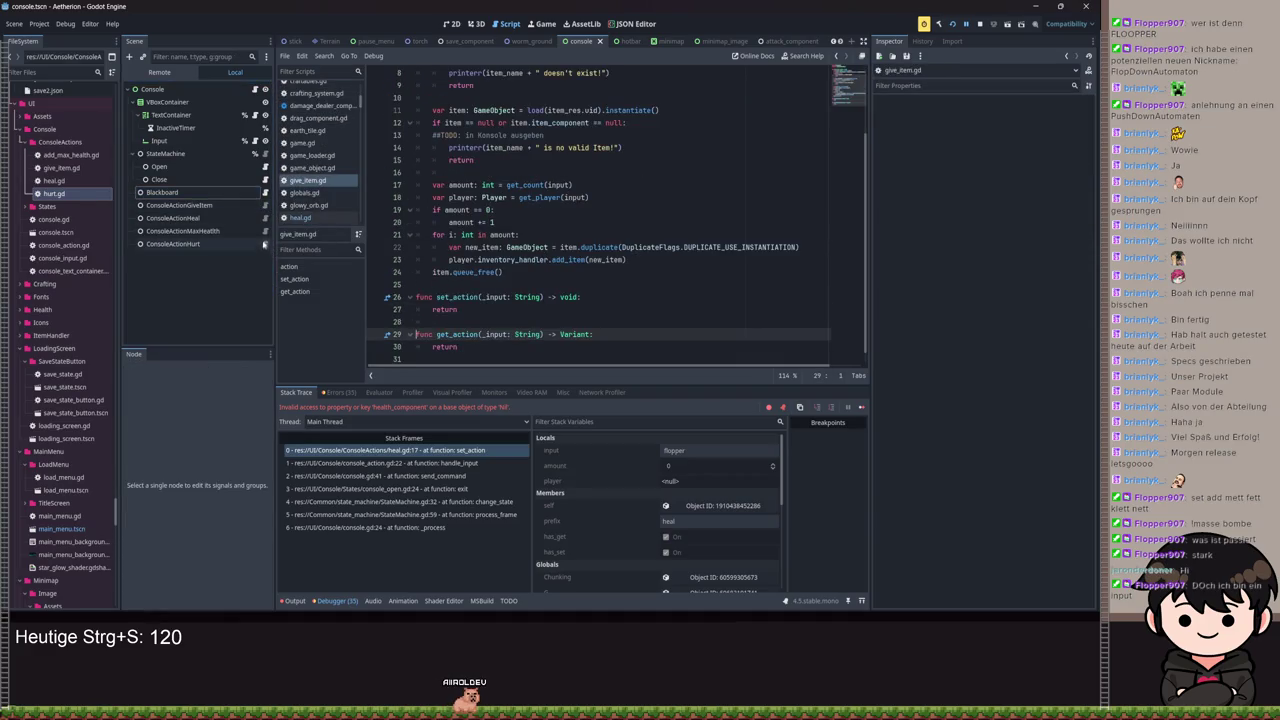
Step: Make push_error use receiver + " is no valid player!" and end the helper's message with '!', saving
{"action": "key", "text": "alt+Left"}
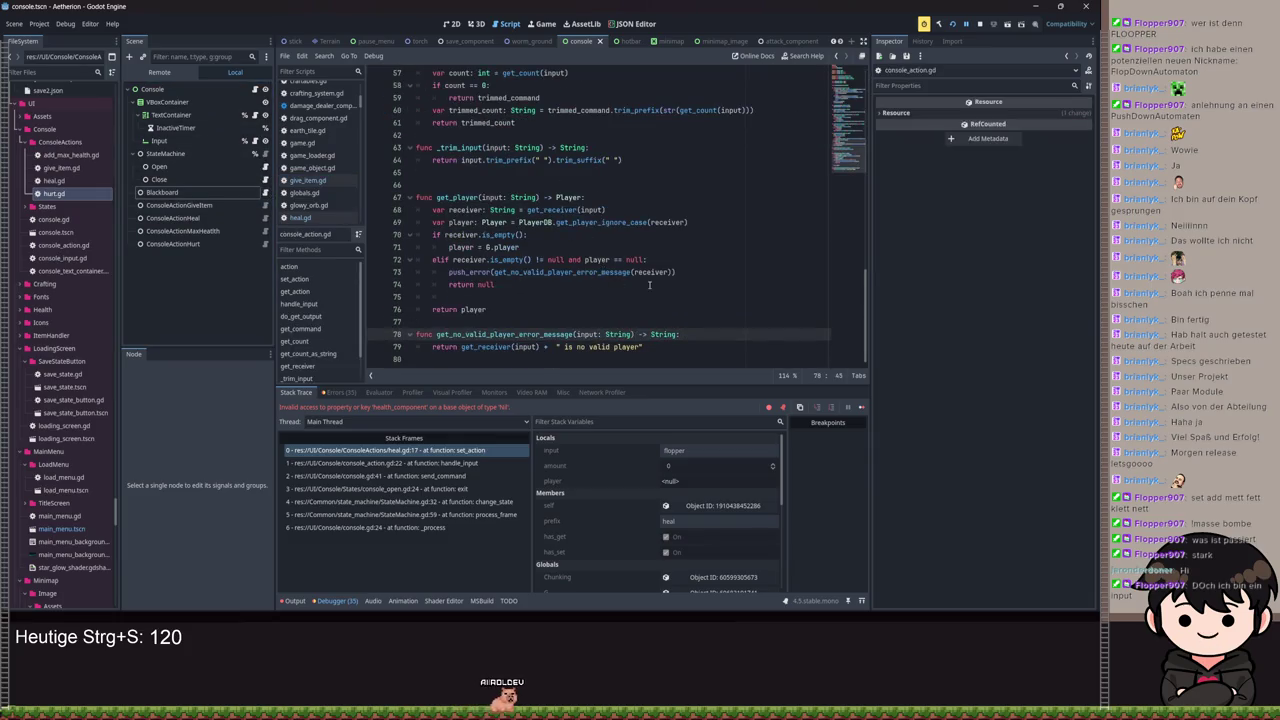
{"action": "left_click_drag", "start_coordinate": [674, 272], "coordinate": [491, 272]}
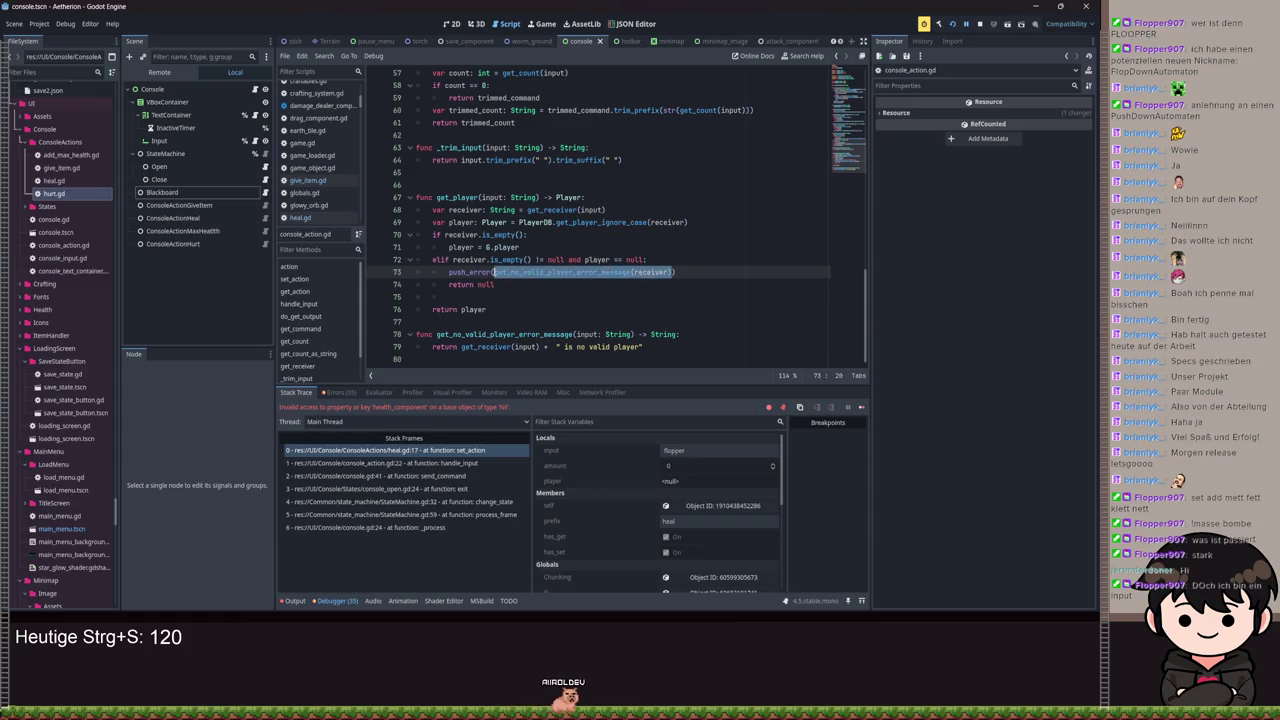
{"action": "type", "text": "receiver"}
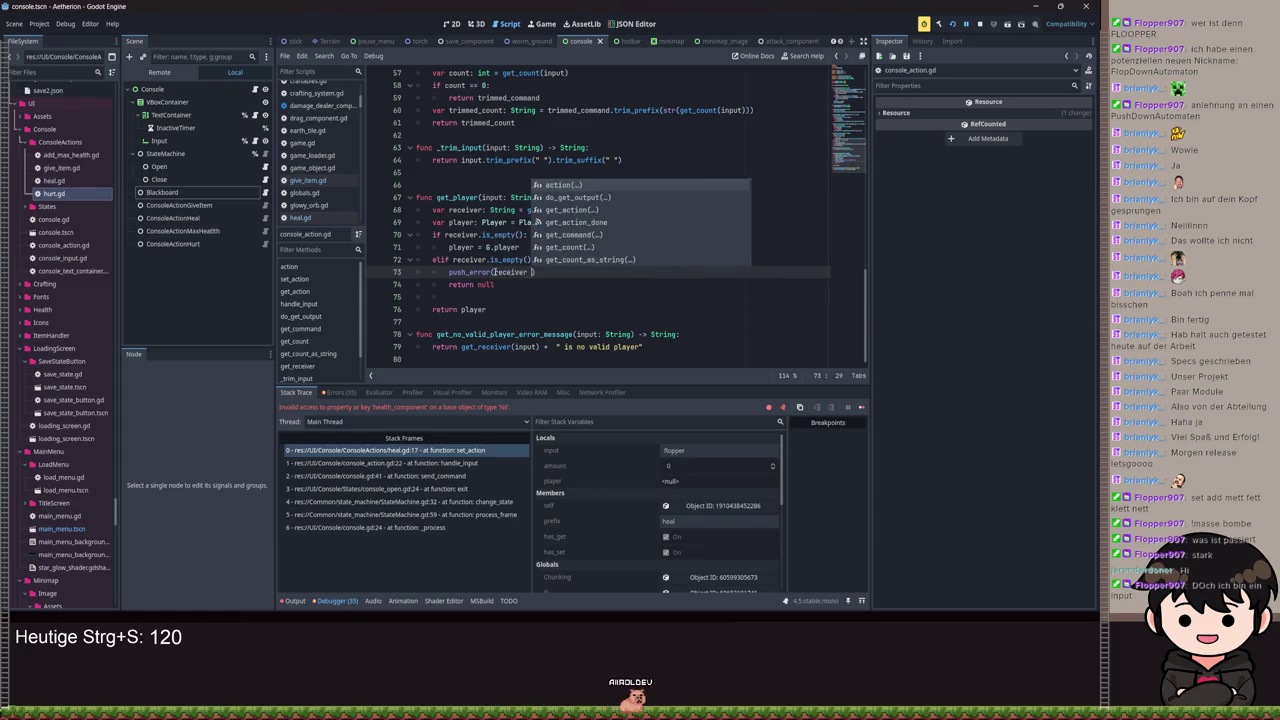
{"action": "type", "text": " is"}
{"action": "key", "text": "BackSpace"}
{"action": "key", "text": "BackSpace"}
{"action": "key", "text": "BackSpace"}
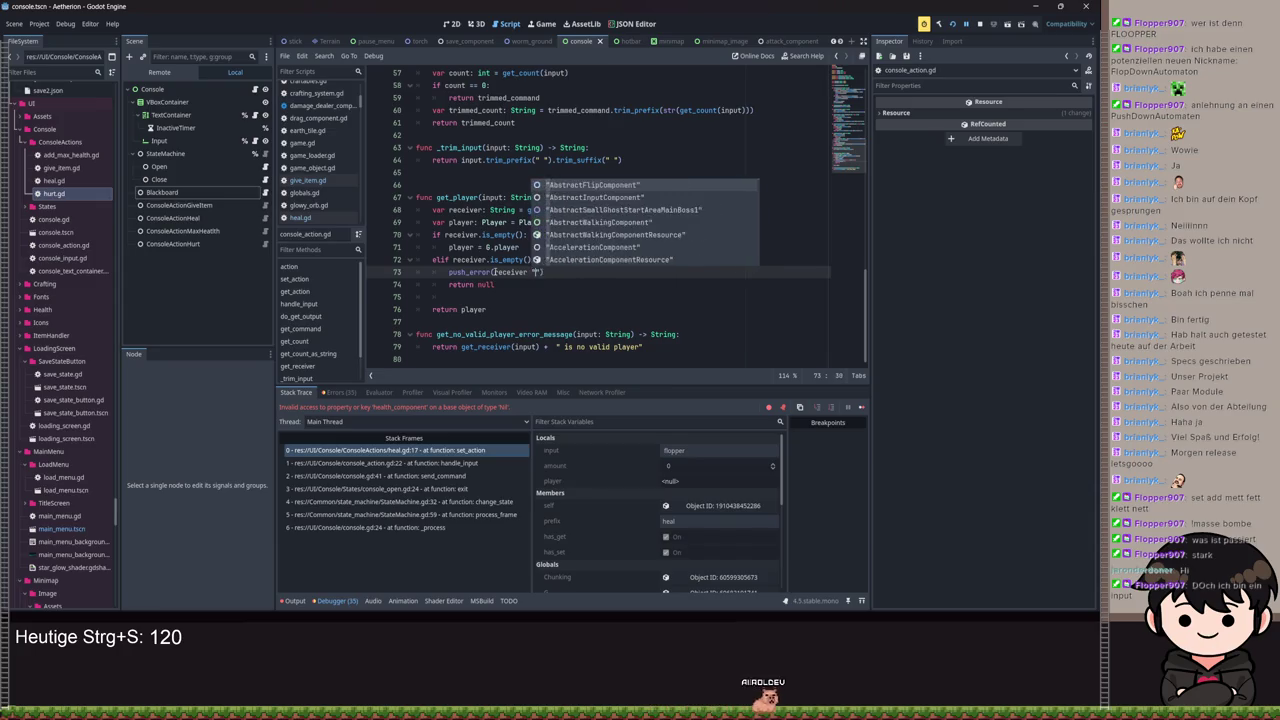
{"action": "type", "text": "\""}
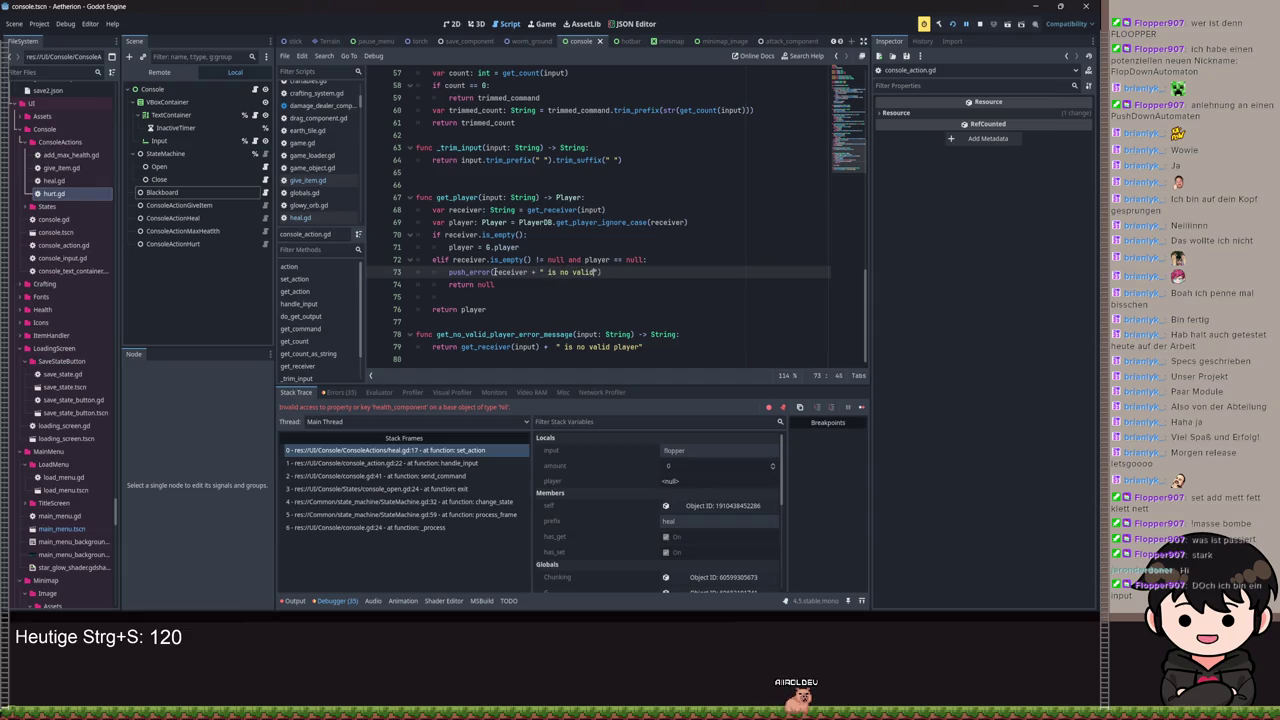
{"action": "type", "text": "player!"}
{"action": "key", "text": "ctrl+s"}
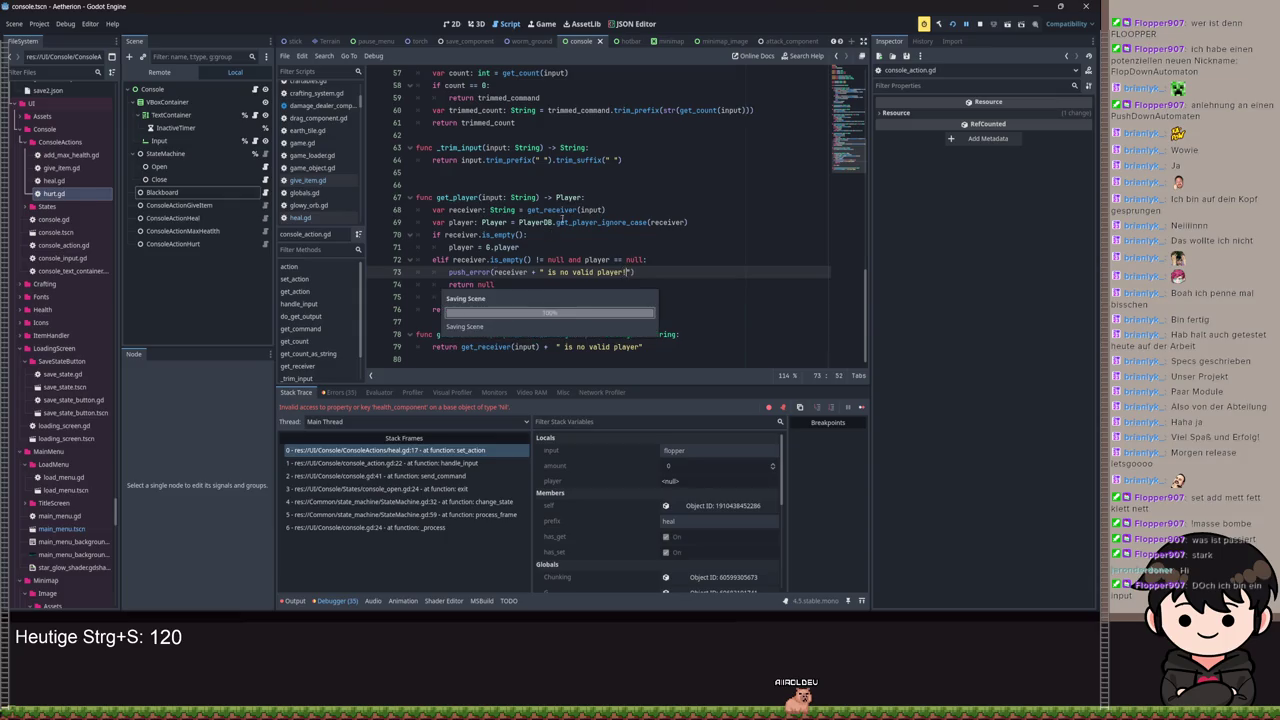
{"action": "left_click", "coordinate": [642, 347]}
{"action": "type", "text": "!\""}
{"action": "key", "text": "ctrl+s"}
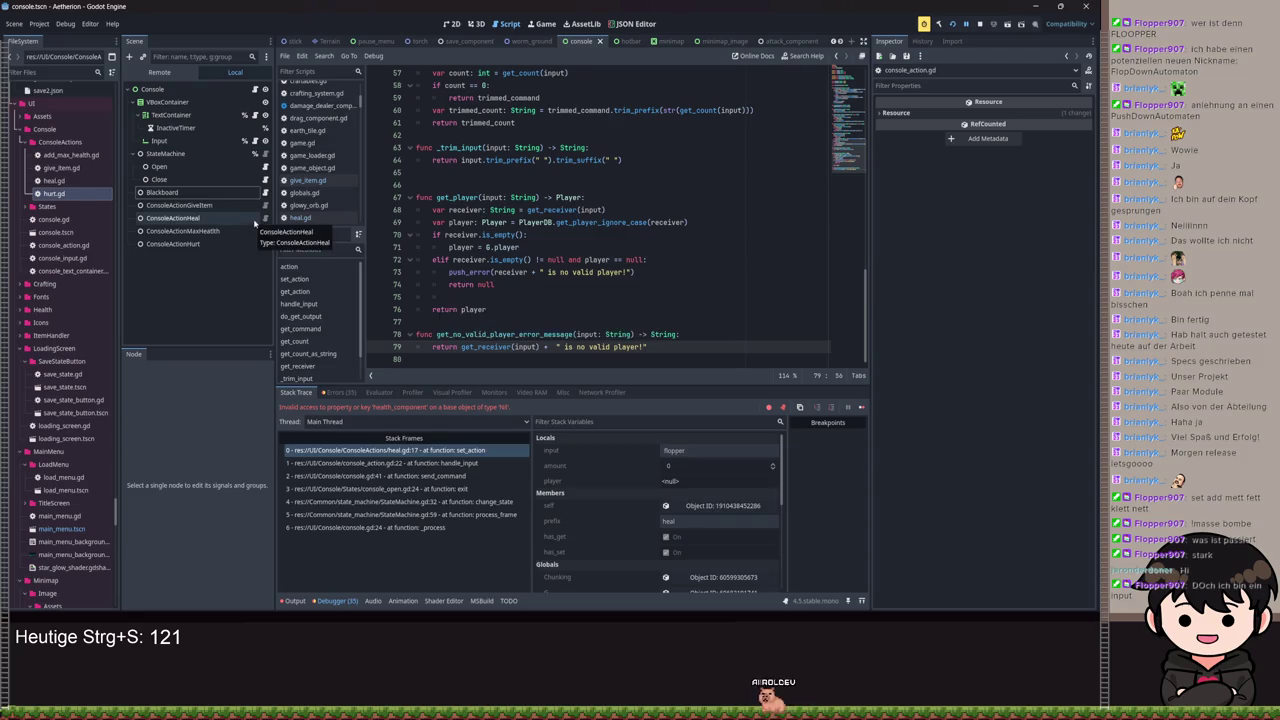
{"action": "left_click", "coordinate": [265, 218]}
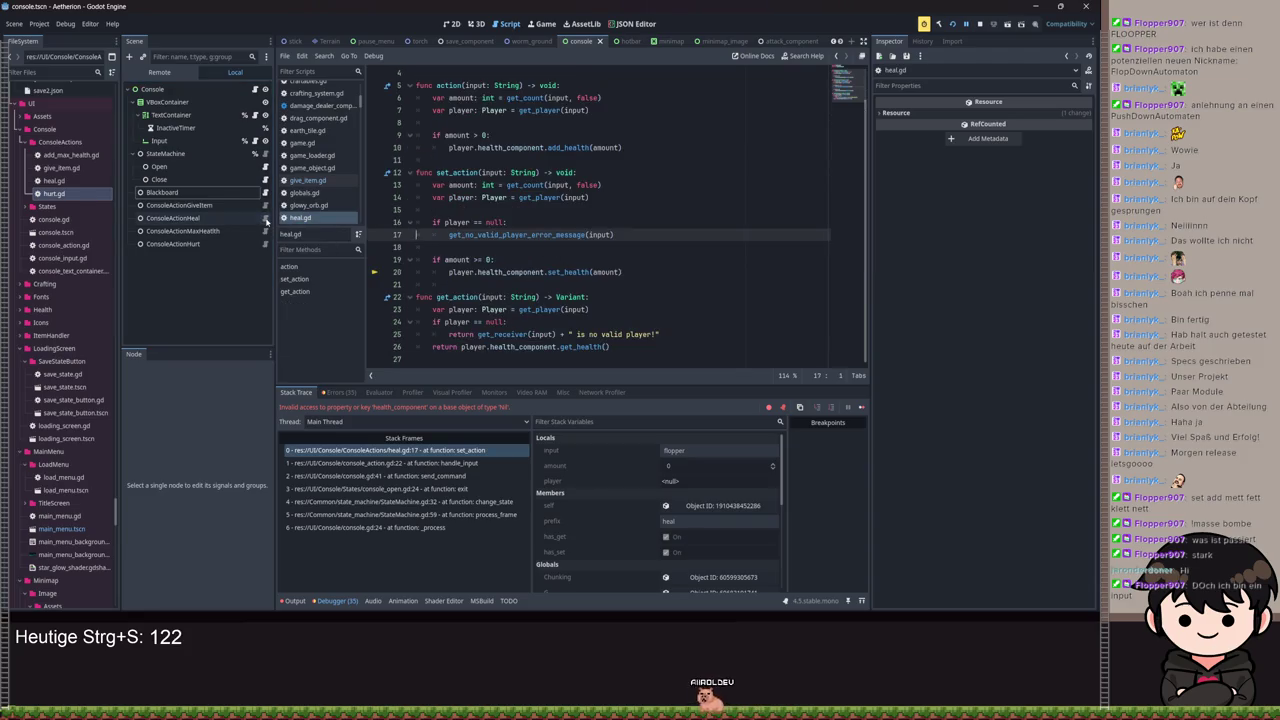
Step: Copy heal.gd's player == null check into add_max_health.gd's set_action and save it
{"action": "mouse_move", "coordinate": [614, 234]}
{"action": "left_mouse_down"}
{"action": "mouse_move", "coordinate": [432, 222]}
{"action": "mouse_move", "coordinate": [200, 231]}
{"action": "mouse_move", "coordinate": [265, 235]}
{"action": "left_mouse_up"}
{"action": "left_click", "coordinate": [265, 231]}
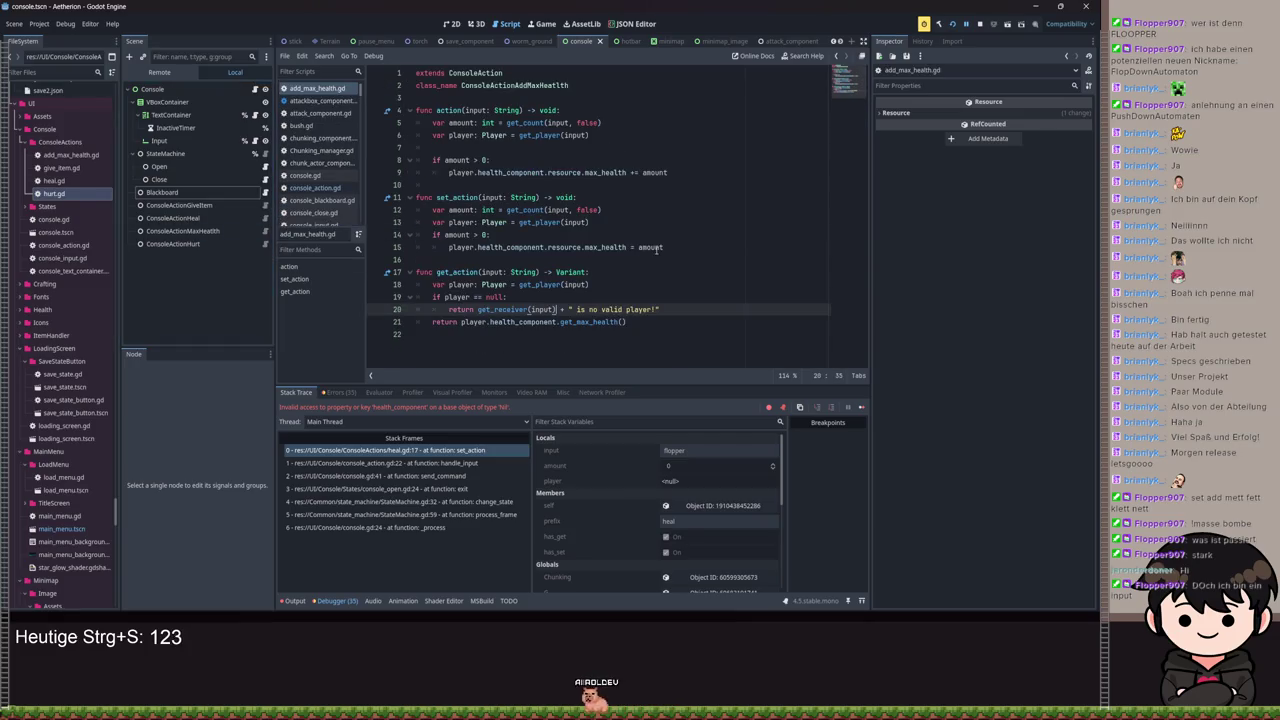
{"action": "left_click_drag", "start_coordinate": [690, 247], "coordinate": [640, 223]}
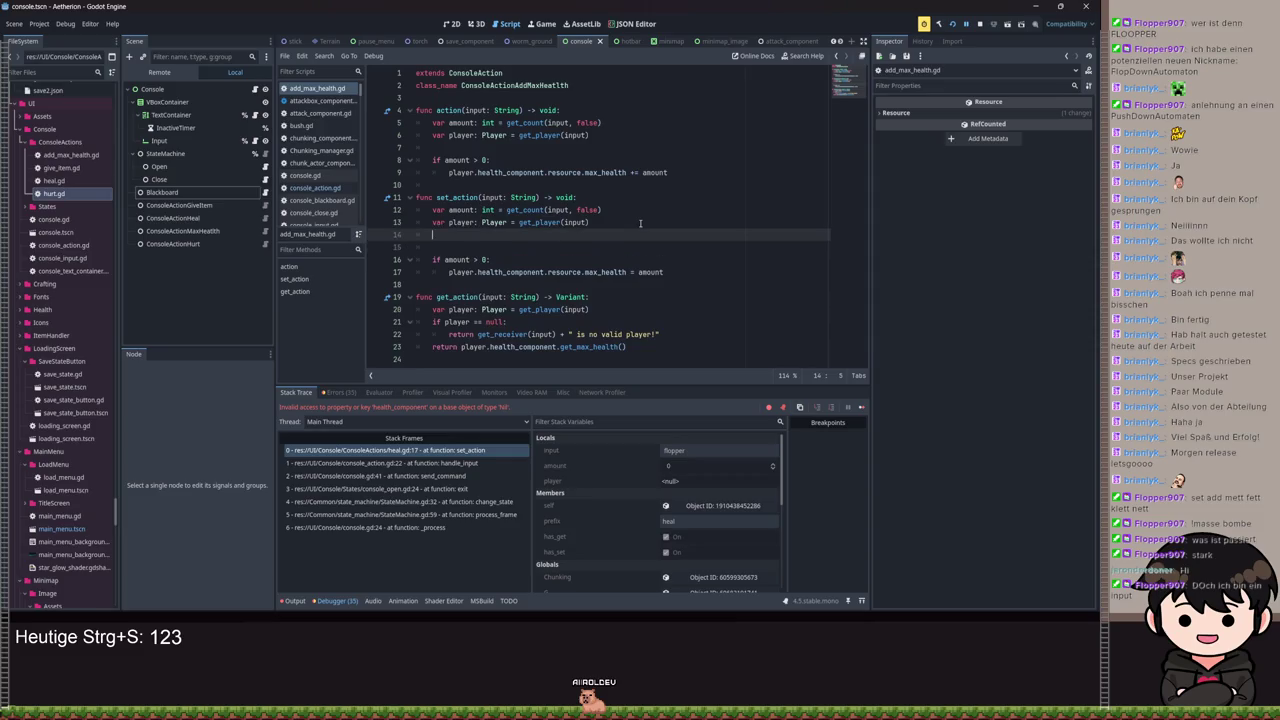
{"action": "key", "text": "Return"}
{"action": "left_click", "coordinate": [441, 247]}
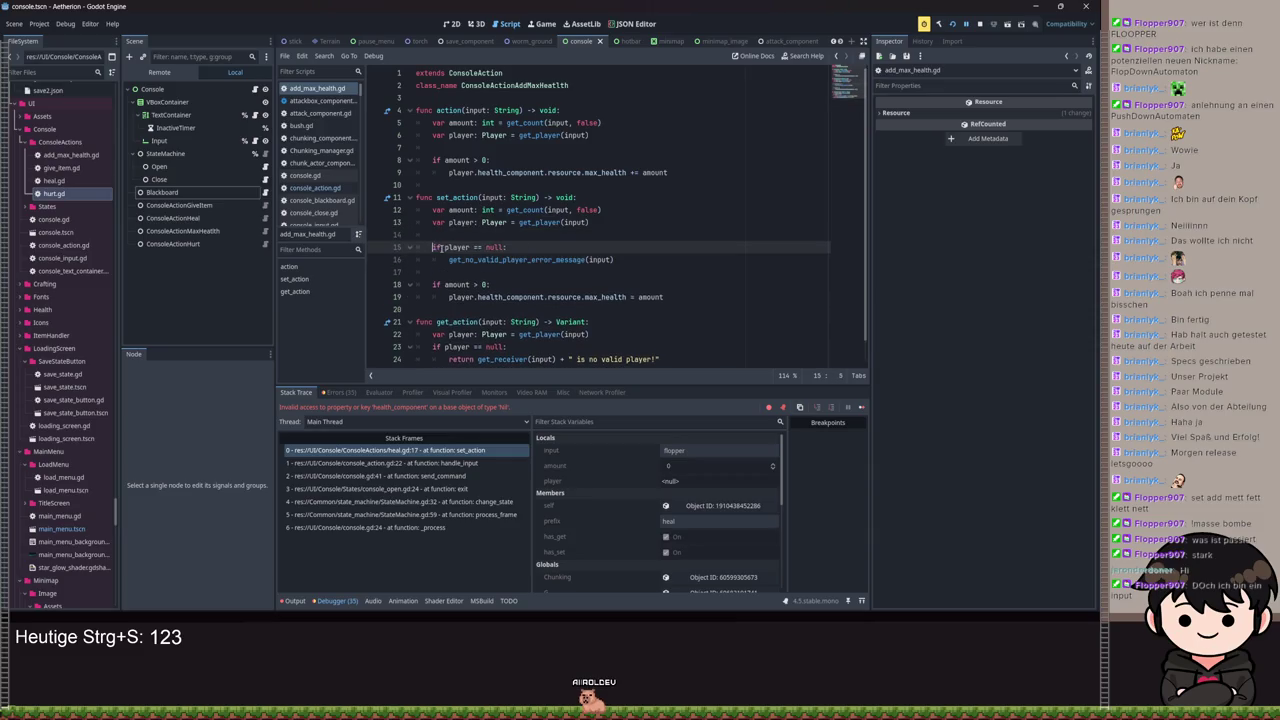
{"action": "key", "text": "ctrl+s"}
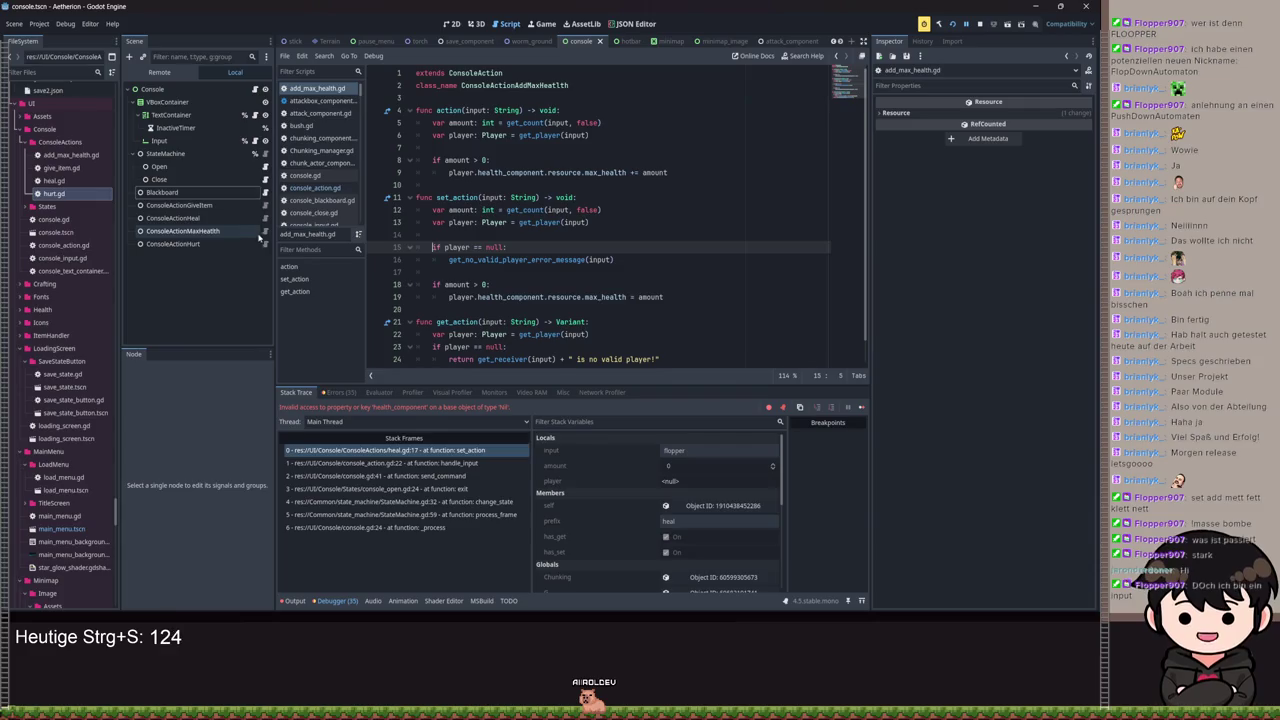
Step: Paste the same null-player check into hurt.gd's set_action, fix its indentation, and save
{"action": "key", "text": "alt+Left"}
{"action": "left_click", "coordinate": [452, 231]}
{"action": "key", "text": "Return"}
{"action": "key", "text": "Return"}
{"action": "key", "text": "Up"}
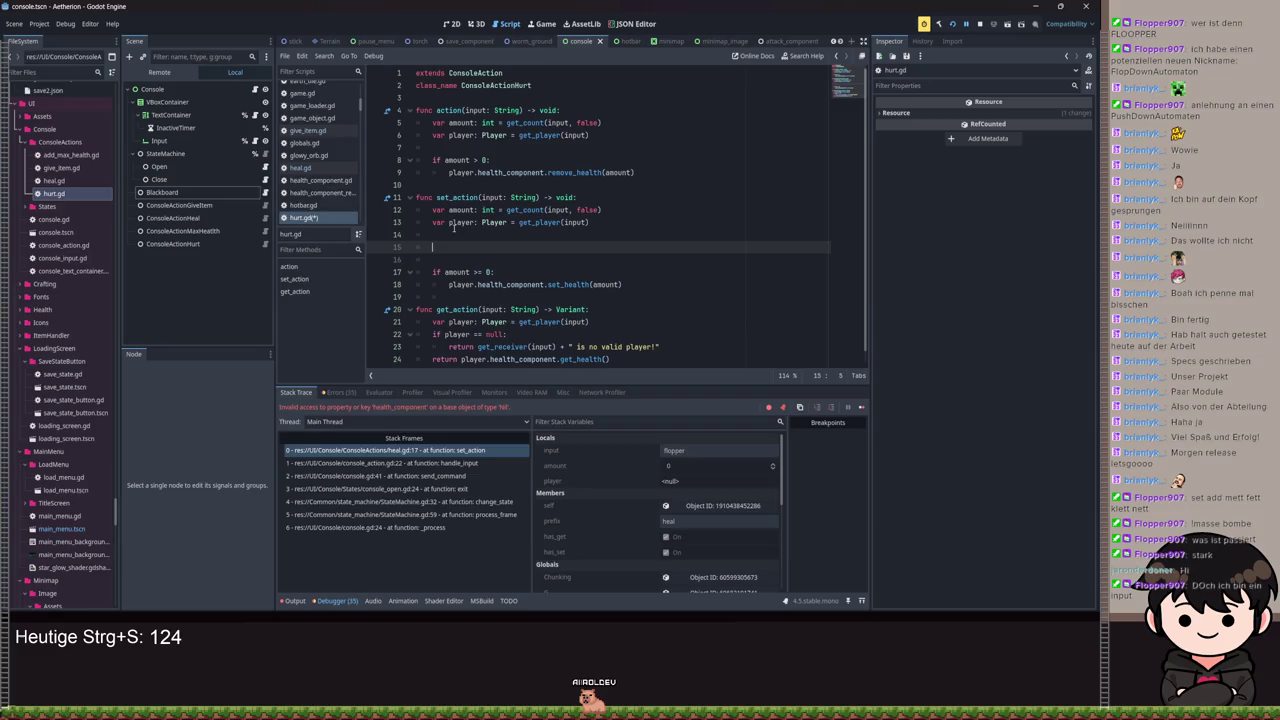
{"action": "type", "text": "if player == null: \t\tget_no_valid_player_error_message(input)"}
{"action": "key", "text": "Up"}
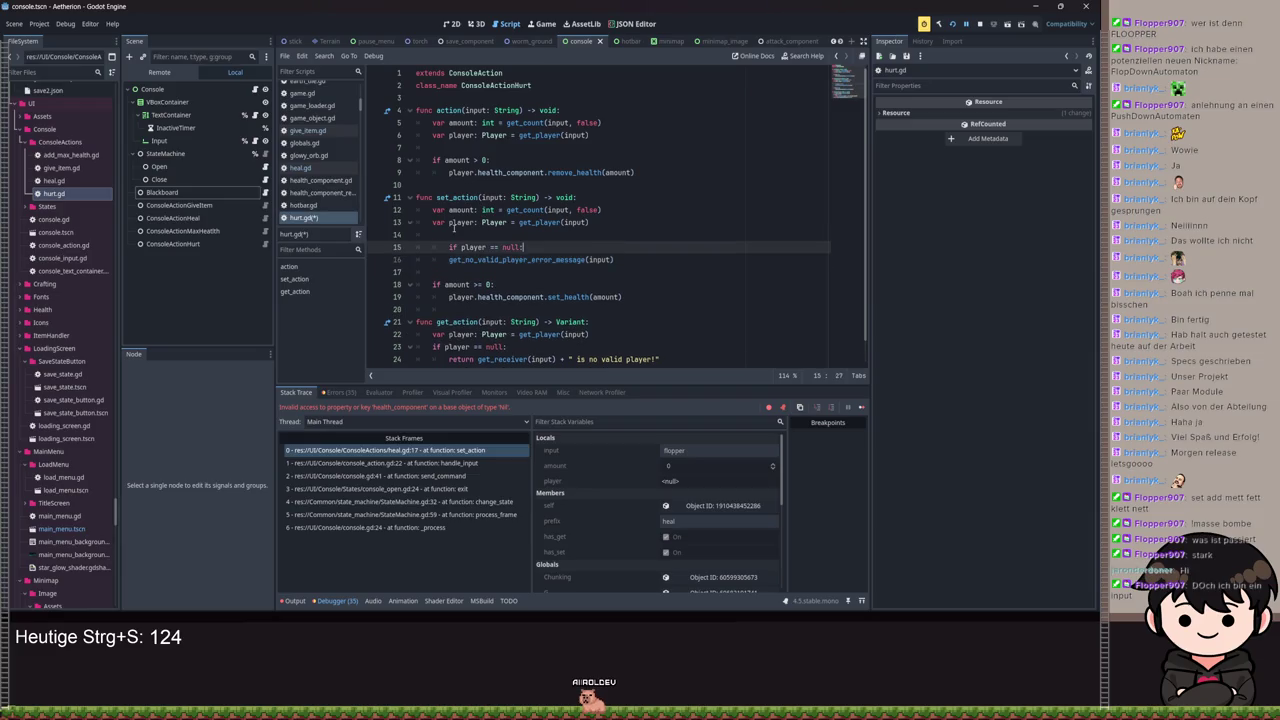
{"action": "key", "text": "BackSpace"}
{"action": "key", "text": "ctrl+s"}
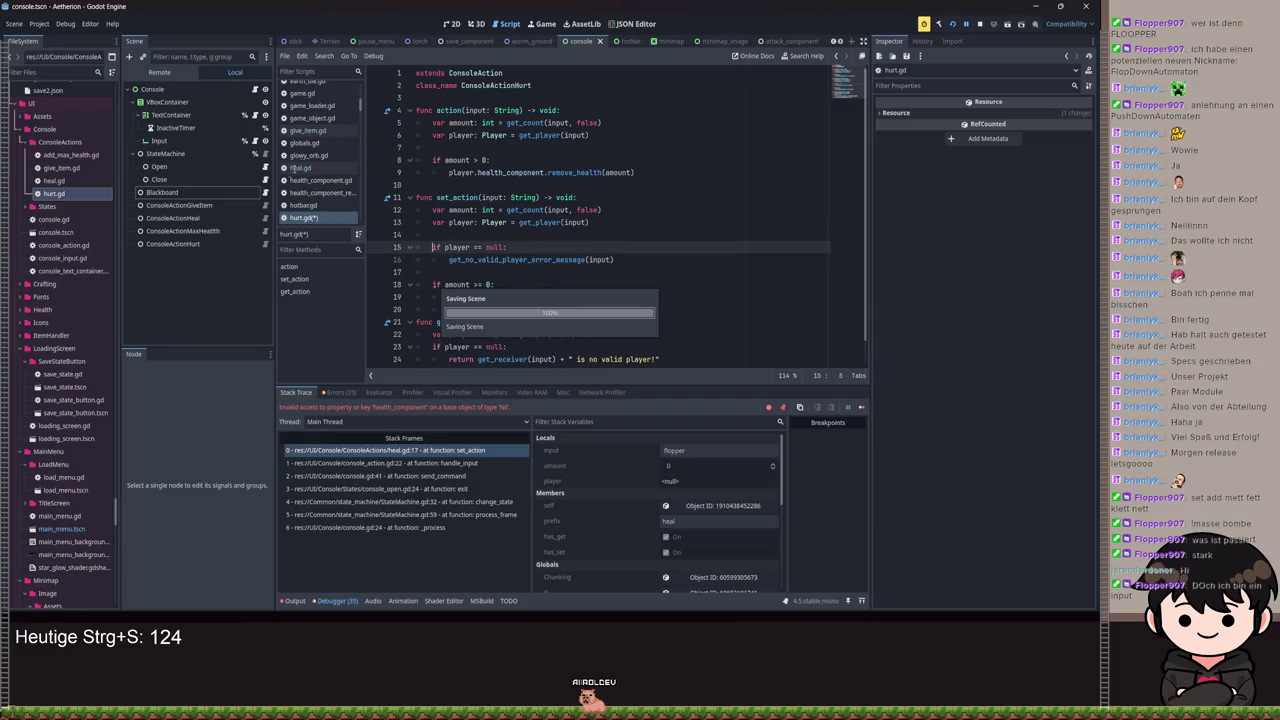
Step: Compare the invalid-player check across add_max_health.gd, heal.gd and give_item.gd, then save
{"action": "left_click", "coordinate": [264, 230]}
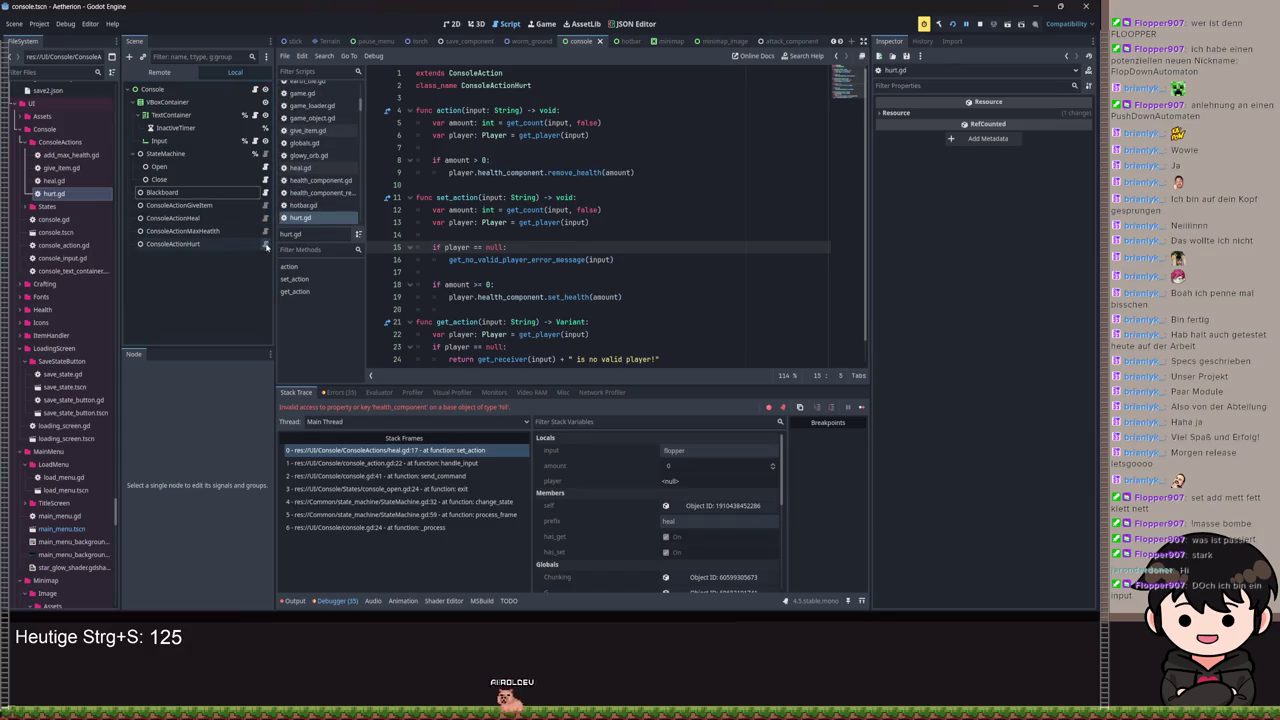
{"action": "left_click", "coordinate": [265, 218]}
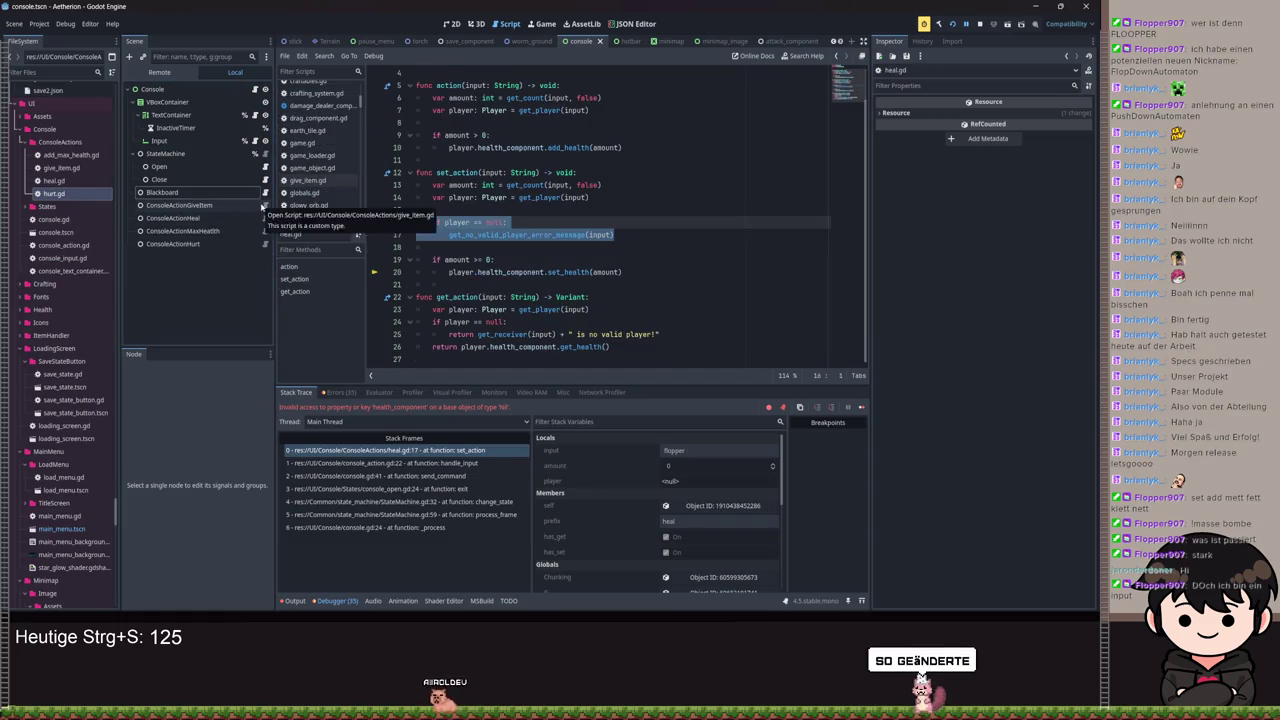
{"action": "left_click", "coordinate": [264, 205]}
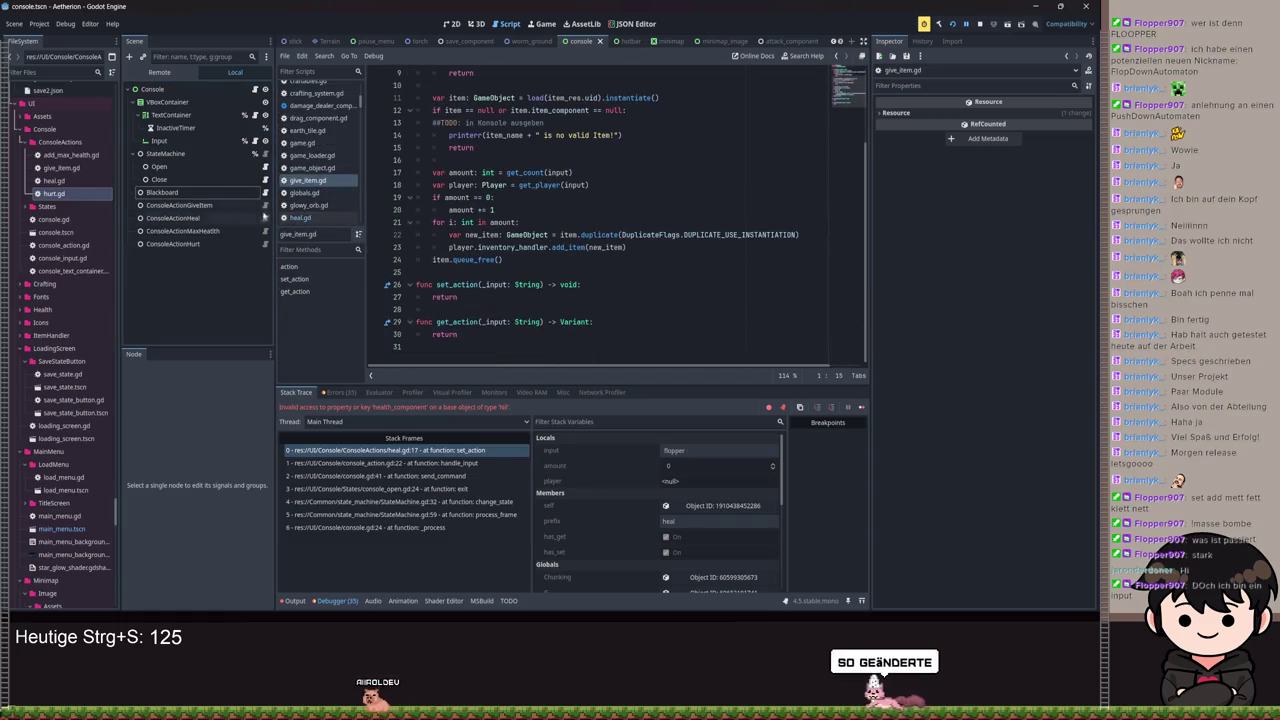
{"action": "left_click", "coordinate": [265, 219]}
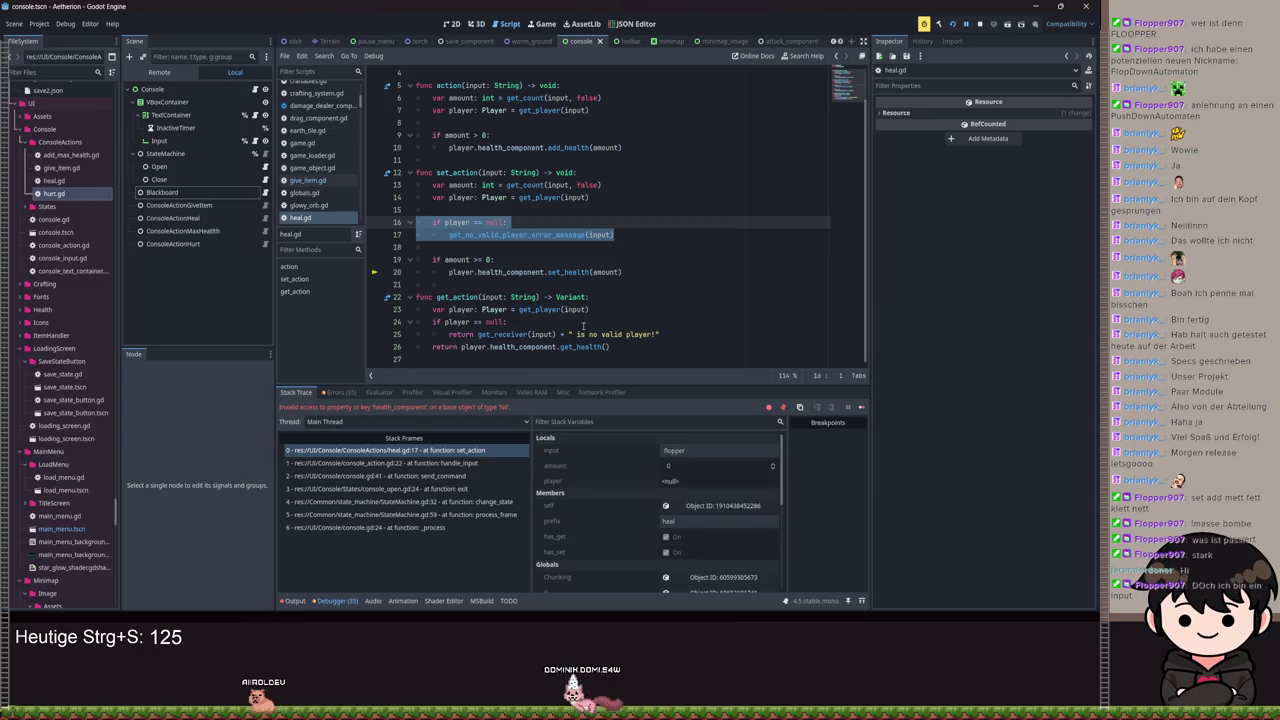
{"action": "left_click", "coordinate": [615, 221]}
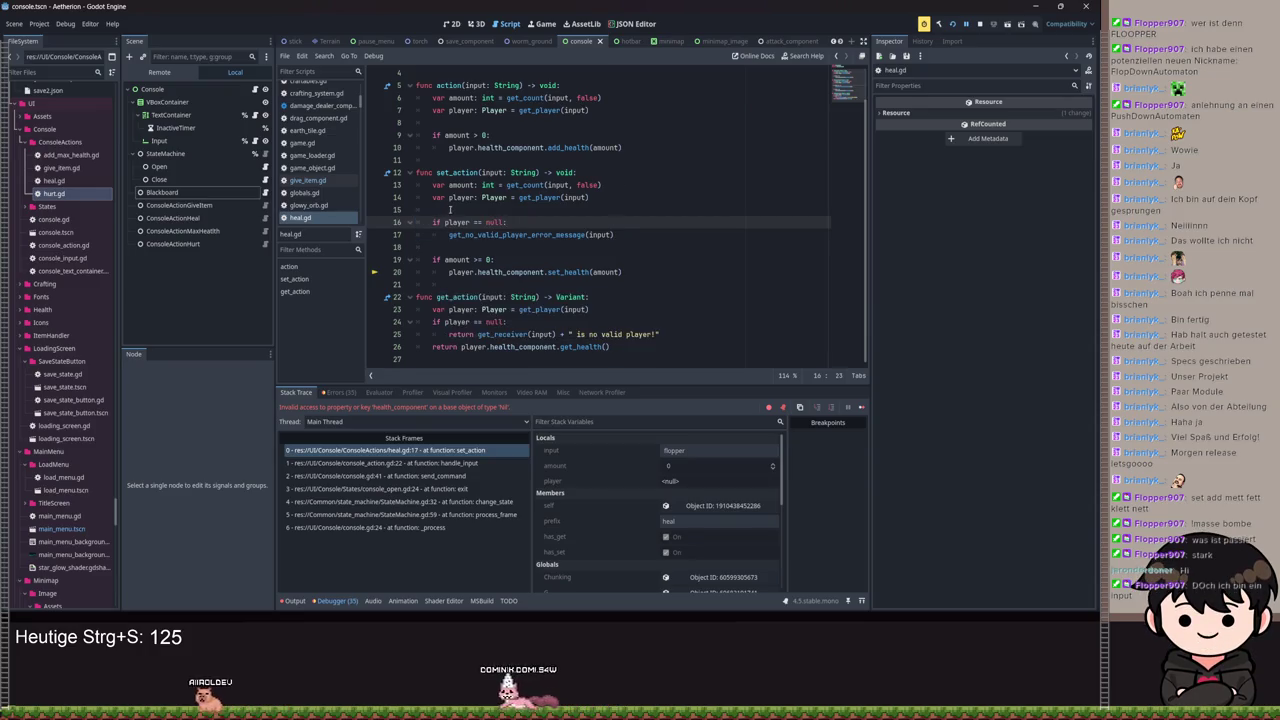
{"action": "key", "text": "ctrl+s"}
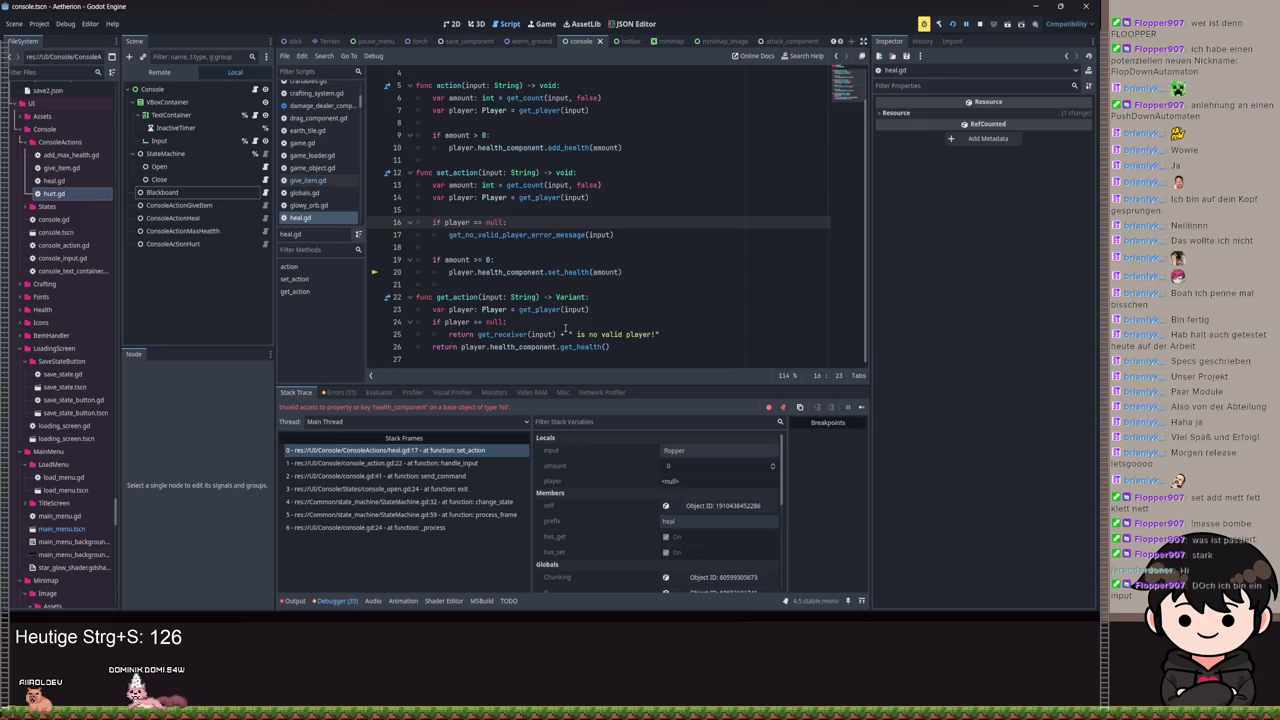
Step: Save heal.gd again, stop the running game, and relaunch the project
{"action": "left_click", "coordinate": [568, 272]}
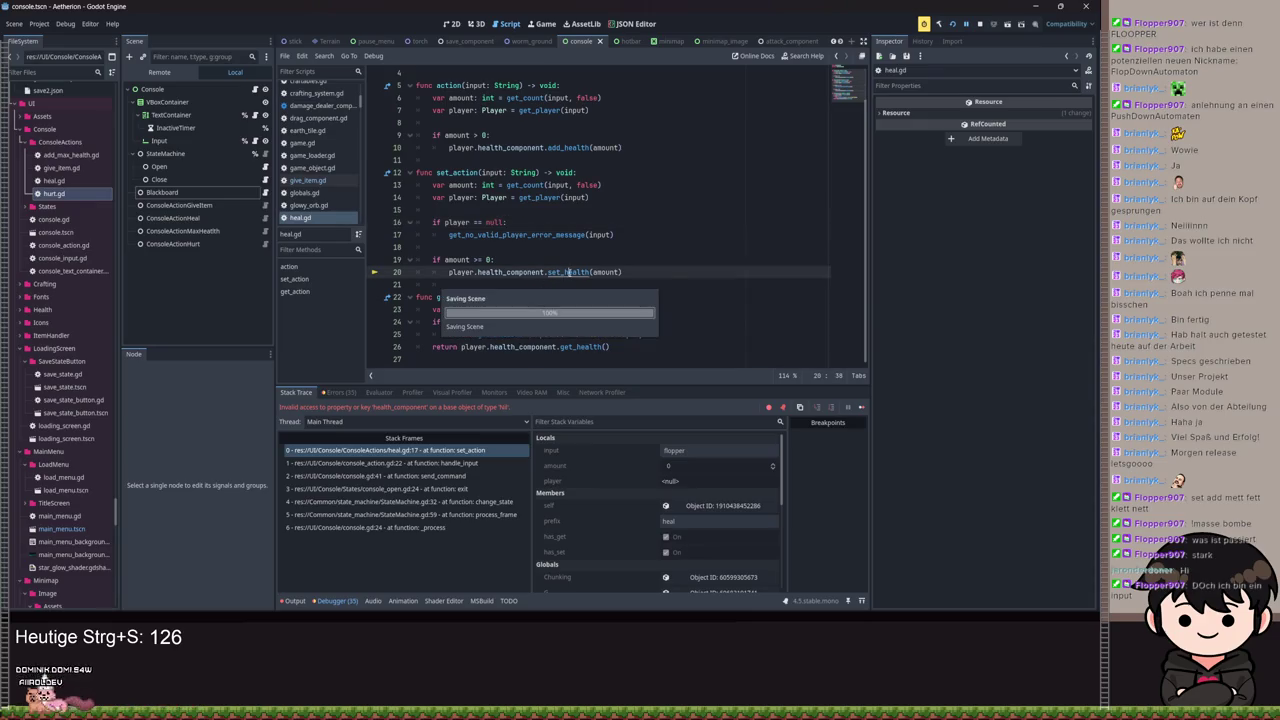
{"action": "key", "text": "ctrl+s"}
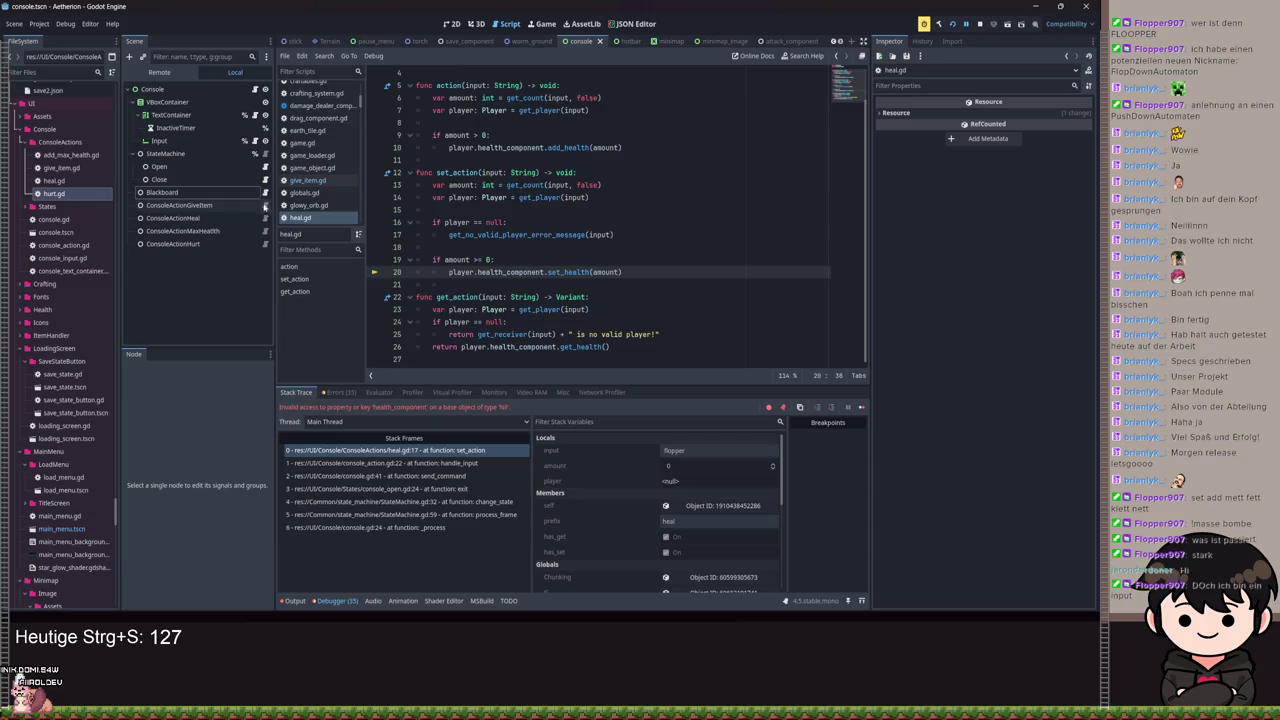
{"action": "left_click", "coordinate": [266, 243]}
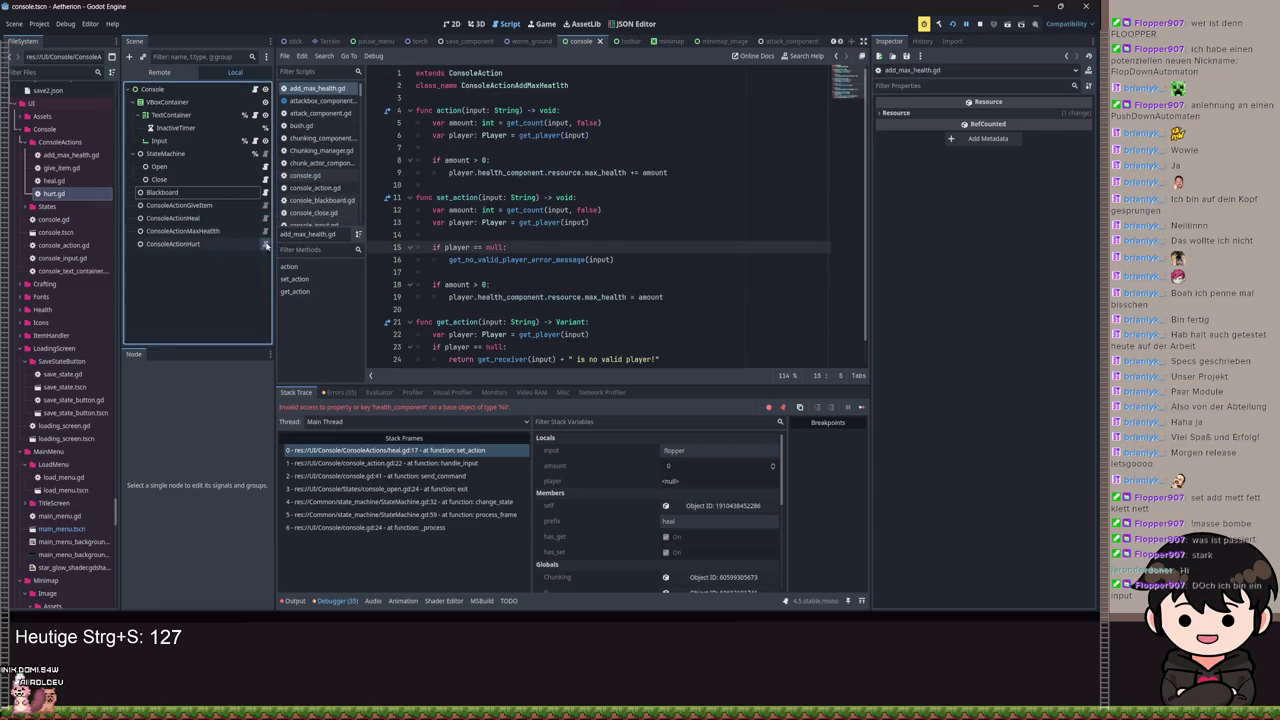
{"action": "left_click", "coordinate": [953, 25]}
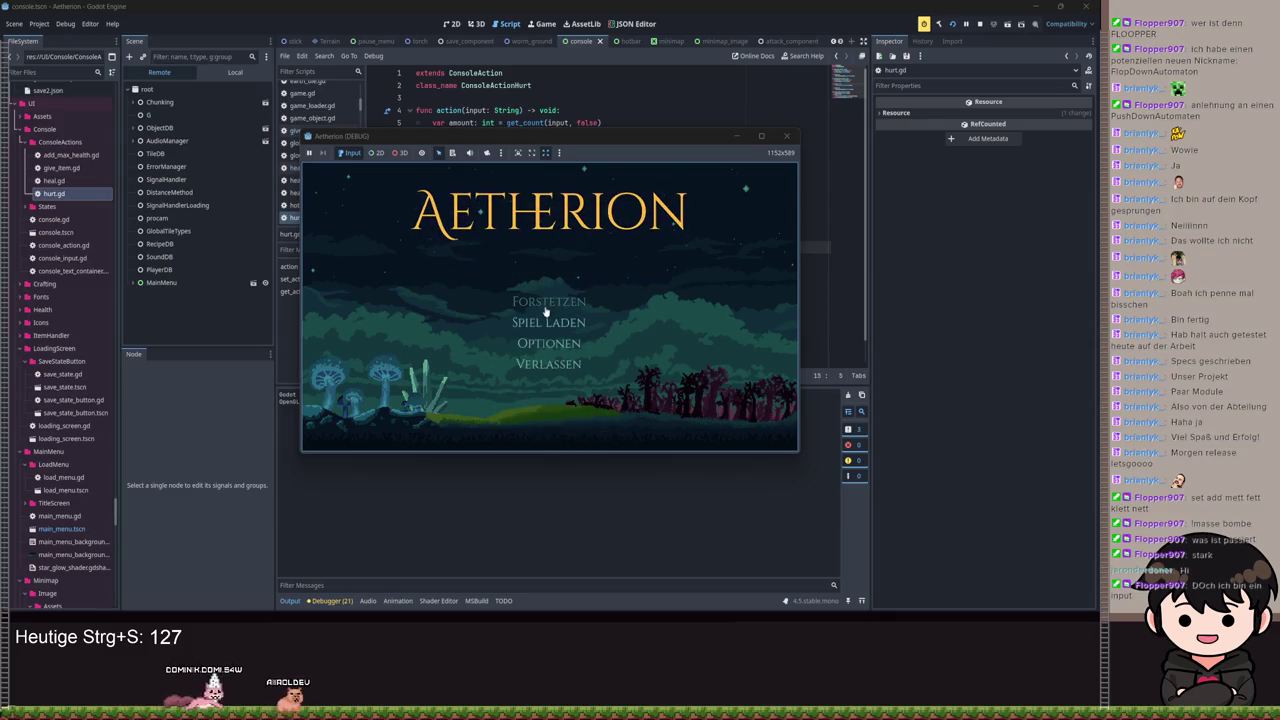
Step: Continue the saved game from the title menu, walk left, and maximize the game window
{"action": "left_click", "coordinate": [545, 308]}
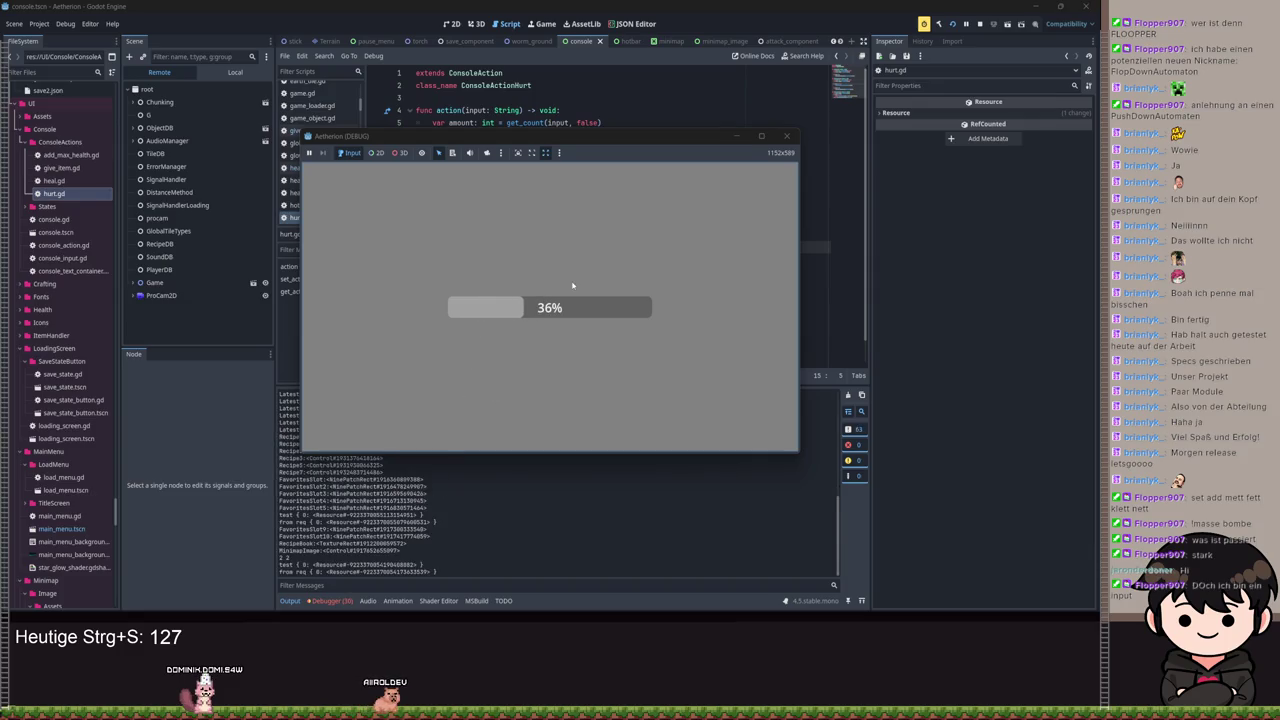
{"action": "key", "text": "a"}
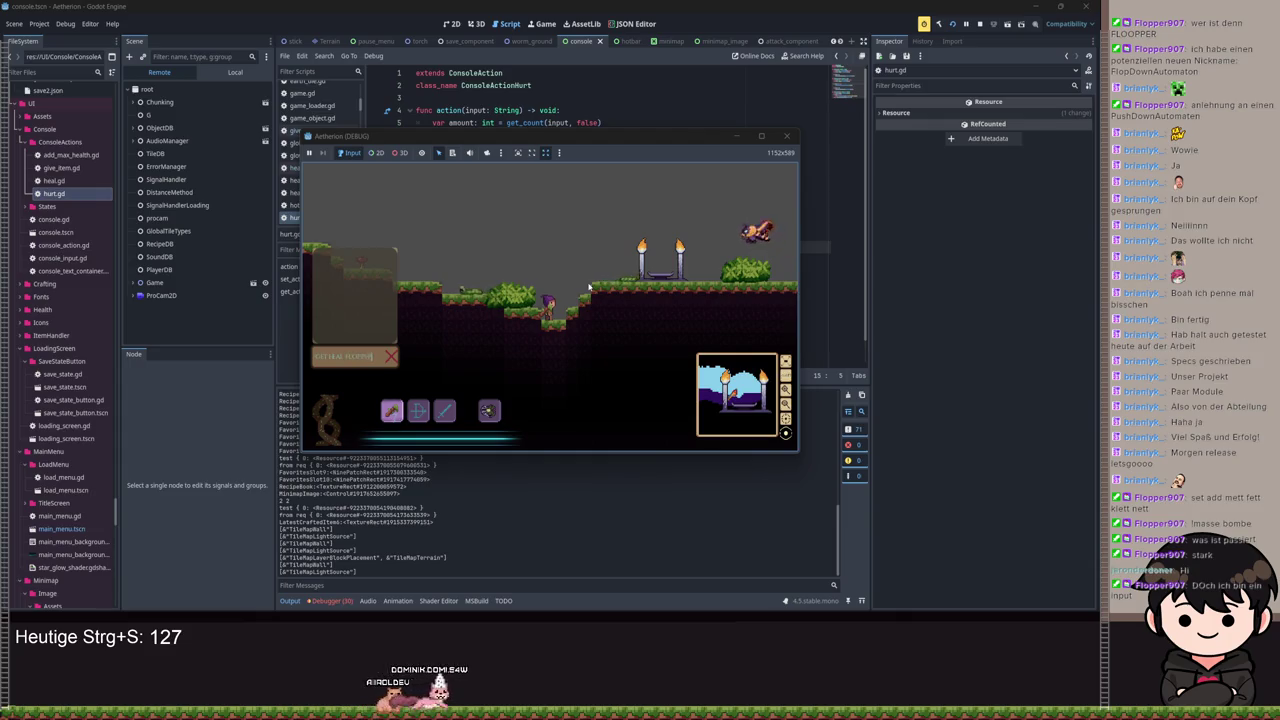
{"action": "key", "text": "Escape"}
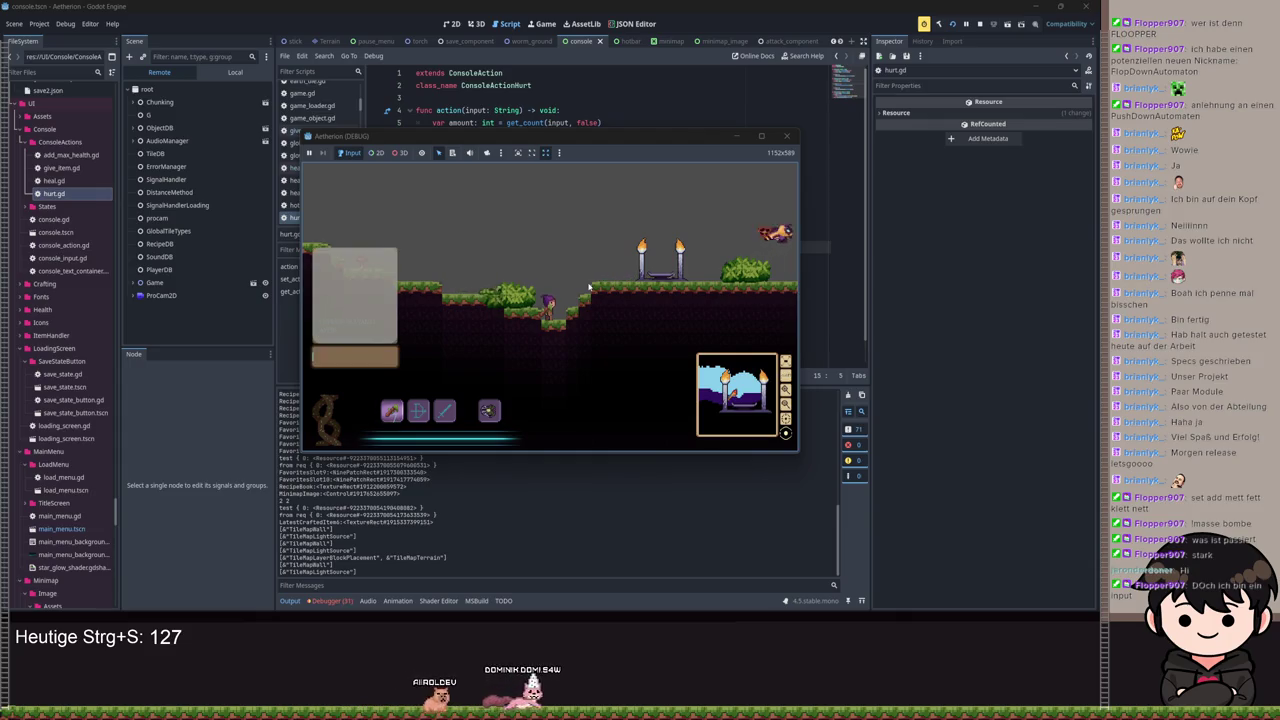
{"action": "left_click", "coordinate": [761, 136]}
Step: Submit /get heal, then /set heal flopper in the in-game console
{"action": "type", "text": "/get heal"}
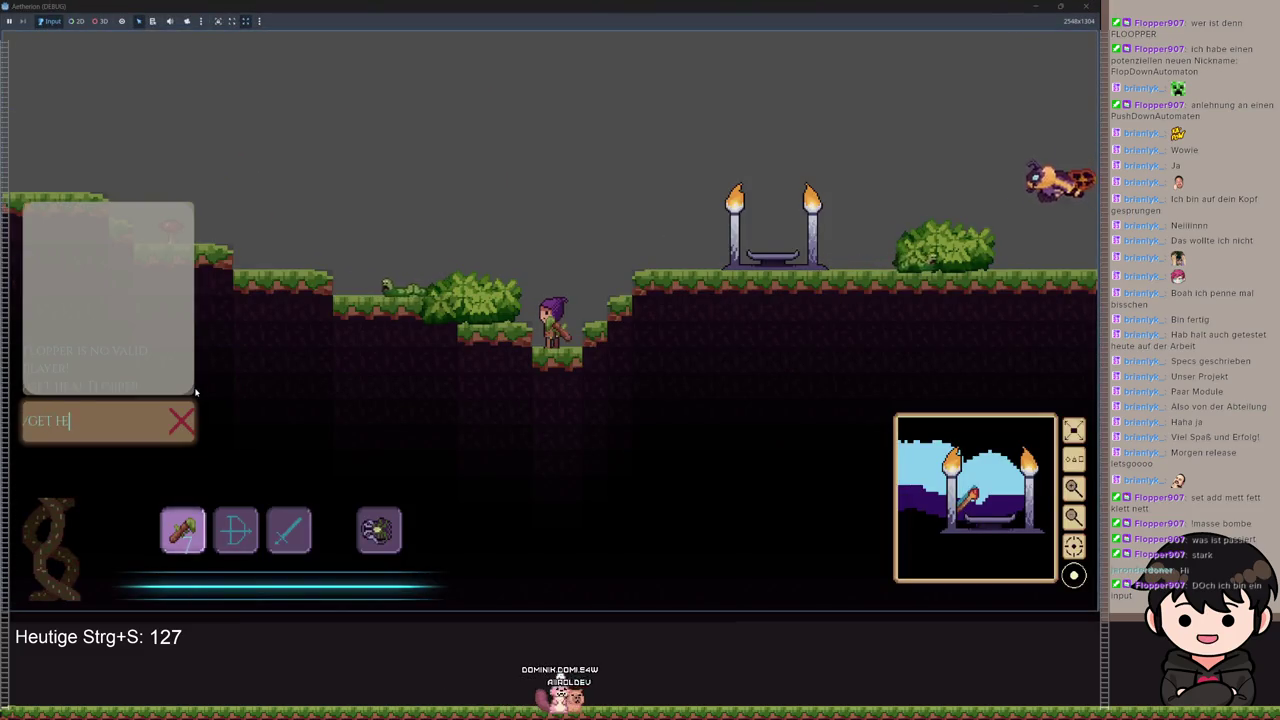
{"action": "key", "text": "Return"}
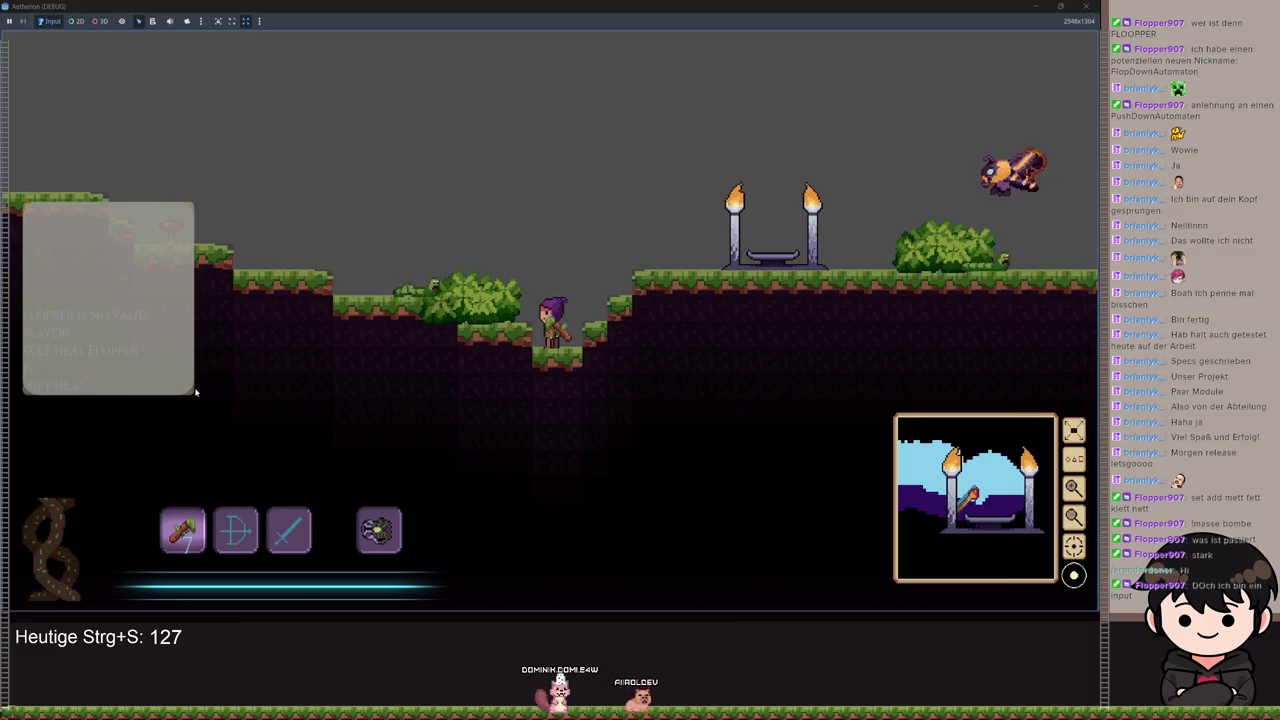
{"action": "key", "text": "Return"}
{"action": "type", "text": "/set heal flopper"}
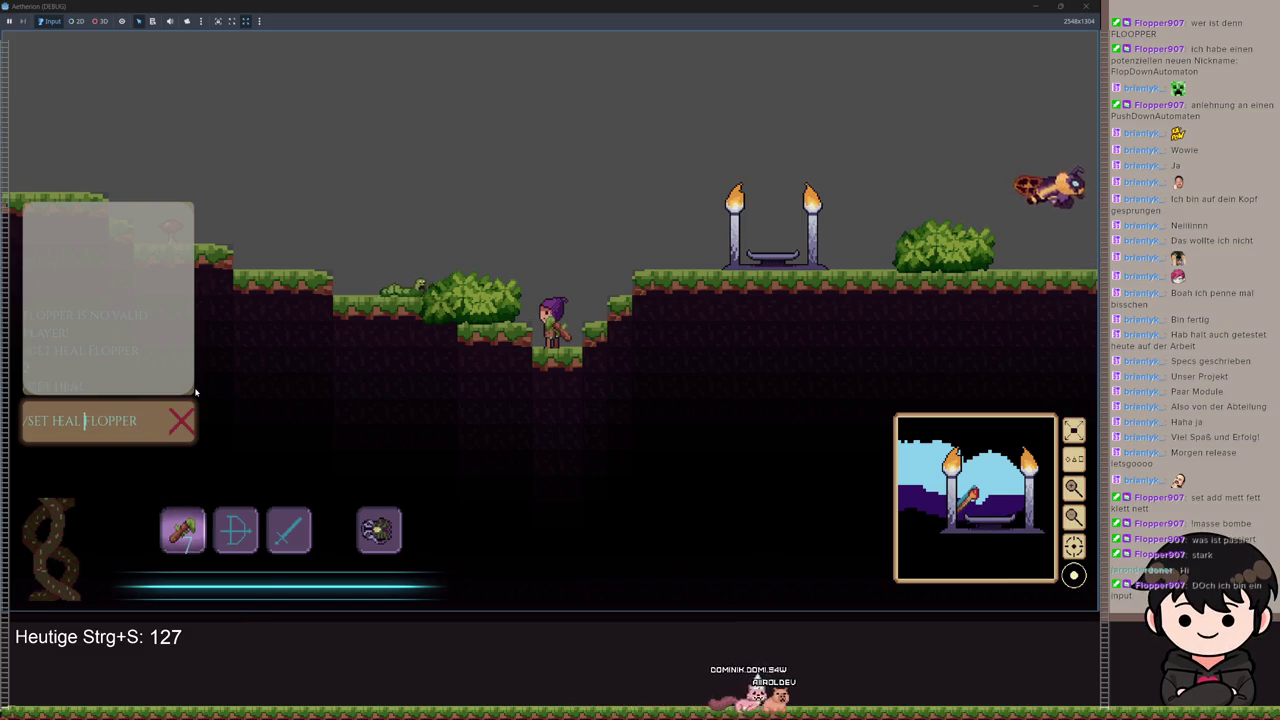
{"action": "key", "text": "Return"}
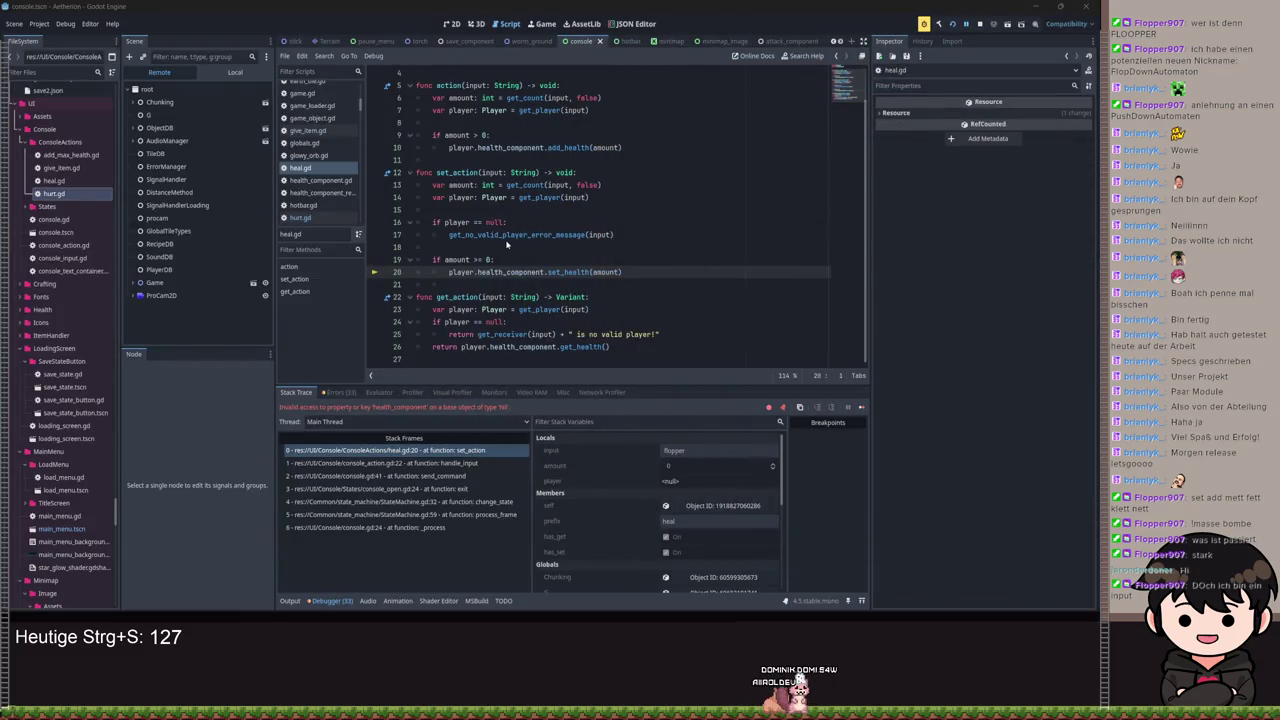
Step: Save heal.gd with the caret on empty line 18
{"action": "left_click", "coordinate": [505, 236]}
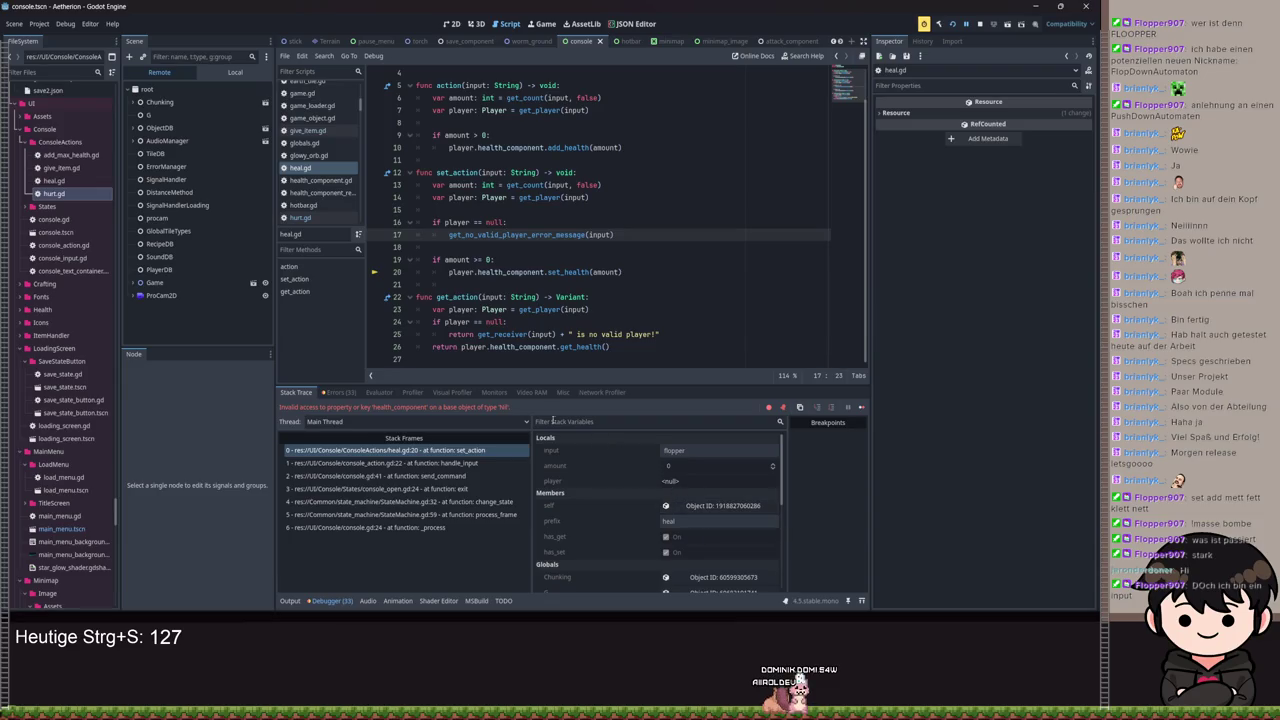
{"action": "left_click", "coordinate": [688, 250]}
{"action": "key", "text": "ctrl+s"}
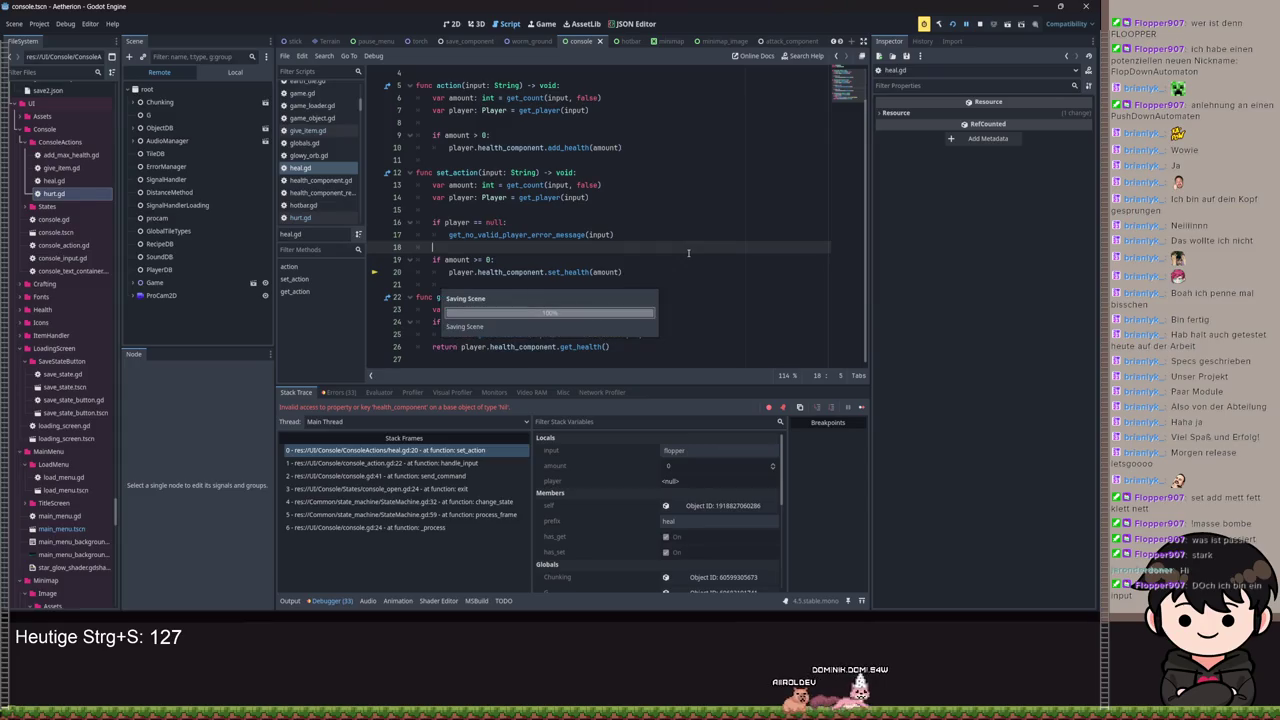
{"action": "key", "text": "ctrl+s"}
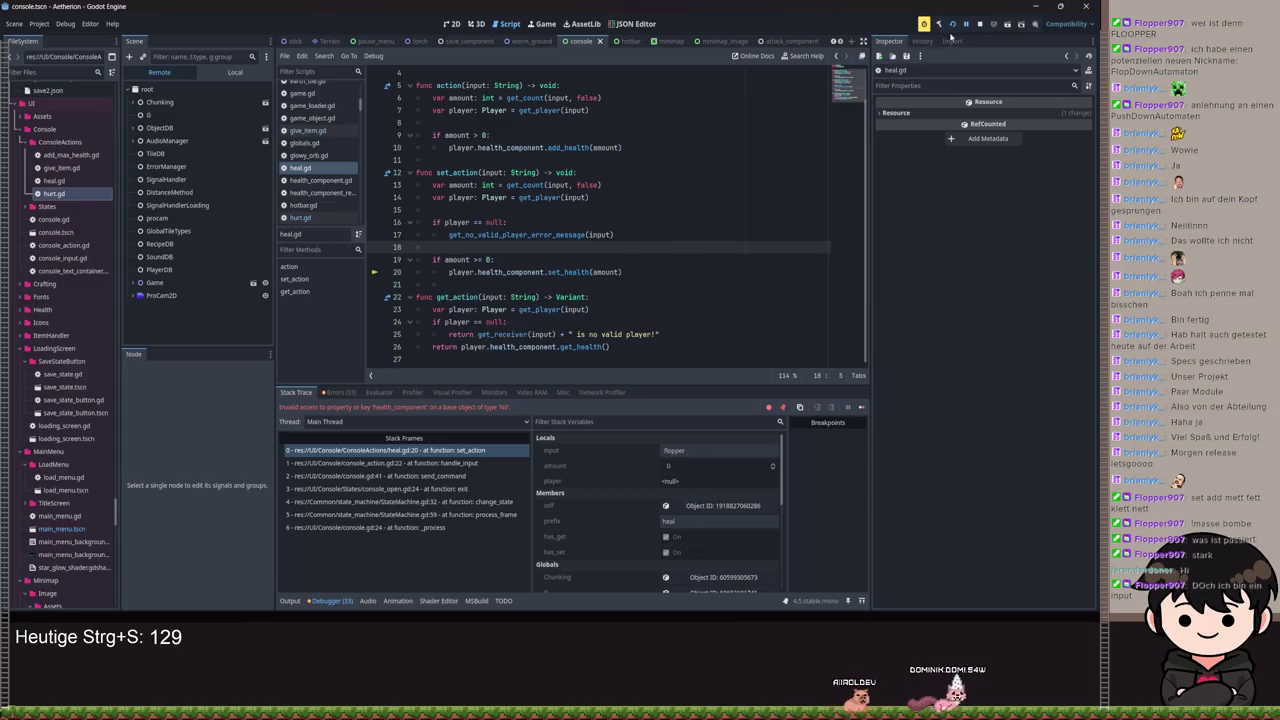
Step: Resume the paused game and resend /set heal flopper in its console
{"action": "left_click", "coordinate": [966, 24]}
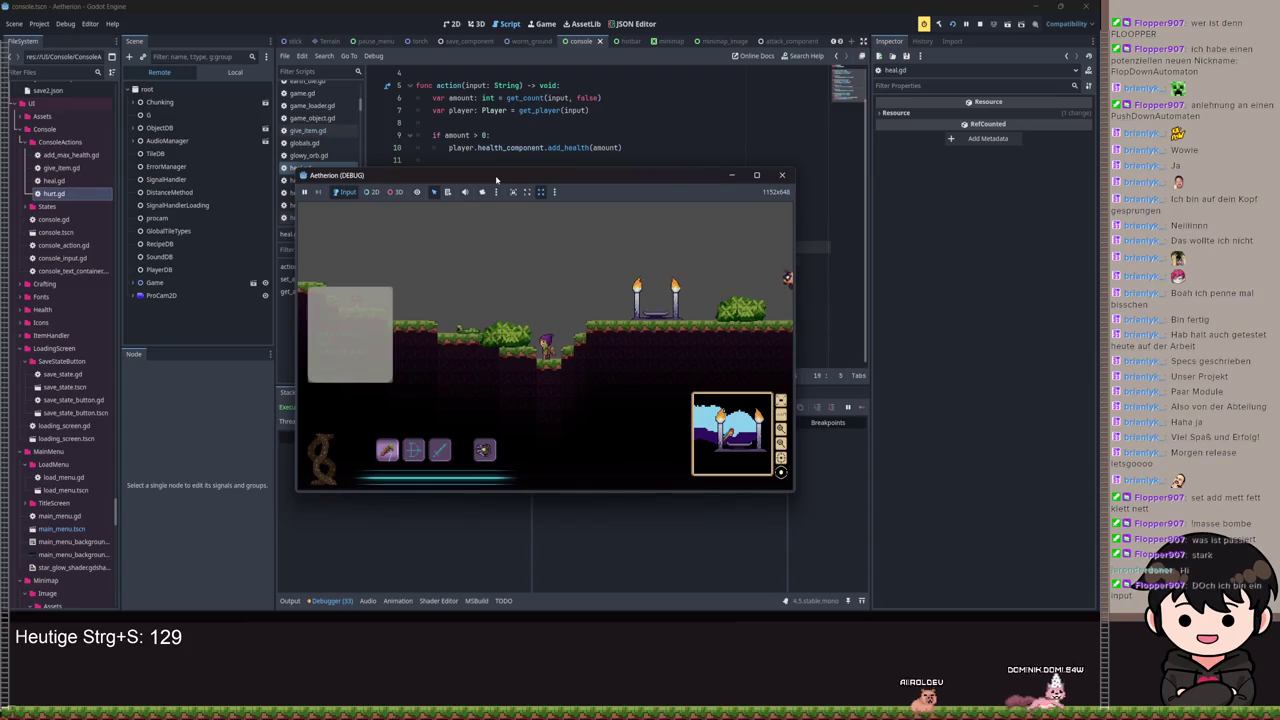
{"action": "left_click", "coordinate": [466, 400]}
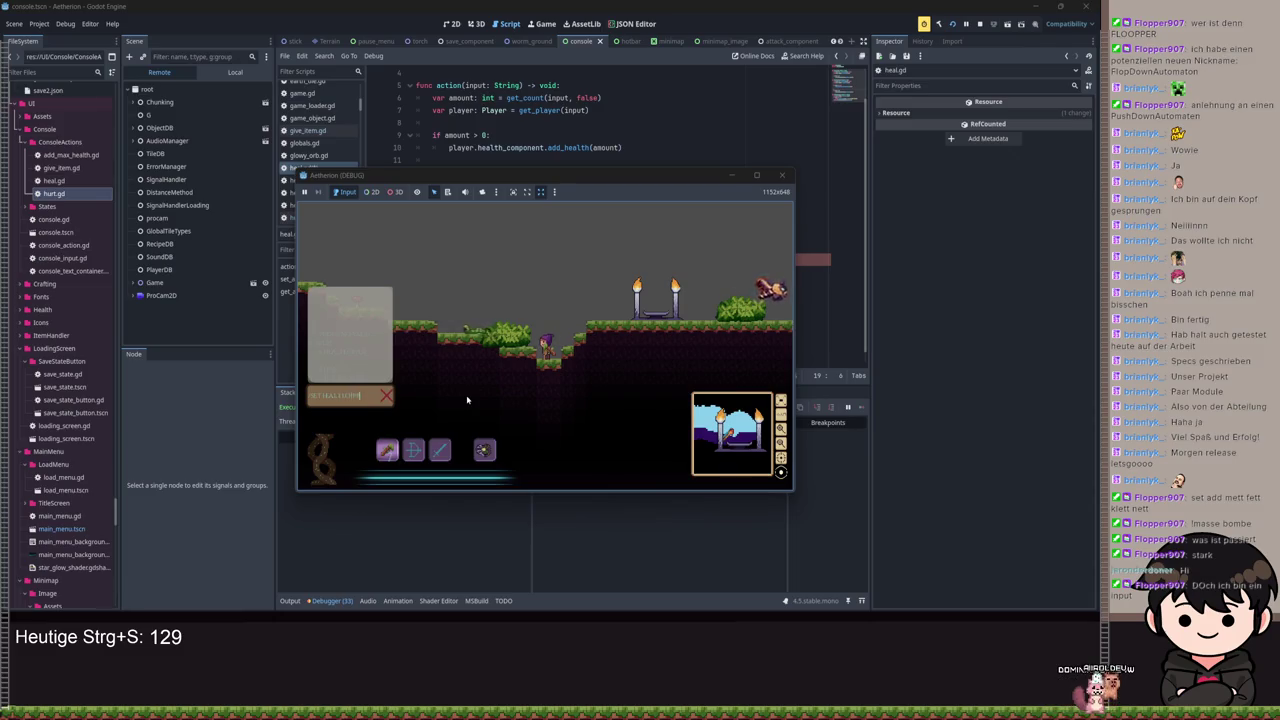
{"action": "key", "text": "Return"}
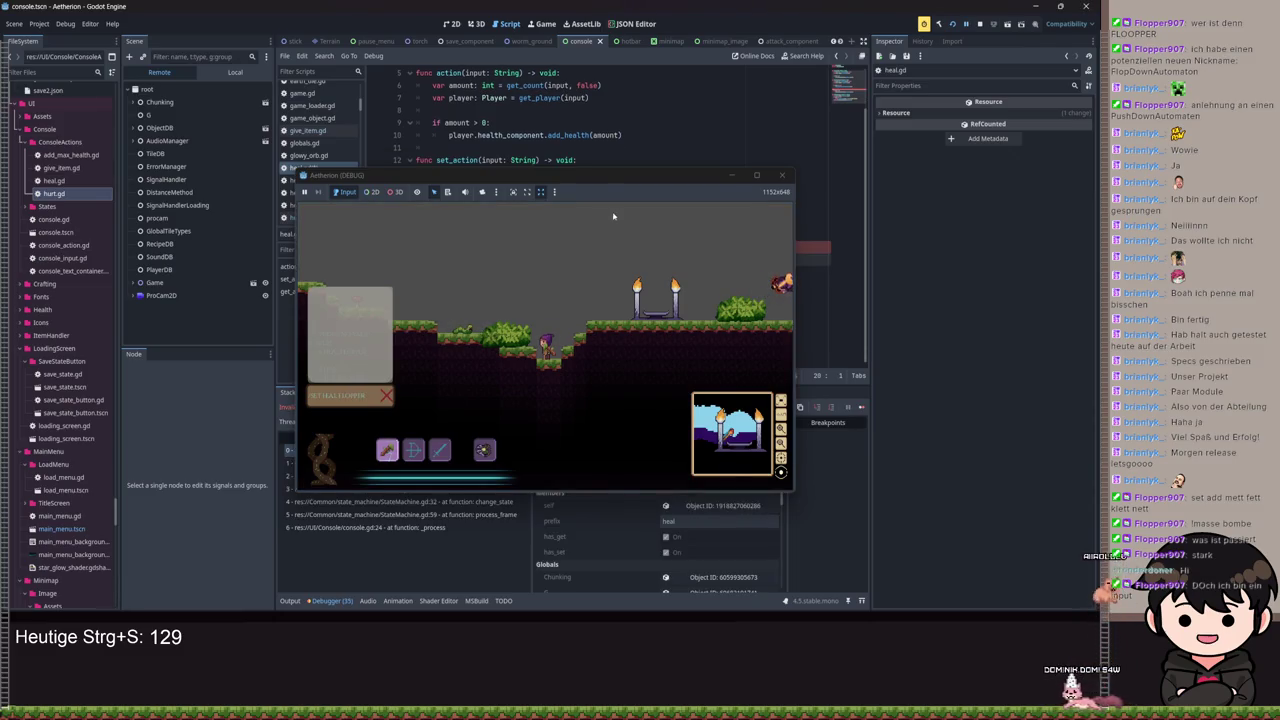
{"action": "key", "text": "BackSpace"}
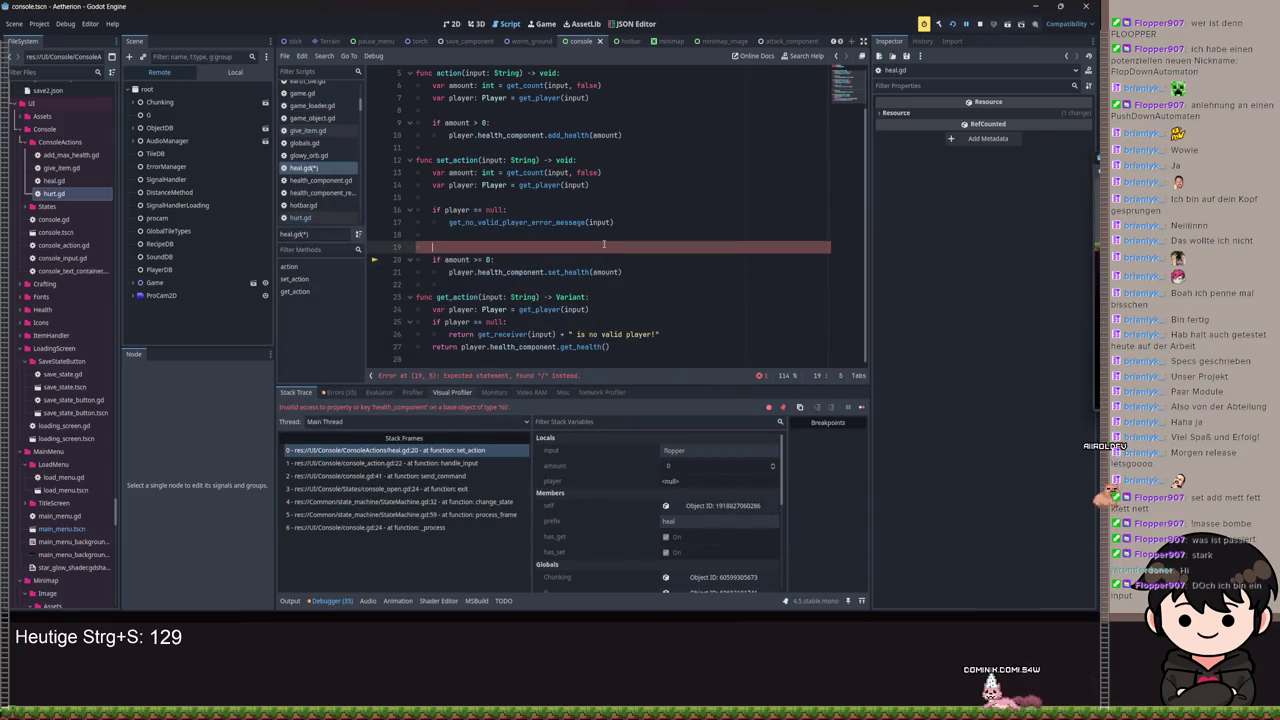
Step: Remove the stray '/' and blank line 19 from heal.gd and save it
{"action": "key", "text": "ctrl+s"}
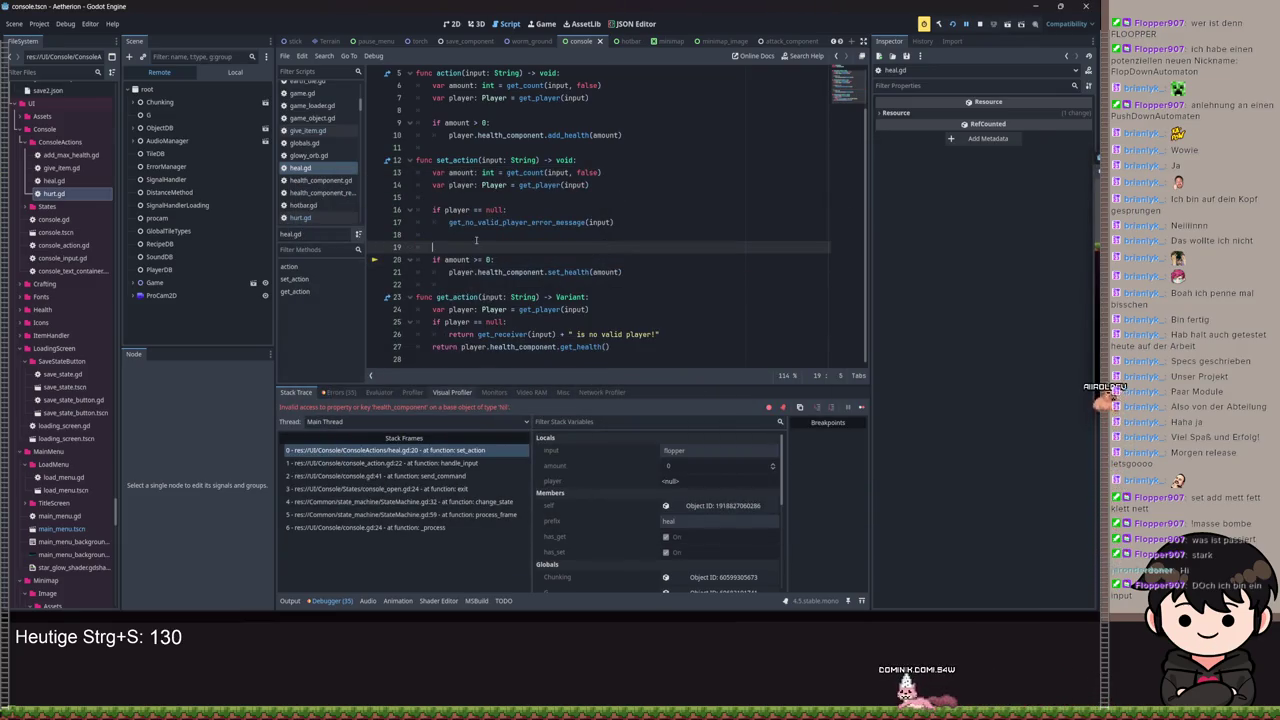
{"action": "key", "text": "BackSpace"}
{"action": "key", "text": "ctrl+s"}
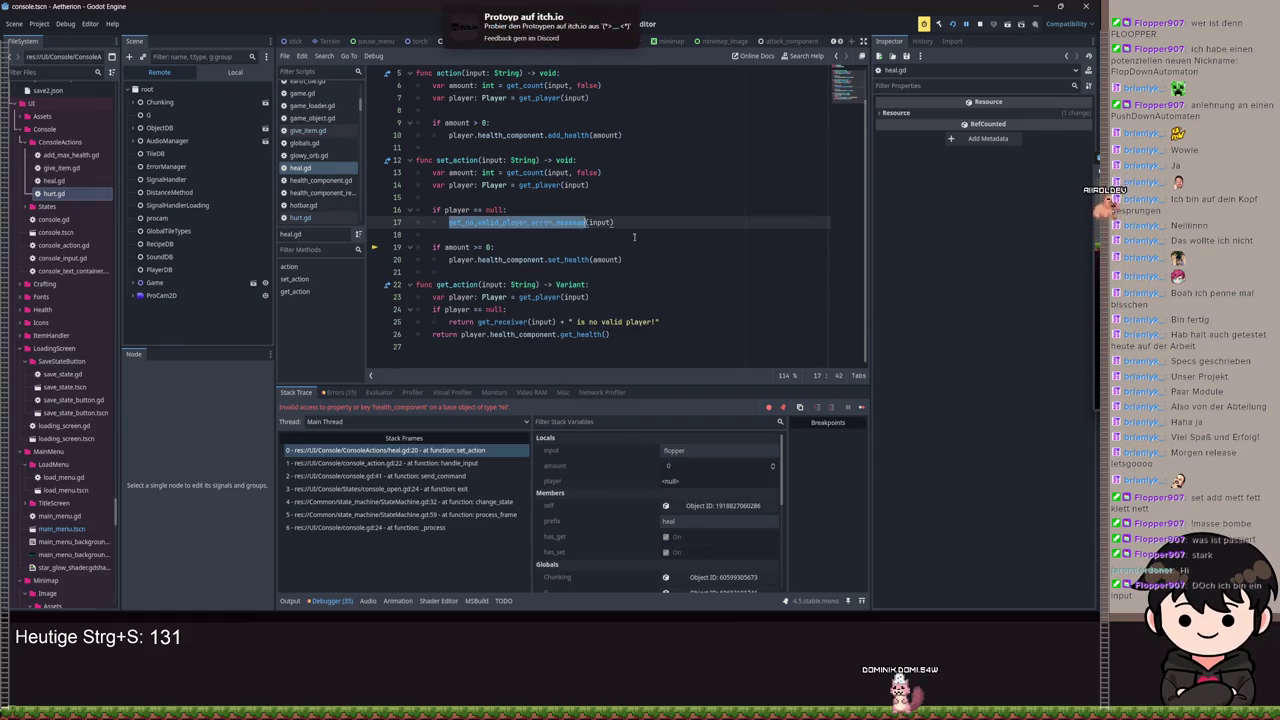
{"action": "key", "text": "Return"}
{"action": "type", "text": "return"}
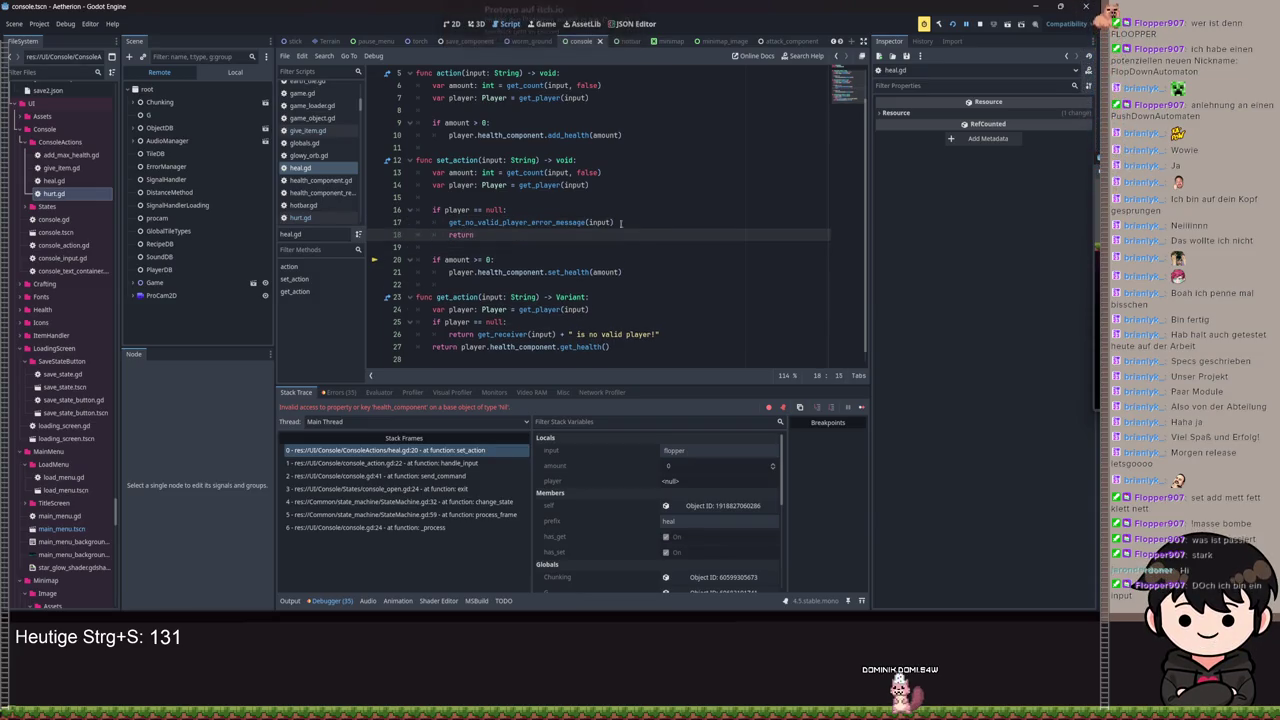
{"action": "left_click", "coordinate": [449, 222]}
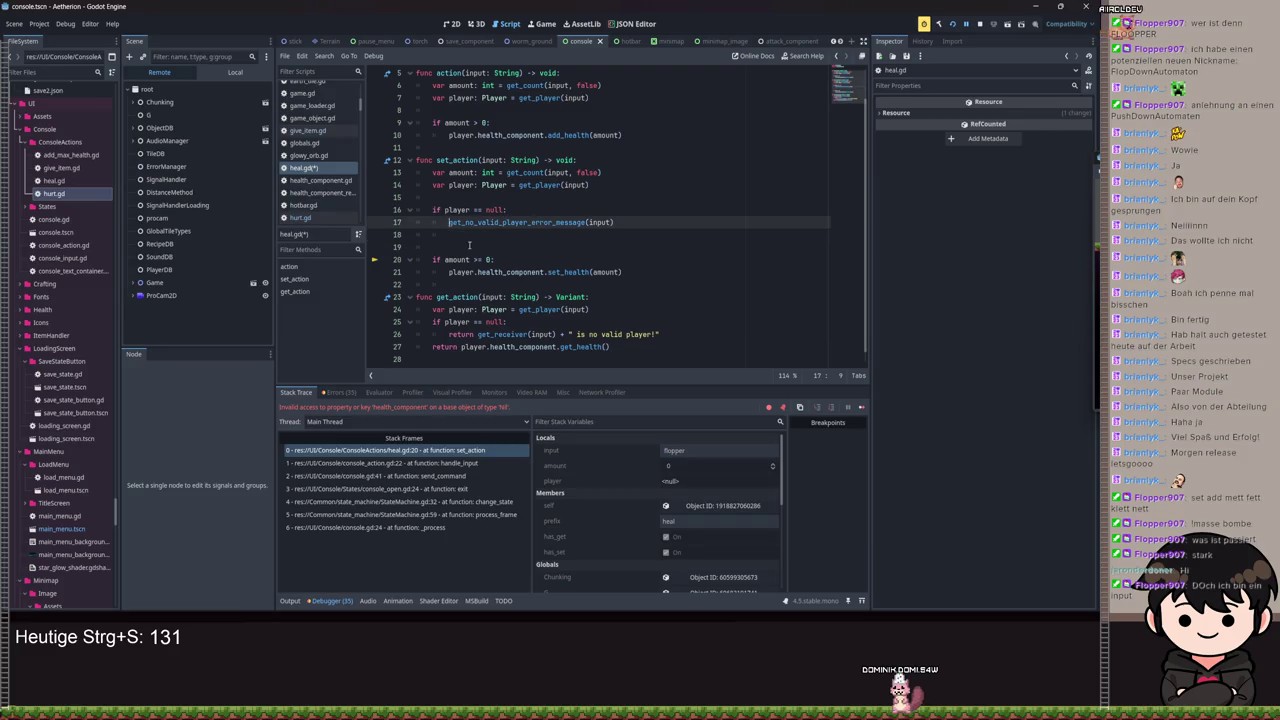
{"action": "left_click", "coordinate": [460, 236]}
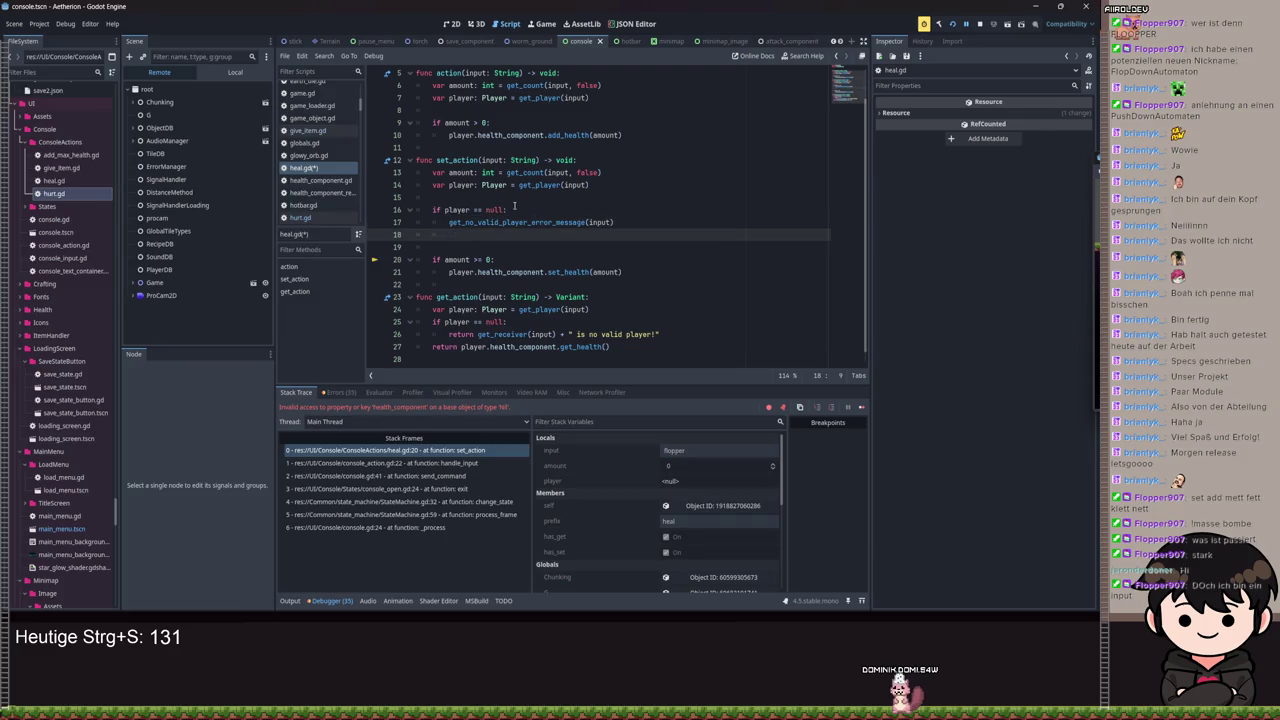
{"action": "key", "text": "ctrl+s"}
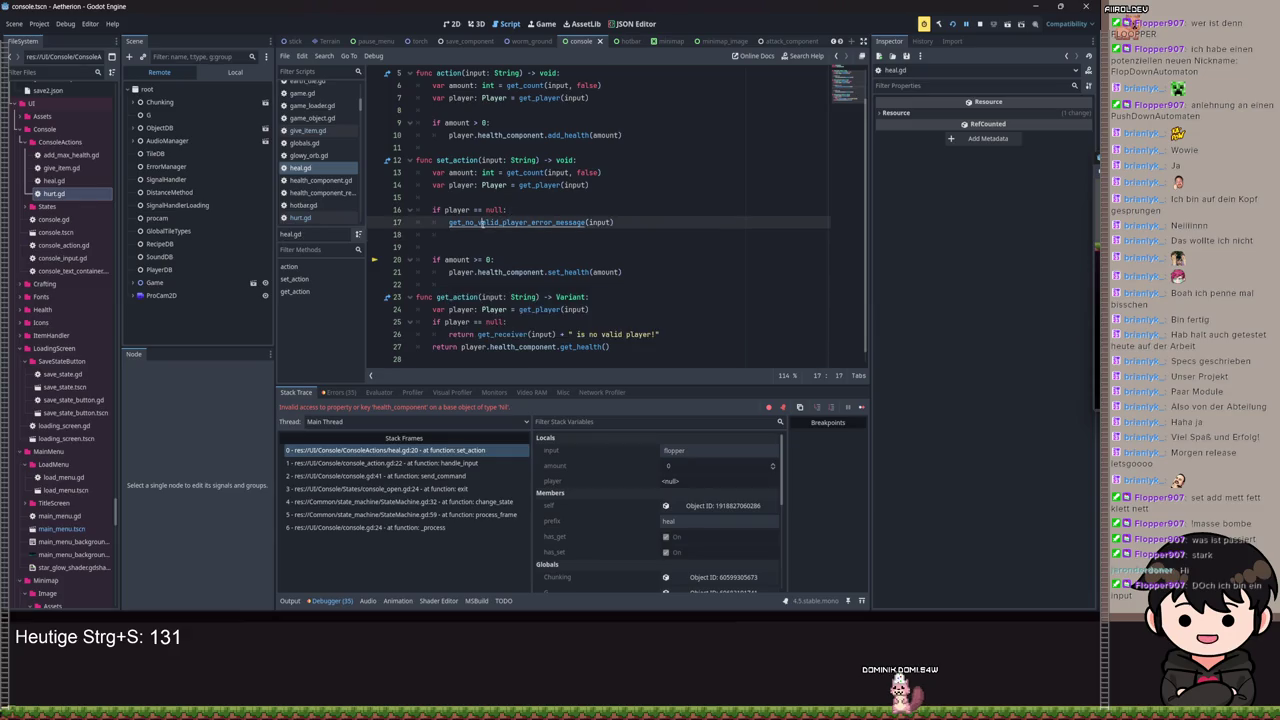
Step: Jump to the get_no_valid_player_error_message definition in console_action.gd
{"action": "left_click", "coordinate": [515, 222], "text": "ctrl"}
{"action": "key", "text": "End"}
{"action": "scroll", "coordinate": [697, 357], "scroll_direction": "up", "scroll_amount": 9}
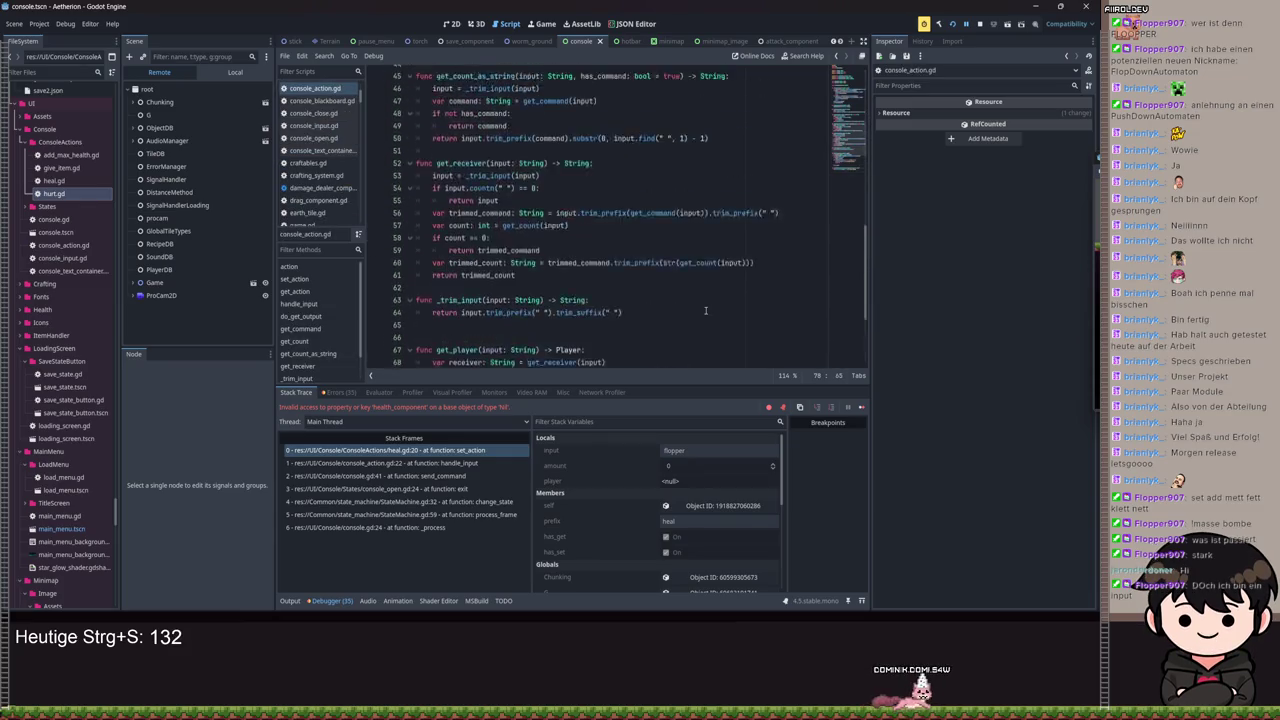
Step: Declare a push_message(message: String) signal below the get_action_done signal
{"action": "scroll", "coordinate": [705, 311], "scroll_direction": "down", "scroll_amount": 9}
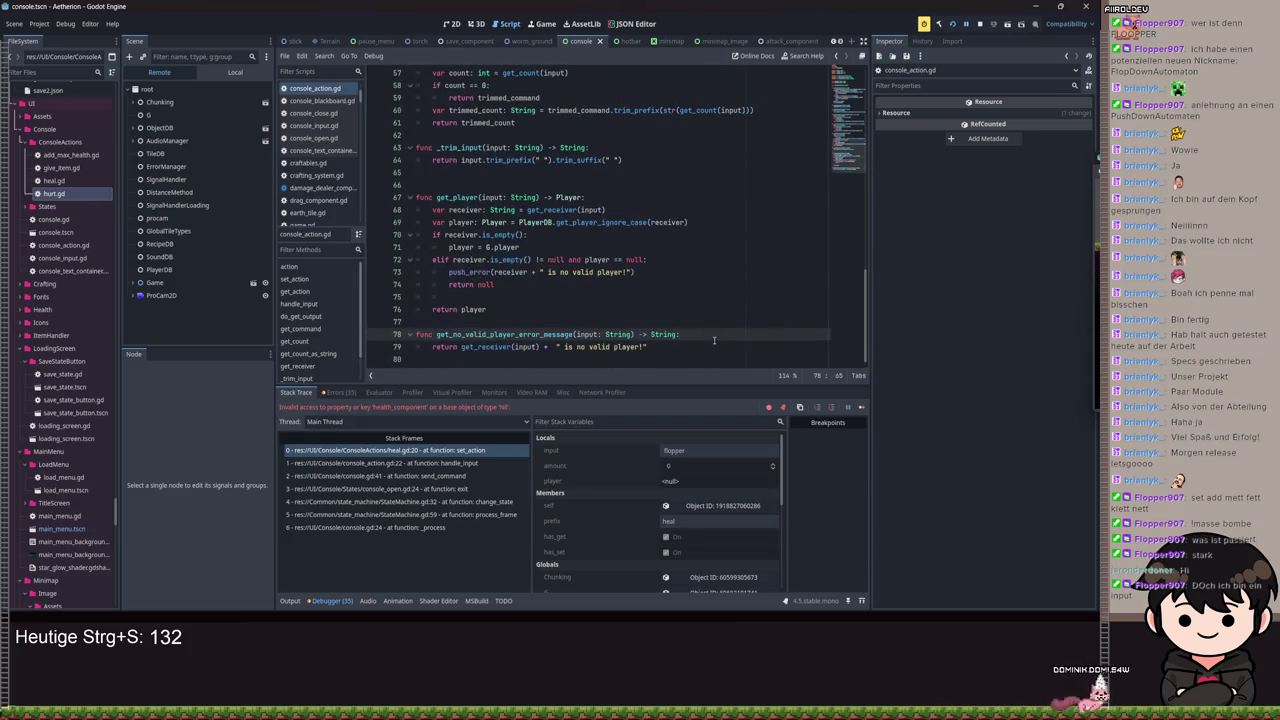
{"action": "scroll", "coordinate": [714, 340], "scroll_direction": "up", "scroll_amount": 19}
{"action": "double_click", "coordinate": [484, 262]}
{"action": "scroll", "coordinate": [506, 247], "scroll_direction": "down", "scroll_amount": 5}
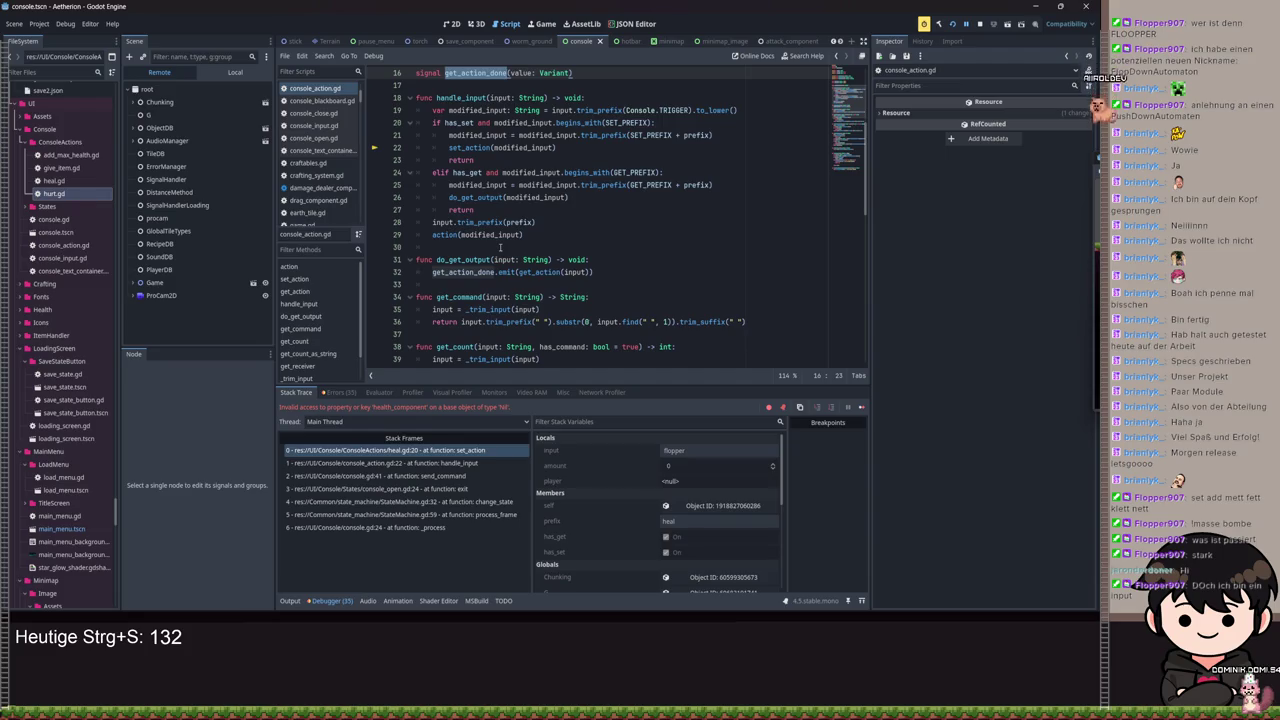
{"action": "scroll", "coordinate": [500, 247], "scroll_direction": "up", "scroll_amount": 1}
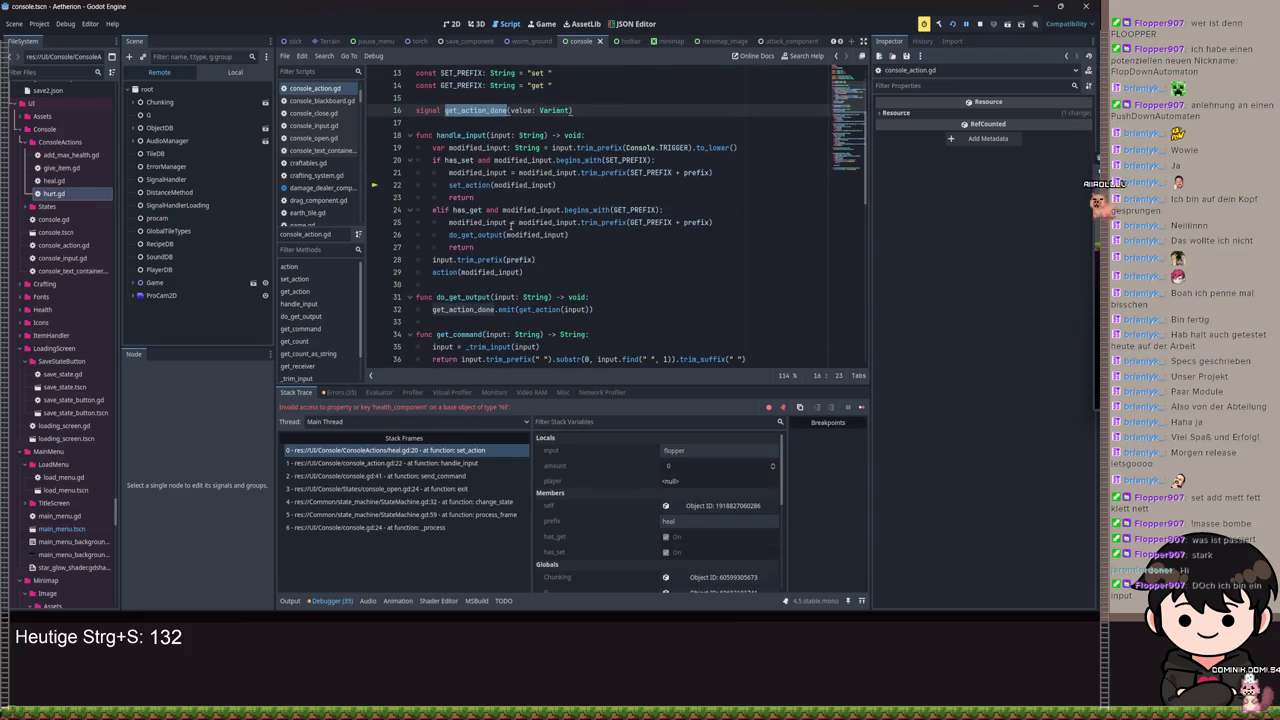
{"action": "scroll", "coordinate": [512, 226], "scroll_direction": "down", "scroll_amount": 15}
{"action": "scroll", "coordinate": [555, 319], "scroll_direction": "up", "scroll_amount": 18}
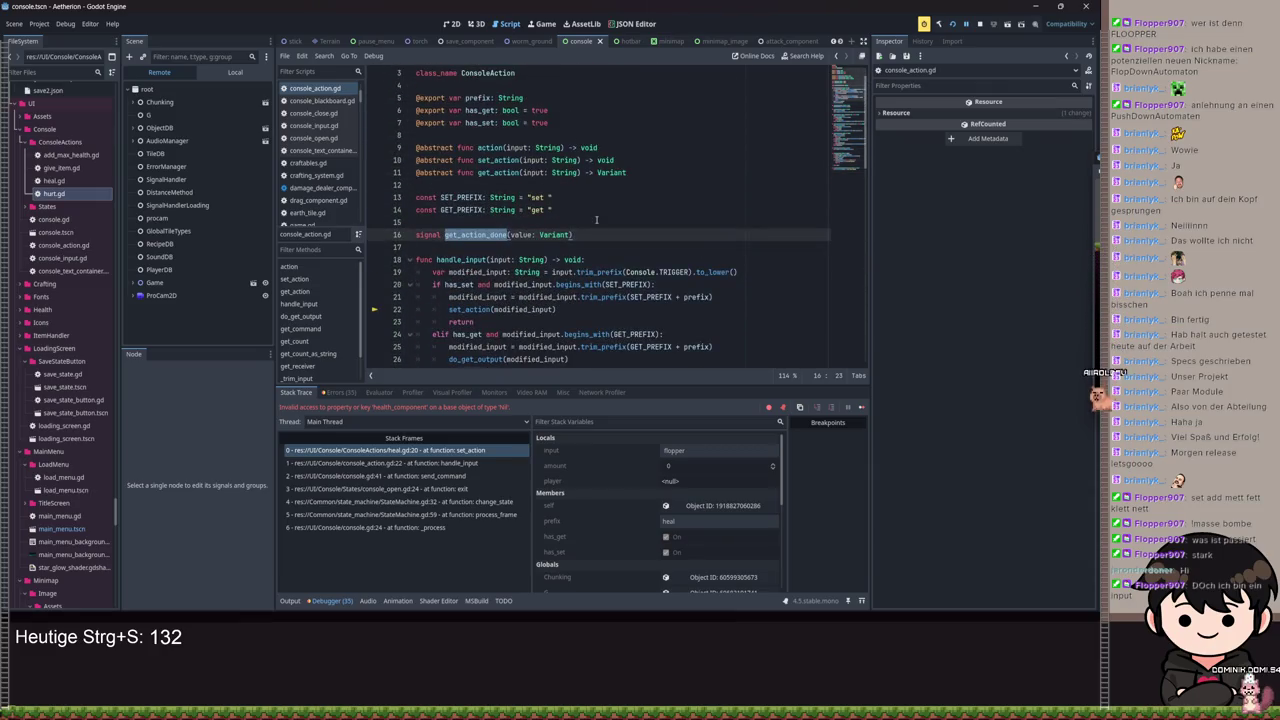
{"action": "key", "text": "Return"}
{"action": "type", "text": "signal push_mess"}
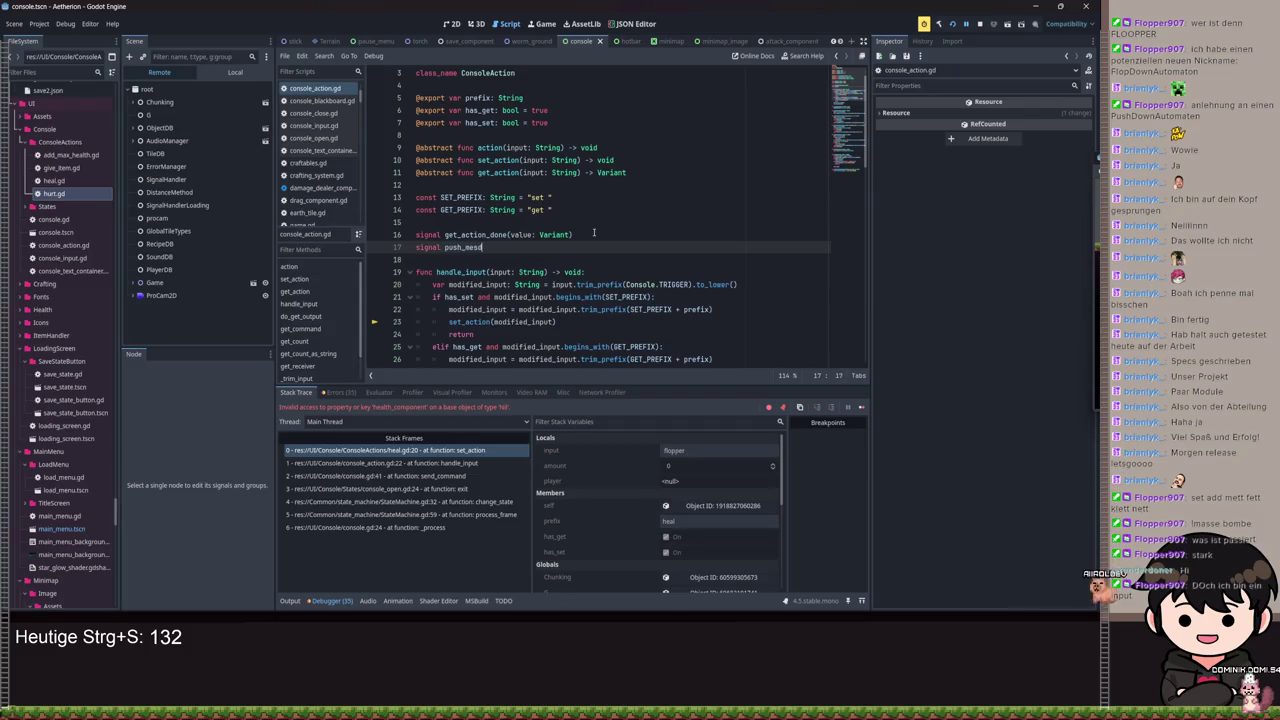
{"action": "type", "text": "age("}
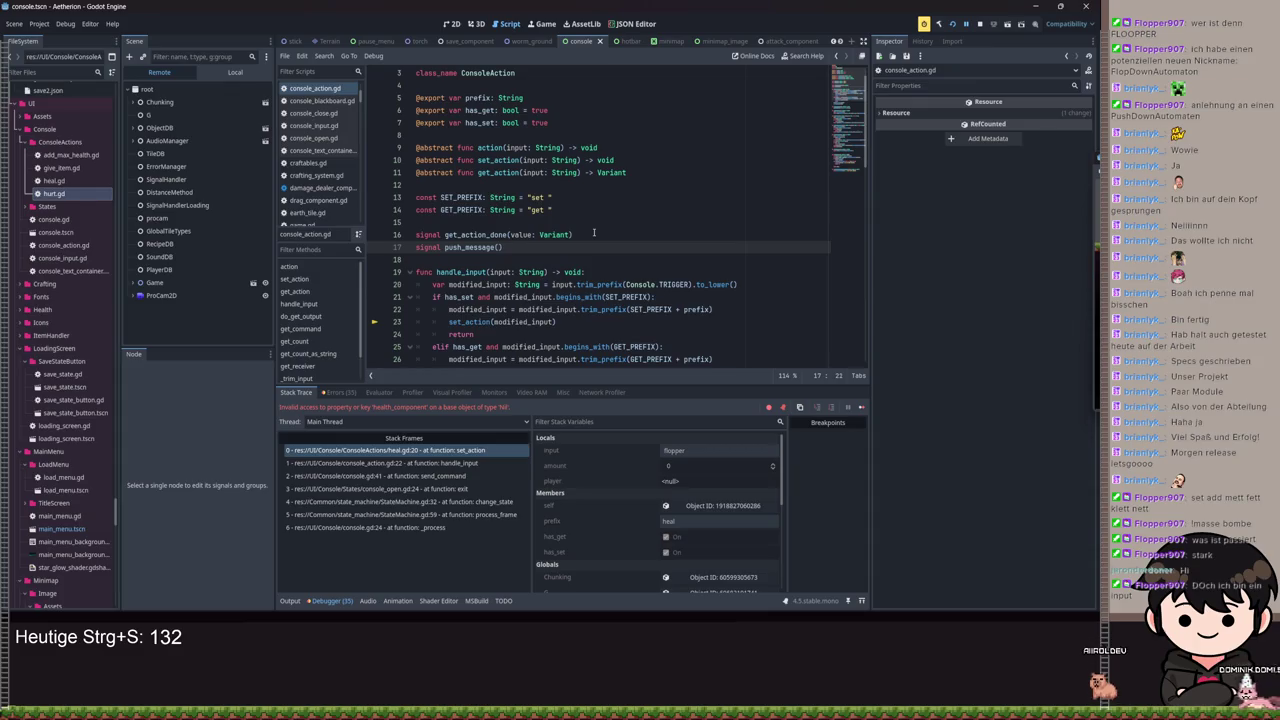
{"action": "scroll", "coordinate": [594, 233], "scroll_direction": "down", "scroll_amount": 3}
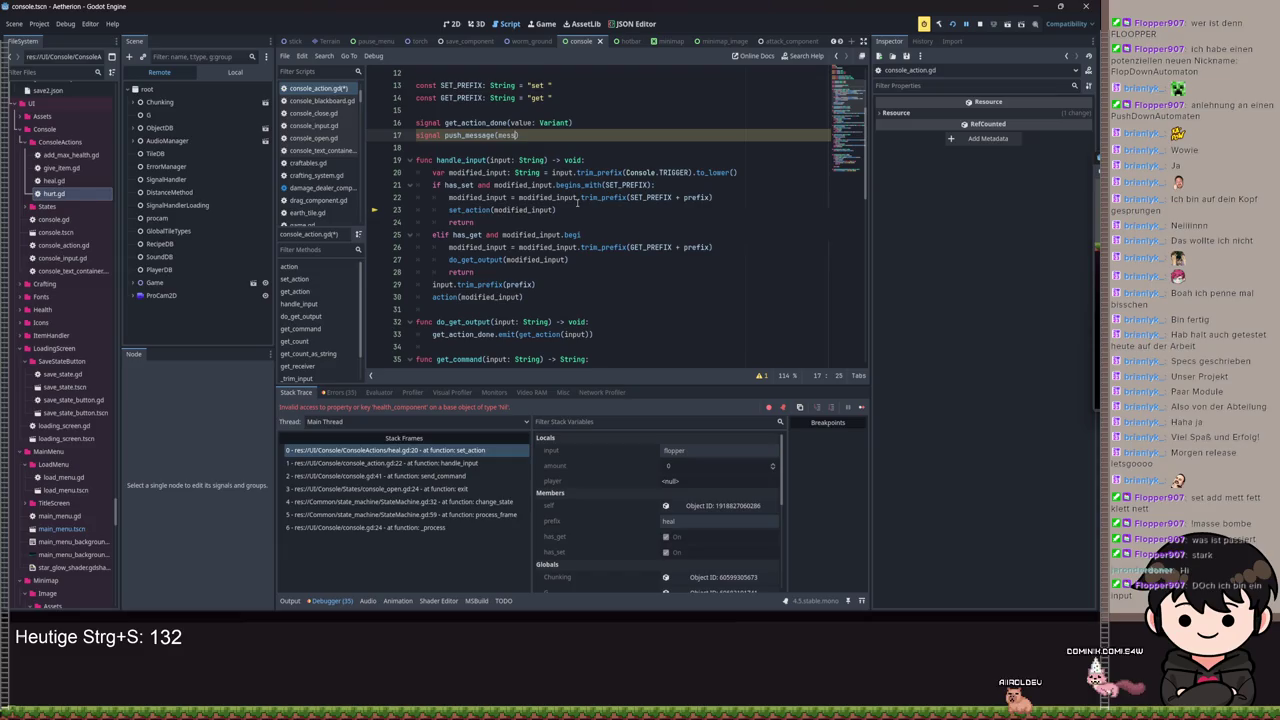
{"action": "type", "text": "message: V"}
{"action": "key", "text": "BackSpace"}
{"action": "type", "text": "String"}
{"action": "scroll", "coordinate": [559, 203], "scroll_direction": "down", "scroll_amount": 2}
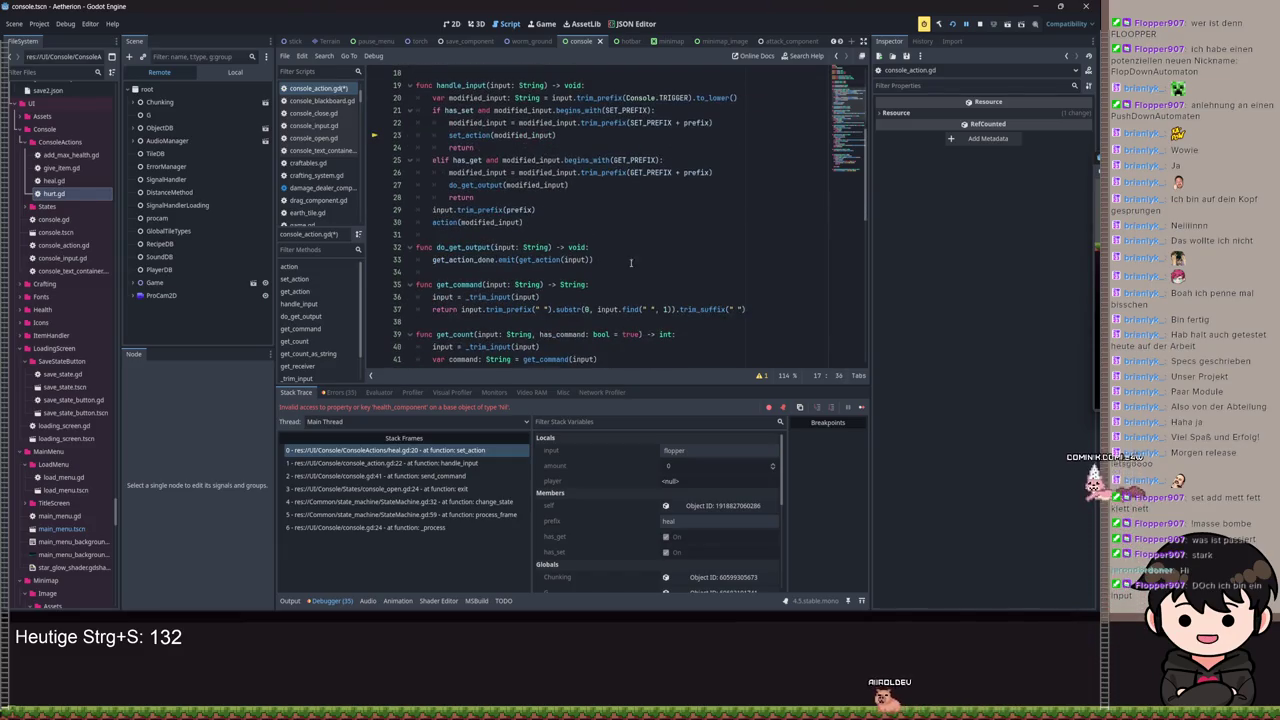
{"action": "scroll", "coordinate": [580, 210], "scroll_direction": "up", "scroll_amount": 3}
{"action": "scroll", "coordinate": [603, 218], "scroll_direction": "down", "scroll_amount": 15}
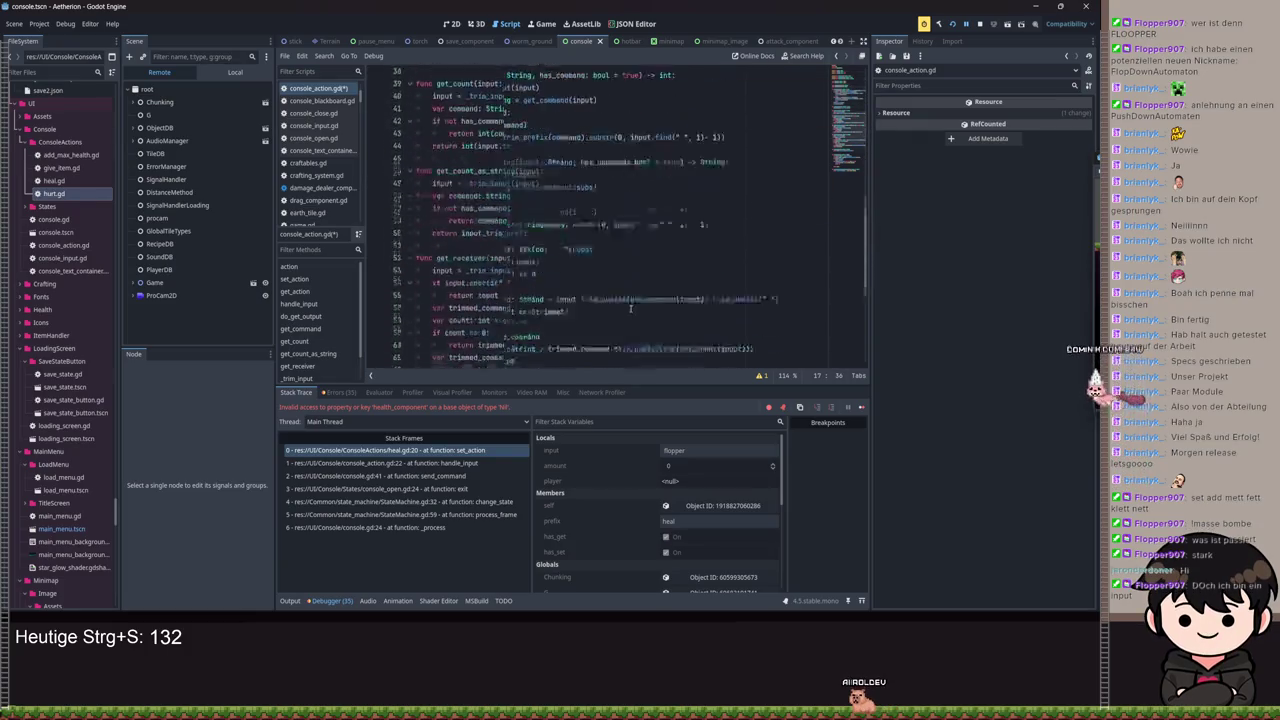
Step: Replace 'return' on line 80 with a push_message.emit call of the invalid-player text
{"action": "double_click", "coordinate": [444, 347]}
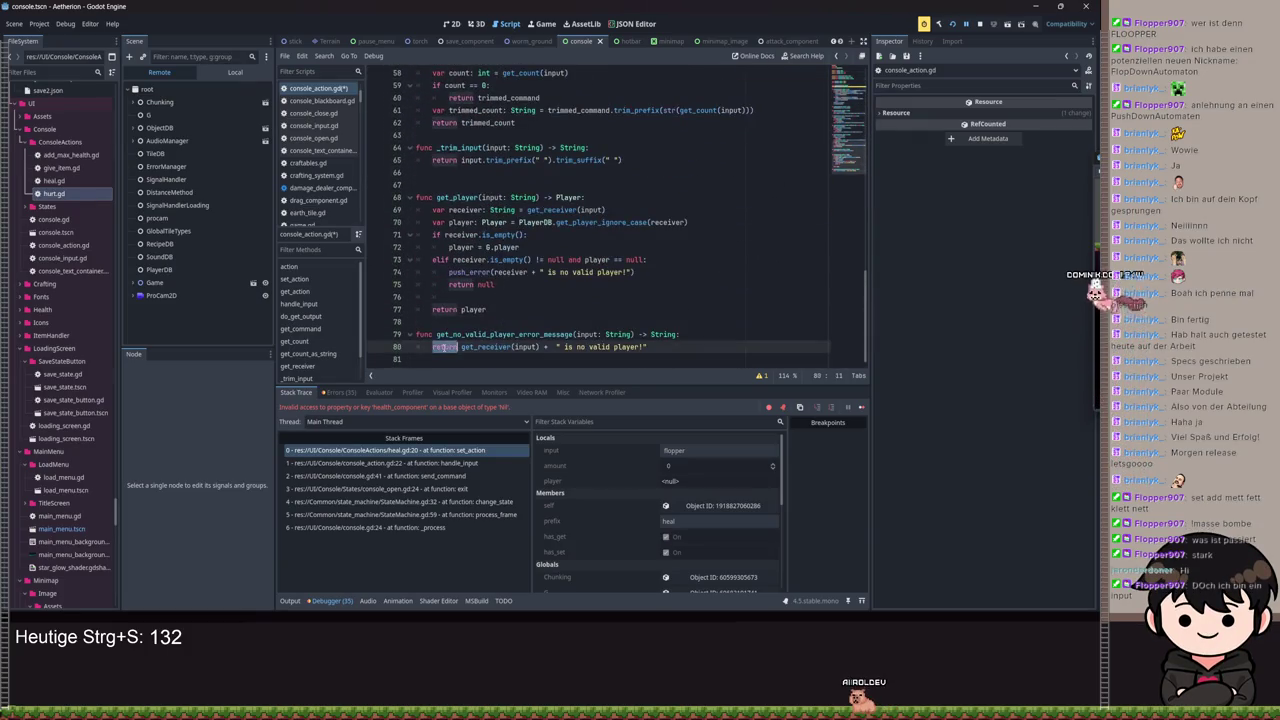
{"action": "key", "text": "BackSpace"}
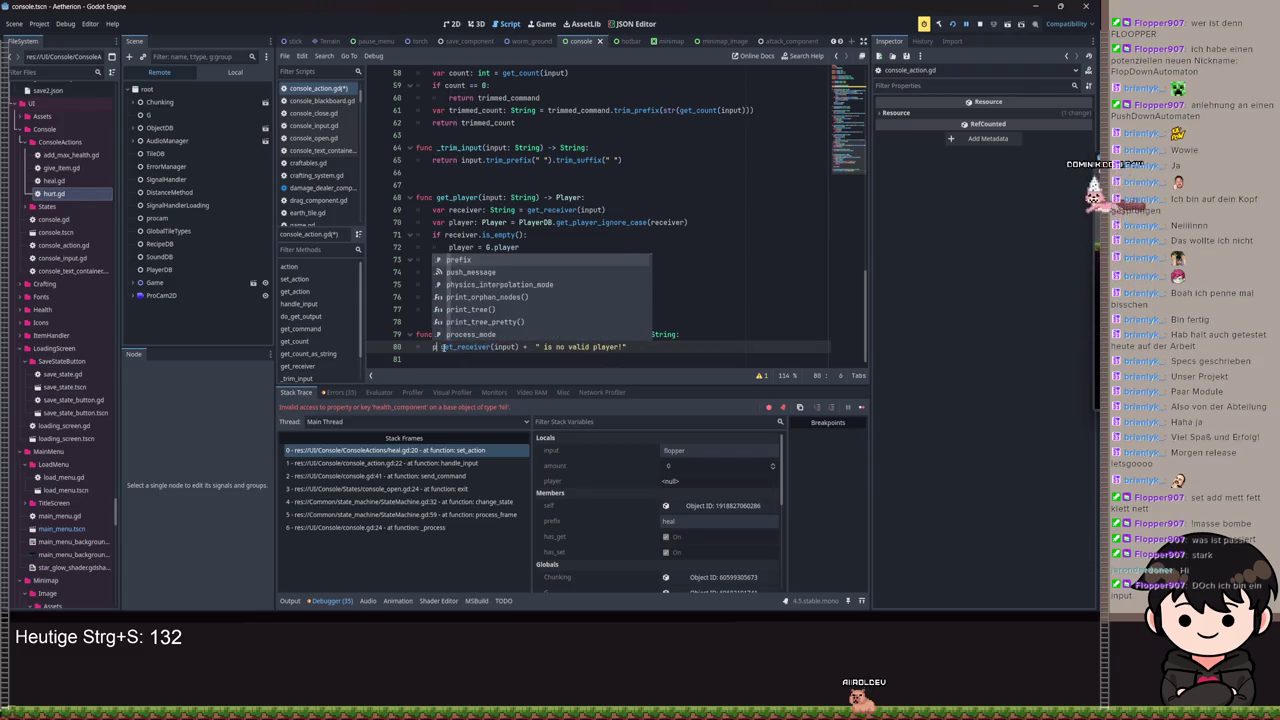
{"action": "key", "text": "Delete"}
{"action": "key", "text": "ctrl+z"}
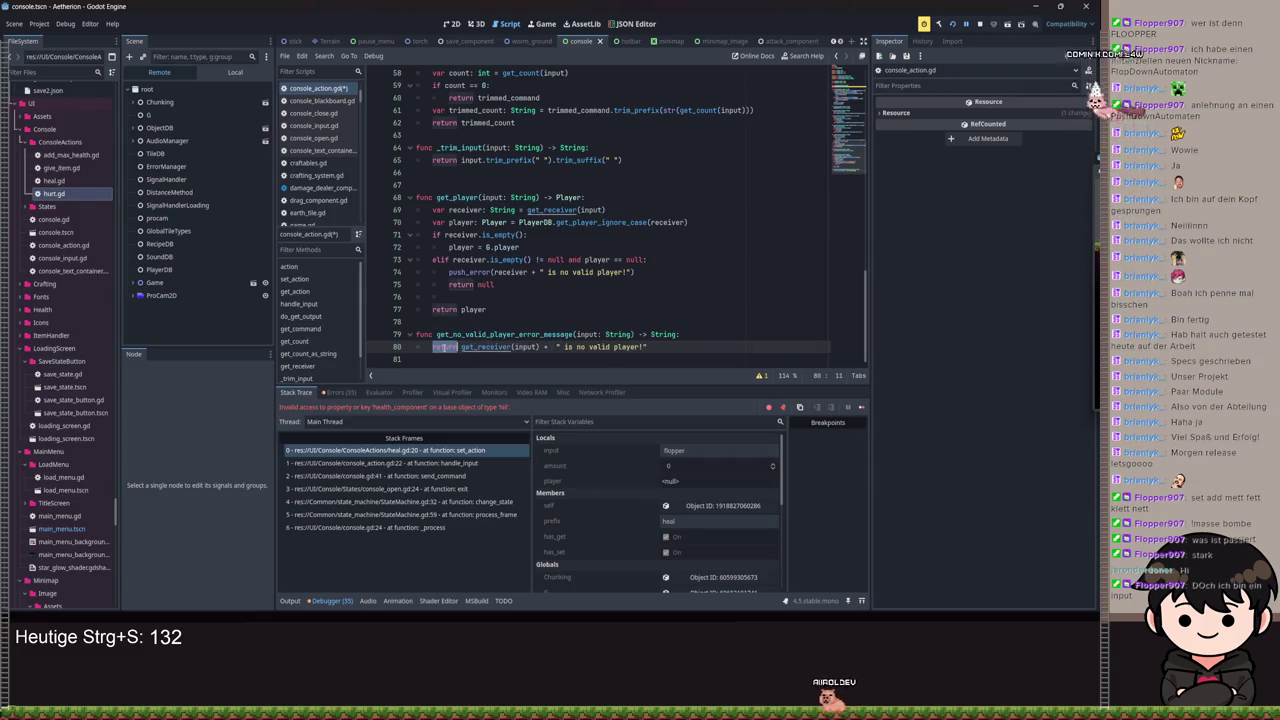
{"action": "left_click", "coordinate": [460, 347]}
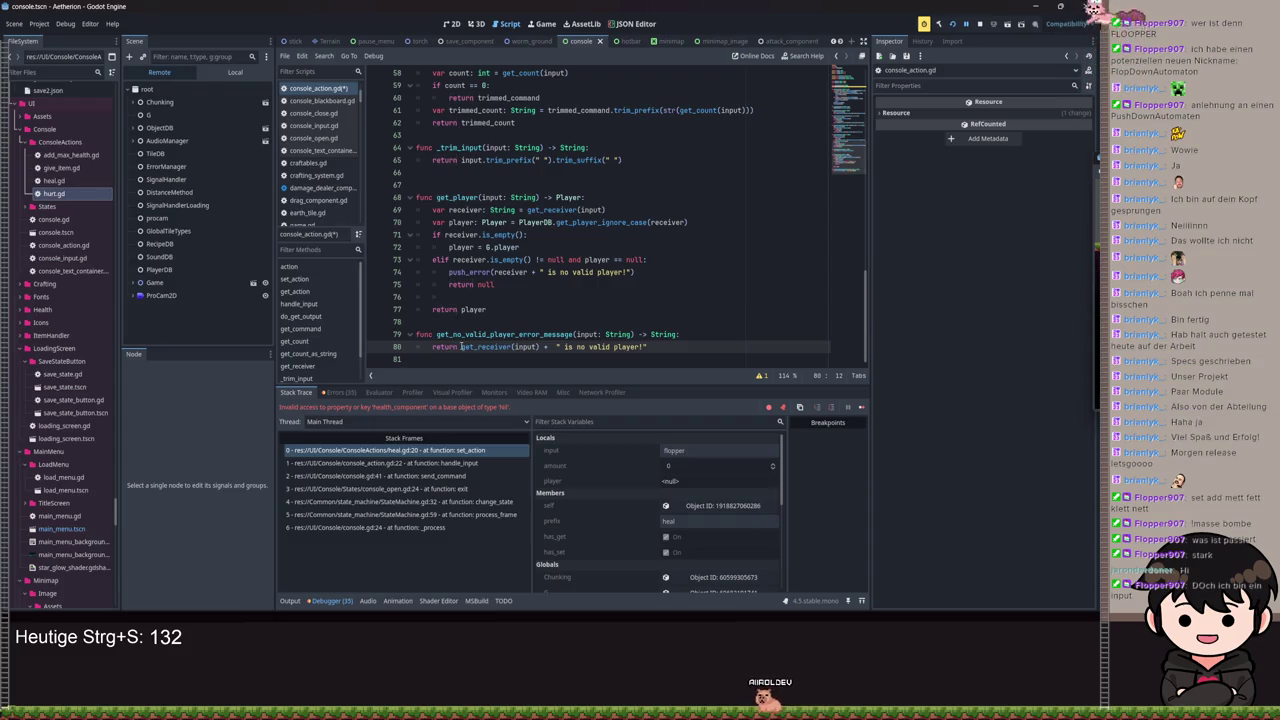
{"action": "double_click", "coordinate": [450, 347]}
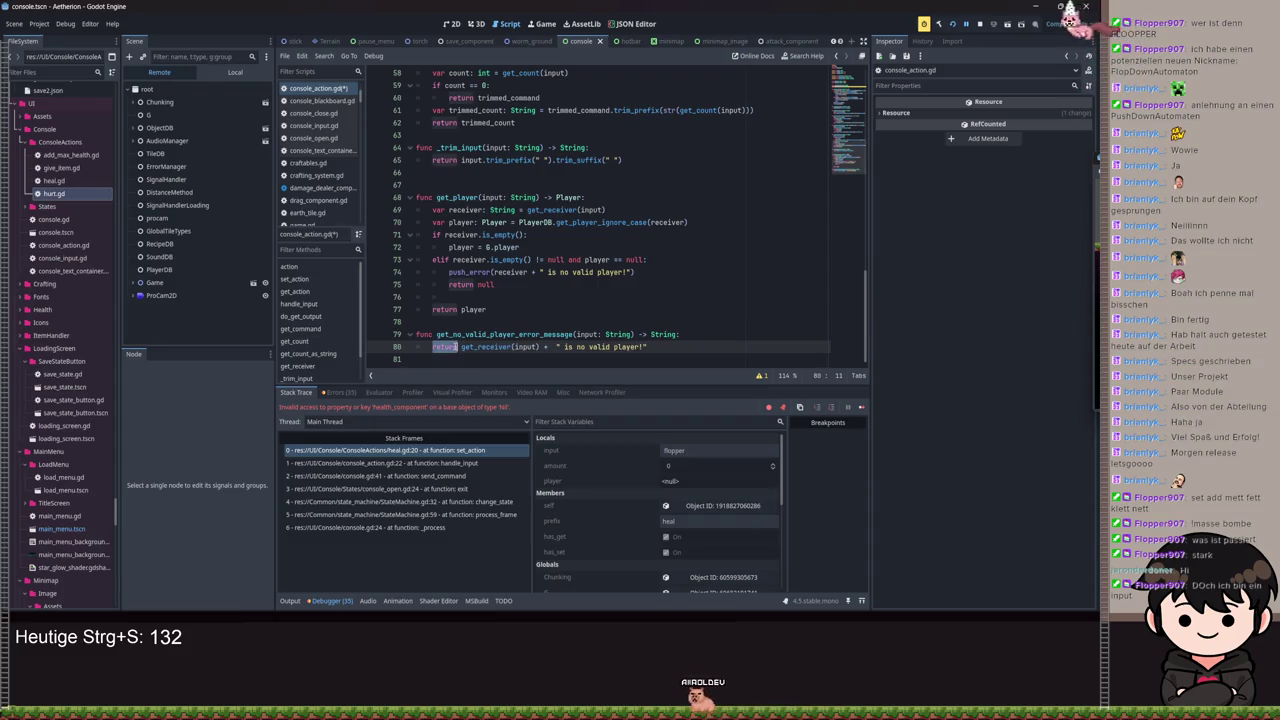
{"action": "type", "text": "push_err"}
{"action": "key", "text": "BackSpace"}
{"action": "key", "text": "BackSpace"}
{"action": "key", "text": "BackSpace"}
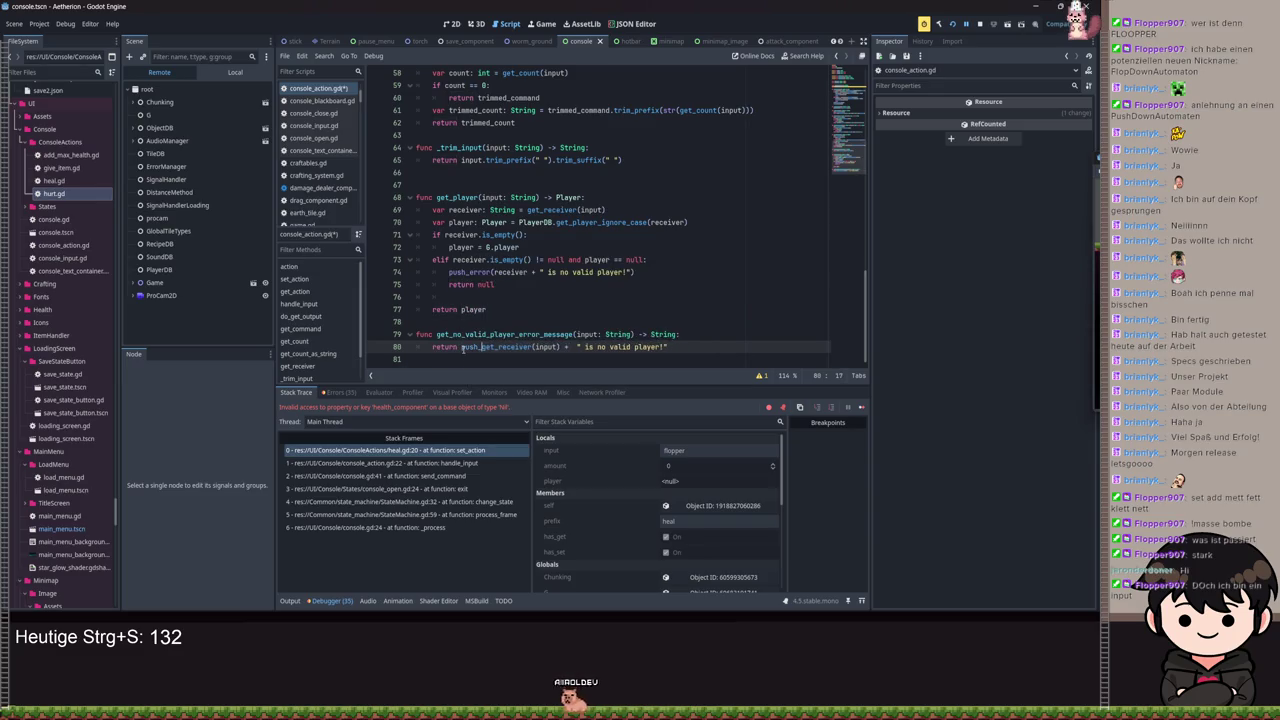
{"action": "type", "text": "message.emit"}
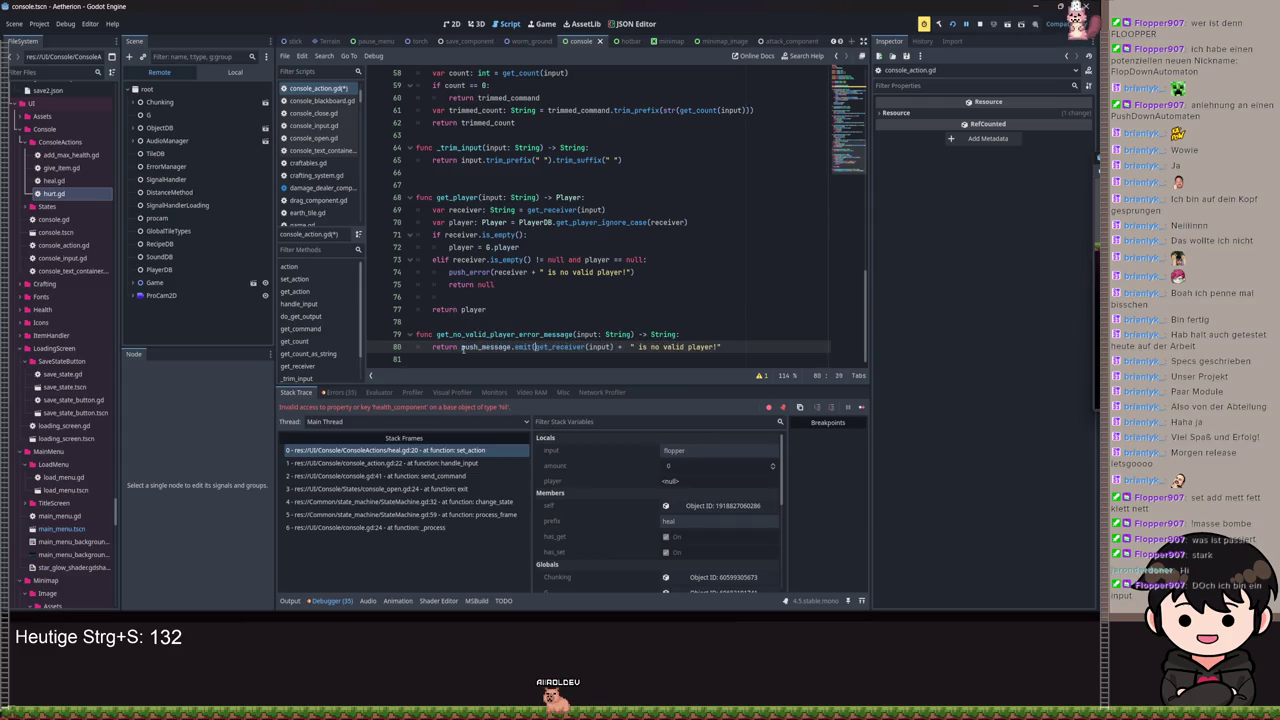
{"action": "type", "text": "("}
{"action": "key", "text": "ctrl+Right"}
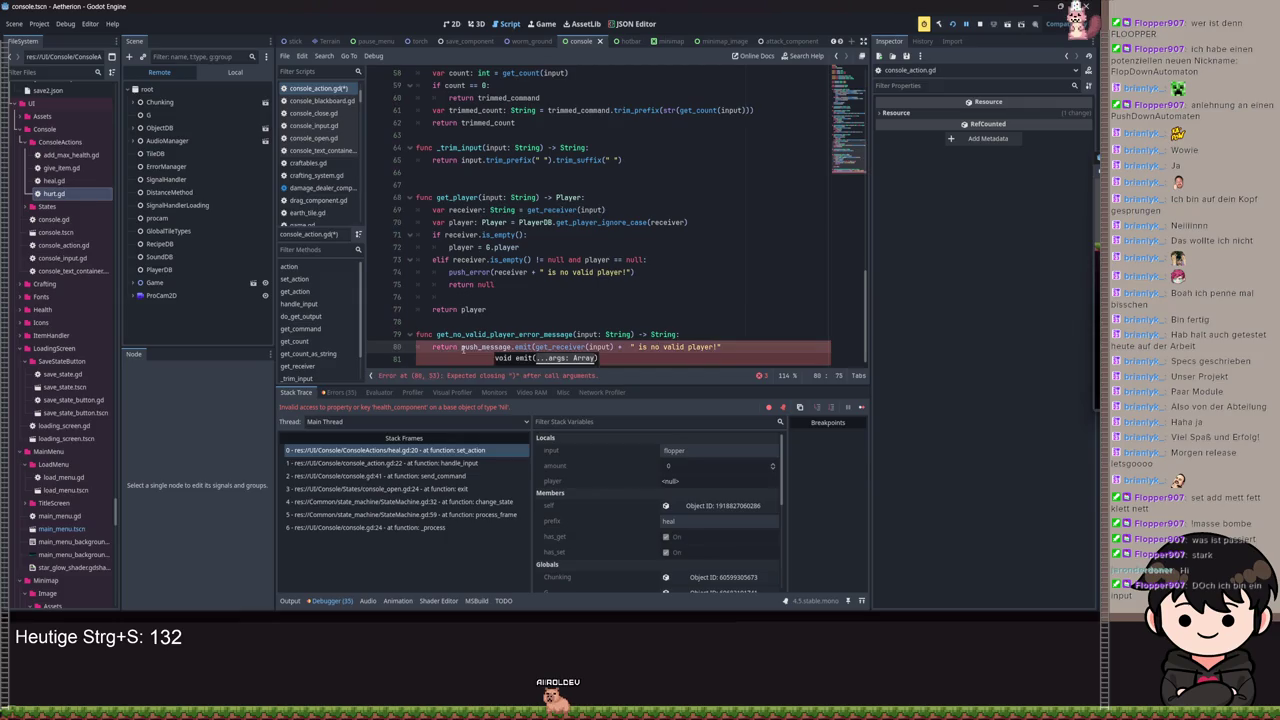
{"action": "double_click", "coordinate": [440, 347]}
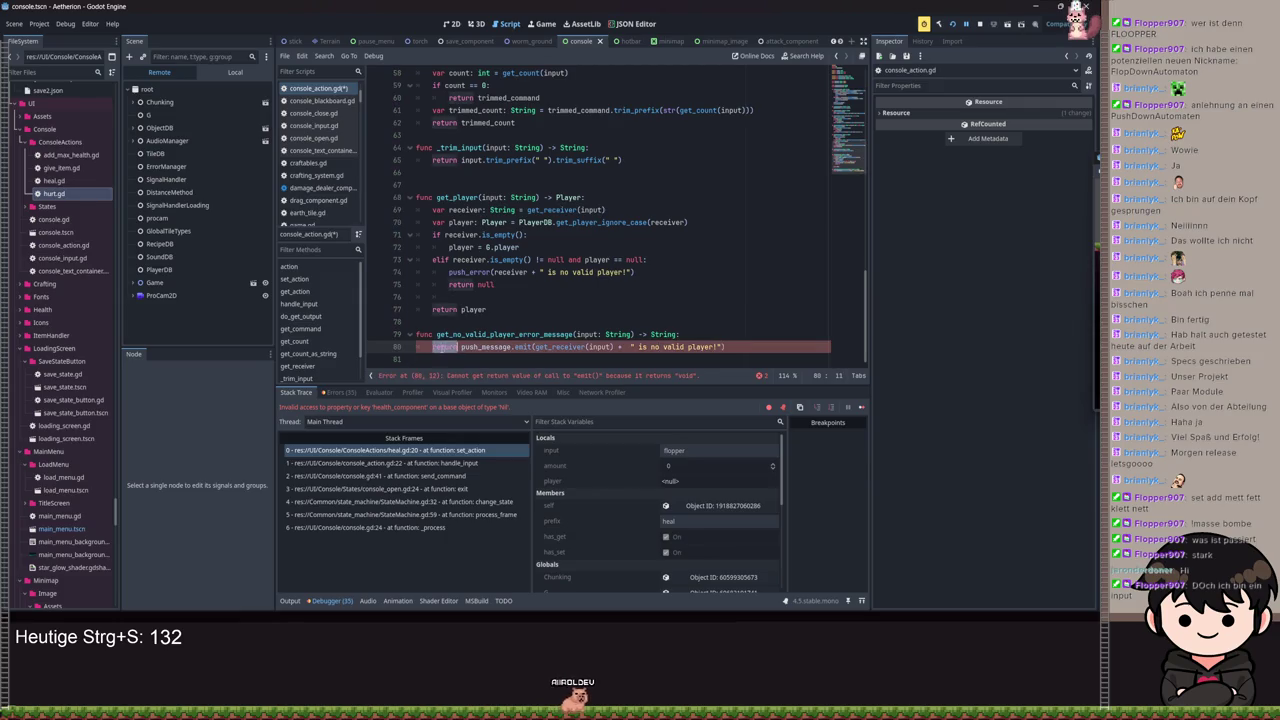
{"action": "key", "text": "BackSpace"}
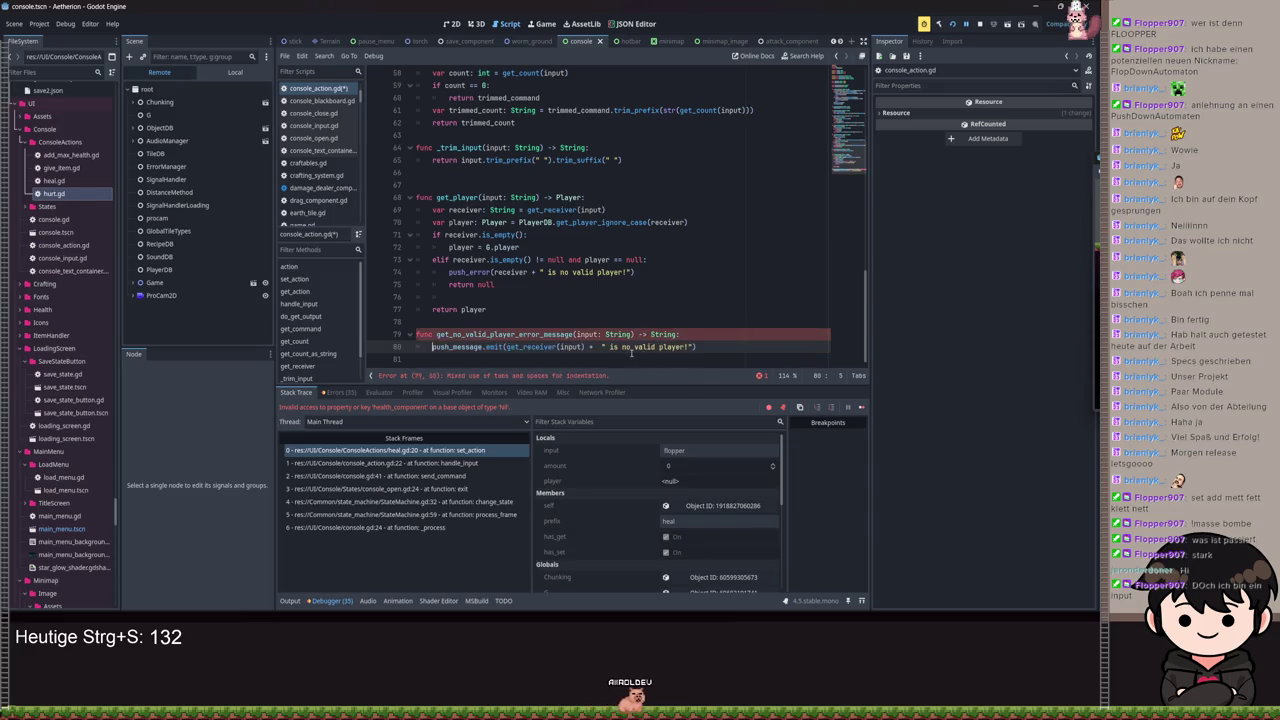
Step: Change line 79's return type from String to void and save console_action.gd
{"action": "double_click", "coordinate": [655, 334]}
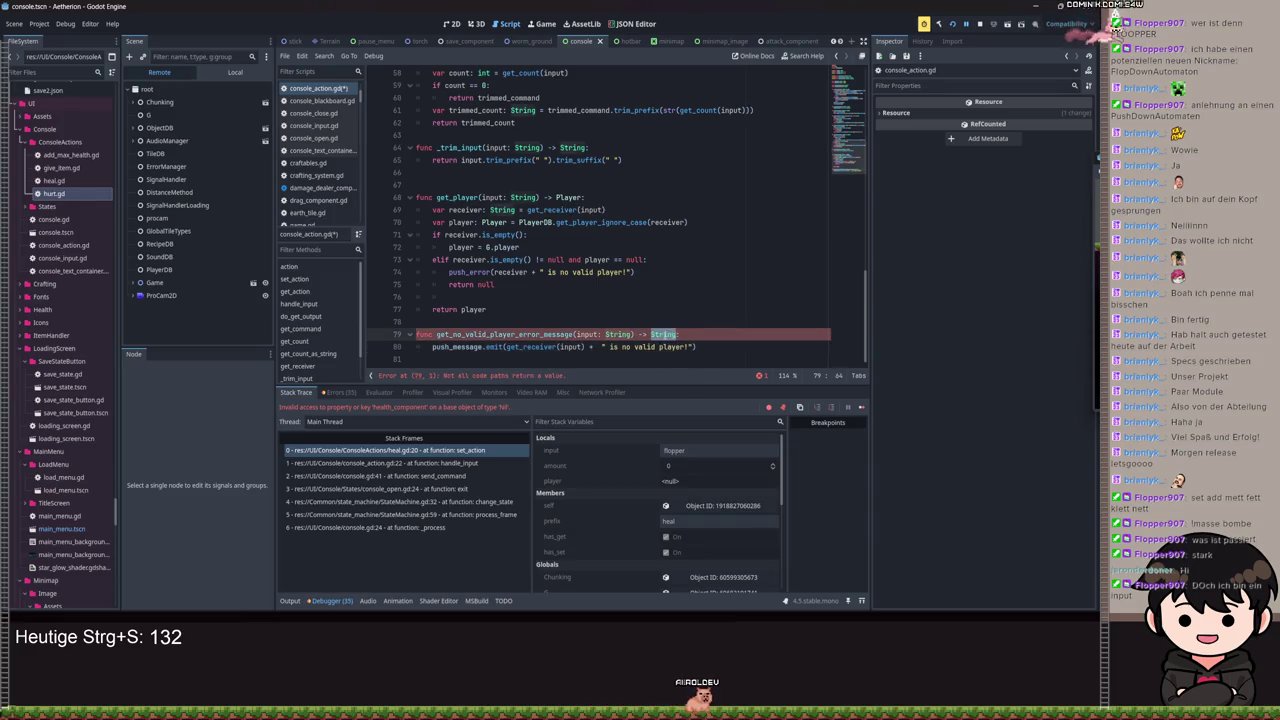
{"action": "type", "text": "void"}
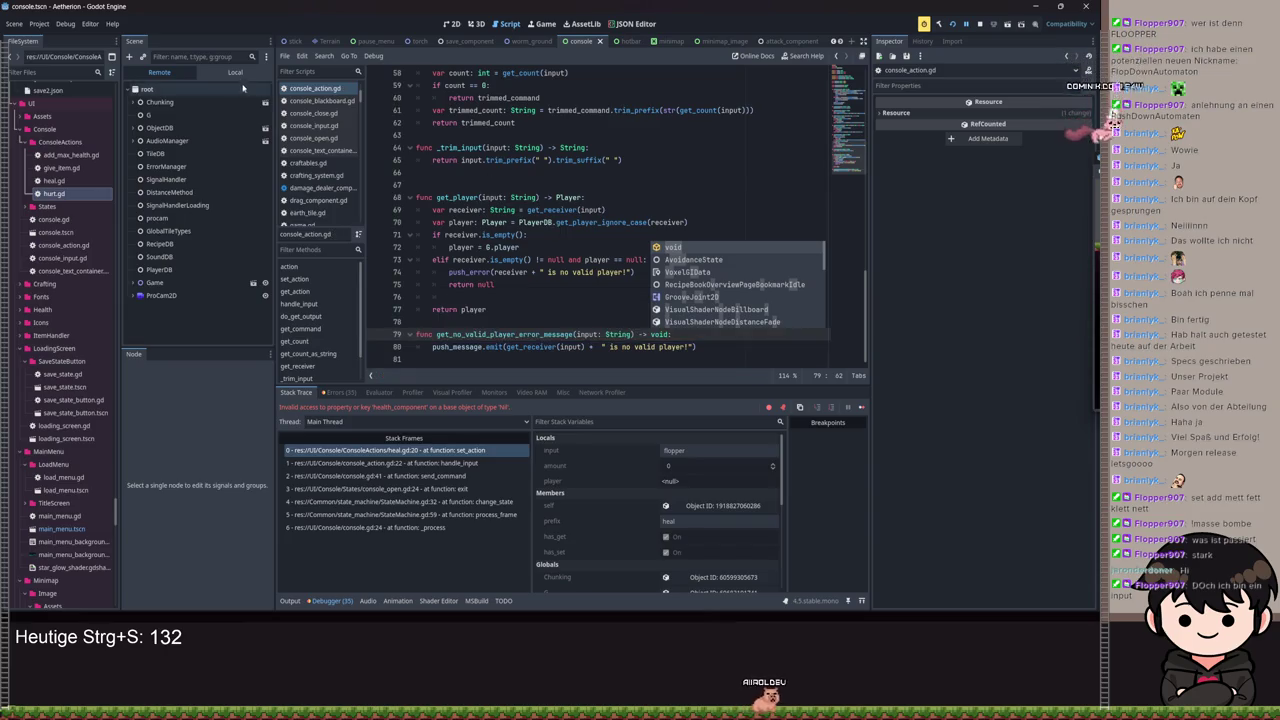
{"action": "key", "text": "ctrl+s"}
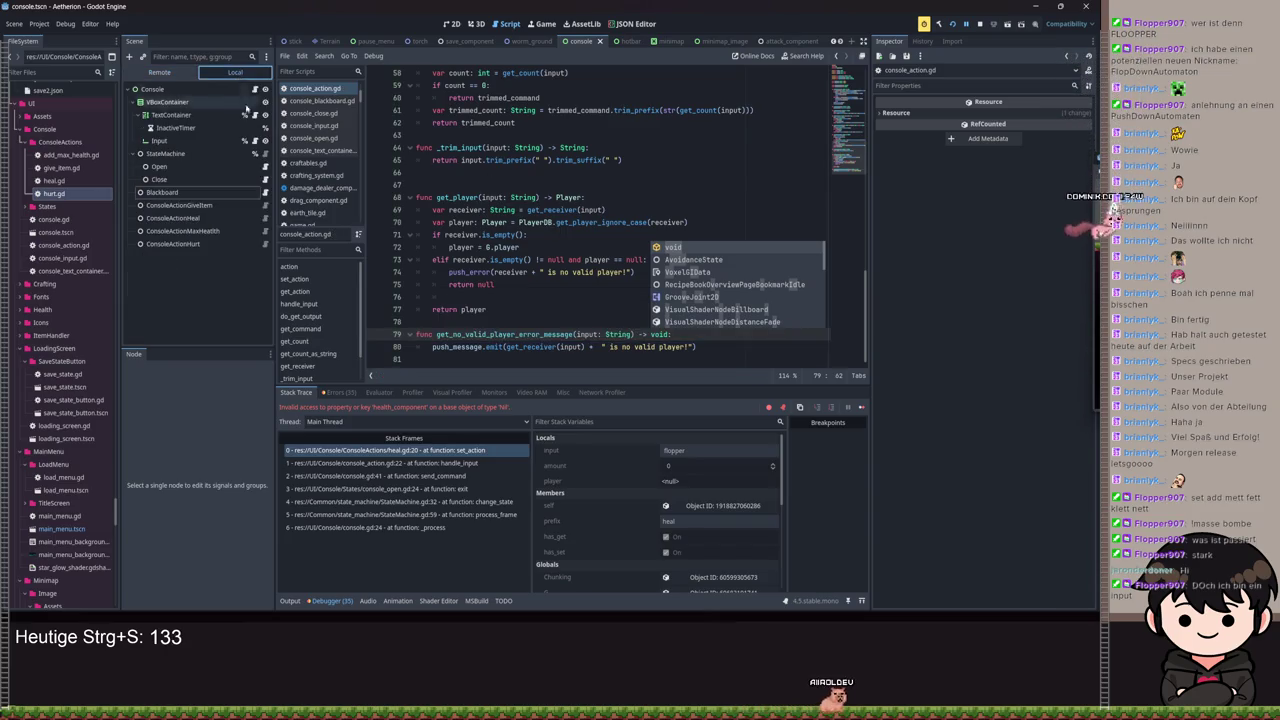
Step: Add 'return' after the invalid-player message call in heal.gd and save
{"action": "scroll", "coordinate": [320, 180], "scroll_direction": "down", "scroll_amount": 2}
{"action": "left_click", "coordinate": [310, 217]}
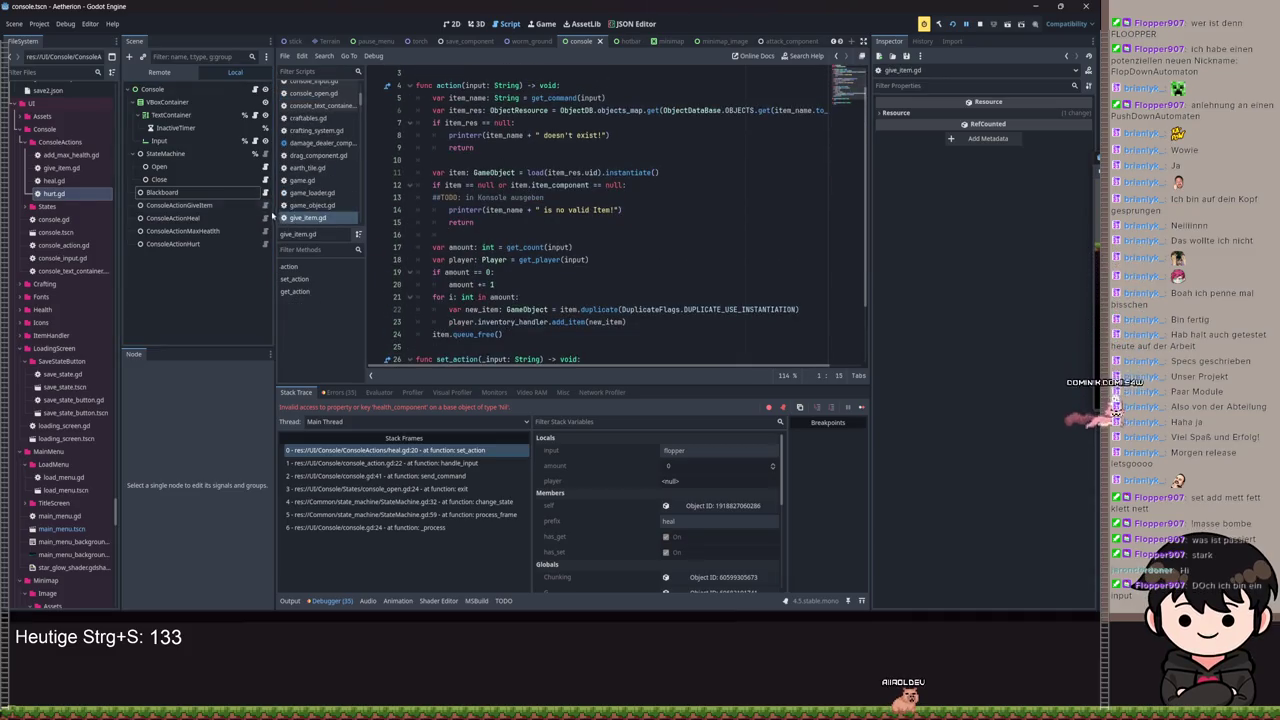
{"action": "scroll", "coordinate": [310, 200], "scroll_direction": "down", "scroll_amount": 3}
{"action": "left_click", "coordinate": [305, 217]}
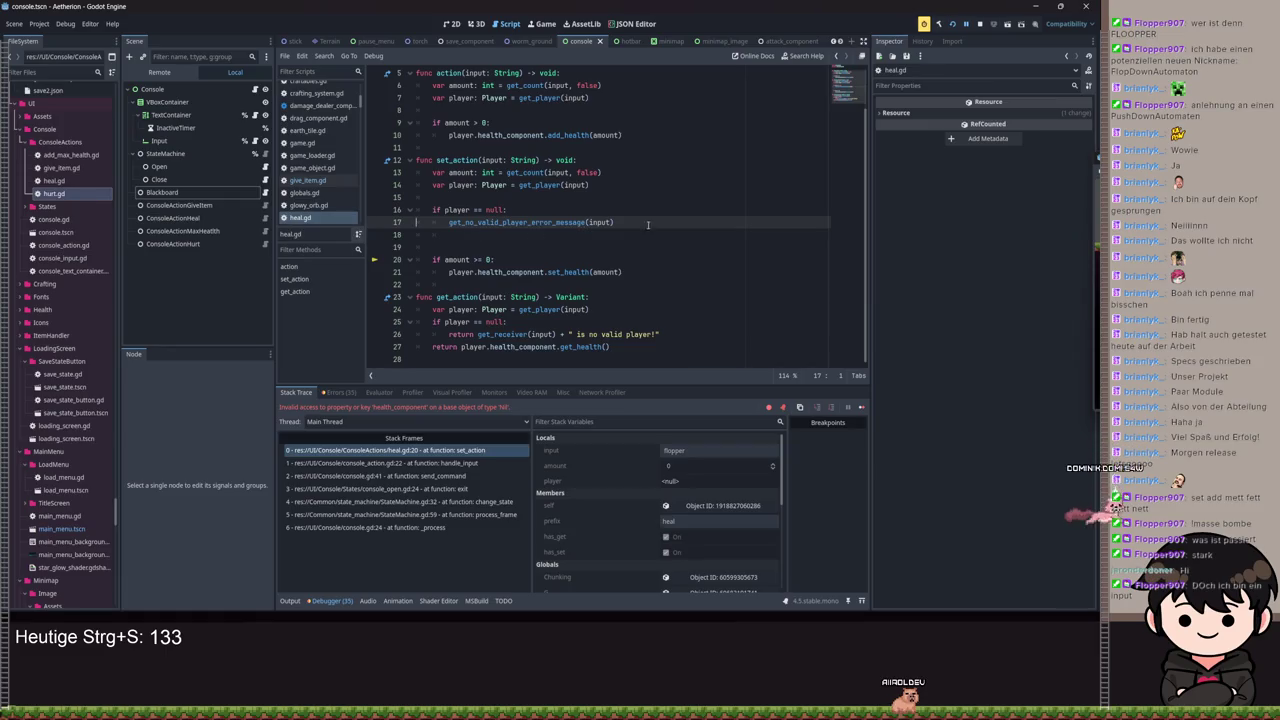
{"action": "key", "text": "Return"}
{"action": "type", "text": "return"}
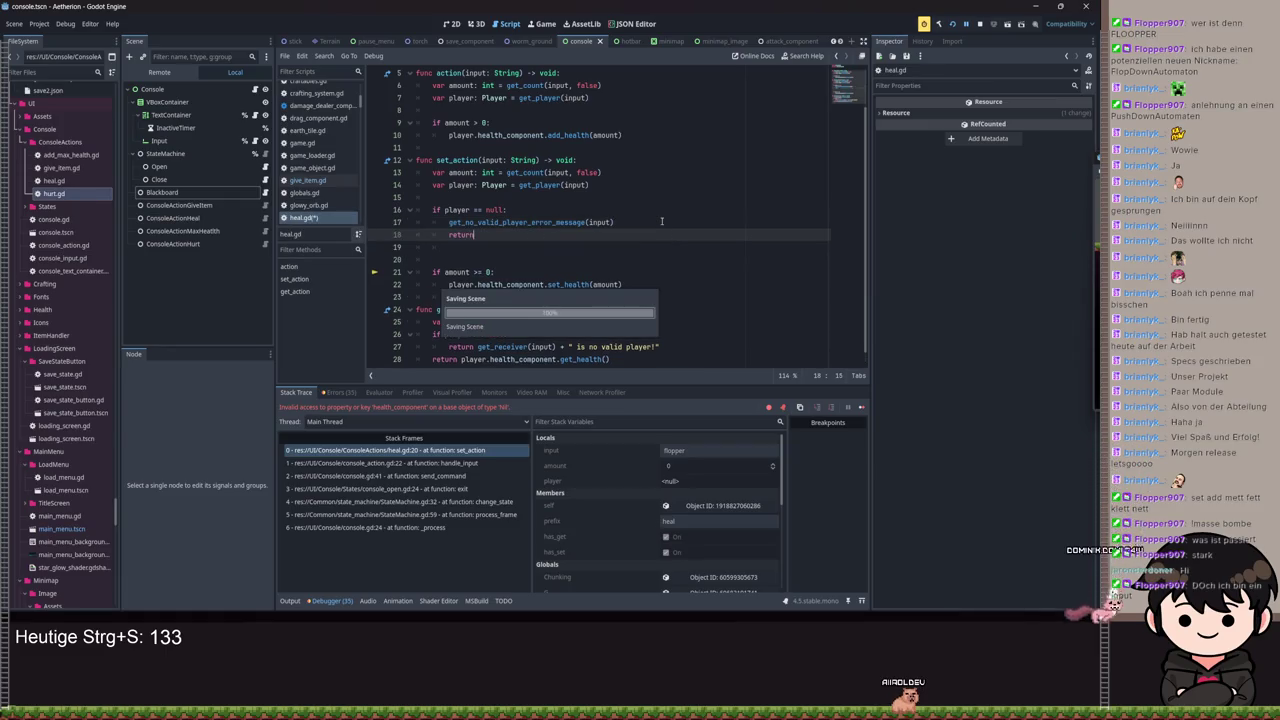
{"action": "key", "text": "ctrl+s"}
Step: Add the same early 'return' in add_max_health.gd and hurt.gd, saving each
{"action": "left_click", "coordinate": [266, 232]}
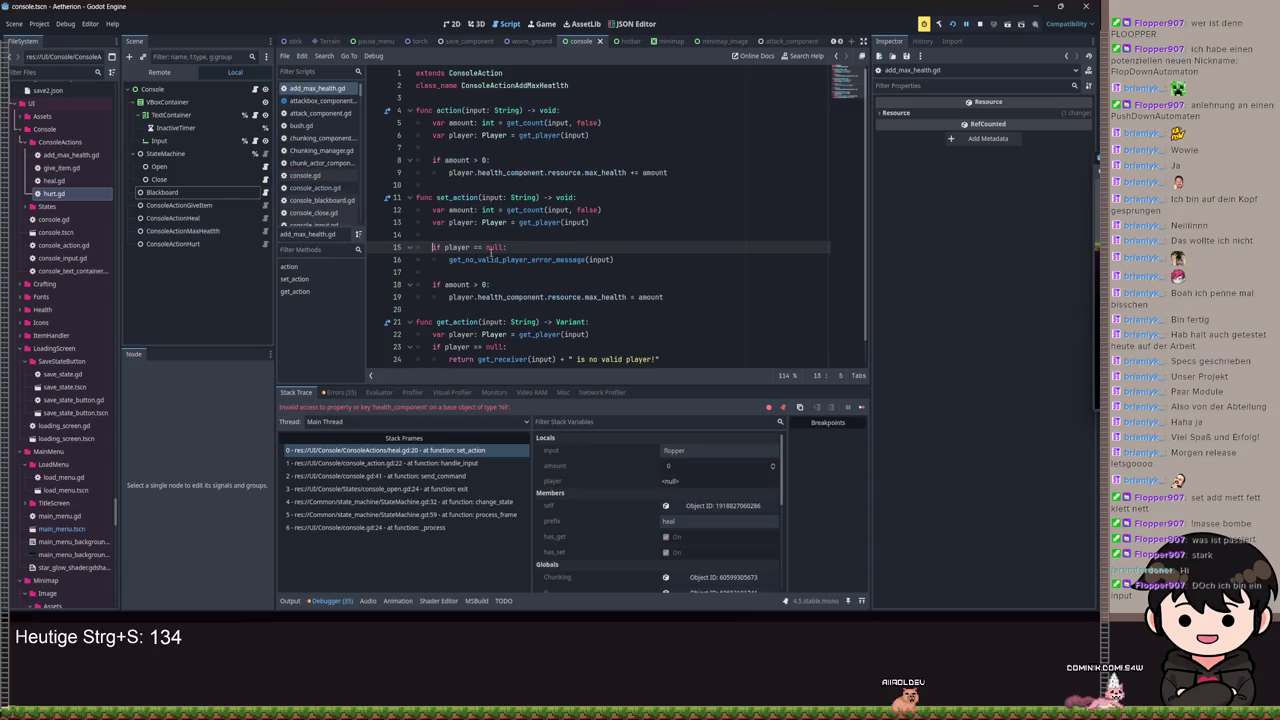
{"action": "left_click", "coordinate": [508, 272]}
{"action": "key", "text": "Return"}
{"action": "type", "text": "return"}
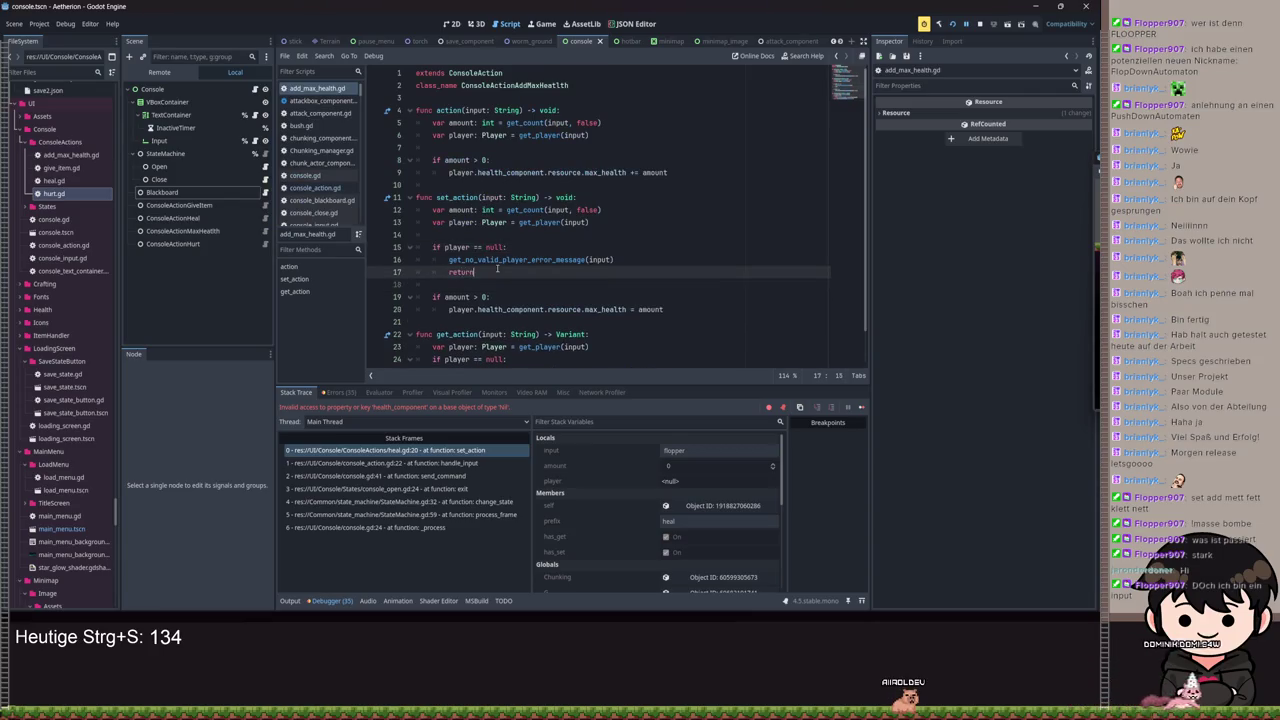
{"action": "key", "text": "ctrl+s"}
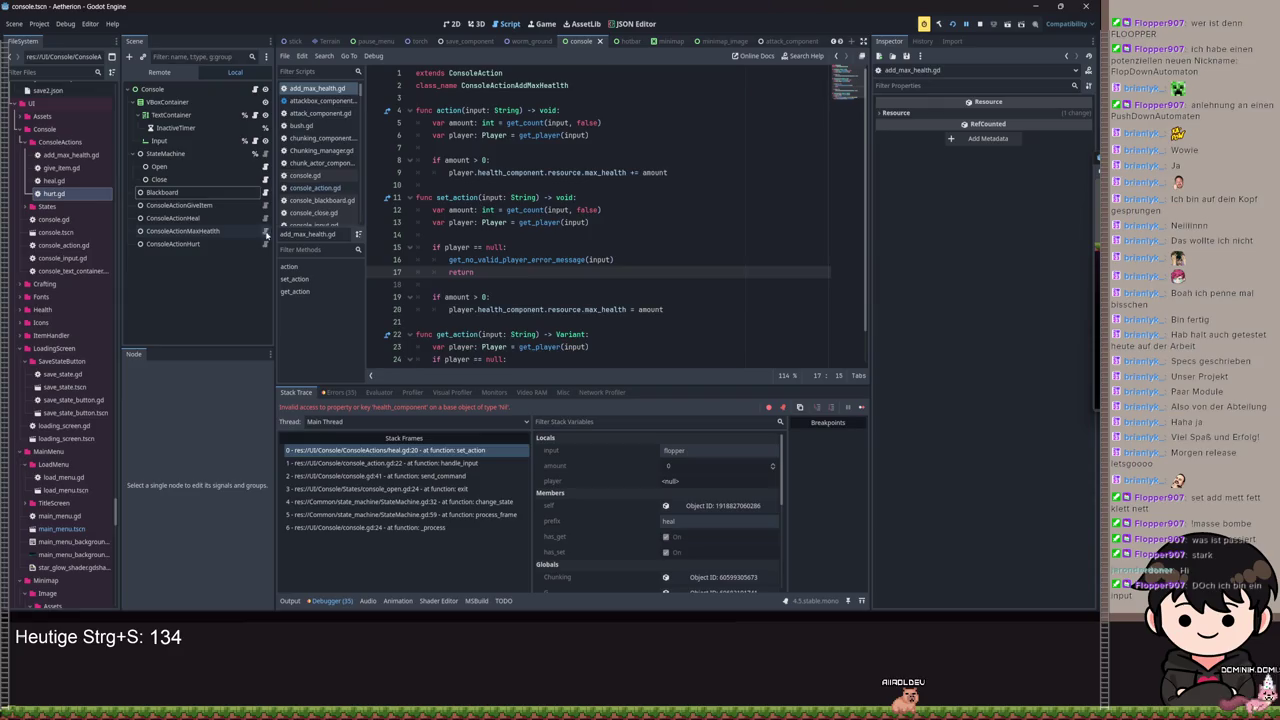
{"action": "left_click", "coordinate": [266, 243]}
{"action": "left_click", "coordinate": [462, 276]}
{"action": "key", "text": "Return"}
{"action": "left_click", "coordinate": [462, 276]}
{"action": "type", "text": "r"}
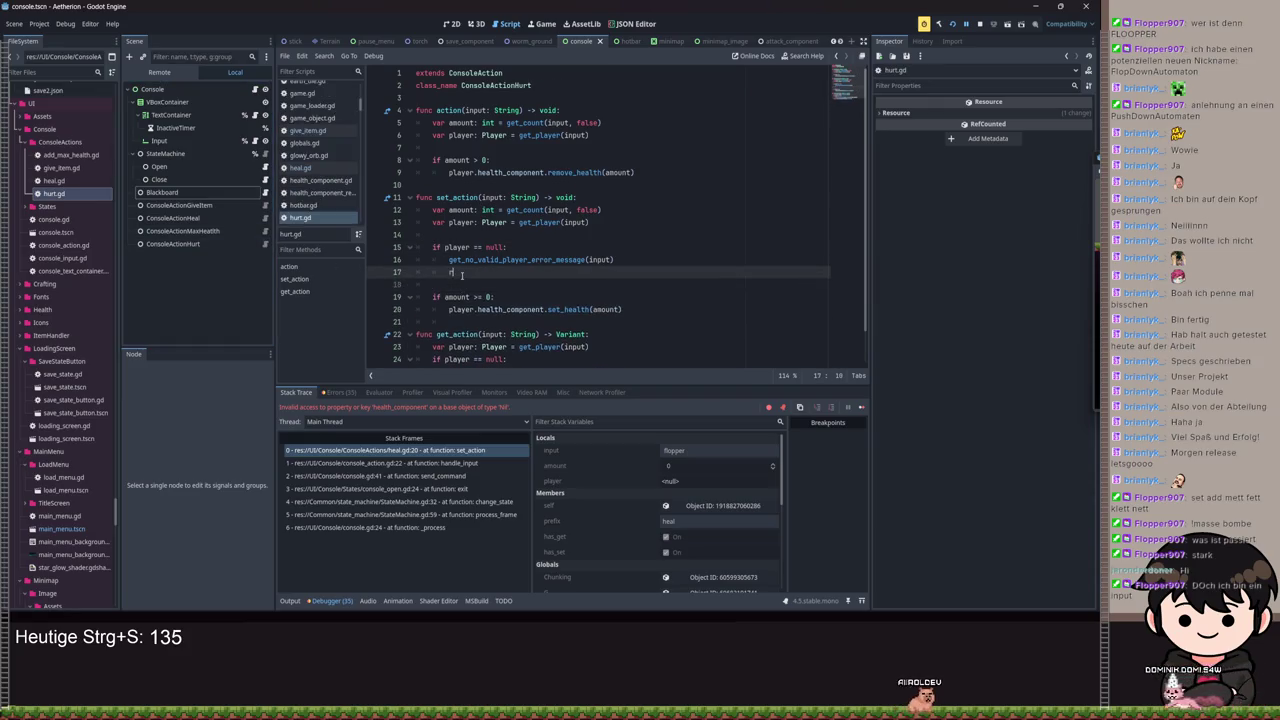
{"action": "type", "text": "eturn"}
{"action": "key", "text": "ctrl+s"}
Step: Run the game with F5 and minimize its window
{"action": "key", "text": "F5"}
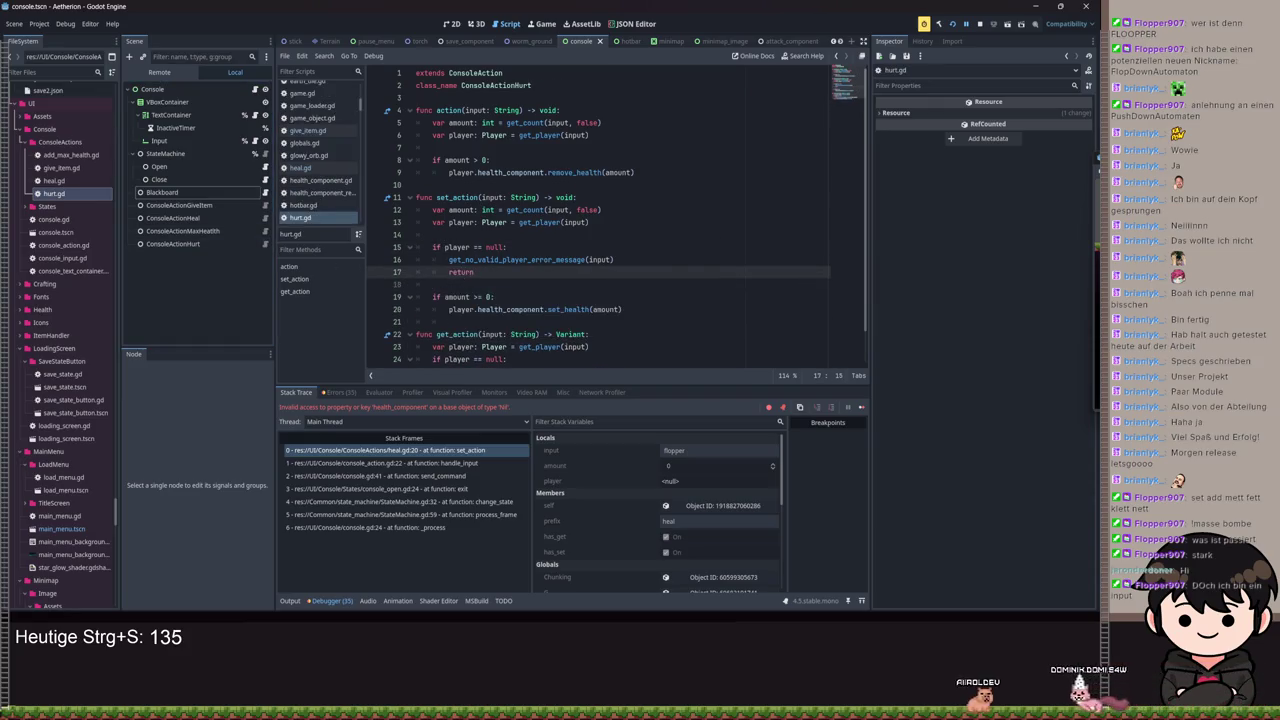
{"action": "left_click_drag", "start_coordinate": [567, 140], "coordinate": [650, 153]}
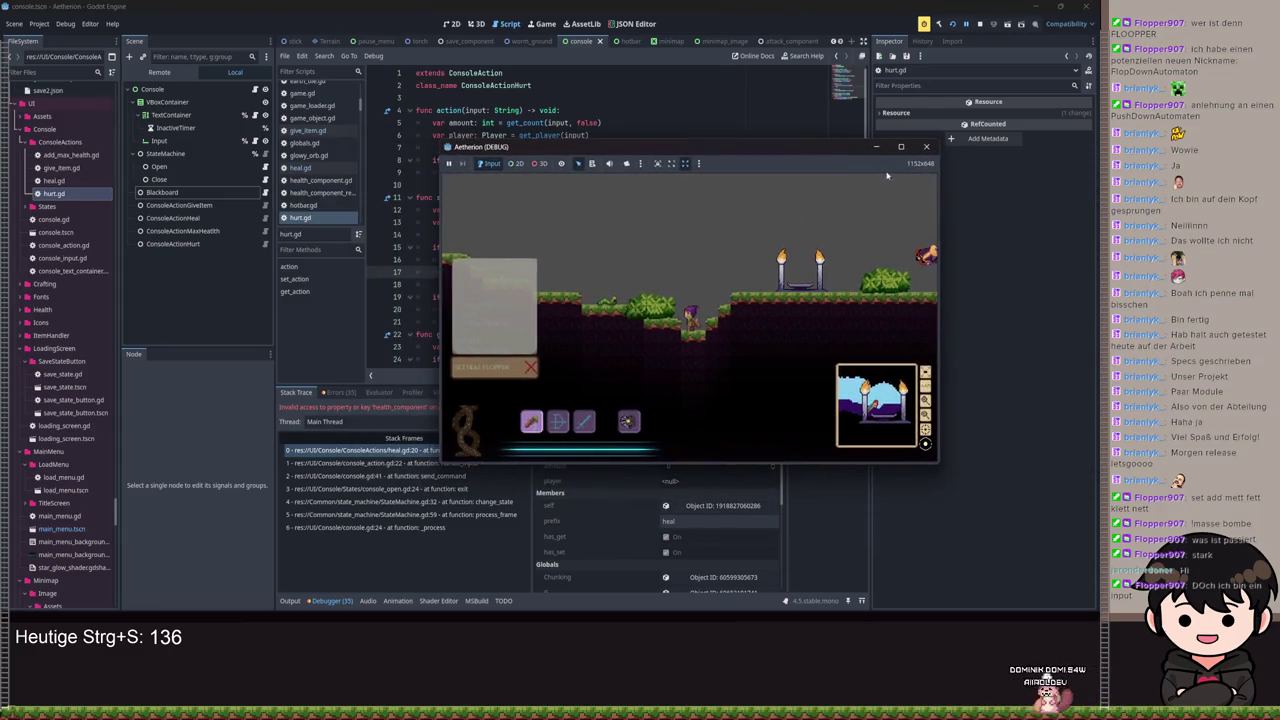
{"action": "left_click", "coordinate": [876, 147]}
{"action": "left_click", "coordinate": [254, 89]}
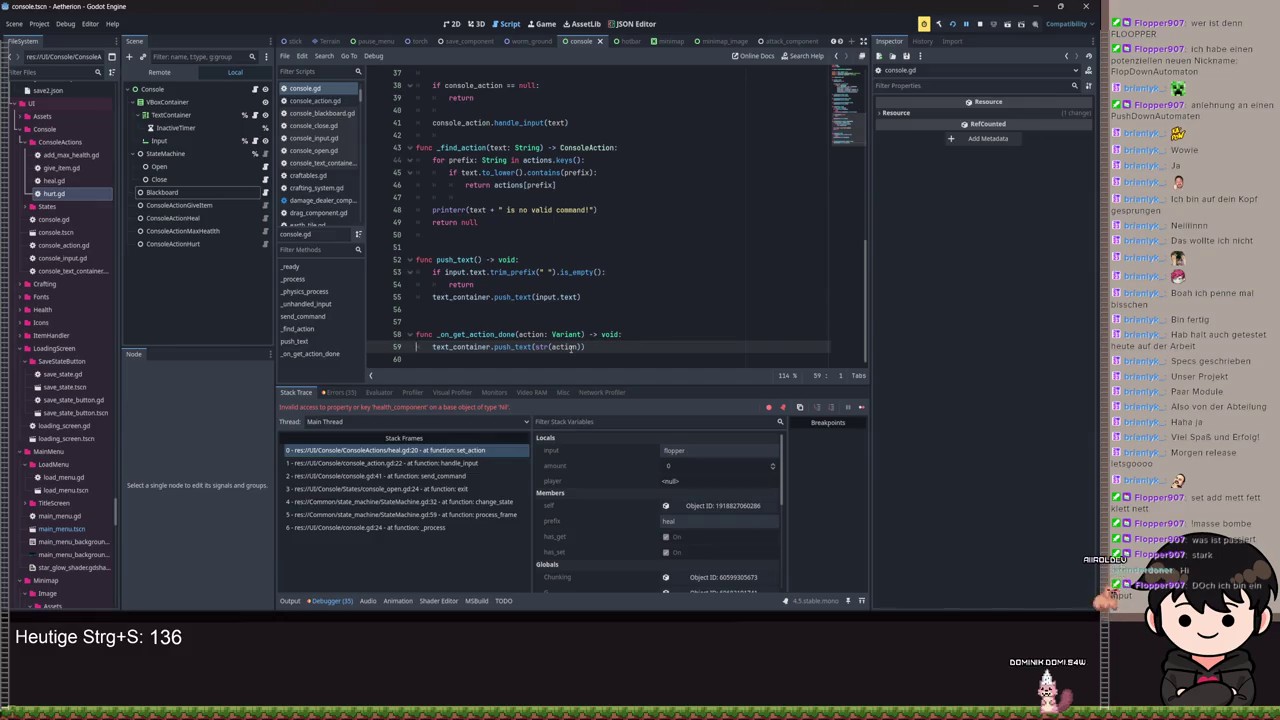
Step: Connect push_message to _on_push_message on line 21 instead of get_action_done
{"action": "mouse_move", "coordinate": [564, 347]}
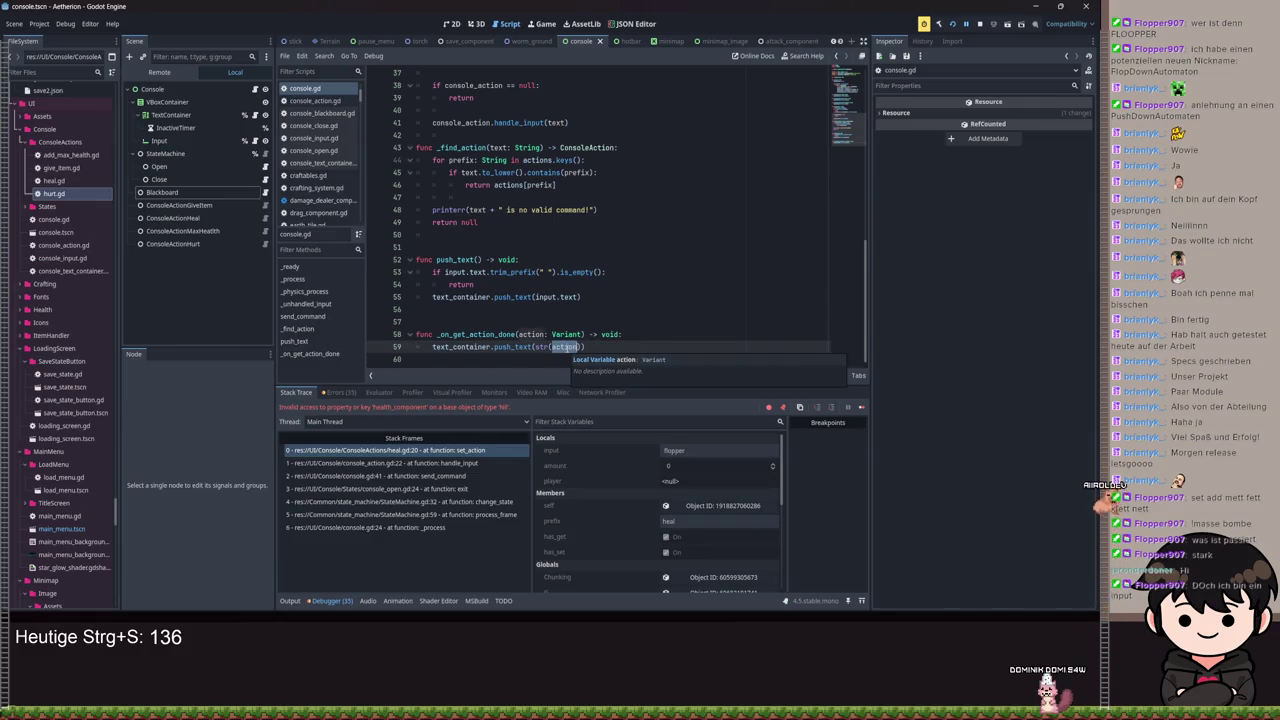
{"action": "scroll", "coordinate": [625, 283], "scroll_direction": "up", "scroll_amount": 10}
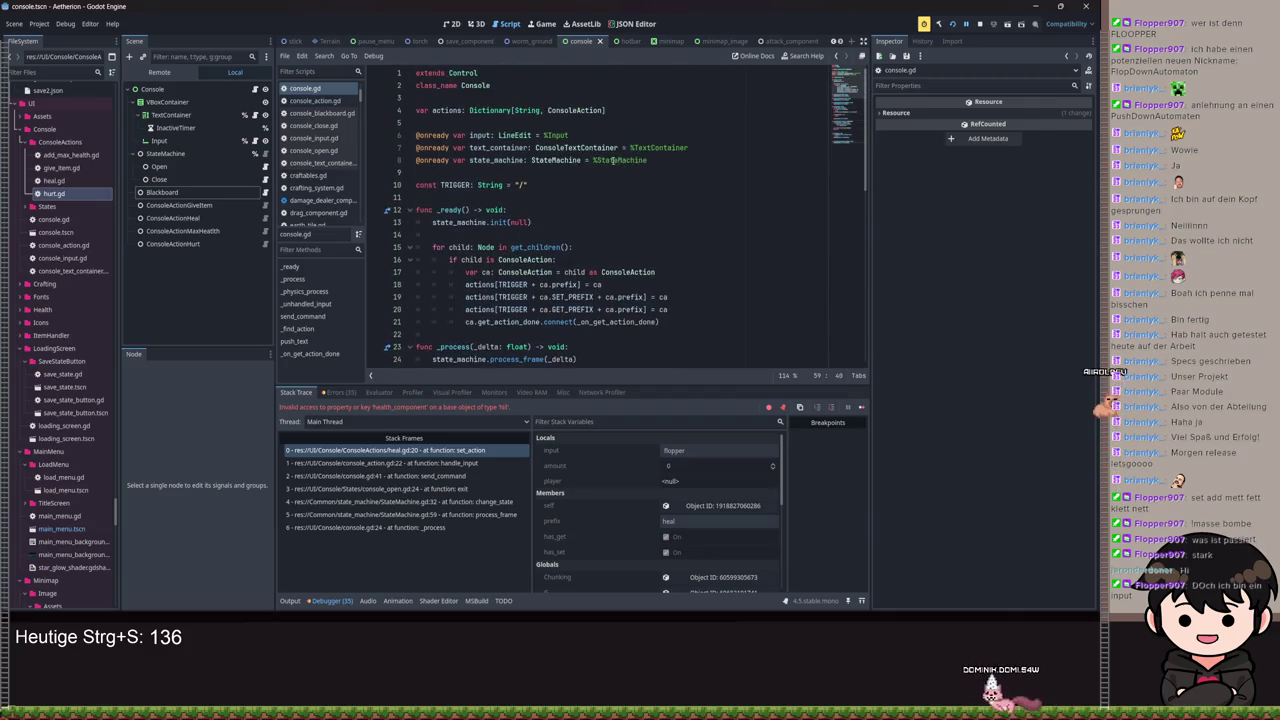
{"action": "scroll", "coordinate": [590, 174], "scroll_direction": "down", "scroll_amount": 4}
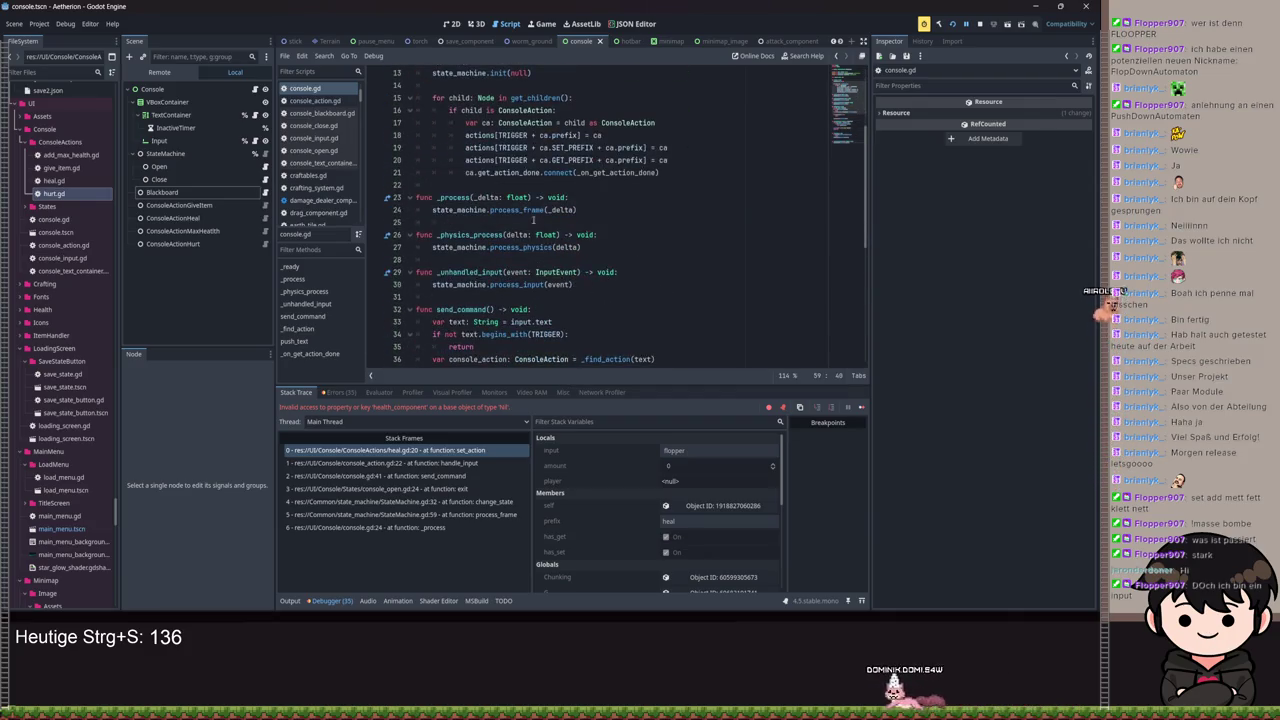
{"action": "double_click", "coordinate": [513, 174]}
{"action": "type", "text": "push_message"}
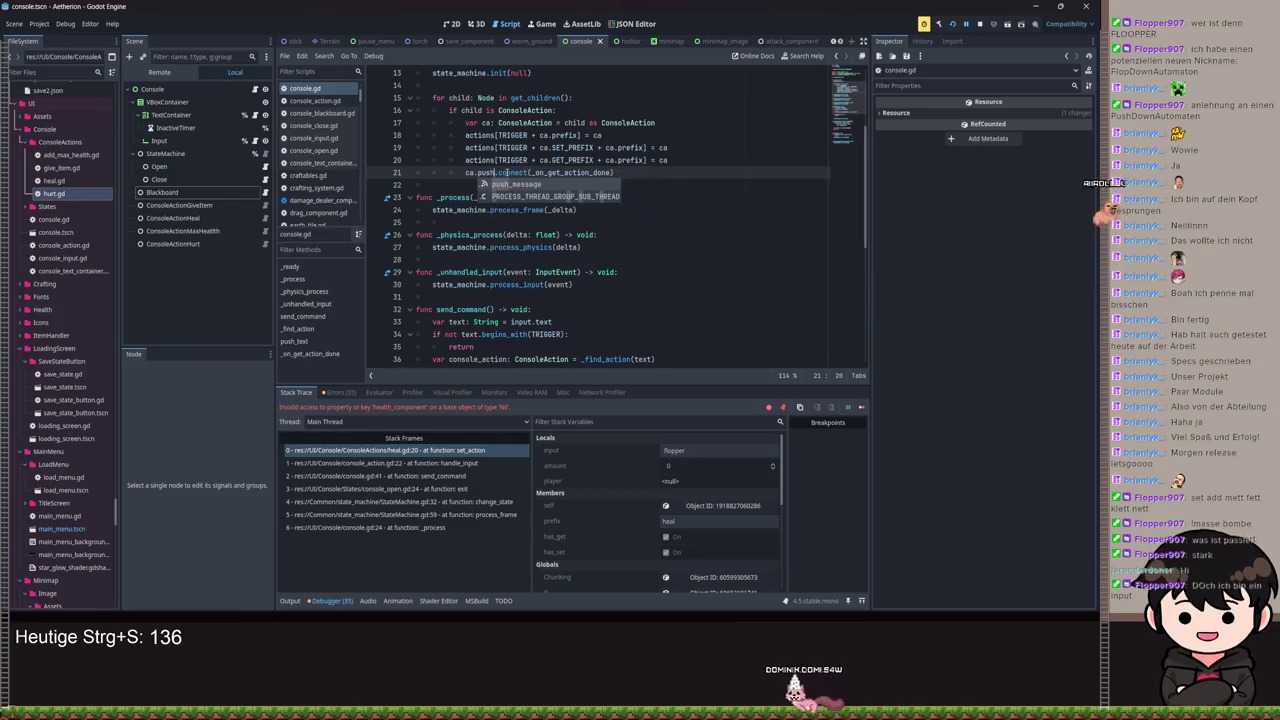
{"action": "double_click", "coordinate": [587, 173]}
{"action": "type", "text": "_o"}
{"action": "type", "text": "n_p"}
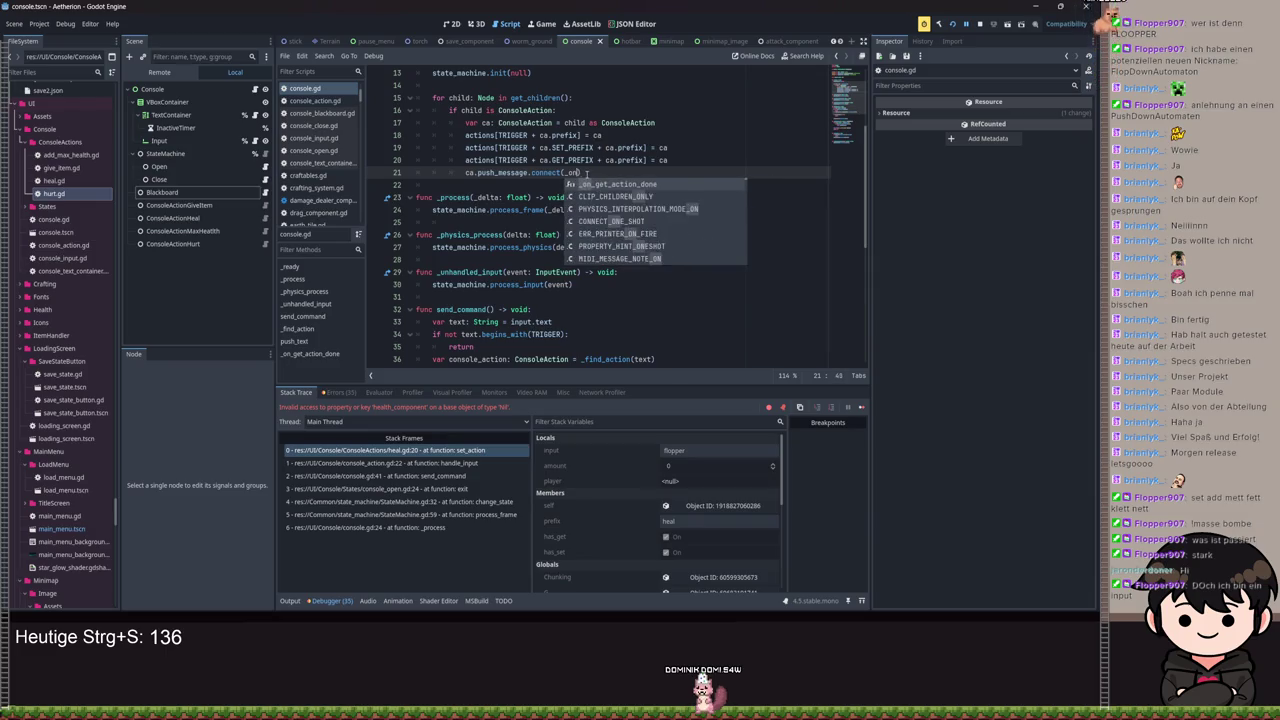
{"action": "type", "text": "ush_mess"}
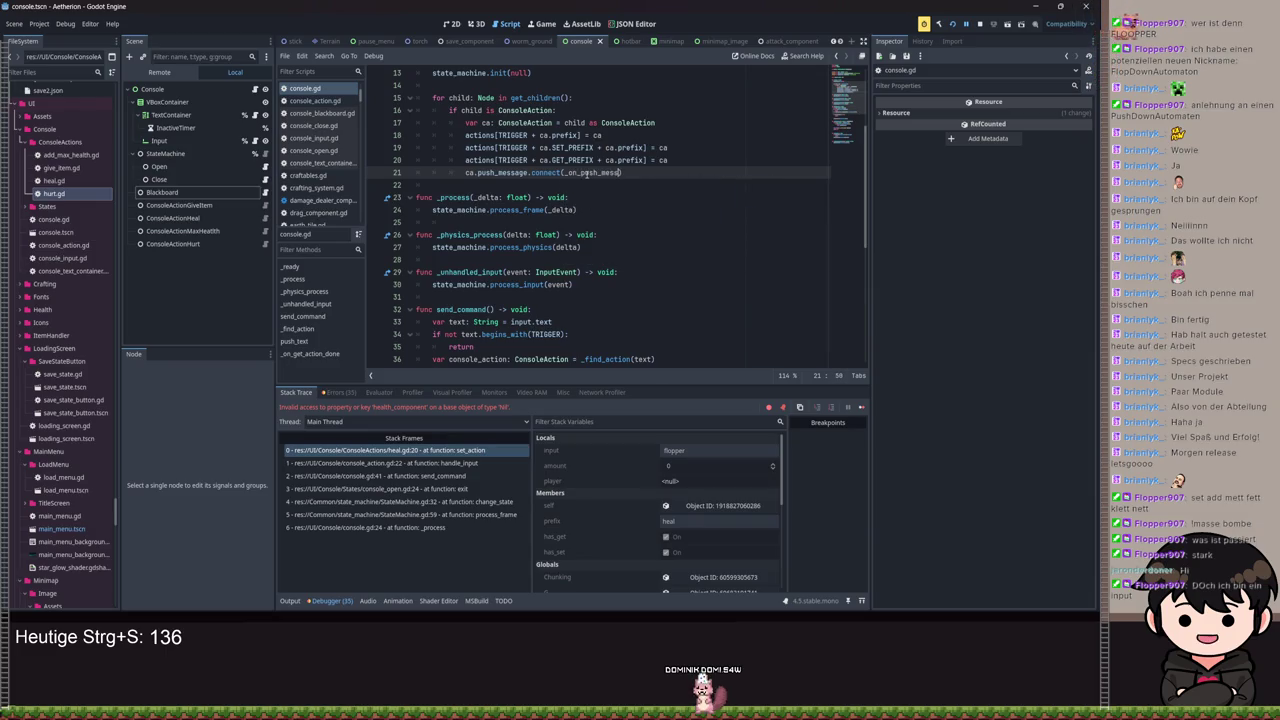
Step: Rename the handler function on line 58 to _on_push_message
{"action": "scroll", "coordinate": [551, 141], "scroll_direction": "down", "scroll_amount": 8}
{"action": "double_click", "coordinate": [478, 334]}
{"action": "type", "text": "_"}
{"action": "key", "text": "BackSpace"}
{"action": "scroll", "coordinate": [575, 179], "scroll_direction": "up", "scroll_amount": 10}
{"action": "left_click", "coordinate": [636, 321]}
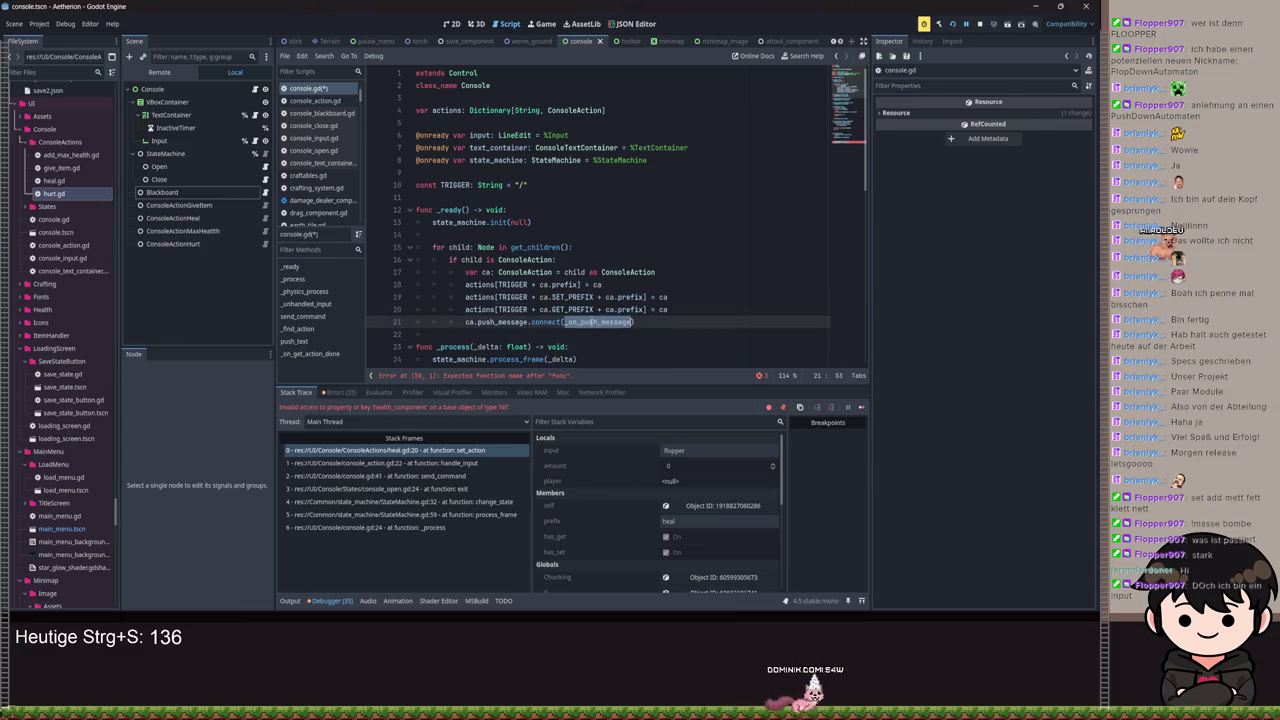
{"action": "scroll", "coordinate": [547, 288], "scroll_direction": "down", "scroll_amount": 4}
{"action": "scroll", "coordinate": [547, 288], "scroll_direction": "down", "scroll_amount": 7}
{"action": "left_click", "coordinate": [443, 334]}
{"action": "key", "text": "ctrl+v"}
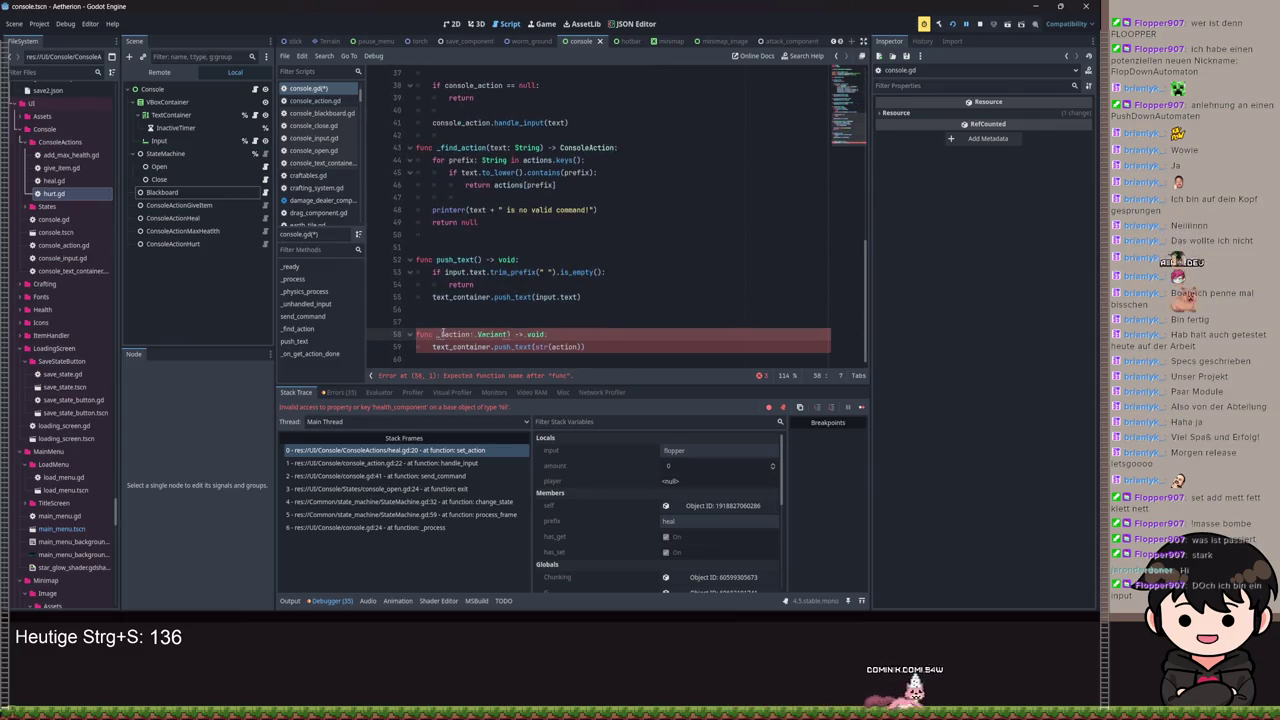
{"action": "type", "text": "_on_push_message(message"}
{"action": "key", "text": "Escape"}
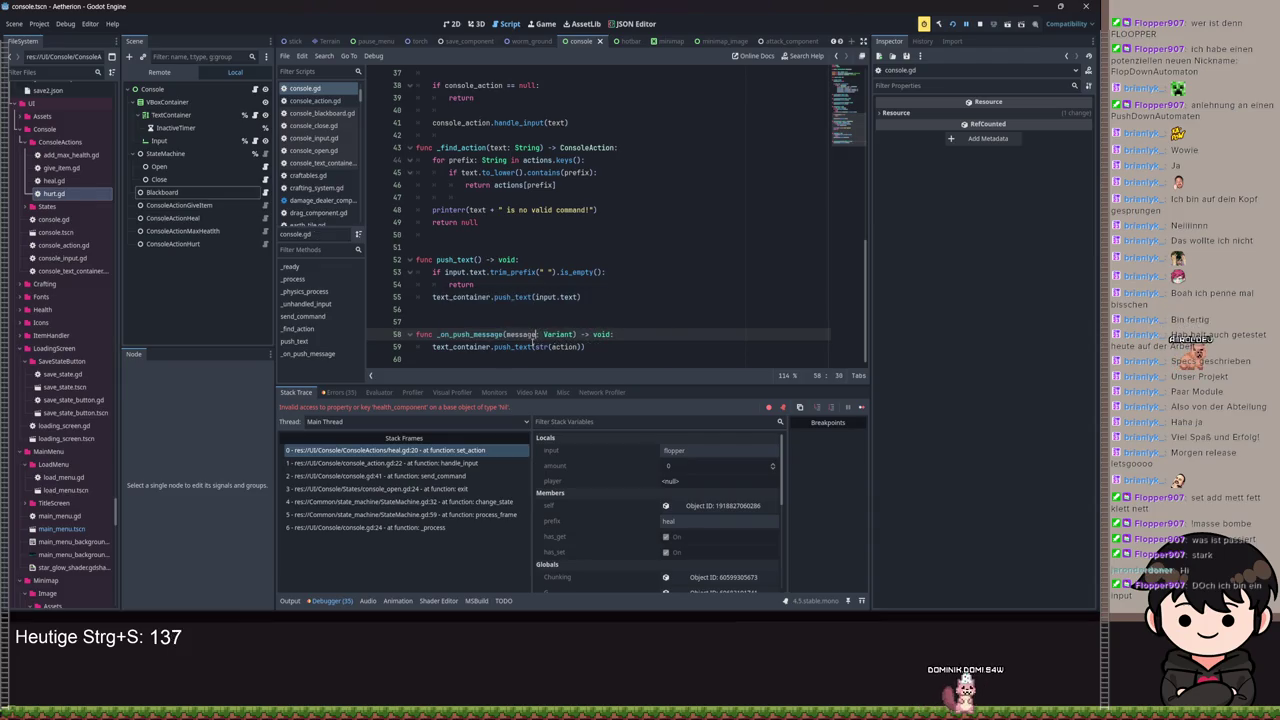
Step: Give the handler a message: String parameter pushed to text_container, and save
{"action": "left_click", "coordinate": [554, 346]}
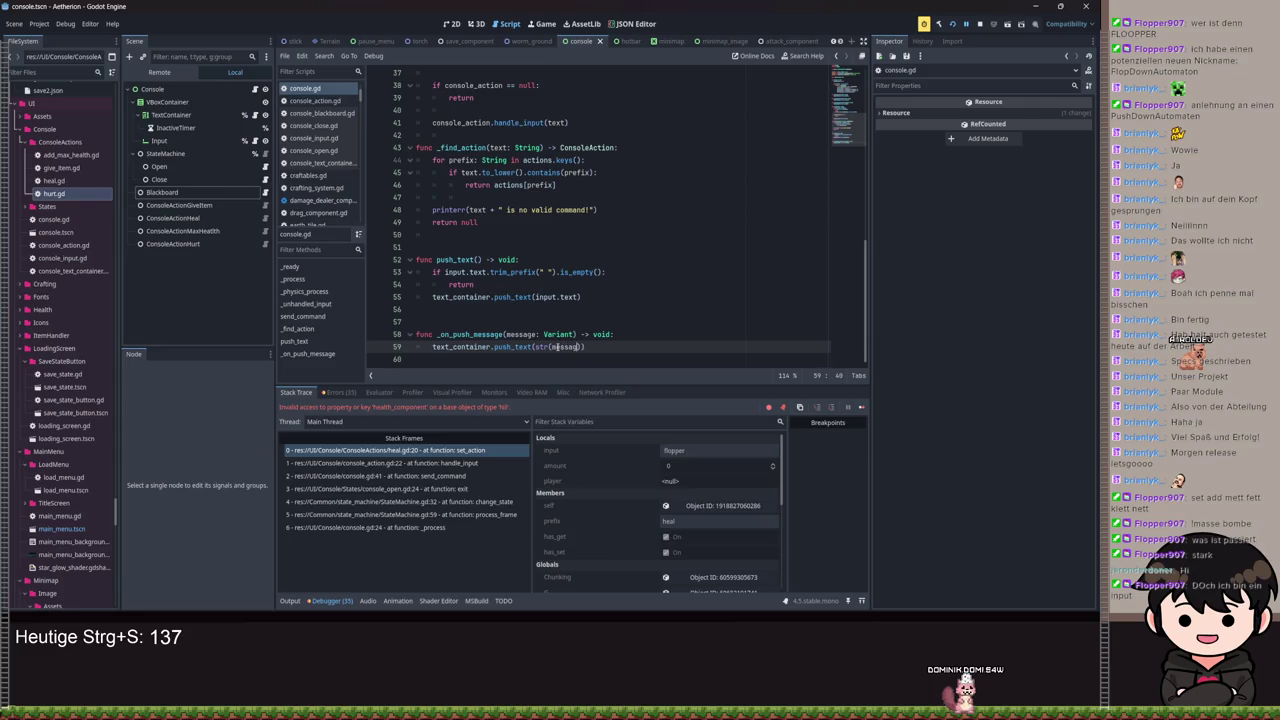
{"action": "type", "text": "e"}
{"action": "key", "text": "Up"}
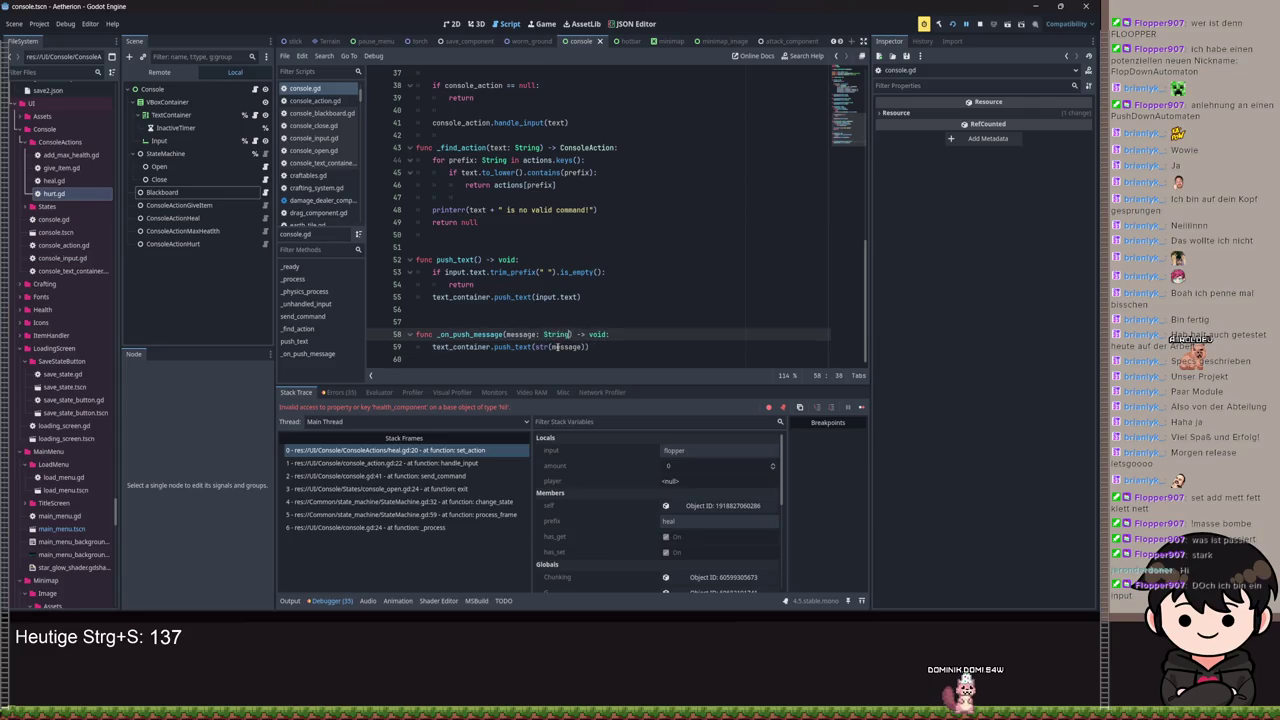
{"action": "key", "text": "ctrl+space"}
{"action": "left_click", "coordinate": [551, 346]}
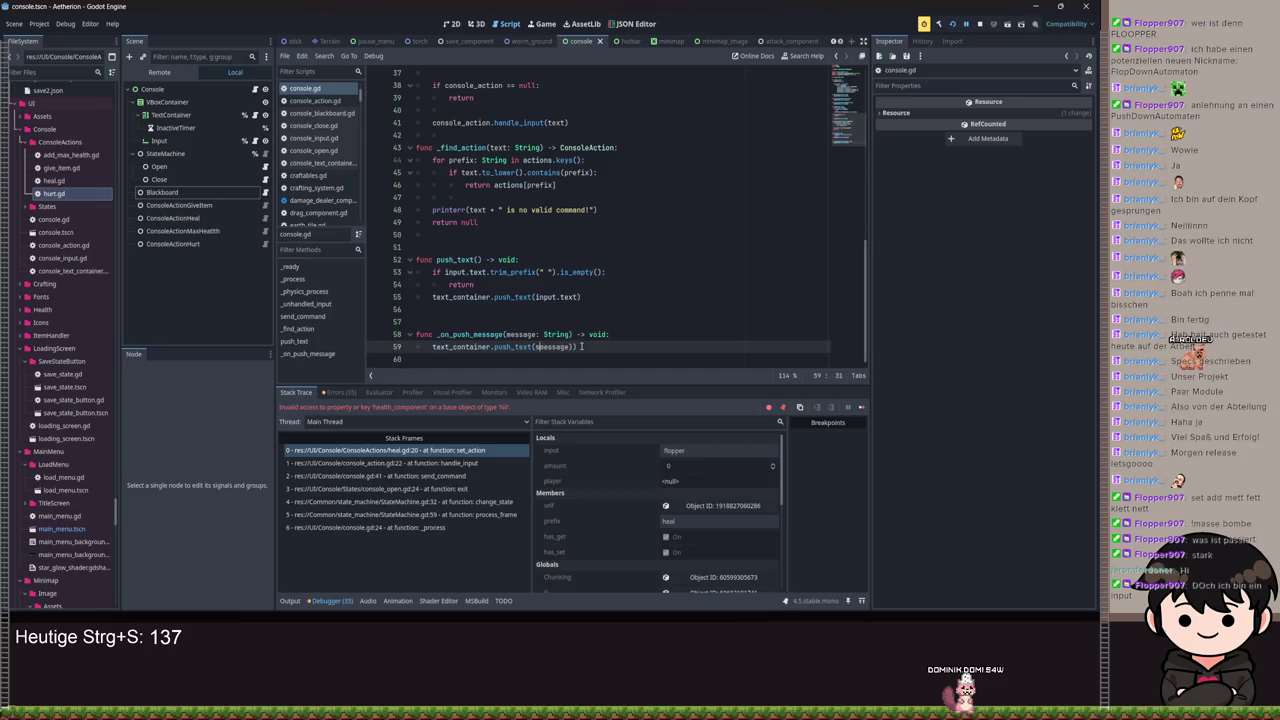
{"action": "key", "text": "ctrl+s"}
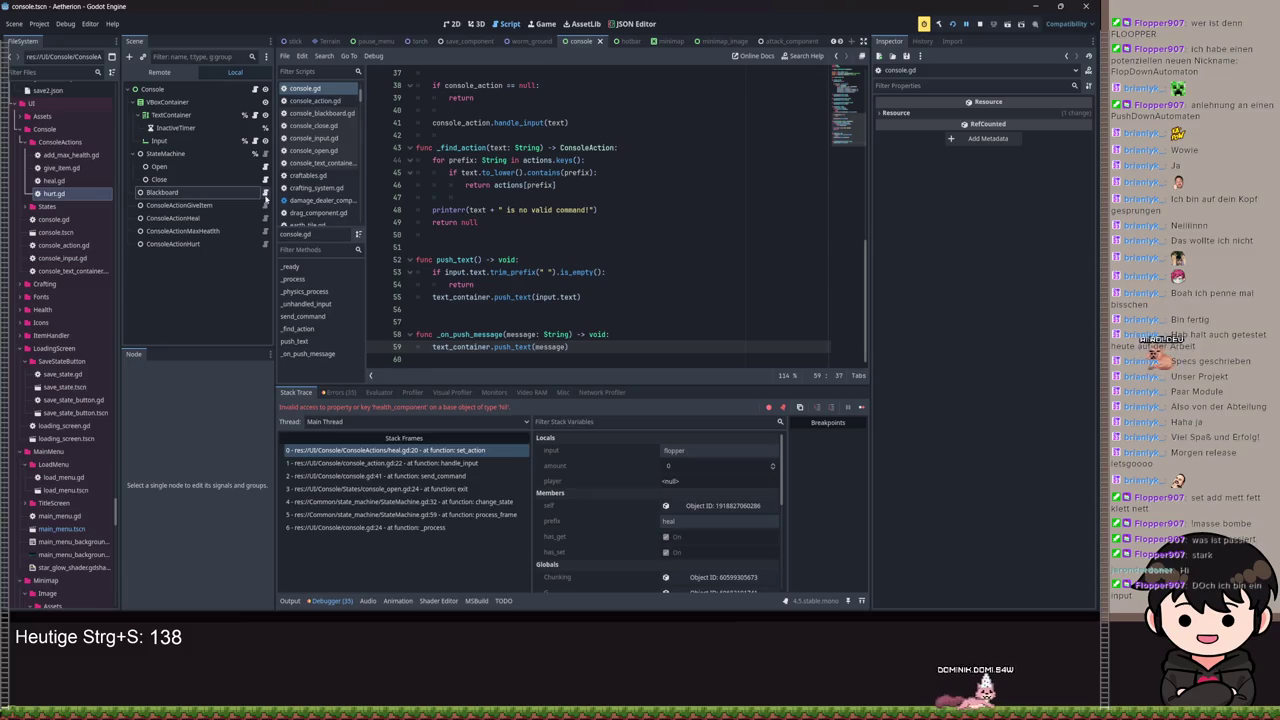
Step: Delete the unused get_action_done signal declaration from console_action.gd
{"action": "left_click", "coordinate": [265, 205]}
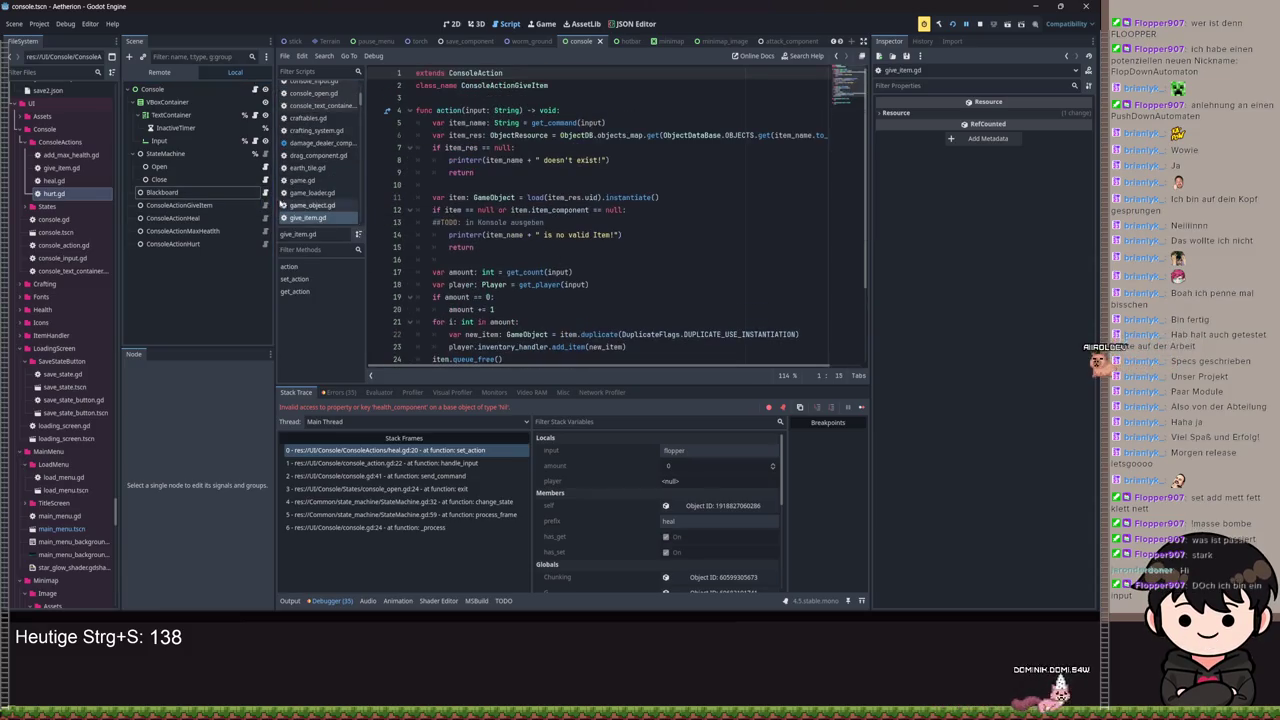
{"action": "left_click", "coordinate": [520, 259], "text": "ctrl"}
{"action": "scroll", "coordinate": [524, 259], "scroll_direction": "up", "scroll_amount": 10}
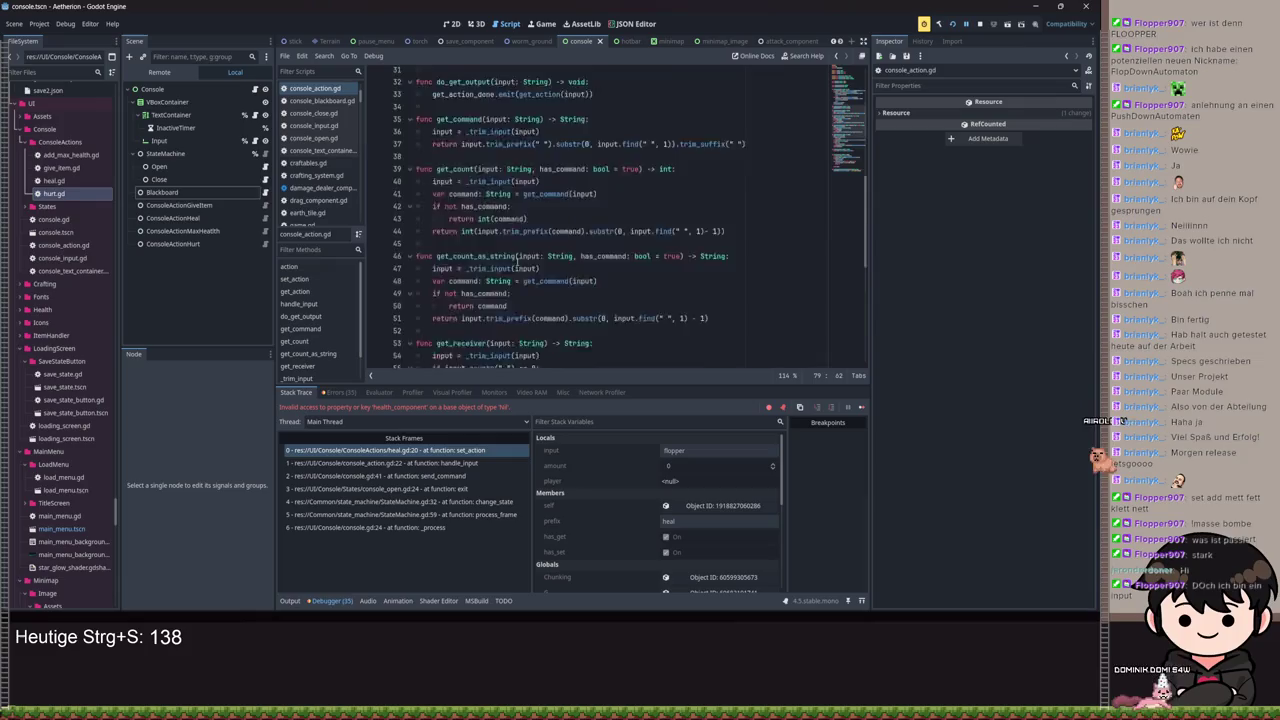
{"action": "scroll", "coordinate": [481, 241], "scroll_direction": "up", "scroll_amount": 4}
{"action": "left_click_drag", "start_coordinate": [560, 223], "coordinate": [368, 211]}
{"action": "key", "text": "BackSpace"}
Step: Change line 32 to push_message.emit(str(get_action(input))) and save
{"action": "scroll", "coordinate": [508, 297], "scroll_direction": "down", "scroll_amount": 2}
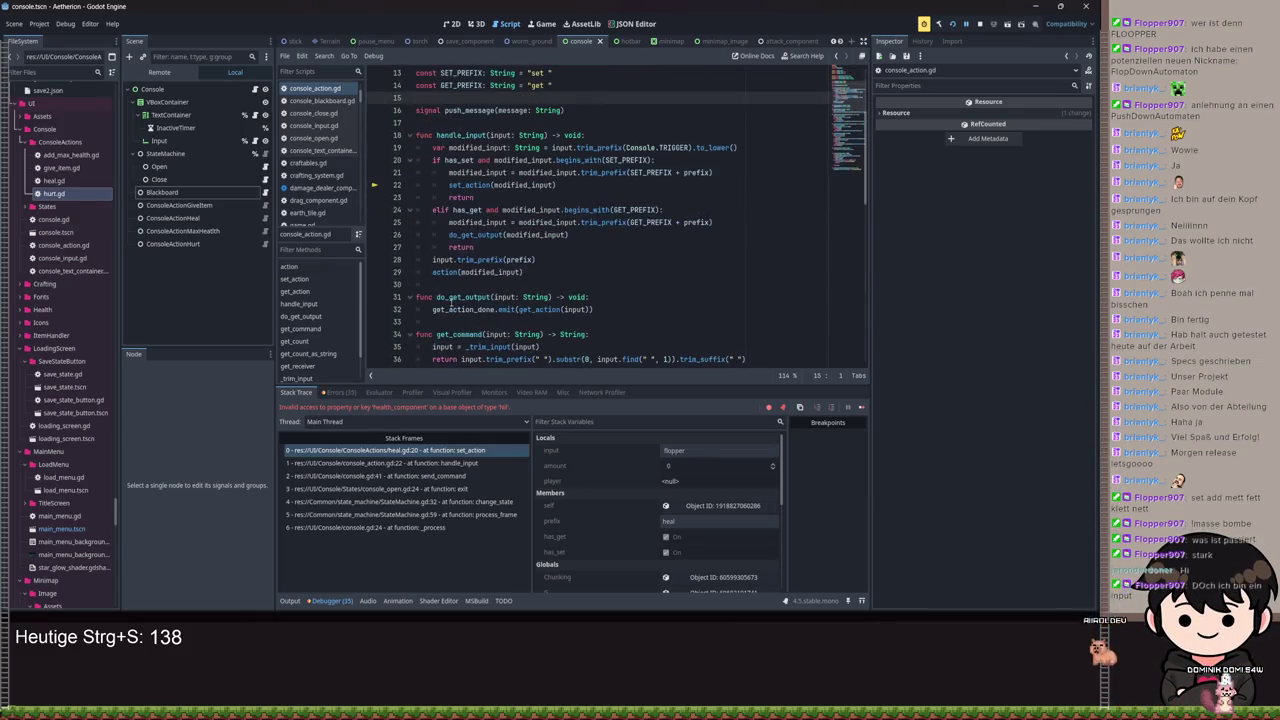
{"action": "double_click", "coordinate": [455, 309]}
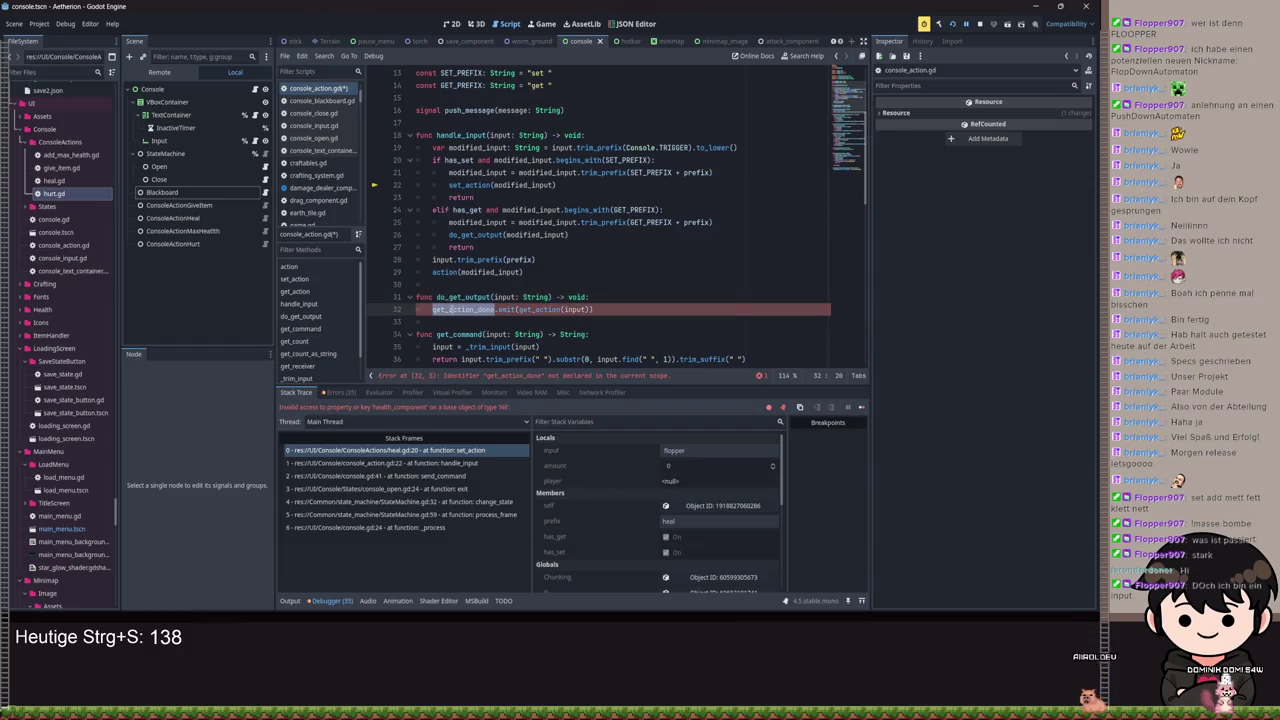
{"action": "type", "text": "po"}
{"action": "type", "text": "us"}
{"action": "key", "text": "Return"}
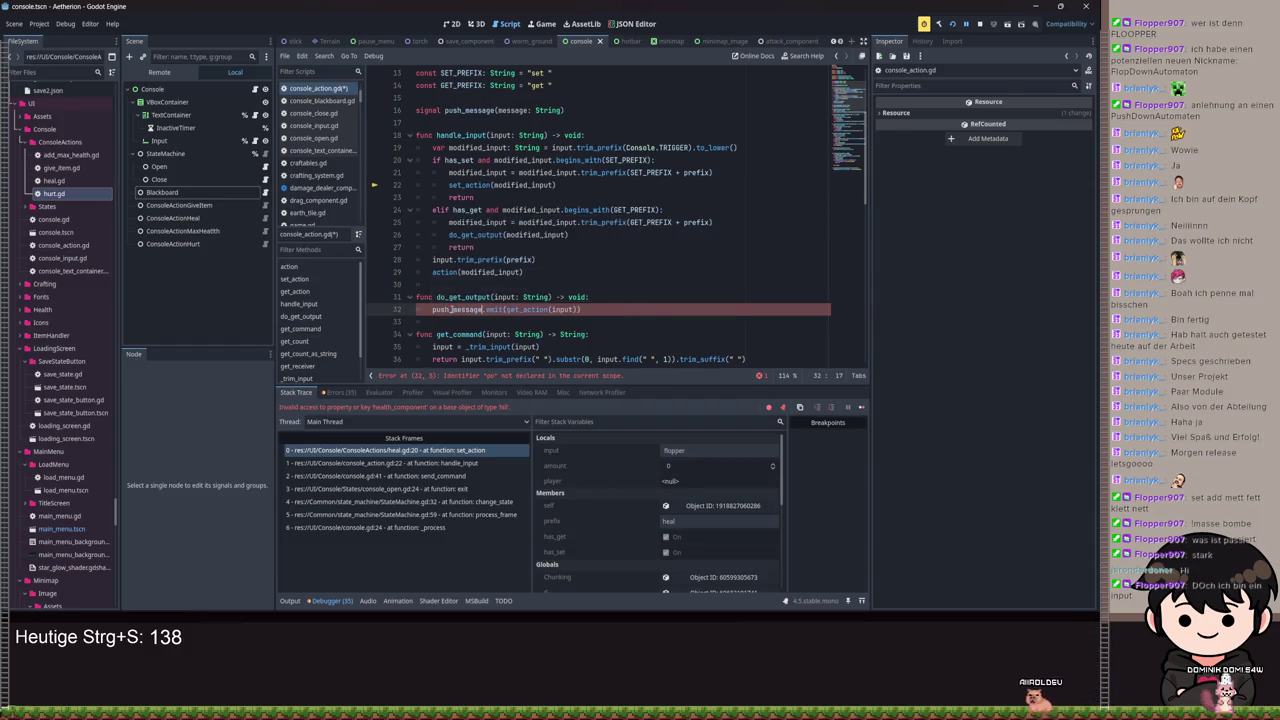
{"action": "type", "text": "str("}
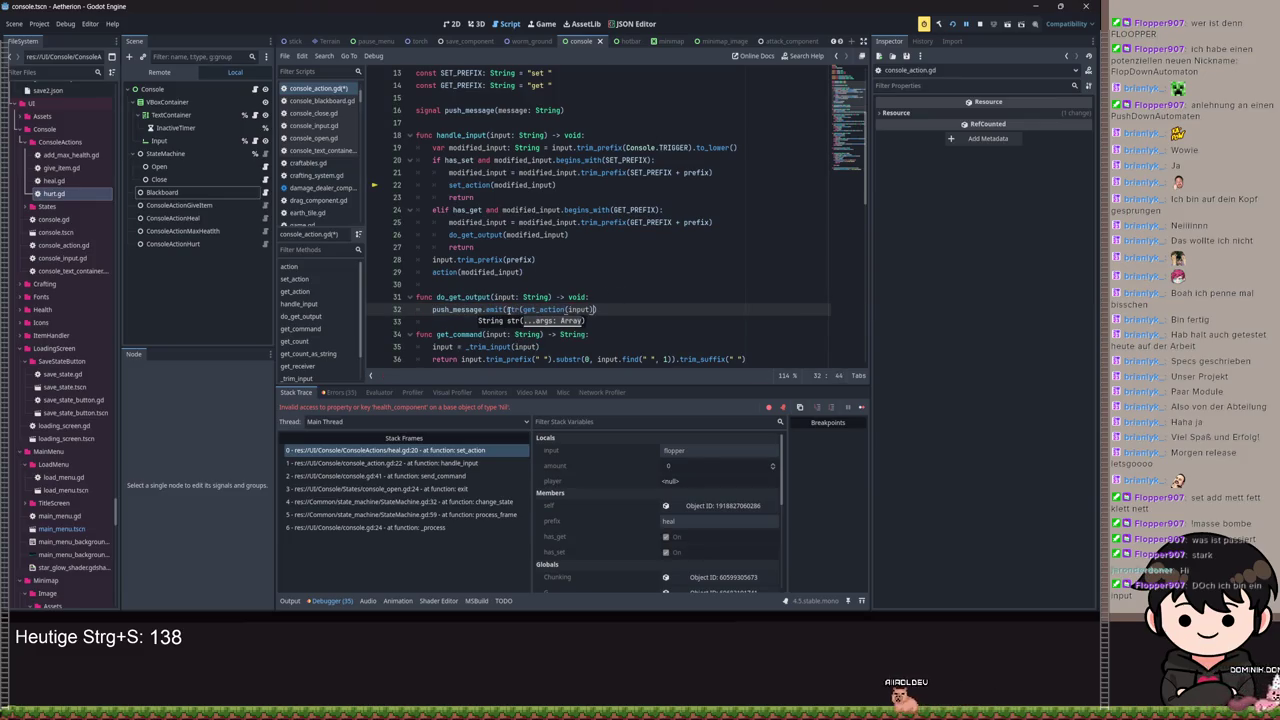
{"action": "key", "text": "ctrl+s"}
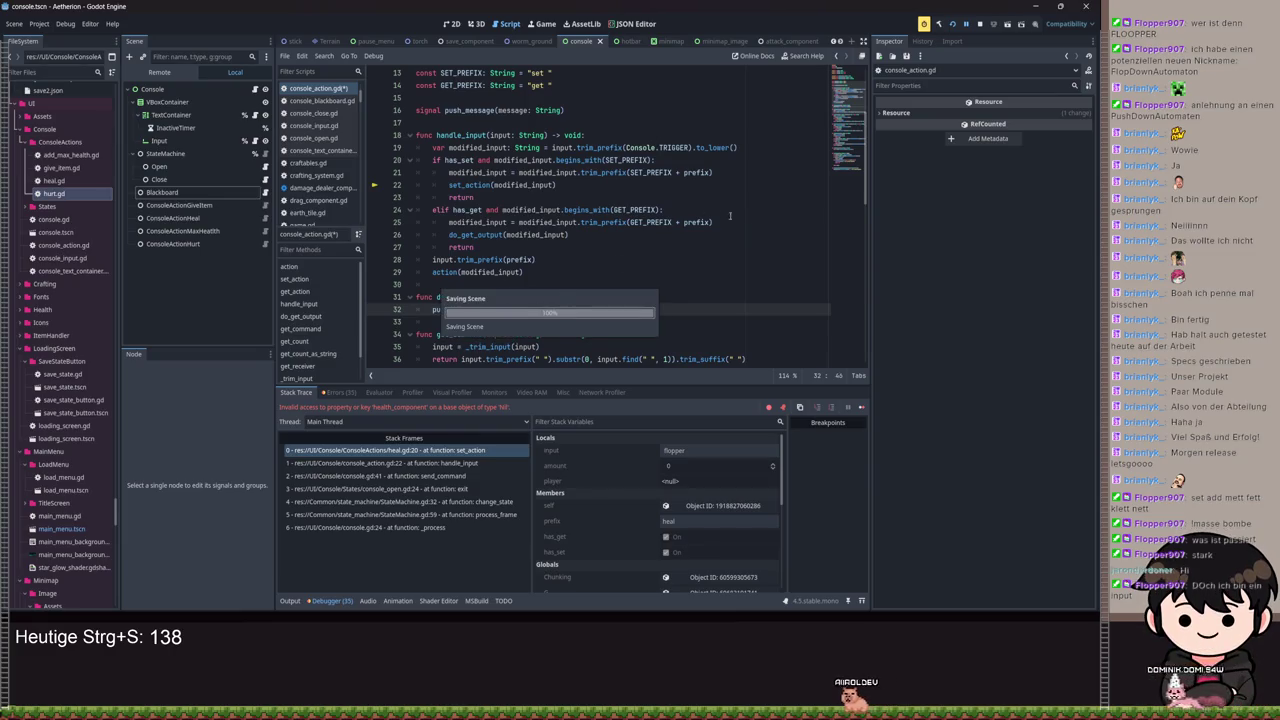
{"action": "key", "text": "alt+Tab"}
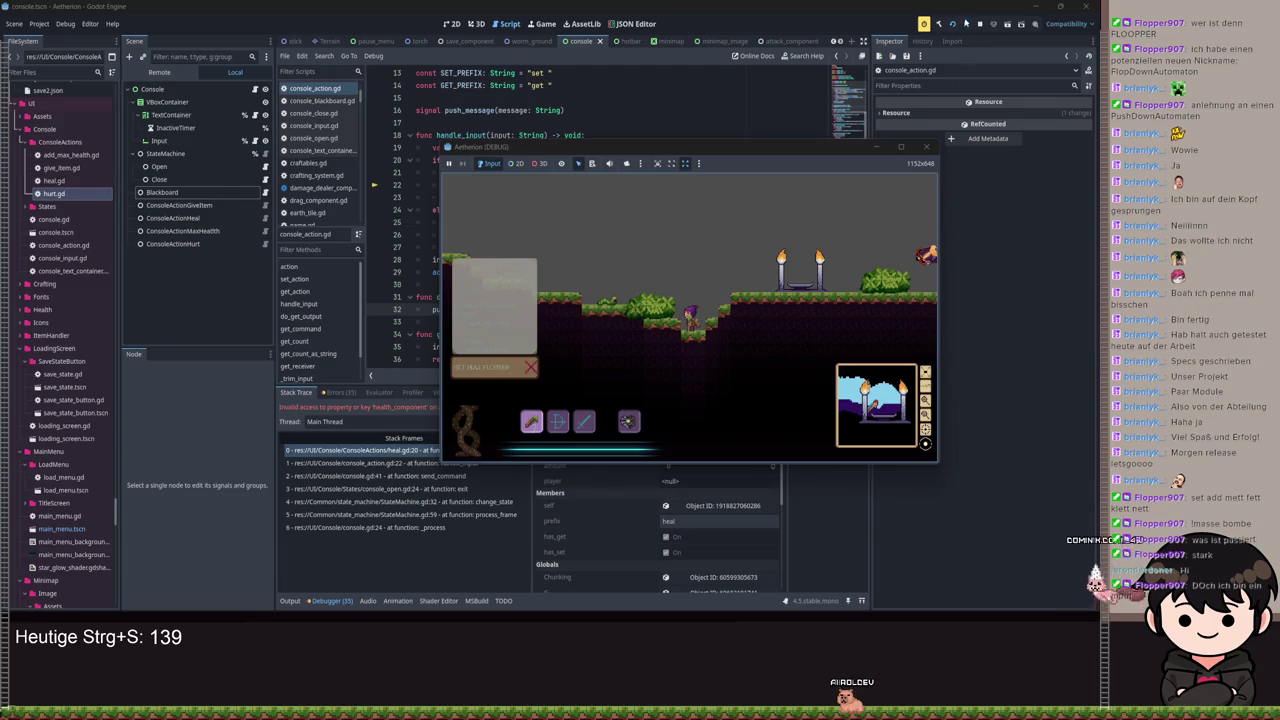
Step: Resume the game, maximize it and submit /SET HEAL FLOPPER in its console
{"action": "key", "text": "F12"}
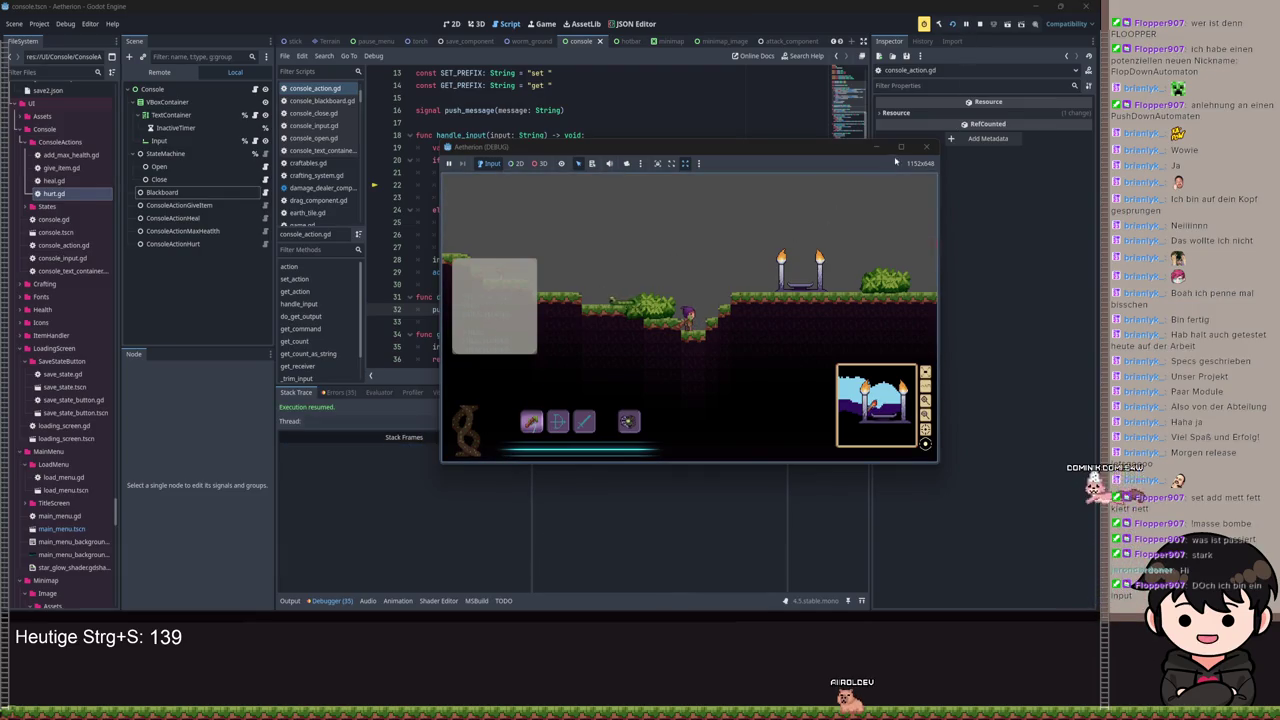
{"action": "left_click", "coordinate": [901, 147]}
{"action": "type", "text": "/SET HEAL FLOPPER"}
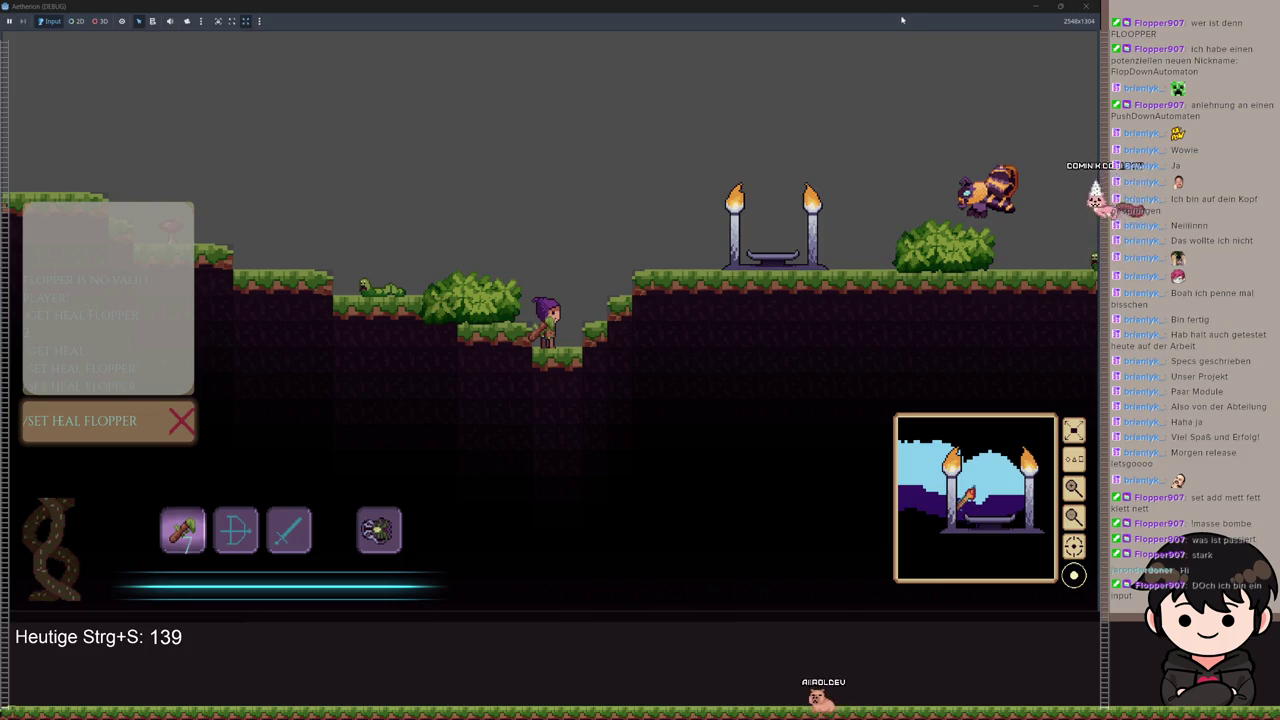
{"action": "key", "text": "Return"}
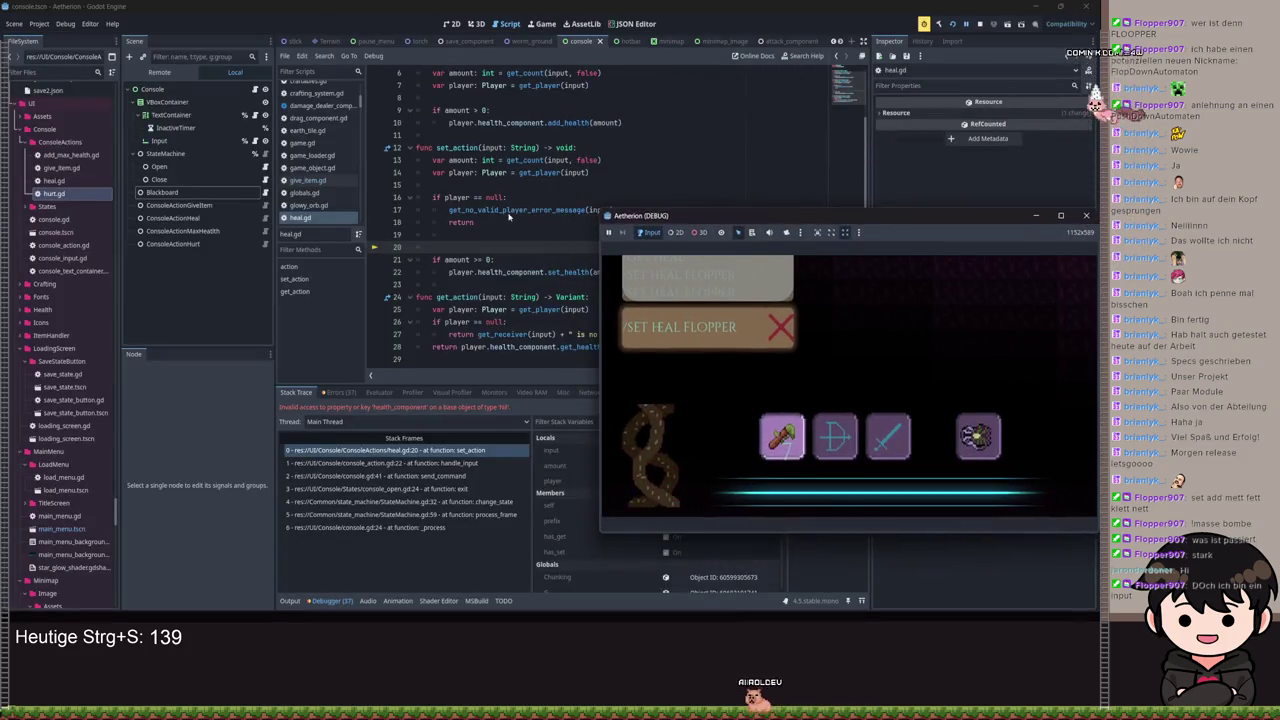
Step: Remove the empty line 20 after the null check in heal.gd and save
{"action": "left_click", "coordinate": [505, 212]}
{"action": "key", "text": "ctrl+s"}
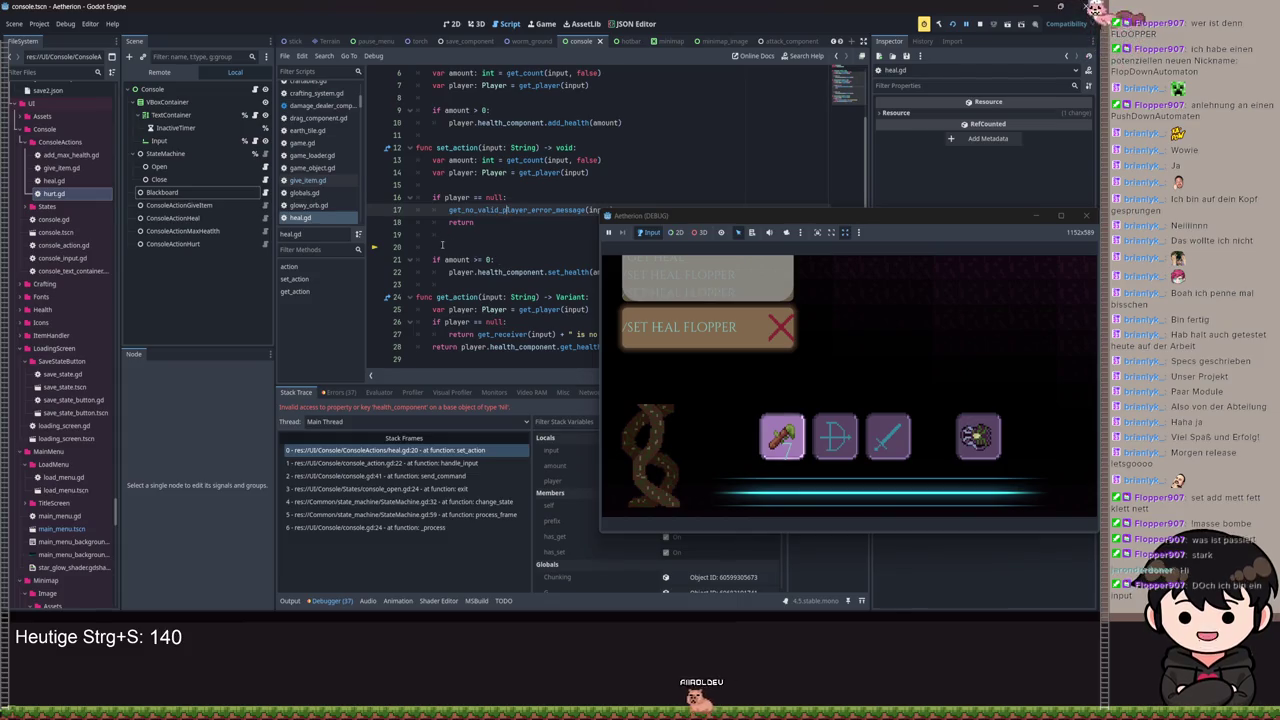
{"action": "left_click", "coordinate": [442, 244]}
{"action": "key", "text": "BackSpace"}
{"action": "key", "text": "ctrl+s"}
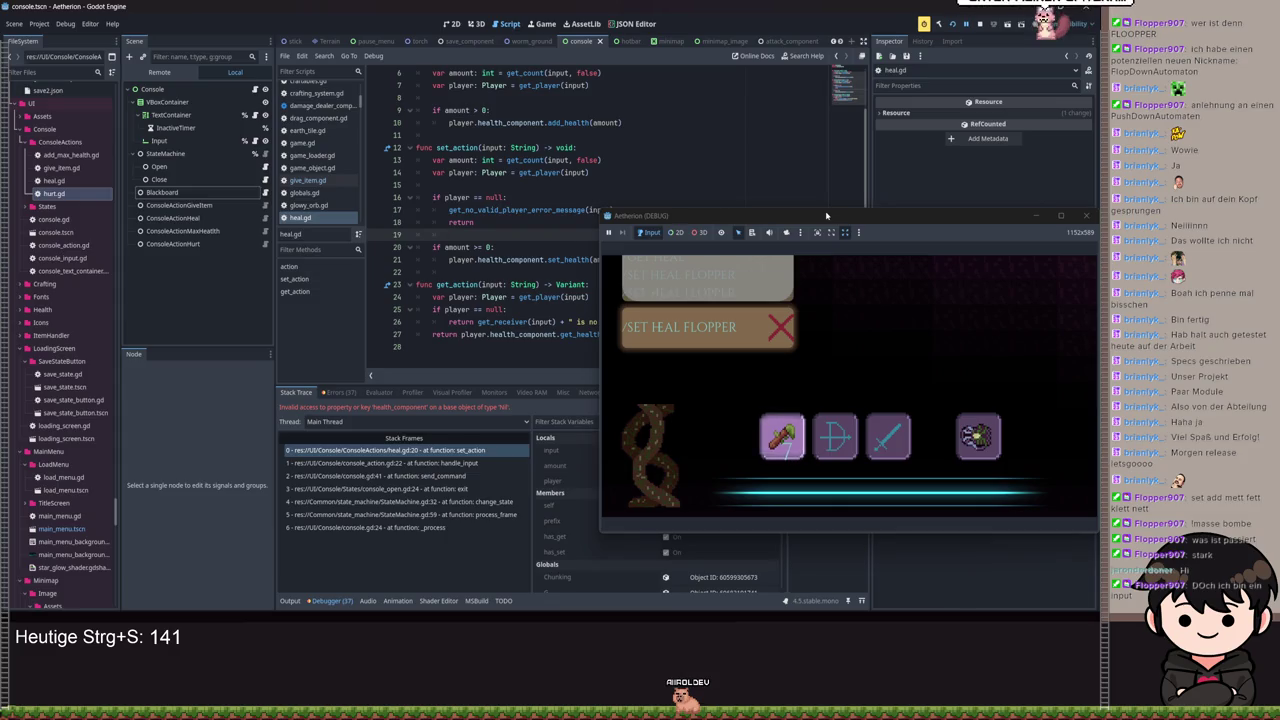
Step: Retest in the game console with 'set heal' and then '/SET HEAL FLOPPER'
{"action": "left_click_drag", "start_coordinate": [842, 226], "coordinate": [610, 215]}
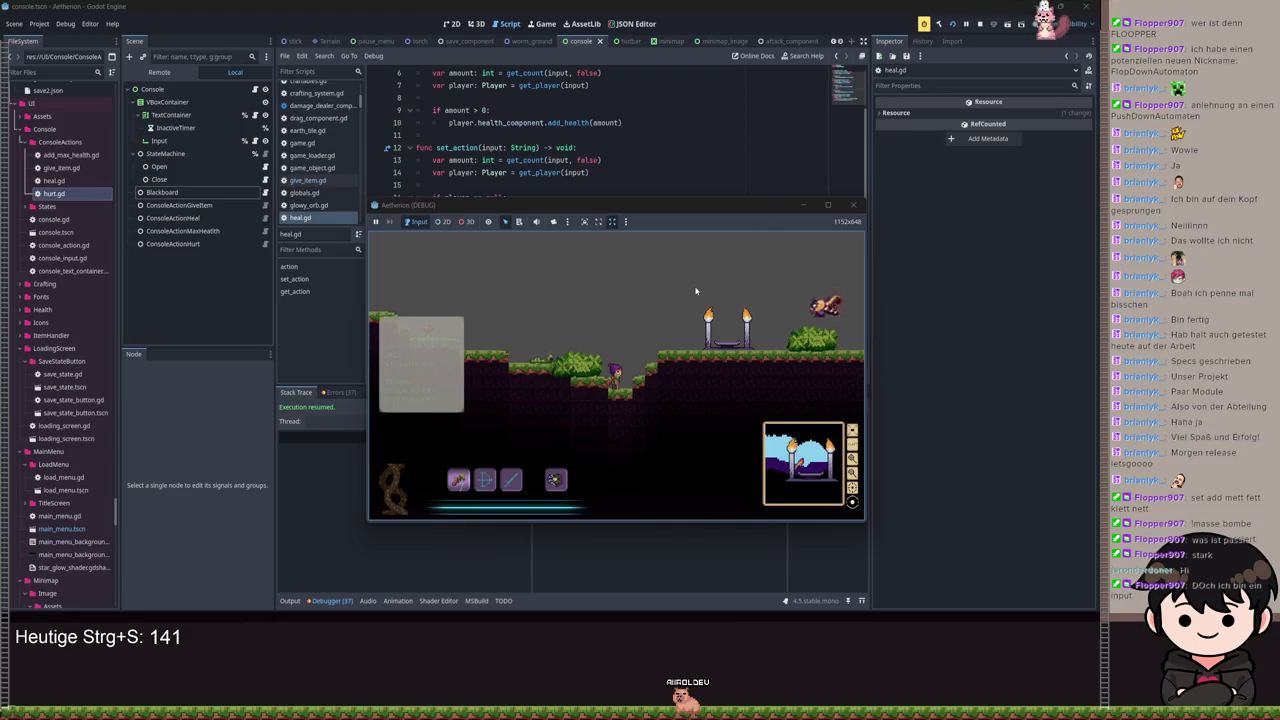
{"action": "key", "text": "Return"}
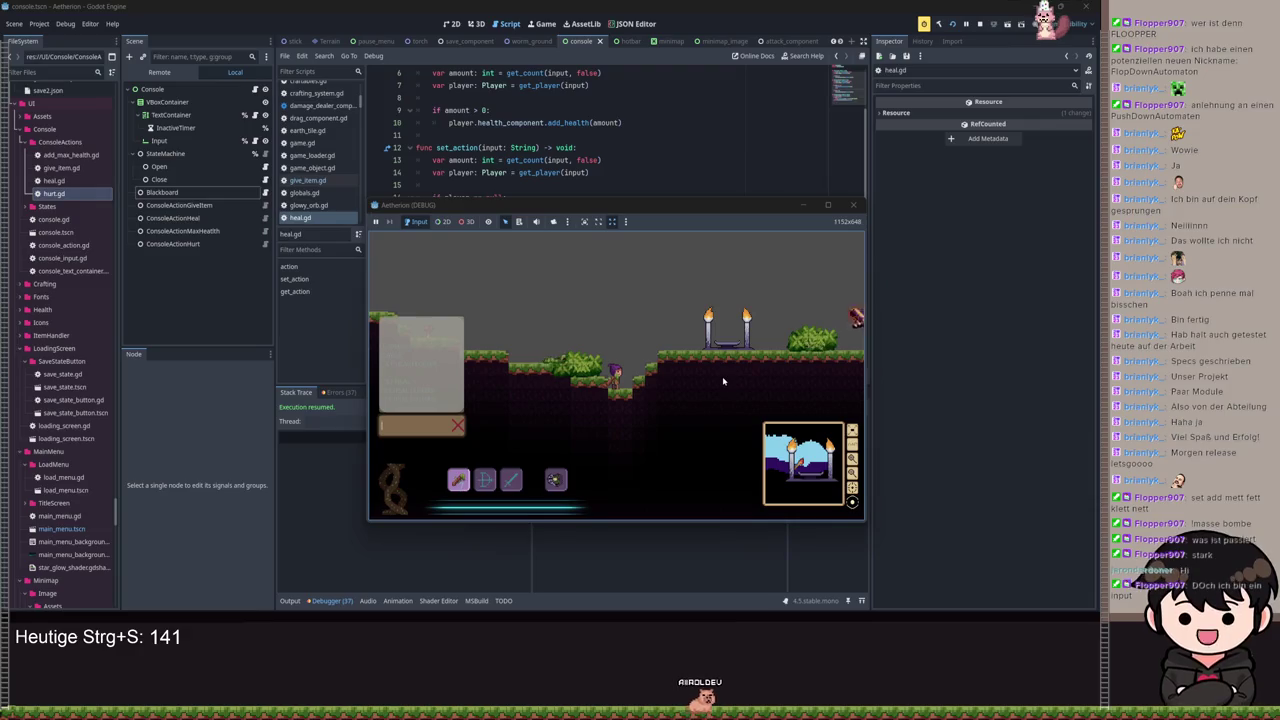
{"action": "type", "text": "set heal"}
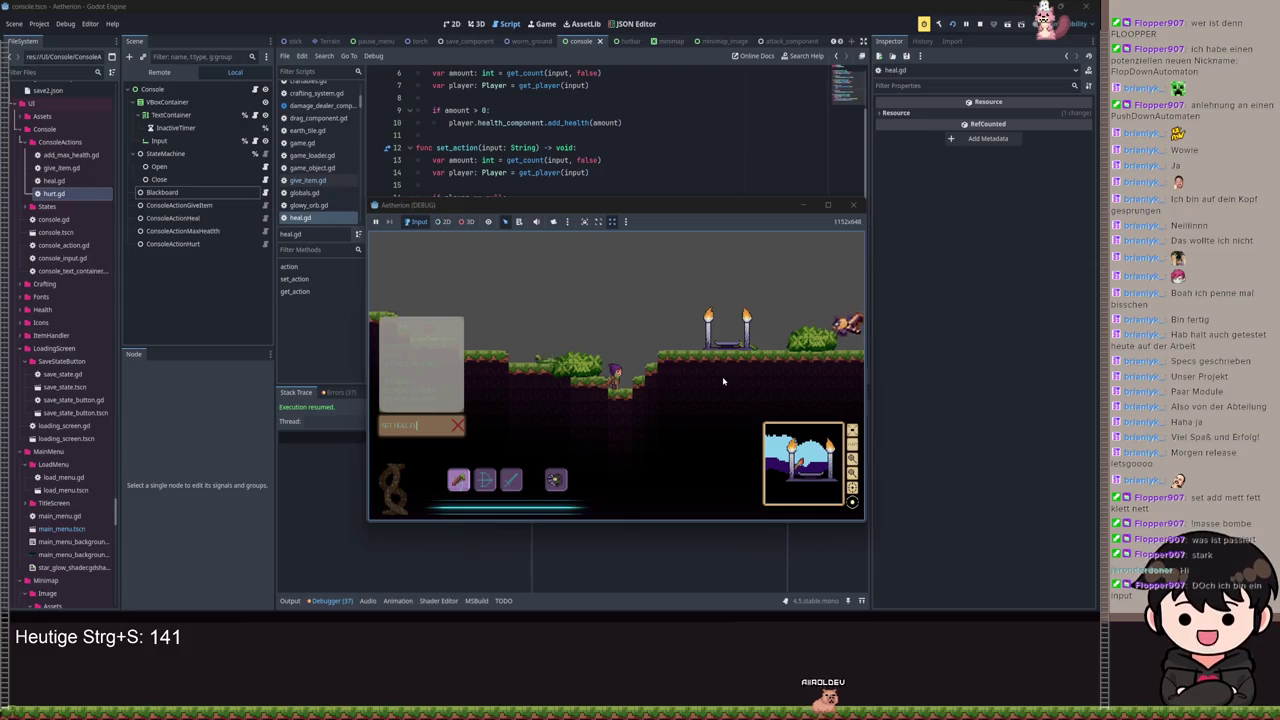
{"action": "key", "text": "Return"}
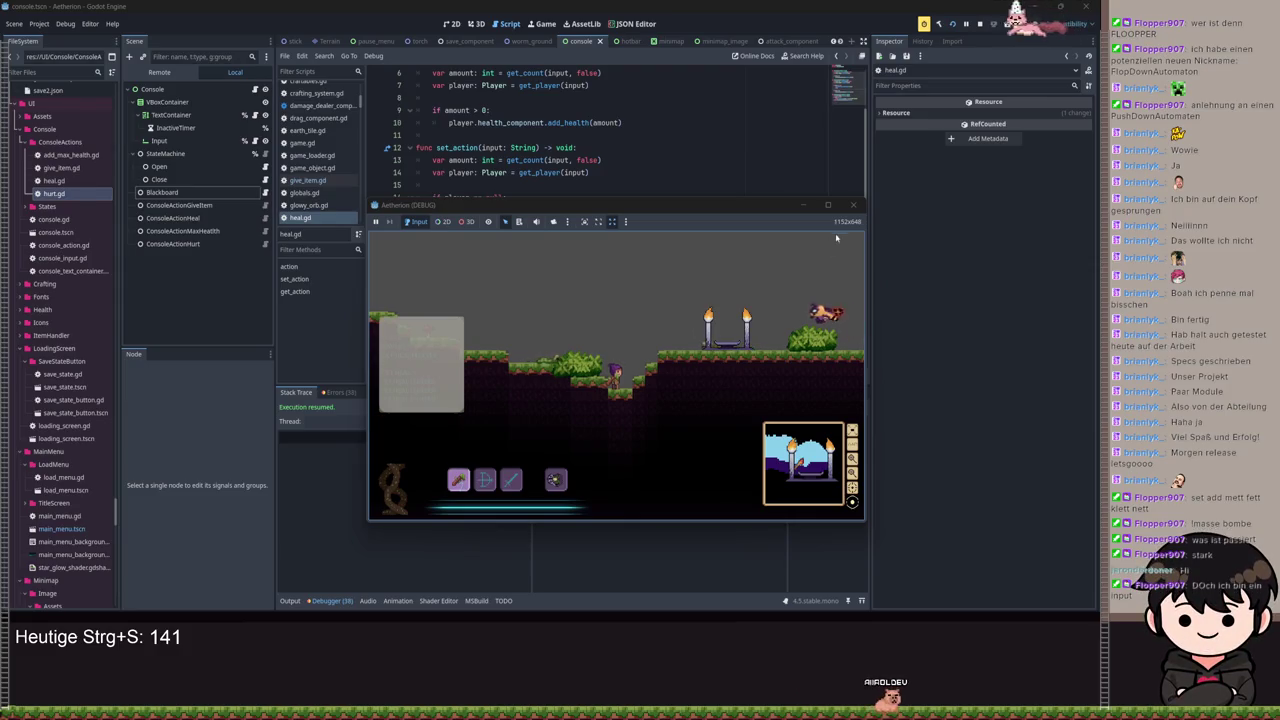
{"action": "mouse_move", "coordinate": [663, 207]}
{"action": "left_mouse_down"}
{"action": "mouse_move", "coordinate": [781, 228]}
{"action": "mouse_move", "coordinate": [623, 198]}
{"action": "mouse_move", "coordinate": [620, 2]}
{"action": "left_mouse_up"}
{"action": "key", "text": "Return"}
{"action": "type", "text": "/SET HEAL FLOPPER"}
Step: Submit the unknown-player heal command and open the console_action.gd error from the debugger
{"action": "key", "text": "Return"}
{"action": "mouse_move", "coordinate": [657, 5]}
{"action": "left_mouse_down"}
{"action": "mouse_move", "coordinate": [657, 38]}
{"action": "mouse_move", "coordinate": [788, 185]}
{"action": "left_mouse_up"}
{"action": "scroll", "coordinate": [379, 427], "scroll_direction": "down", "scroll_amount": 3}
{"action": "left_click", "coordinate": [420, 569]}
{"action": "key", "text": "ctrl+s"}
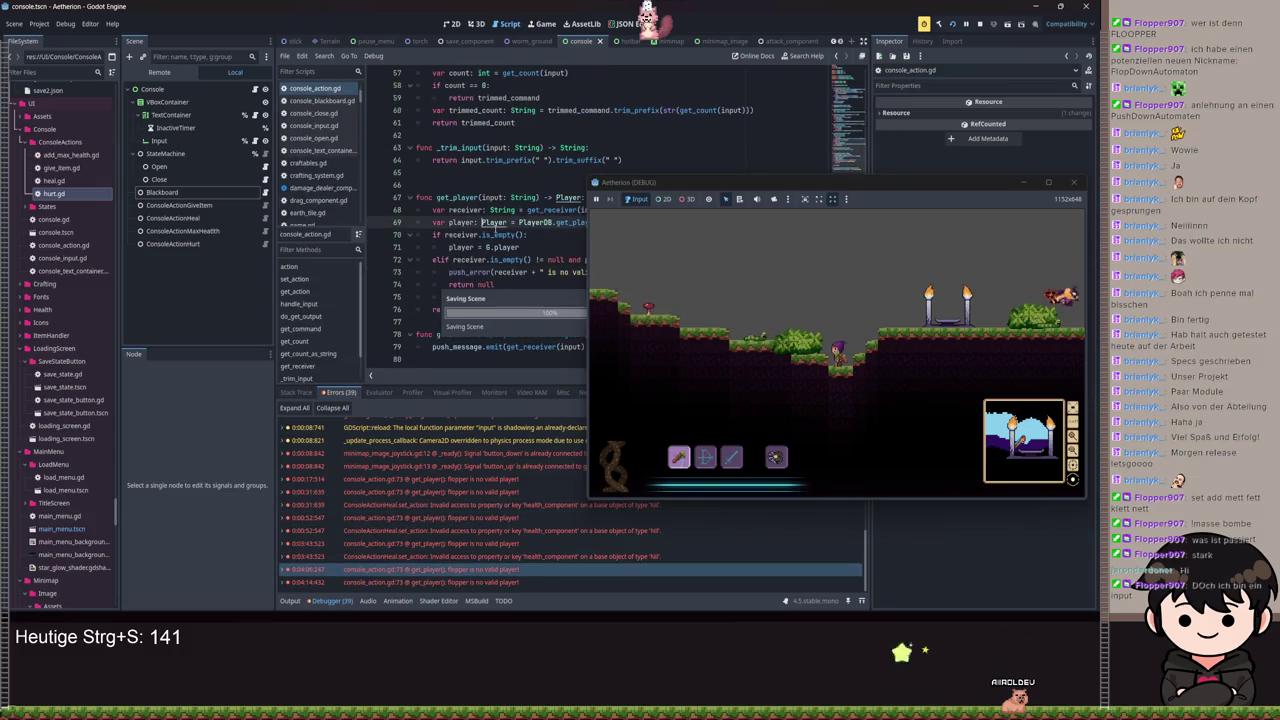
Step: Go back to heal.gd and jump to the get_no_valid_player_error_message definition
{"action": "mouse_move", "coordinate": [708, 181]}
{"action": "left_mouse_down"}
{"action": "mouse_move", "coordinate": [784, 178]}
{"action": "mouse_move", "coordinate": [560, 168]}
{"action": "mouse_move", "coordinate": [625, 220]}
{"action": "left_mouse_up"}
{"action": "left_click", "coordinate": [625, 221]}
{"action": "left_click", "coordinate": [627, 238]}
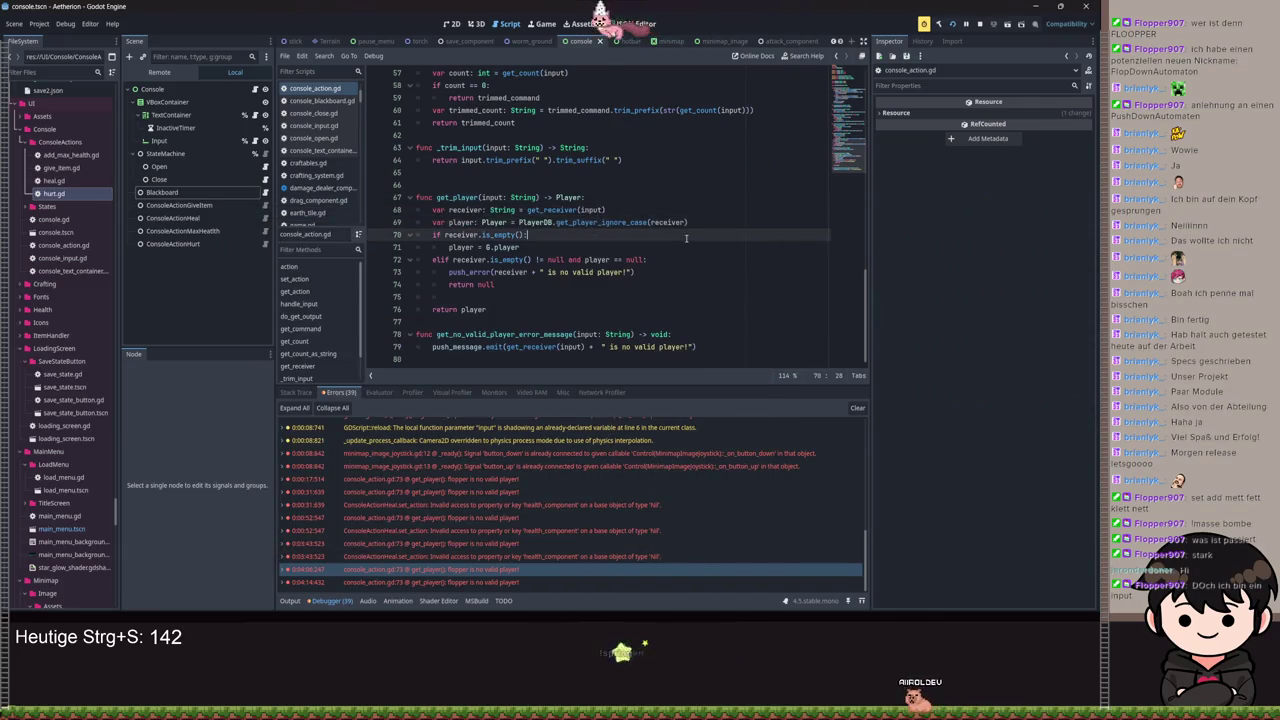
{"action": "key", "text": "alt+Left"}
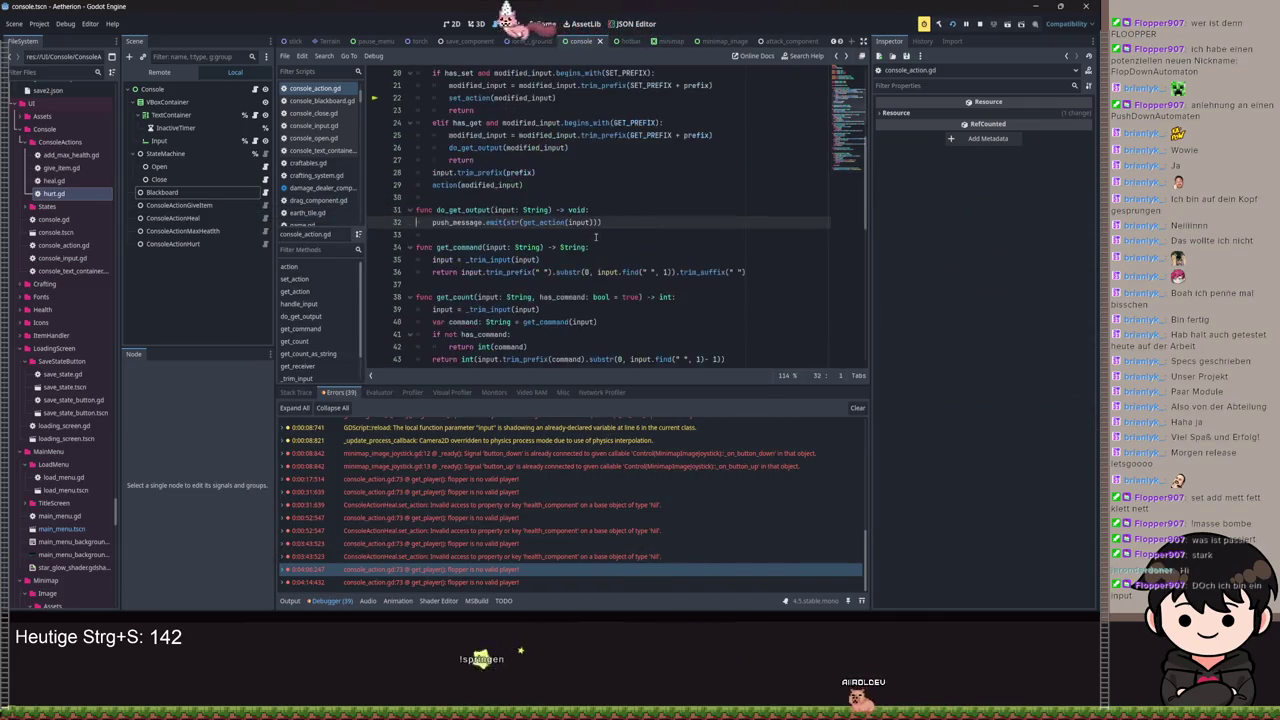
{"action": "left_click", "coordinate": [476, 222], "text": "ctrl"}
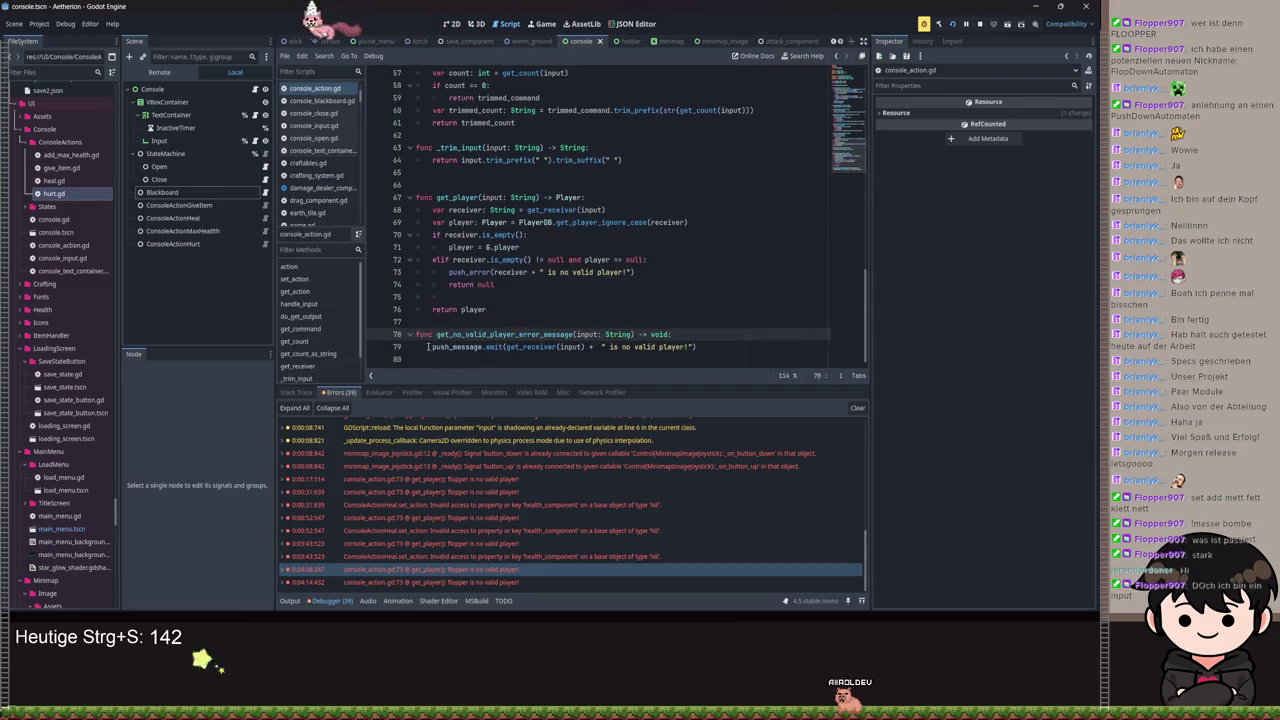
Step: Run the project, start a game, maximize the window and open the in-game console
{"action": "left_click", "coordinate": [952, 24]}
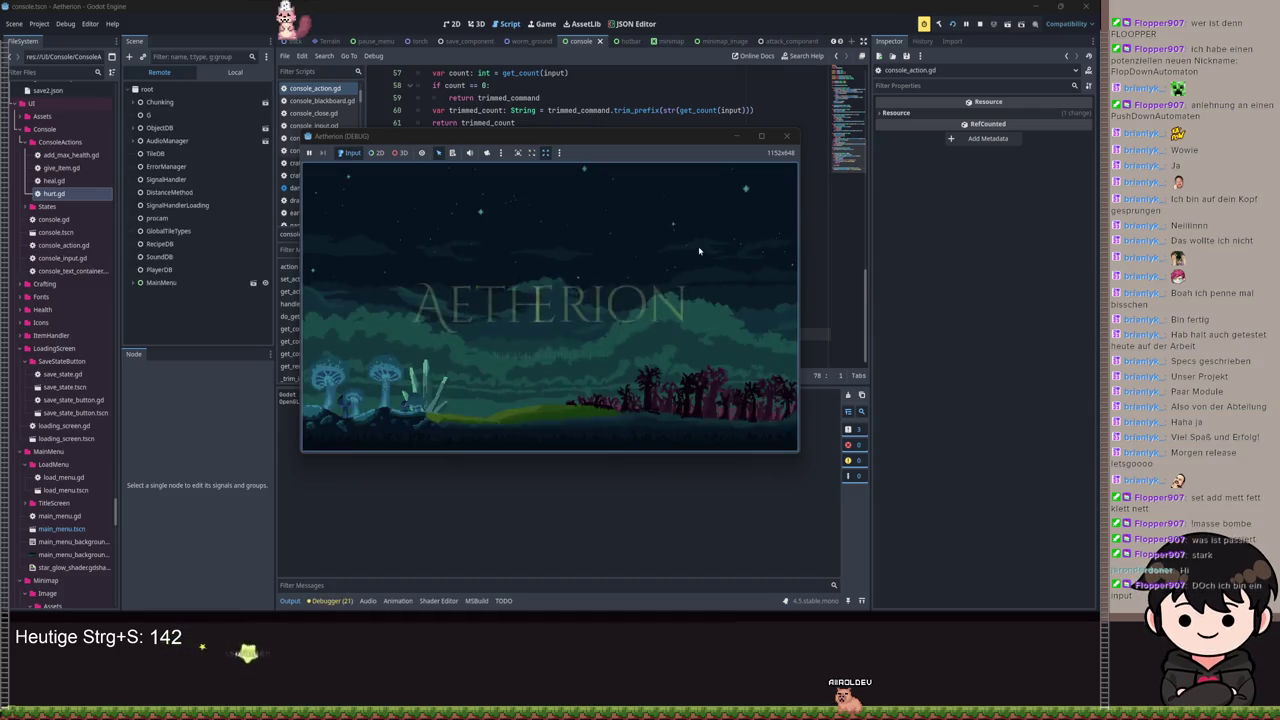
{"action": "left_click", "coordinate": [543, 302]}
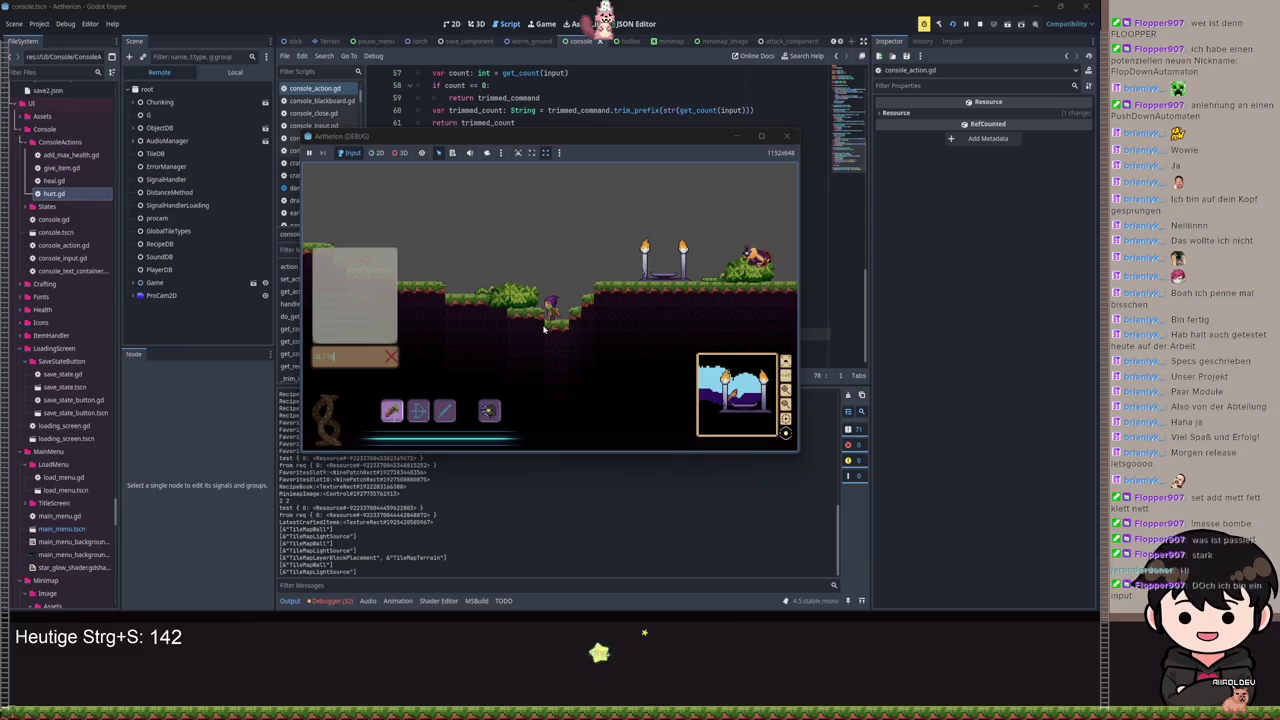
{"action": "key", "text": "Return"}
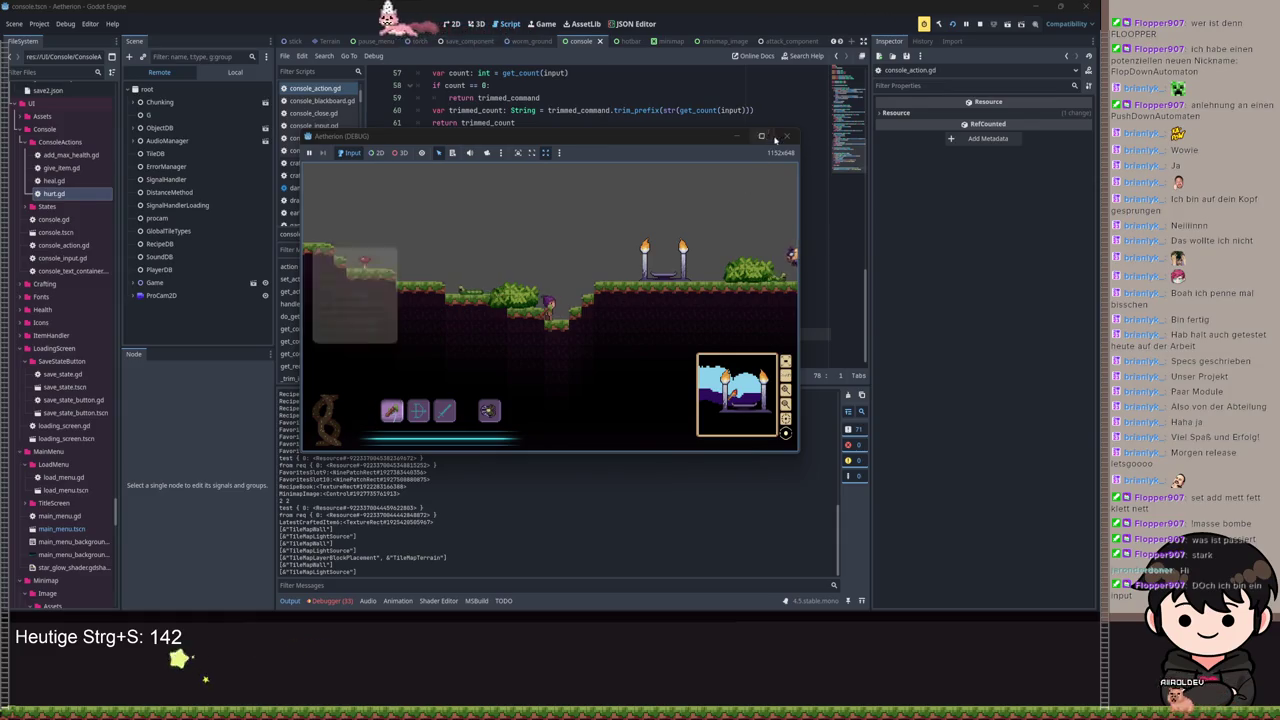
{"action": "key", "text": "F11"}
{"action": "key", "text": "Return"}
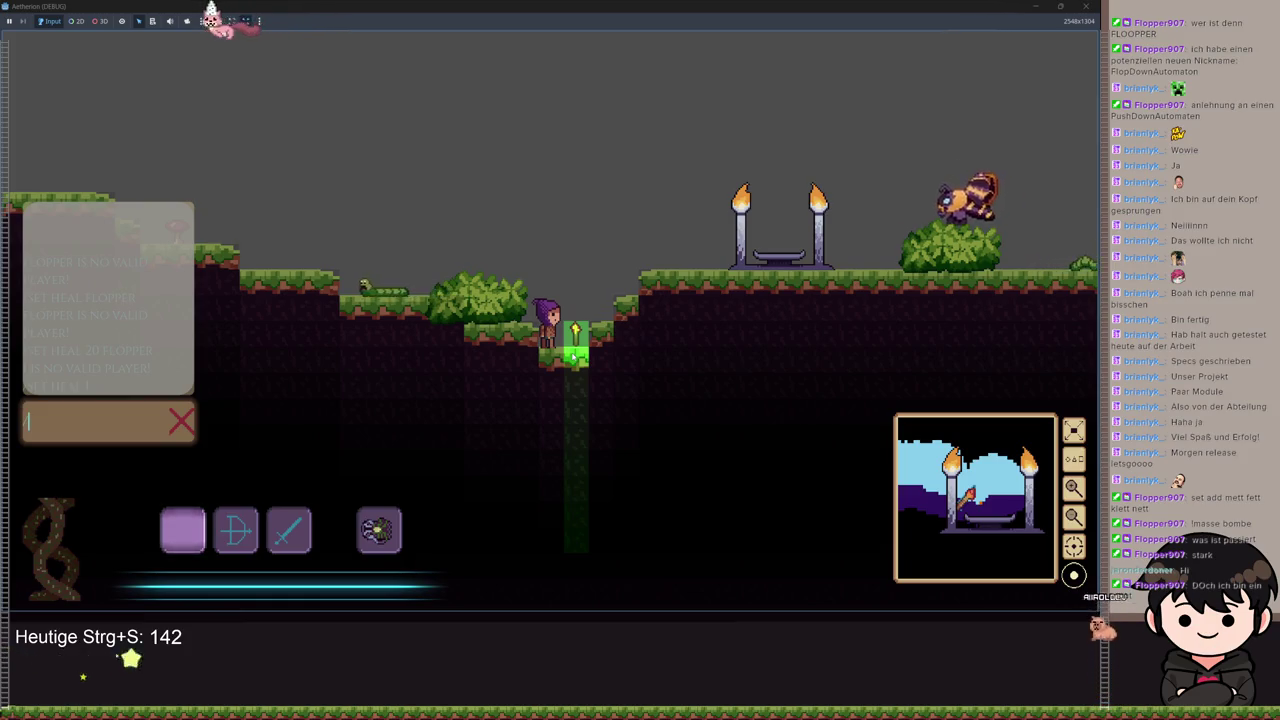
Step: Enter the console commands '/SET HEAL 1 All', '/SET HEAL 1' and '/SET HEAL 12'
{"action": "type", "text": "/SET HEAL "}
{"action": "type", "text": "1 All"}
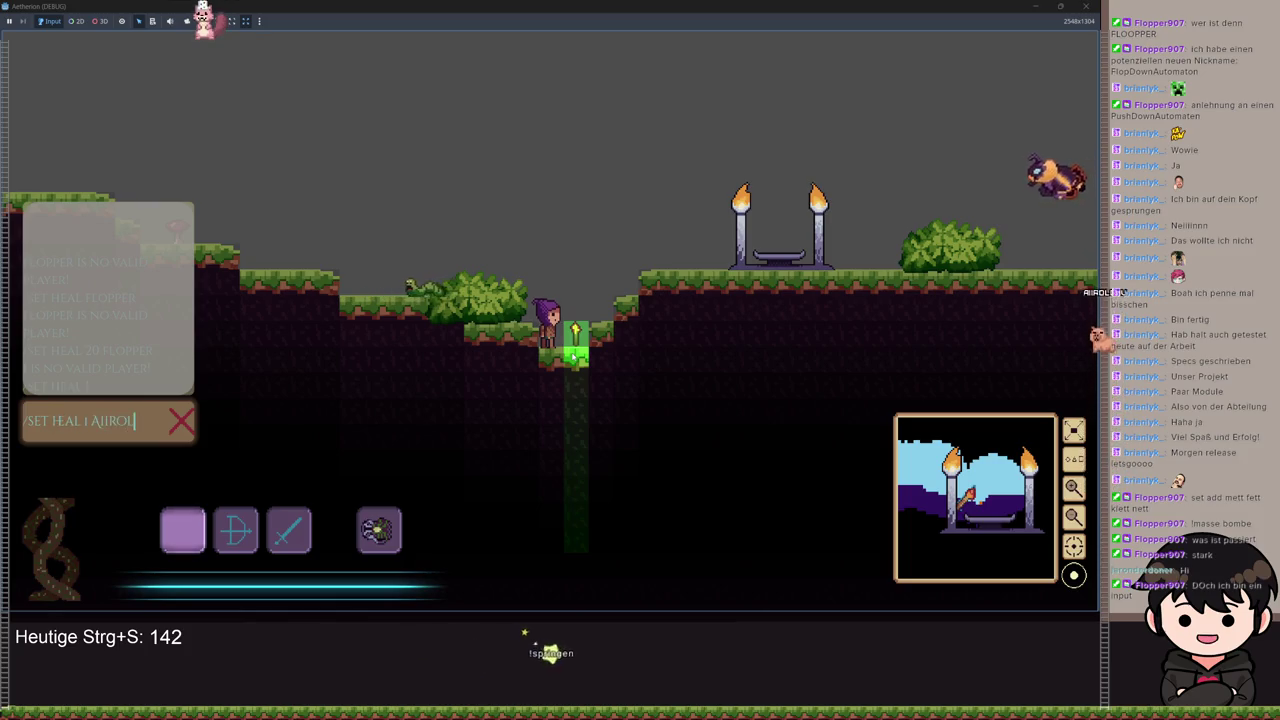
{"action": "key", "text": "Return"}
{"action": "key", "text": "Return"}
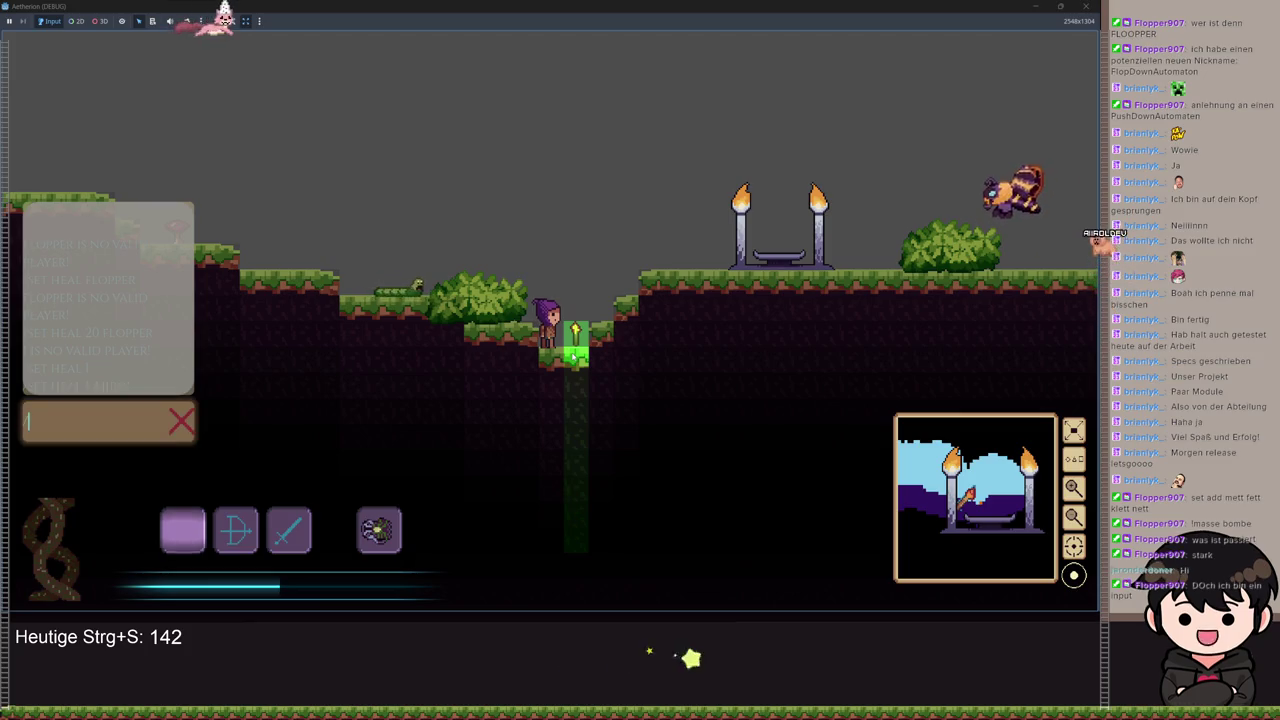
{"action": "type", "text": "/SET HEAL 1"}
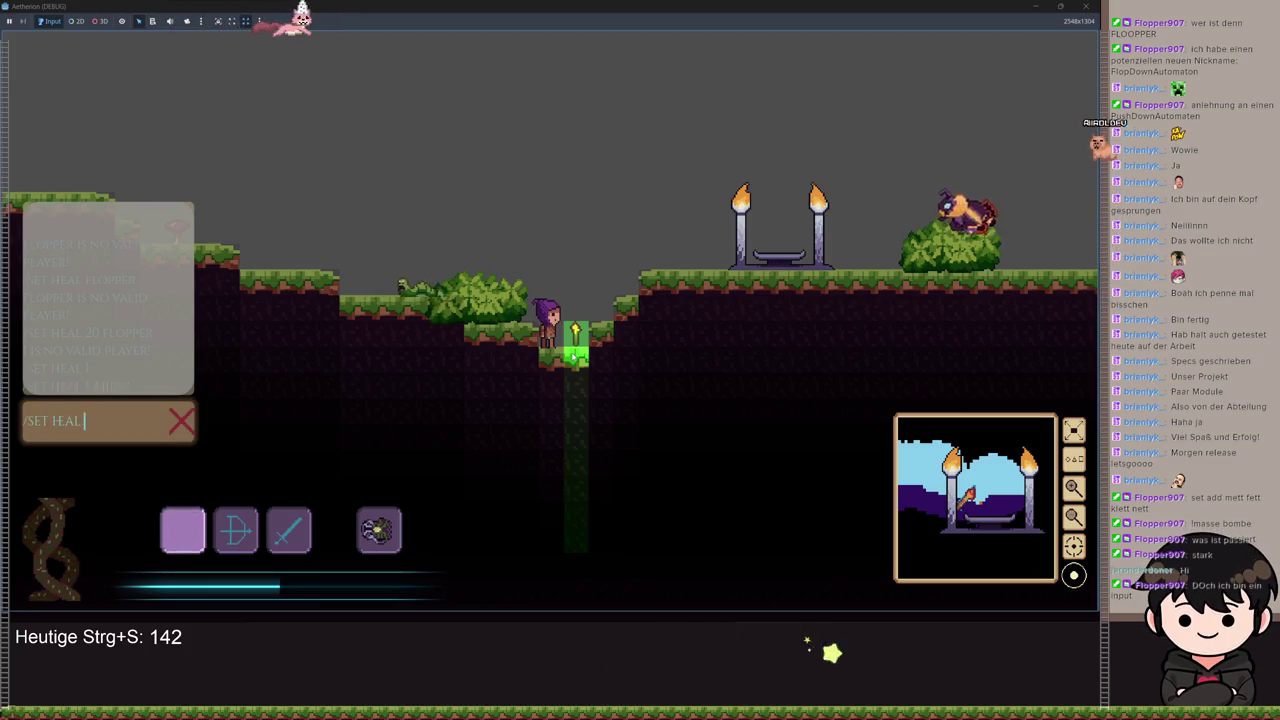
{"action": "key", "text": "Return"}
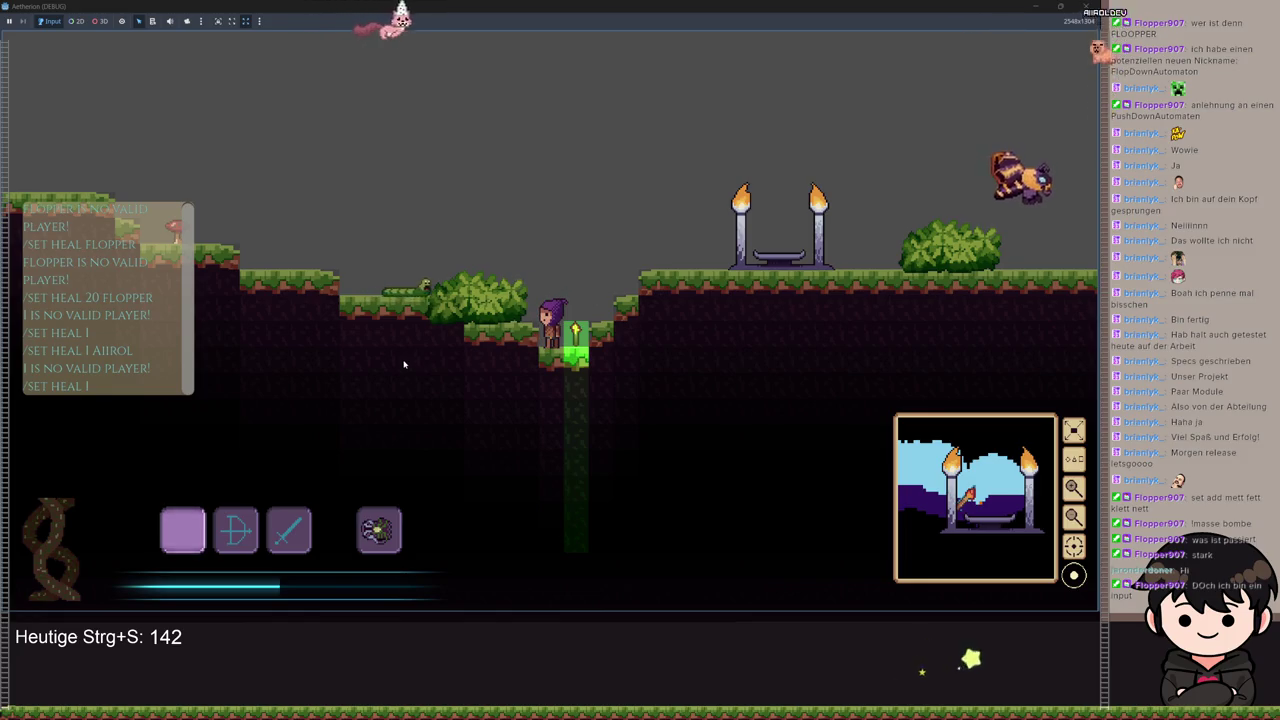
{"action": "type", "text": "/SET HE"}
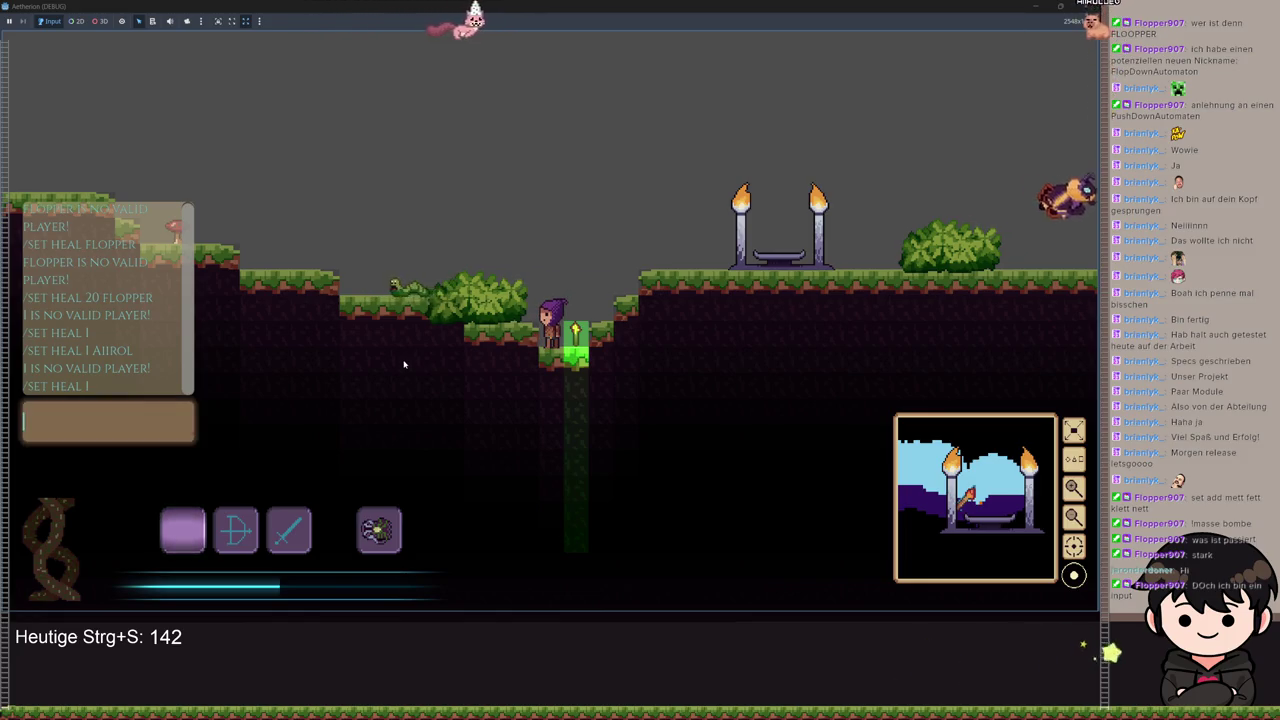
{"action": "type", "text": "AL "}
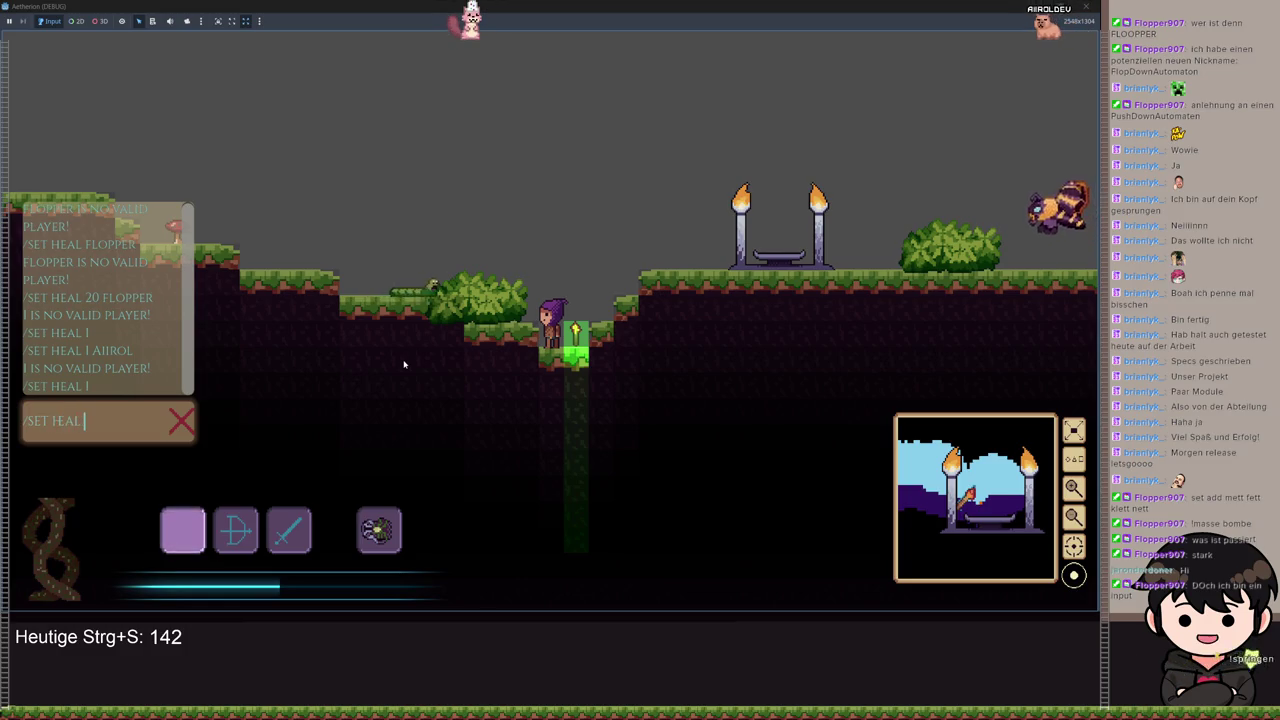
{"action": "type", "text": "12"}
{"action": "key", "text": "Return"}
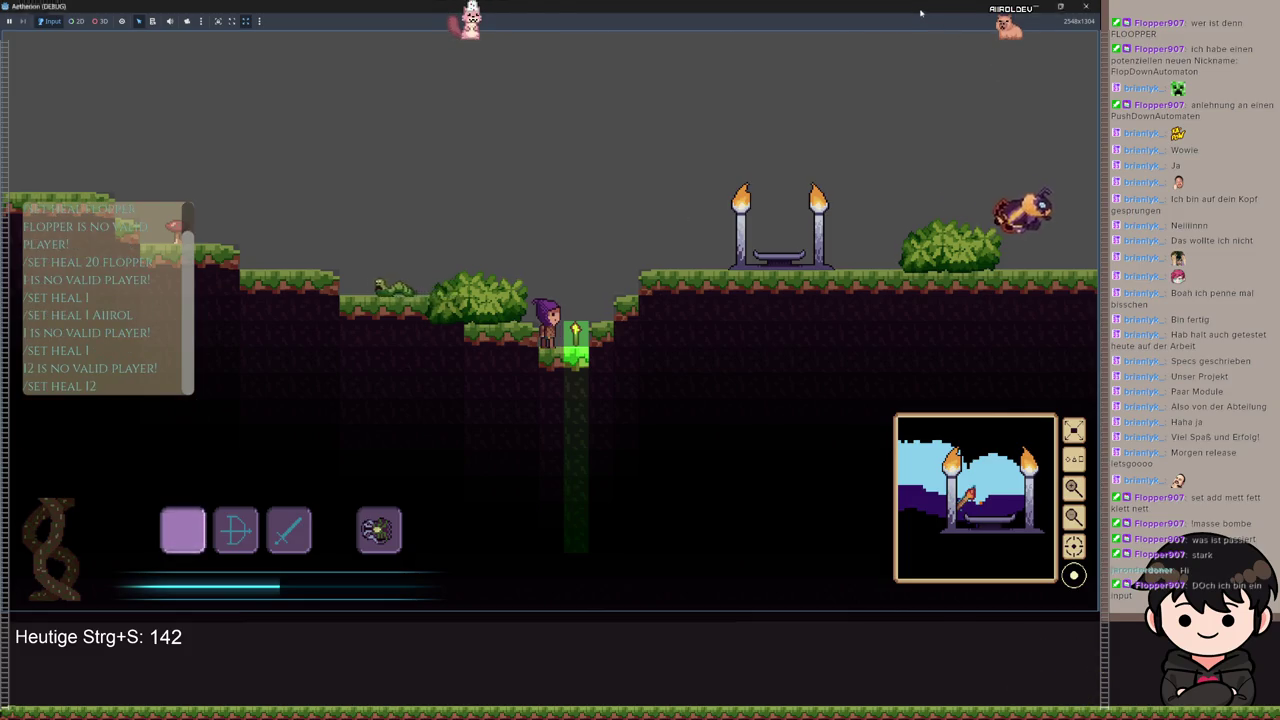
Step: Close the game and return to the paused script editor
{"action": "key", "text": "alt+F4"}
{"action": "left_click", "coordinate": [537, 182]}
{"action": "scroll", "coordinate": [537, 182], "scroll_direction": "up", "scroll_amount": 8}
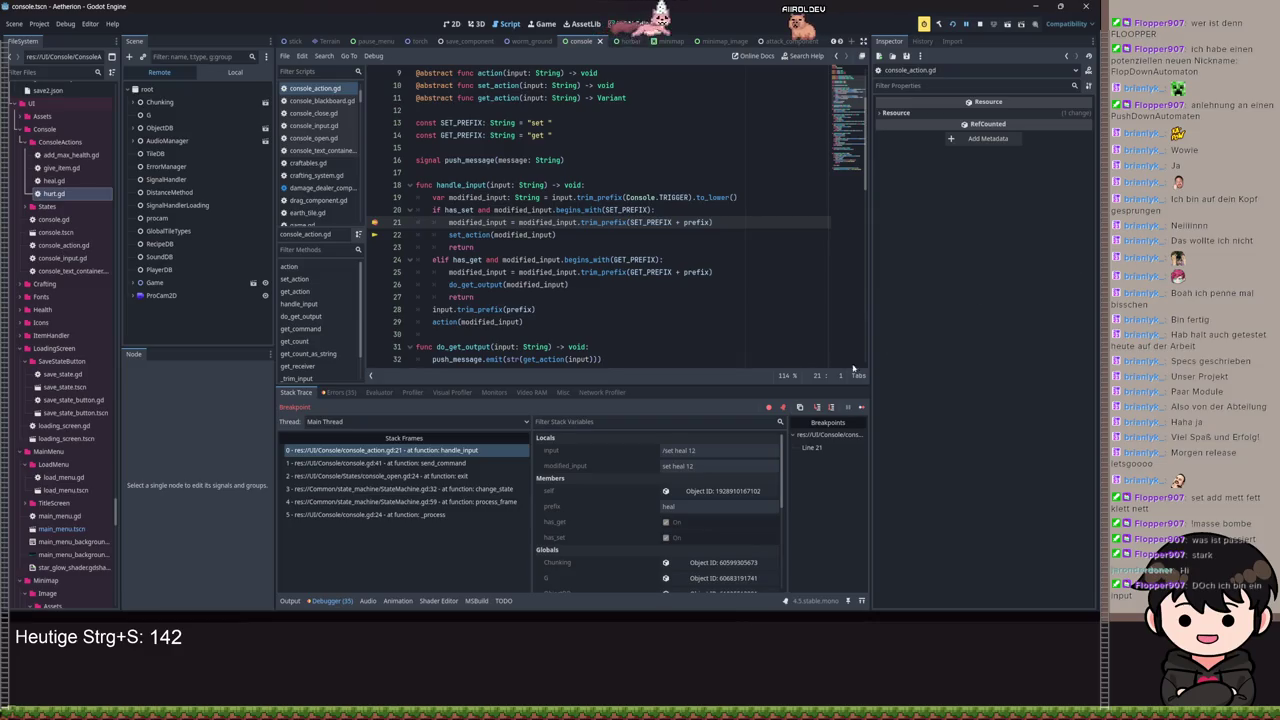
Step: Step from handle_input line 21 into heal.gd's set_action up to its get_player call
{"action": "left_click", "coordinate": [831, 408]}
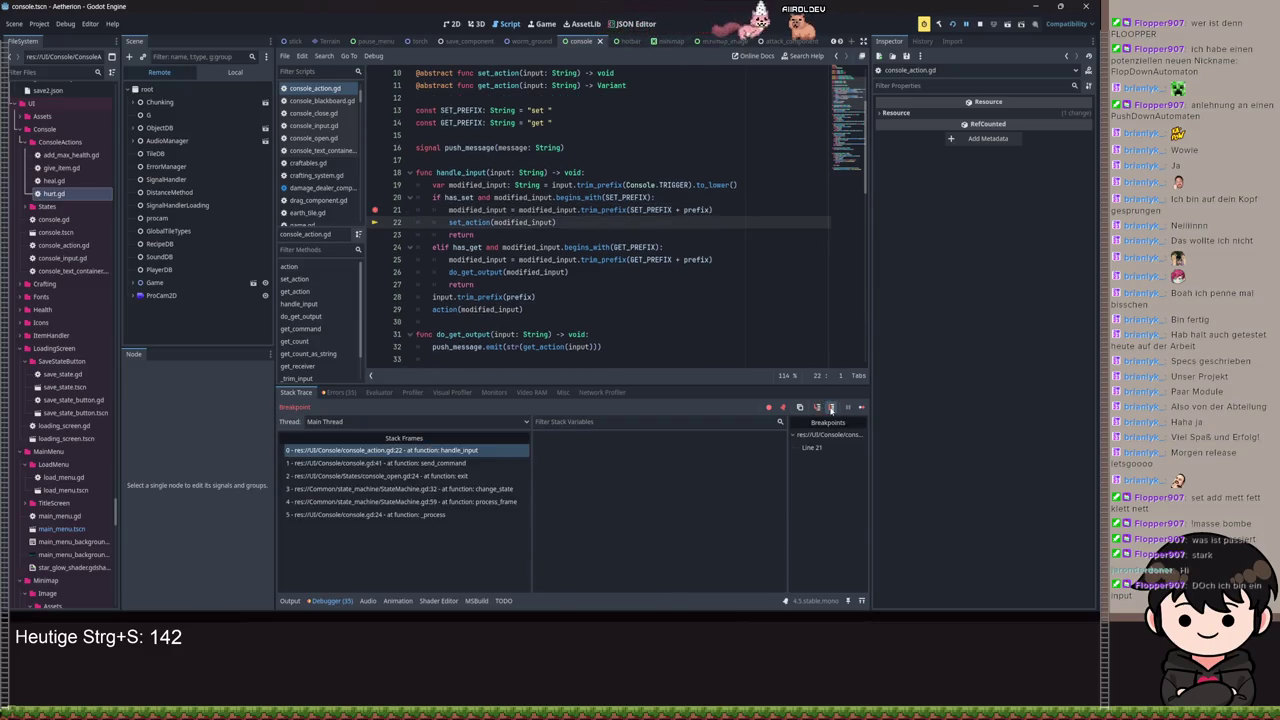
{"action": "left_click", "coordinate": [791, 437]}
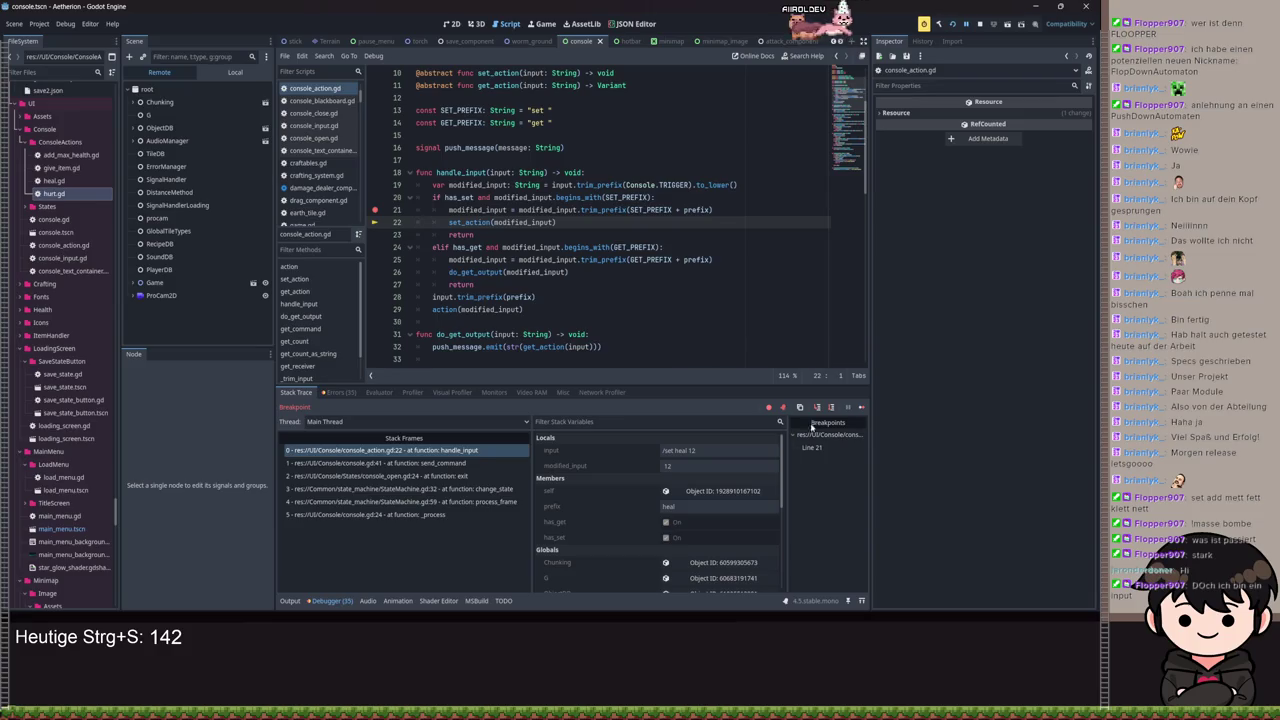
{"action": "left_click", "coordinate": [802, 408]}
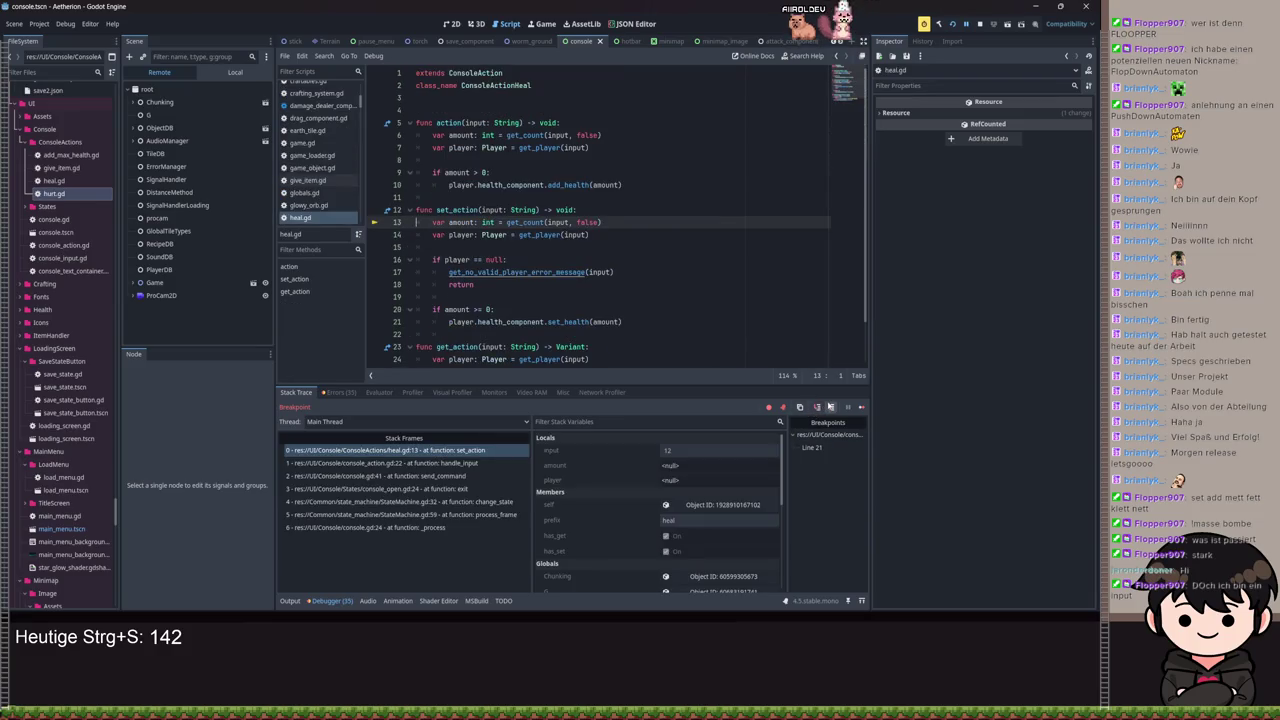
{"action": "left_click", "coordinate": [831, 408]}
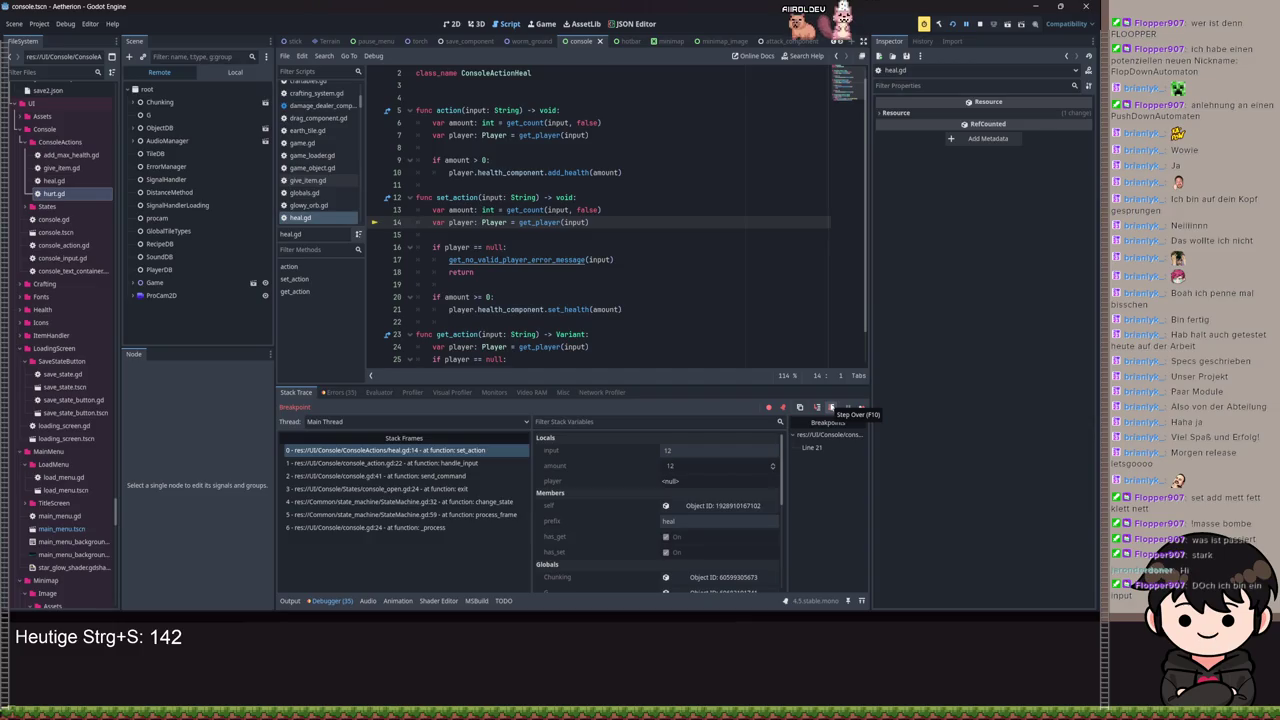
Step: Step into get_player and get_receiver, reaching the early 'return input' line
{"action": "left_click", "coordinate": [817, 408]}
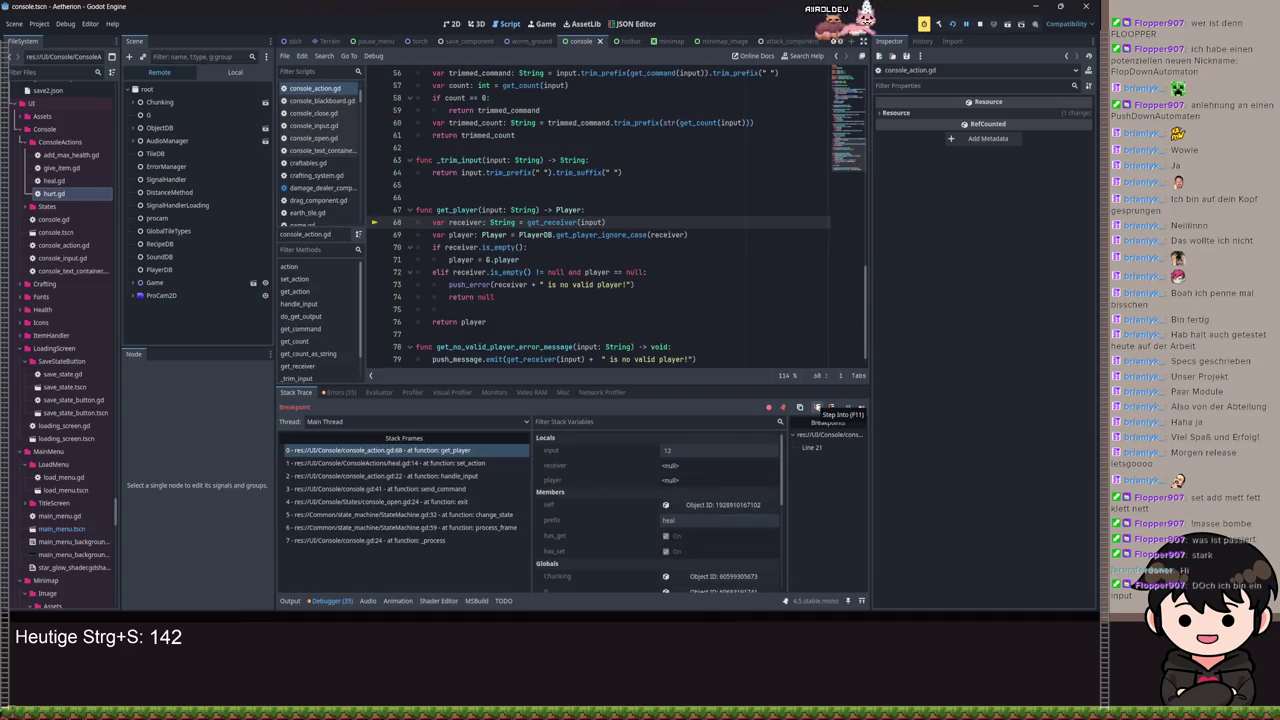
{"action": "left_click", "coordinate": [817, 408]}
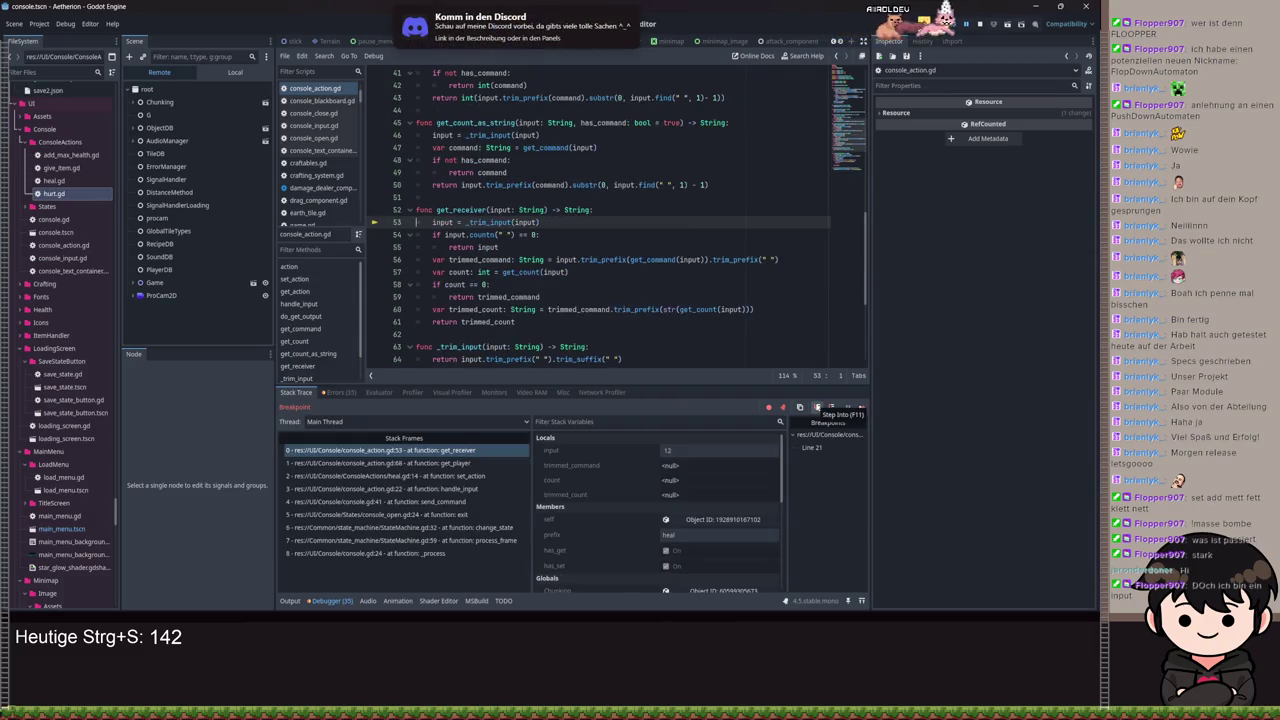
{"action": "left_click", "coordinate": [831, 408]}
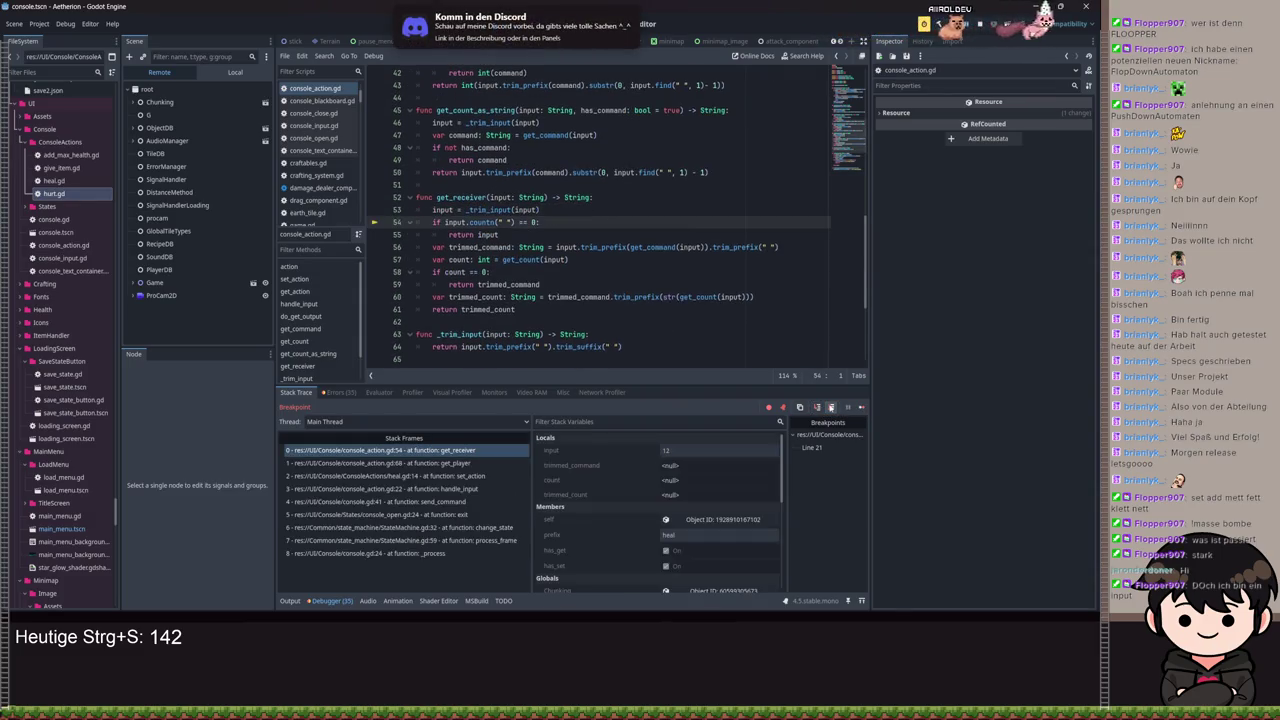
{"action": "left_click", "coordinate": [816, 408]}
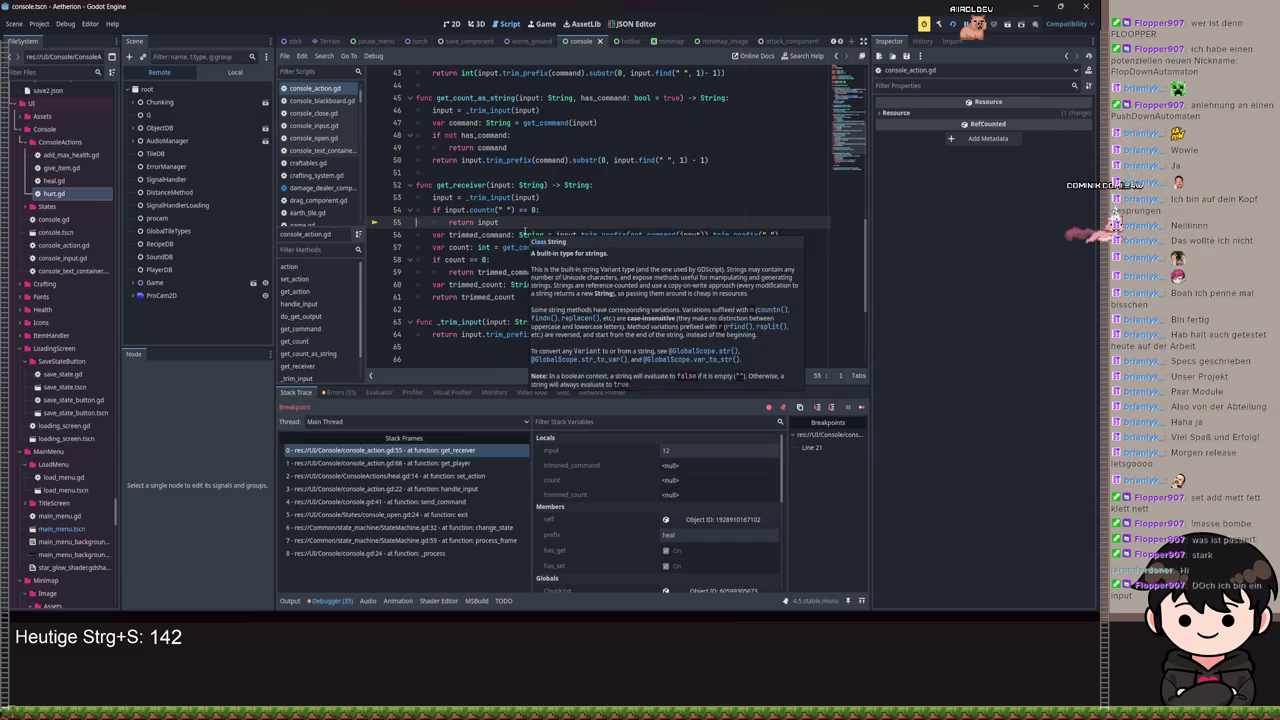
{"action": "left_click", "coordinate": [476, 247]}
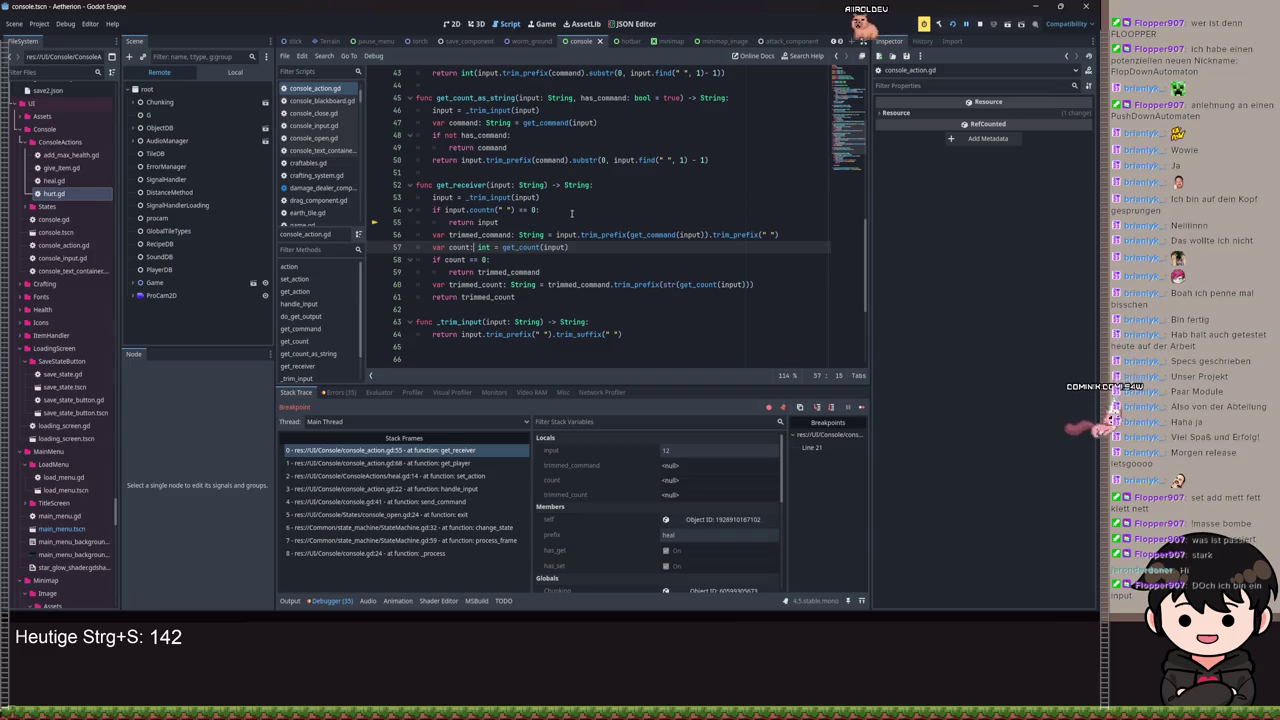
Step: Add ':' after 'if count == 0' and nest the no-space check under it
{"action": "left_click_drag", "start_coordinate": [540, 210], "coordinate": [433, 210]}
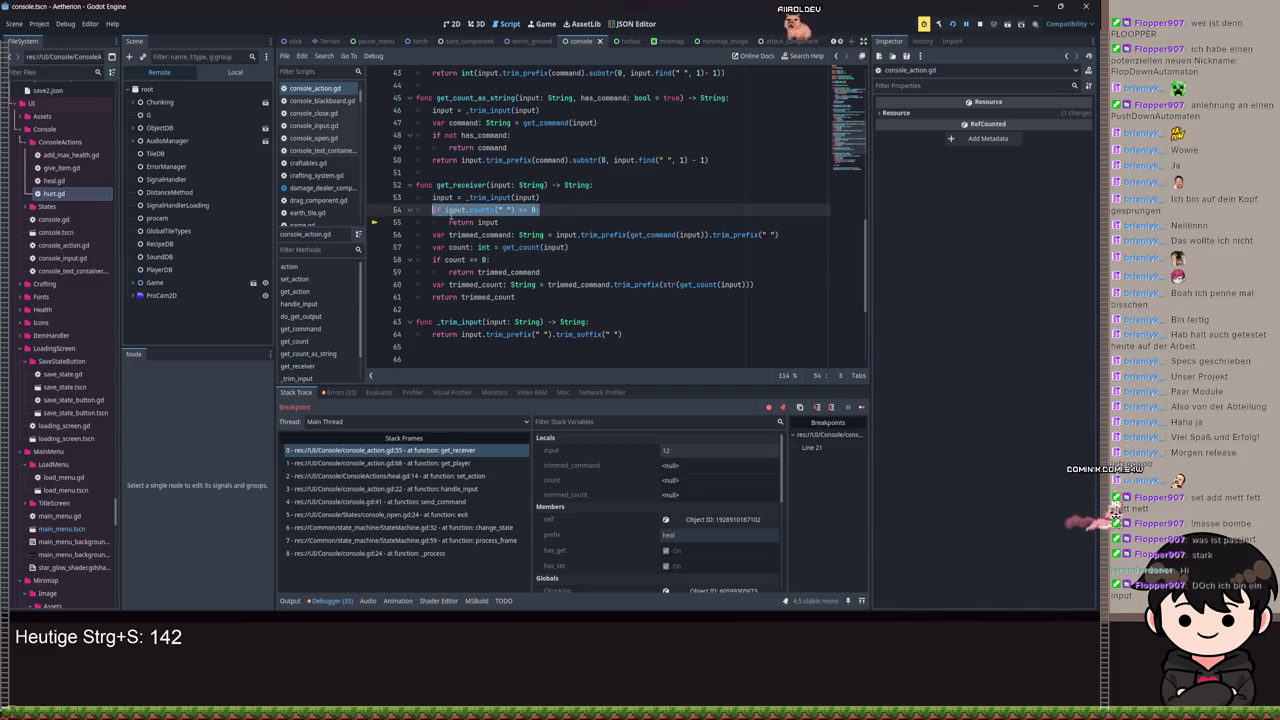
{"action": "left_click", "coordinate": [489, 259]}
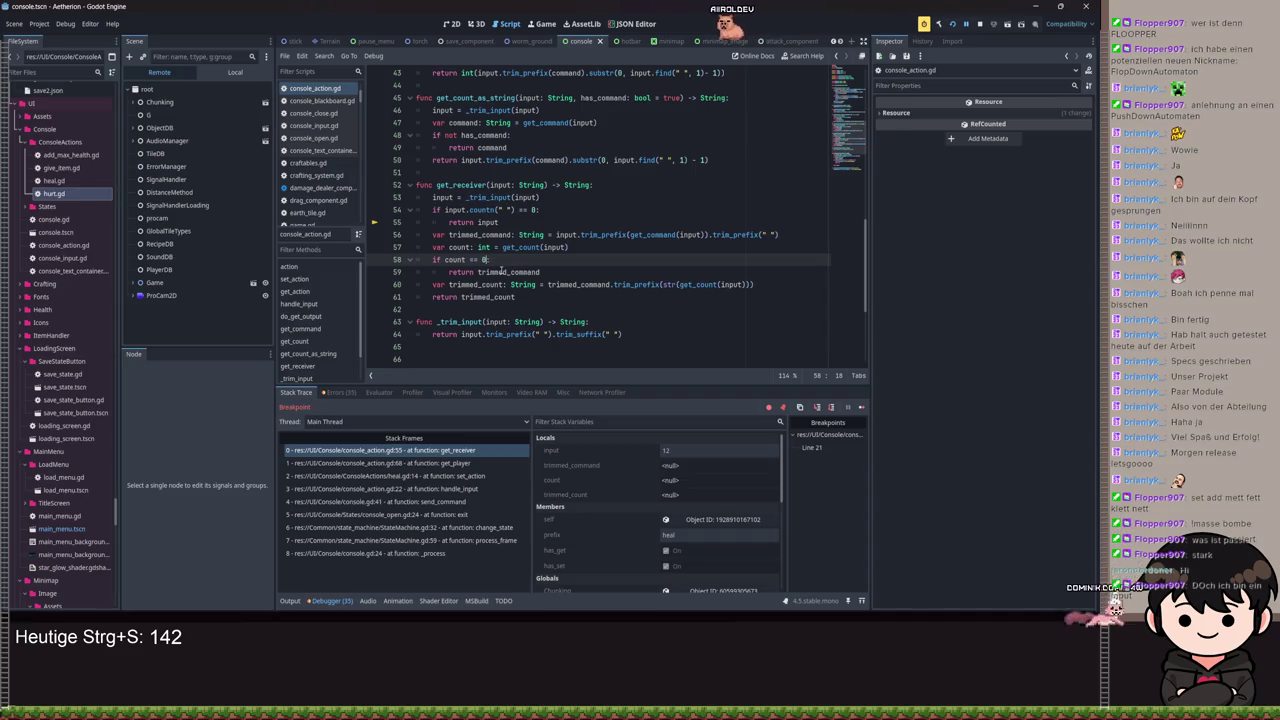
{"action": "type", "text": ":"}
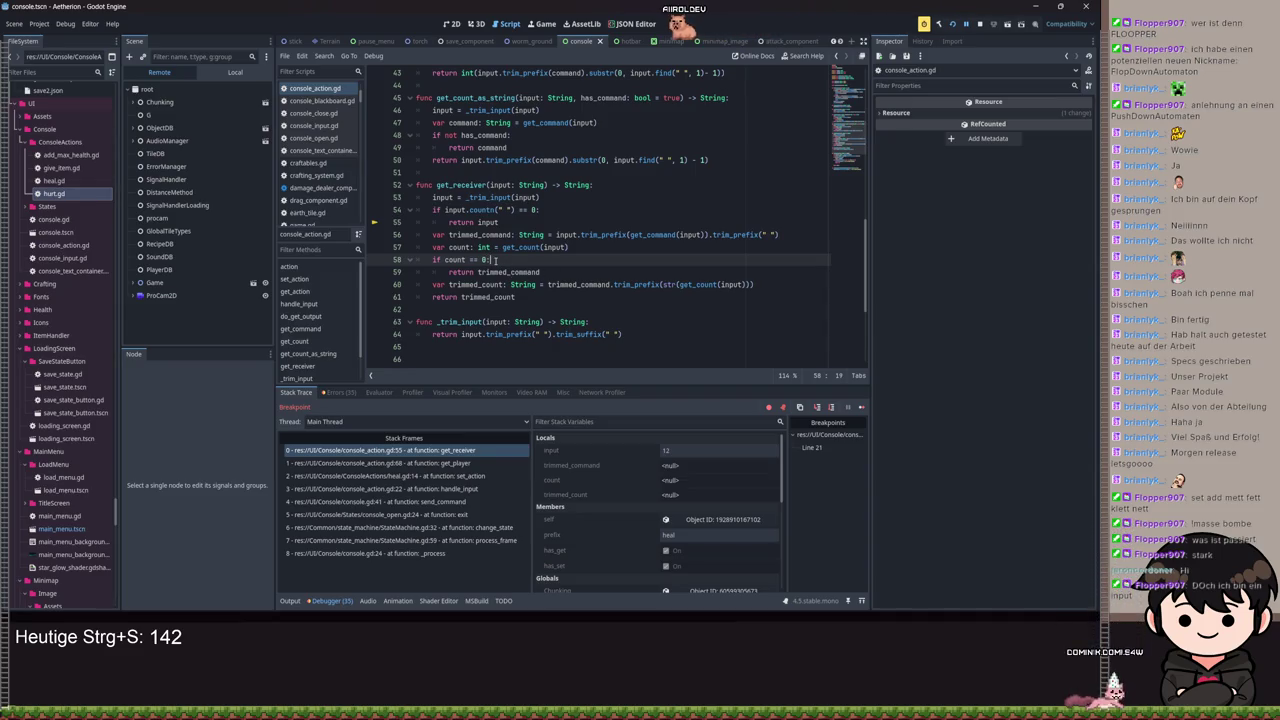
{"action": "key", "text": "Return"}
{"action": "type", "text": "if"}
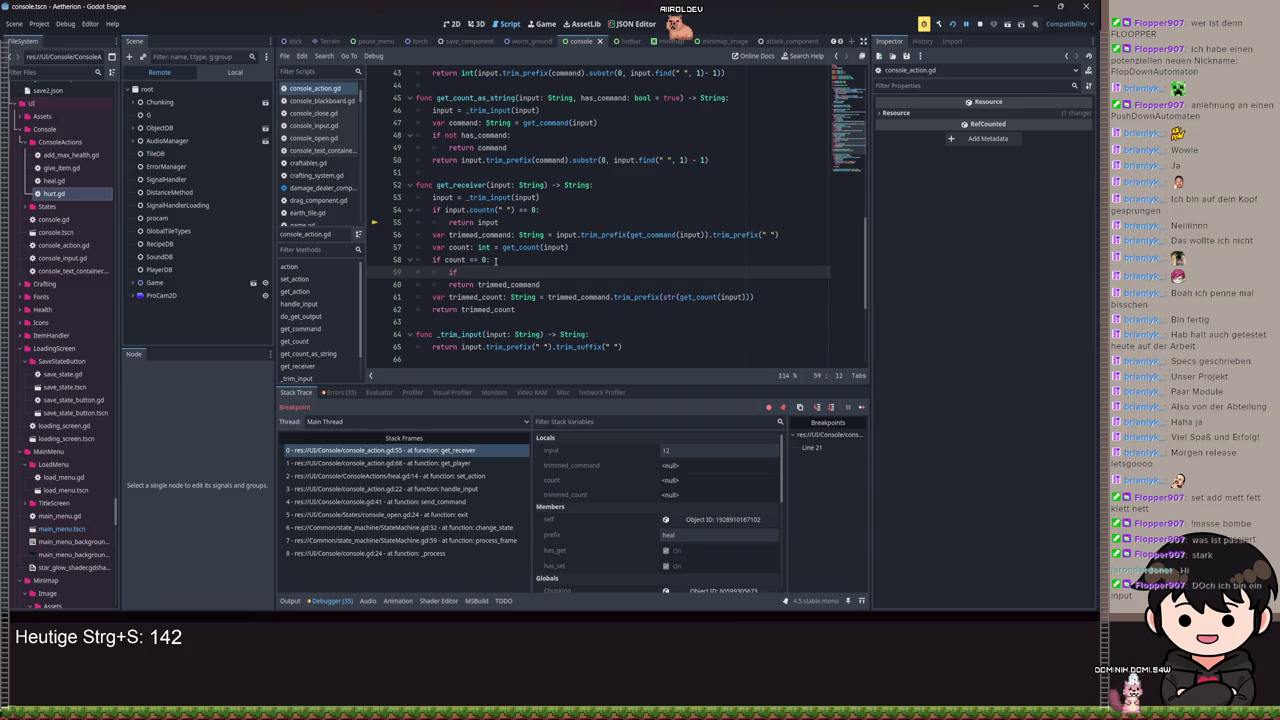
{"action": "left_click", "coordinate": [538, 210]}
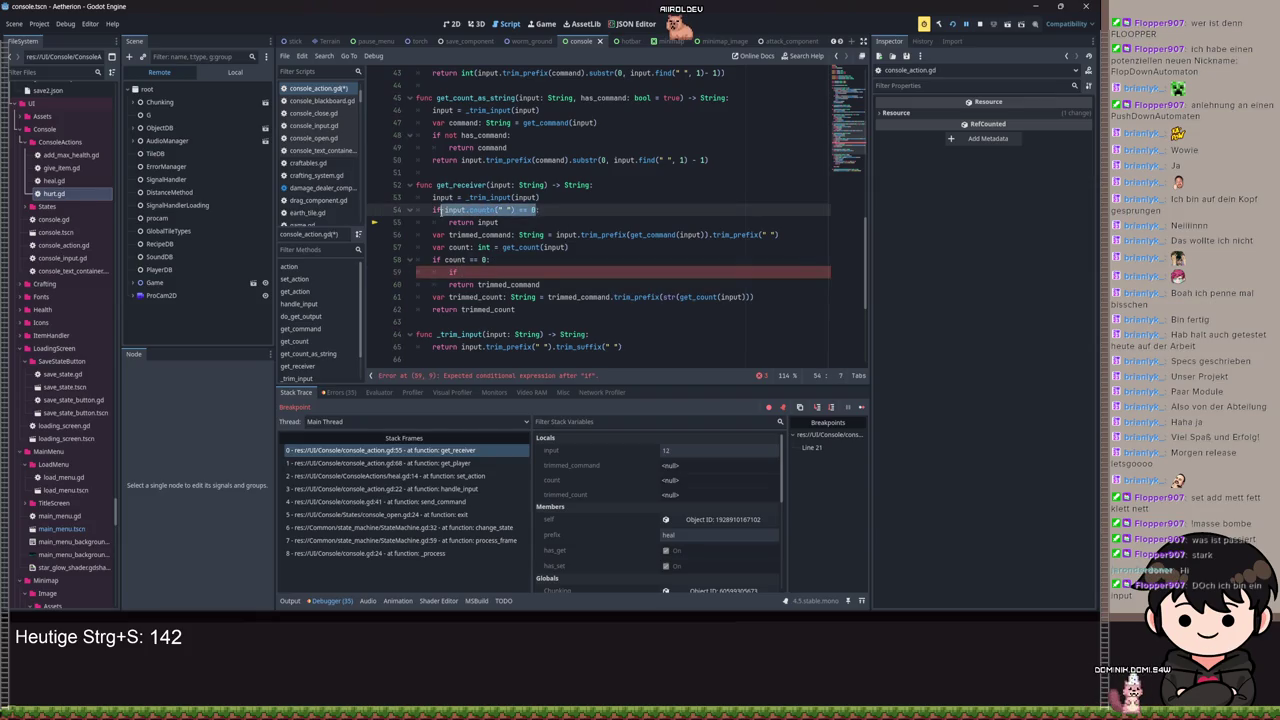
{"action": "left_click", "coordinate": [465, 271]}
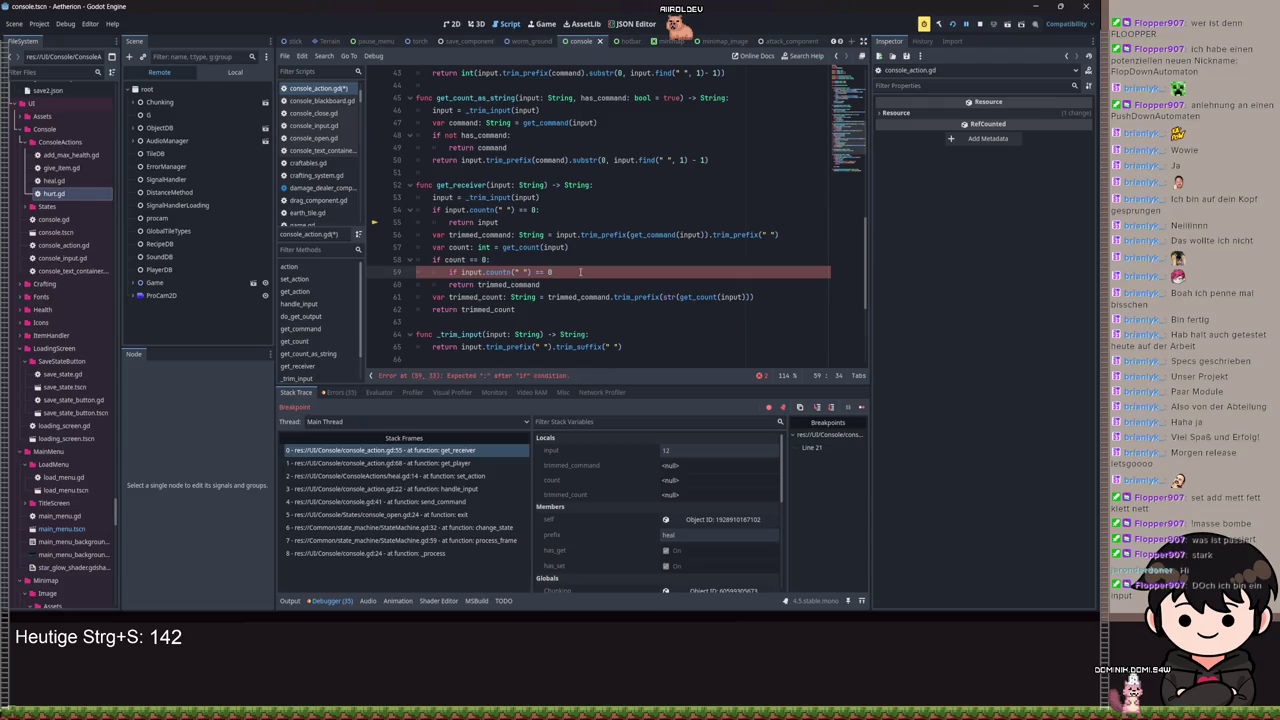
Step: Add 'return input' under the nested check, delete old lines 54–55, save and resume
{"action": "key", "text": "Return"}
{"action": "type", "text": "re"}
{"action": "key", "text": "BackSpace"}
{"action": "key", "text": "BackSpace"}
{"action": "key", "text": "BackSpace"}
{"action": "type", "text": "turn i"}
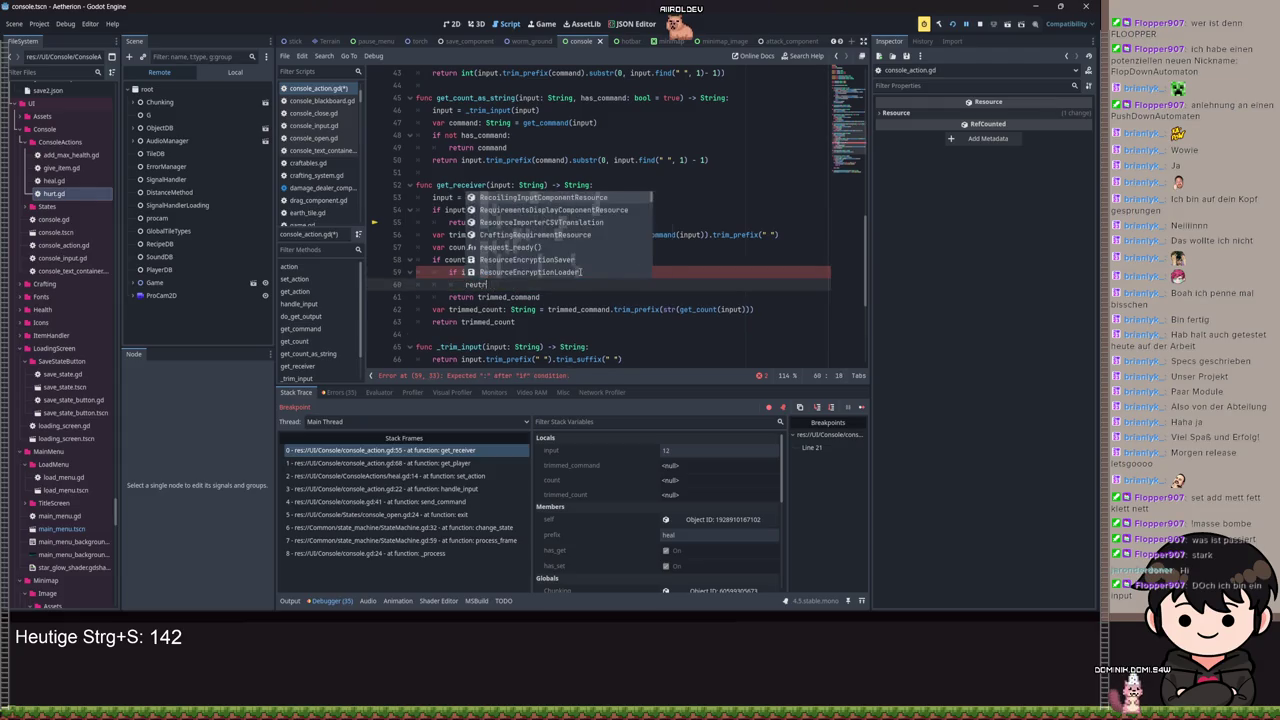
{"action": "type", "text": "nput"}
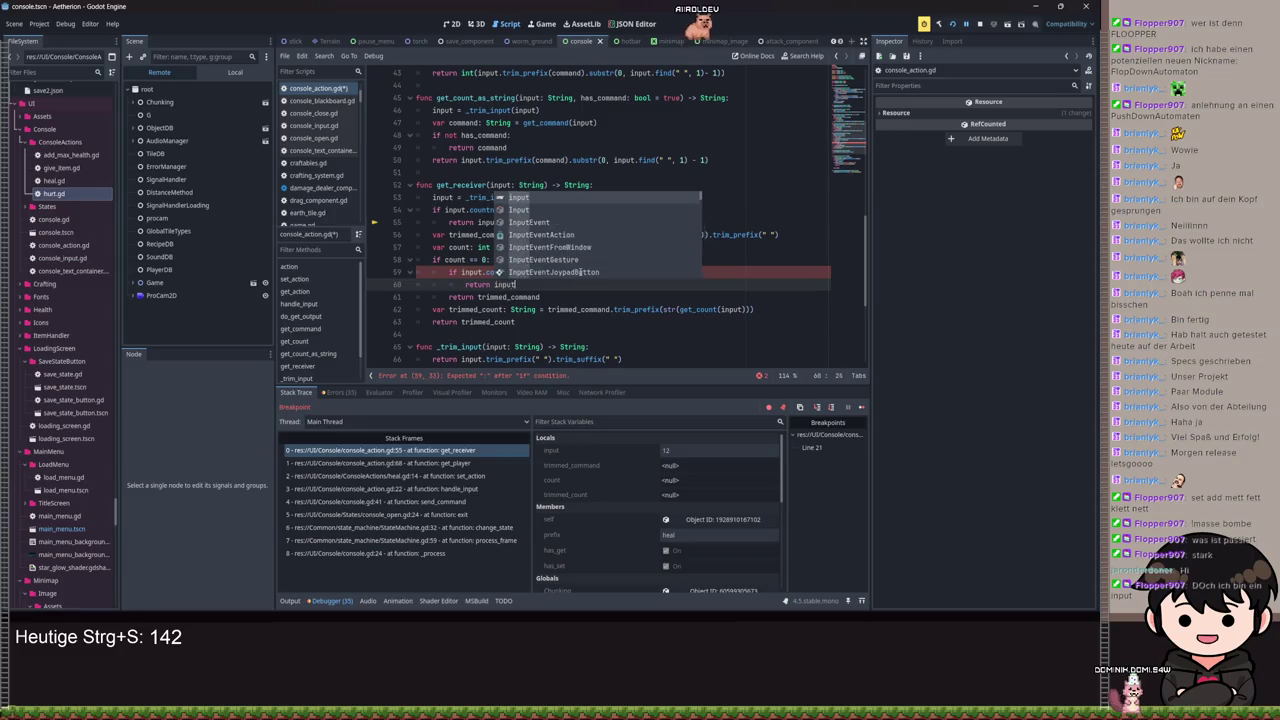
{"action": "left_click_drag", "start_coordinate": [498, 222], "coordinate": [390, 211]}
{"action": "key", "text": "Delete"}
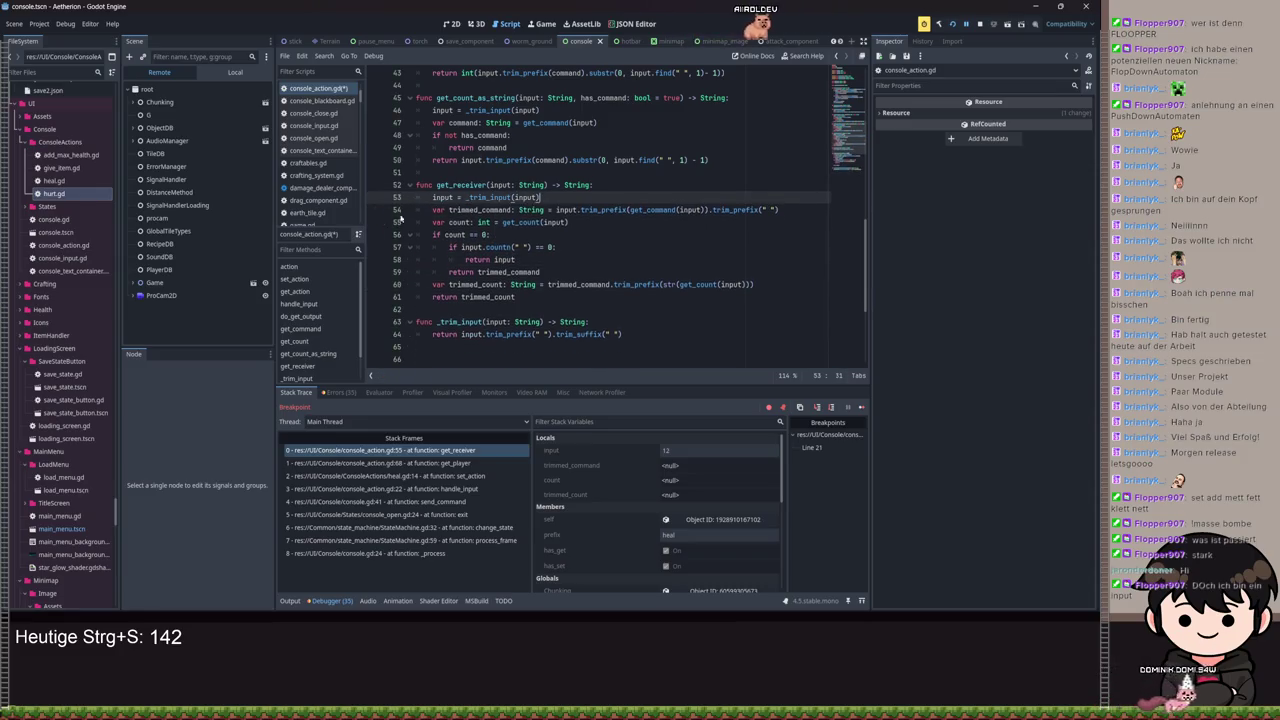
{"action": "key", "text": "ctrl+s"}
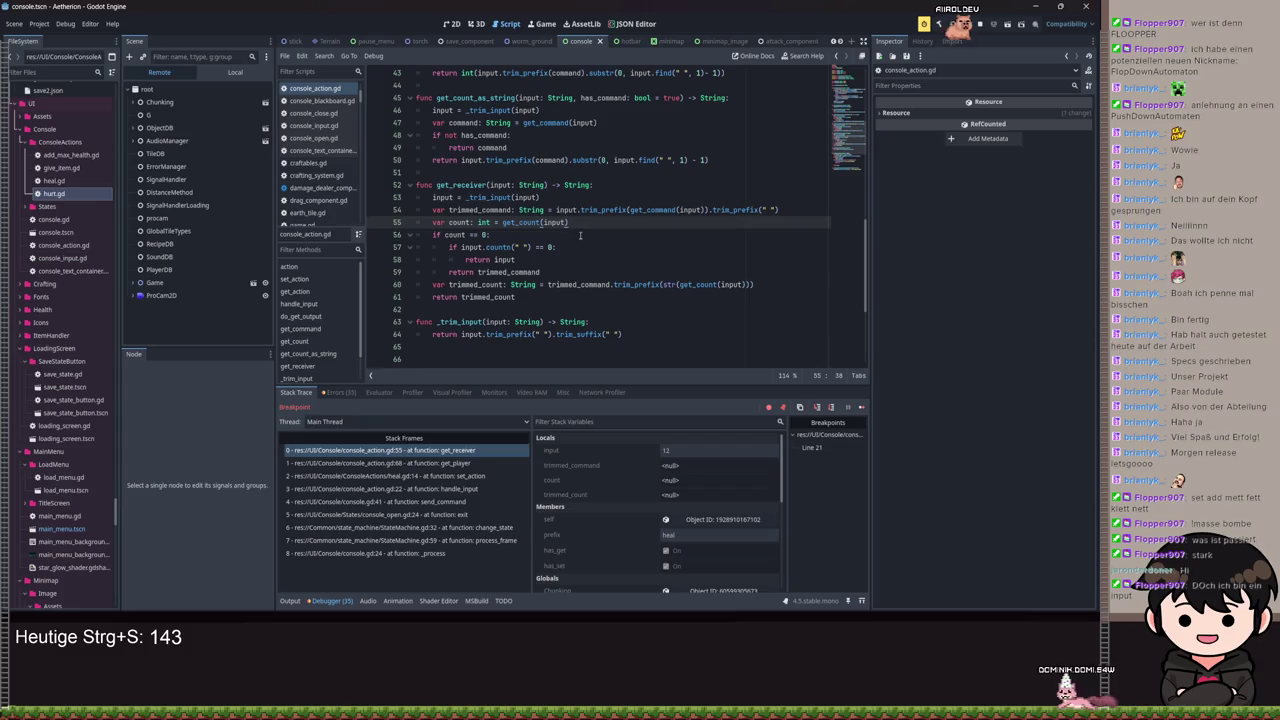
{"action": "key", "text": "F12"}
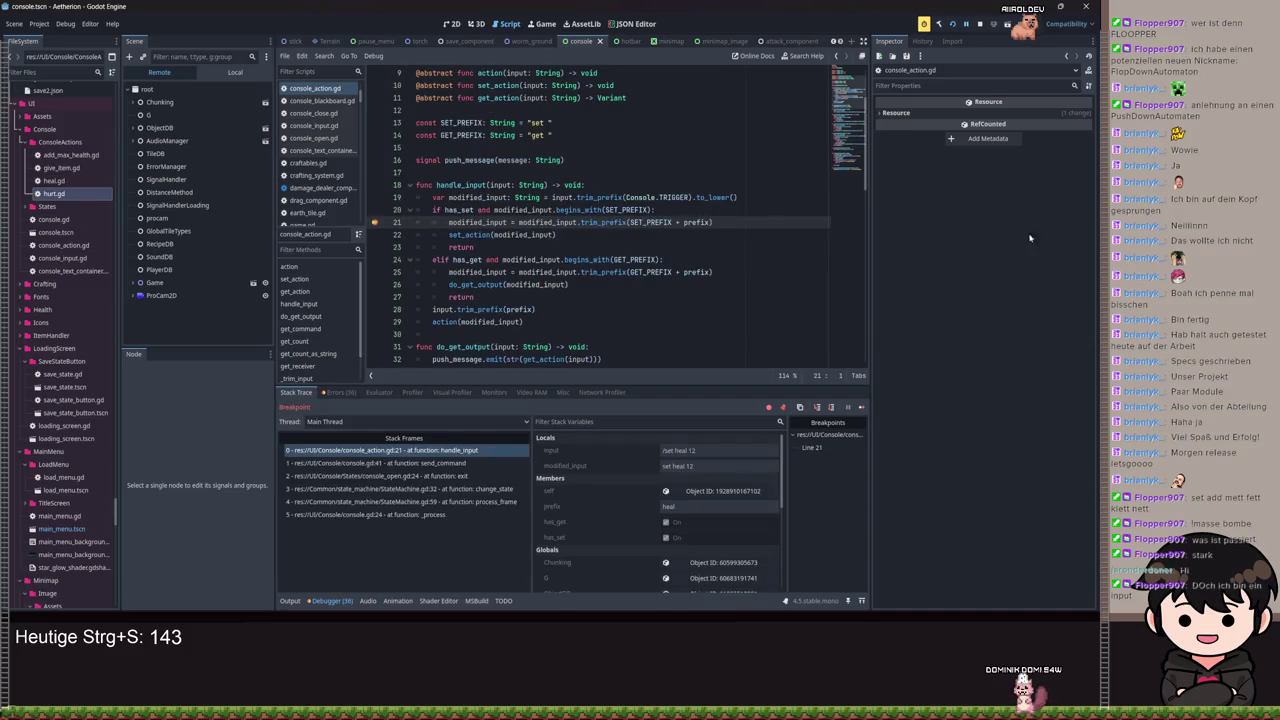
Step: Step from handle_input into heal.gd's set_action to the invalid-player check, then continue the game
{"action": "left_click", "coordinate": [816, 407]}
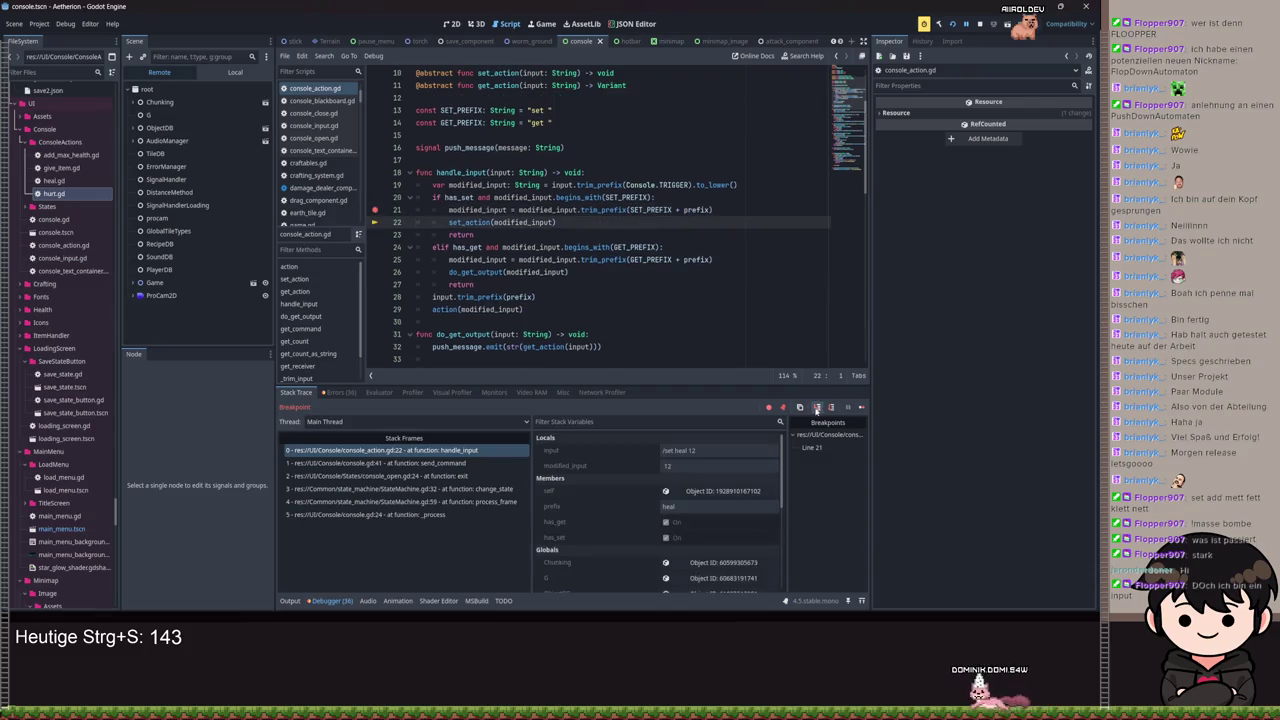
{"action": "left_click", "coordinate": [817, 408]}
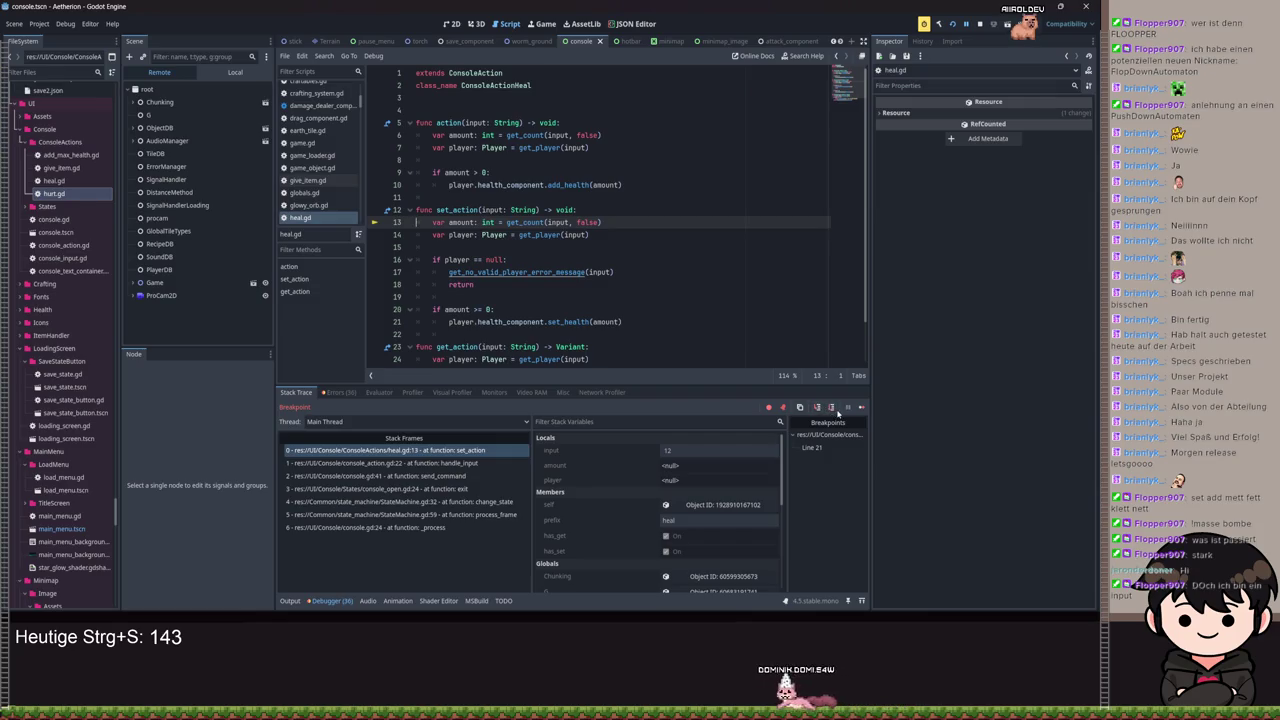
{"action": "left_click", "coordinate": [831, 408]}
{"action": "left_click", "coordinate": [831, 408]}
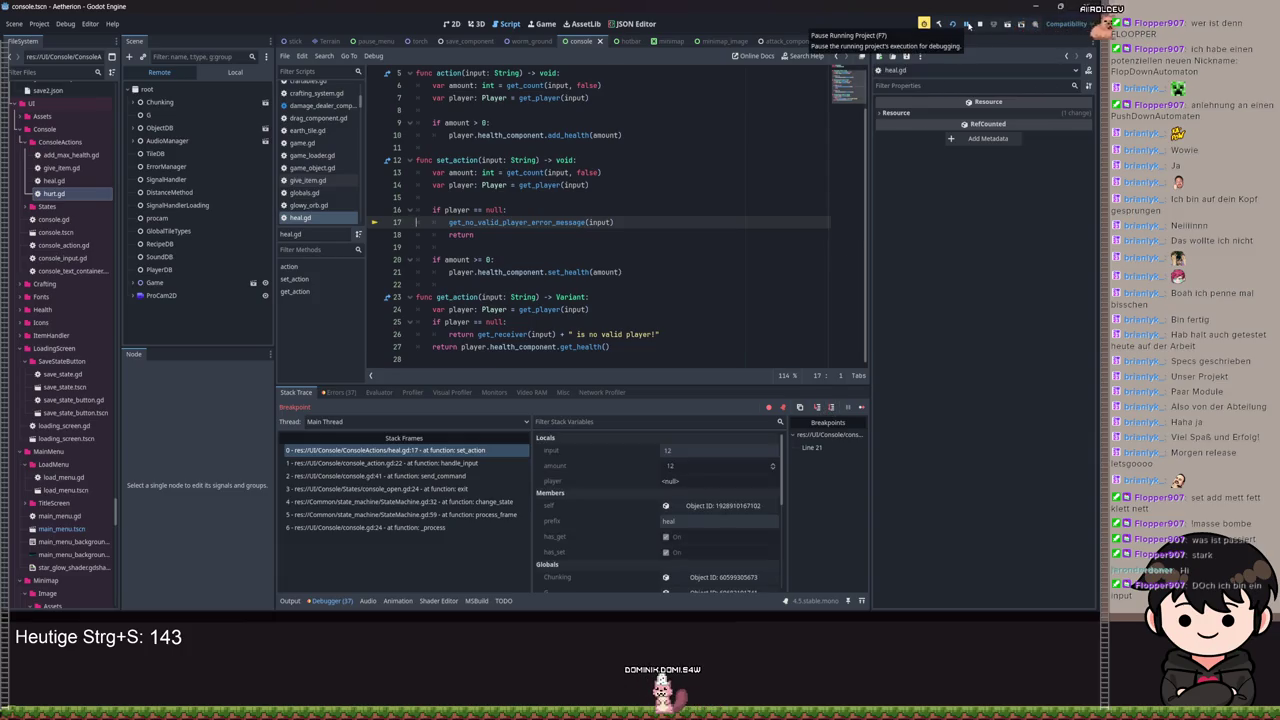
{"action": "left_click", "coordinate": [968, 25]}
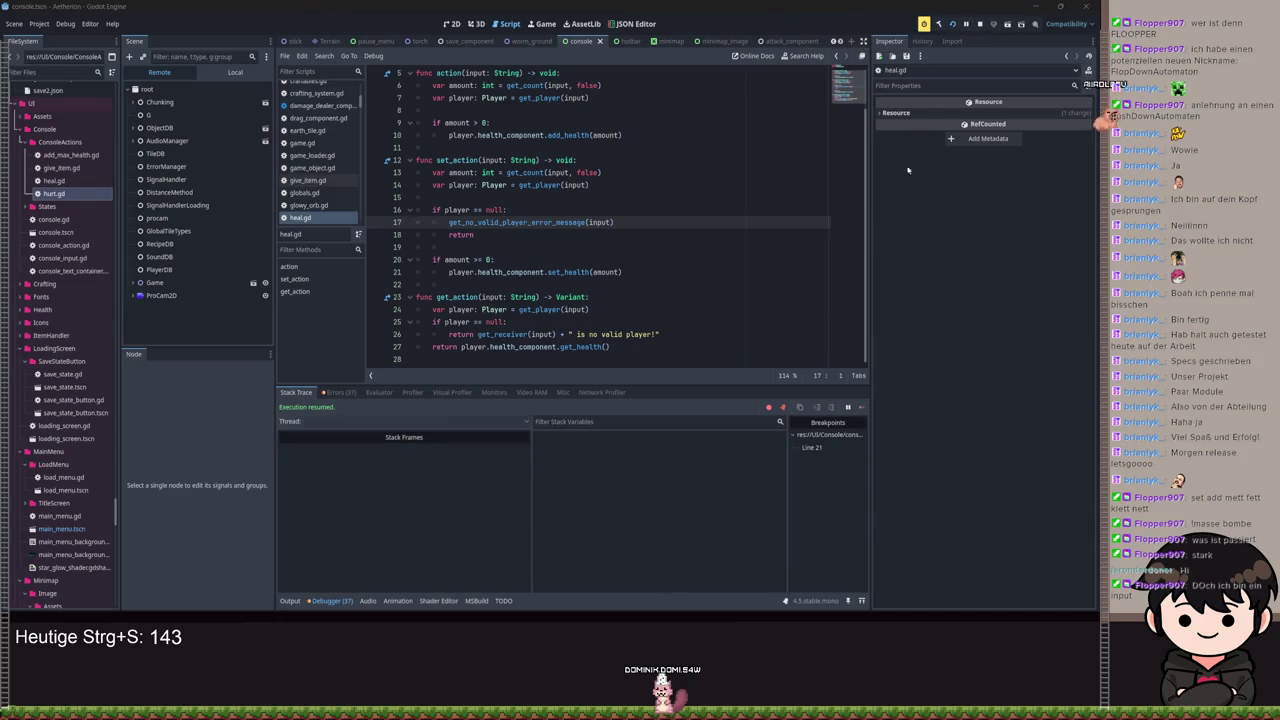
{"action": "left_click", "coordinate": [786, 186]}
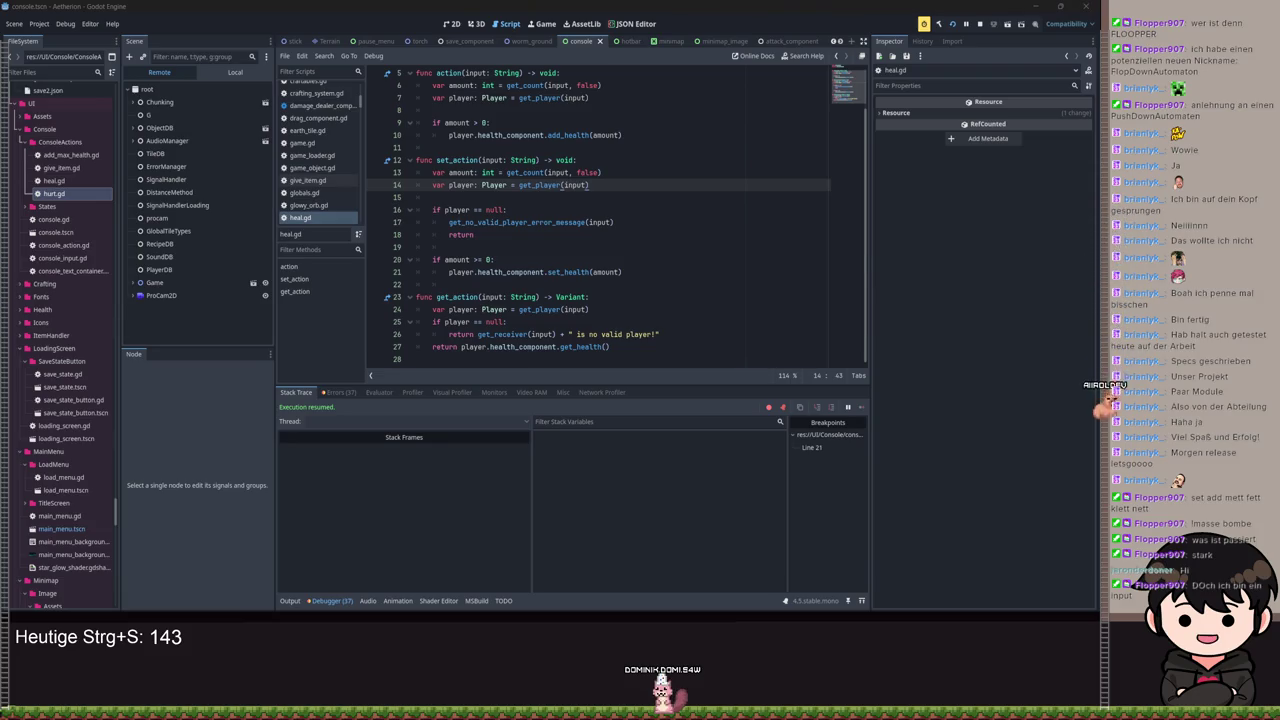
Step: Toggle a breakpoint on heal.gd line 14, then step from set_action through console_action.gd's get_count
{"action": "key", "text": "F9"}
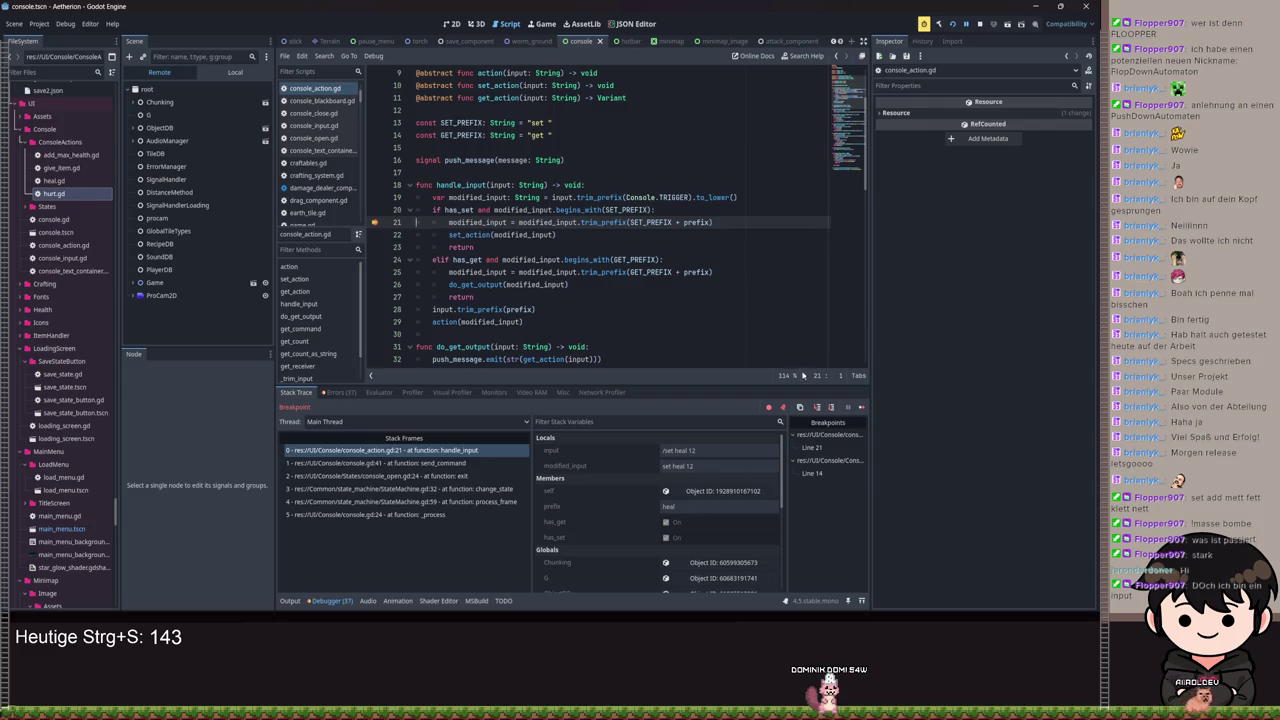
{"action": "left_click", "coordinate": [817, 407]}
{"action": "left_click", "coordinate": [817, 407]}
{"action": "left_click", "coordinate": [817, 407]}
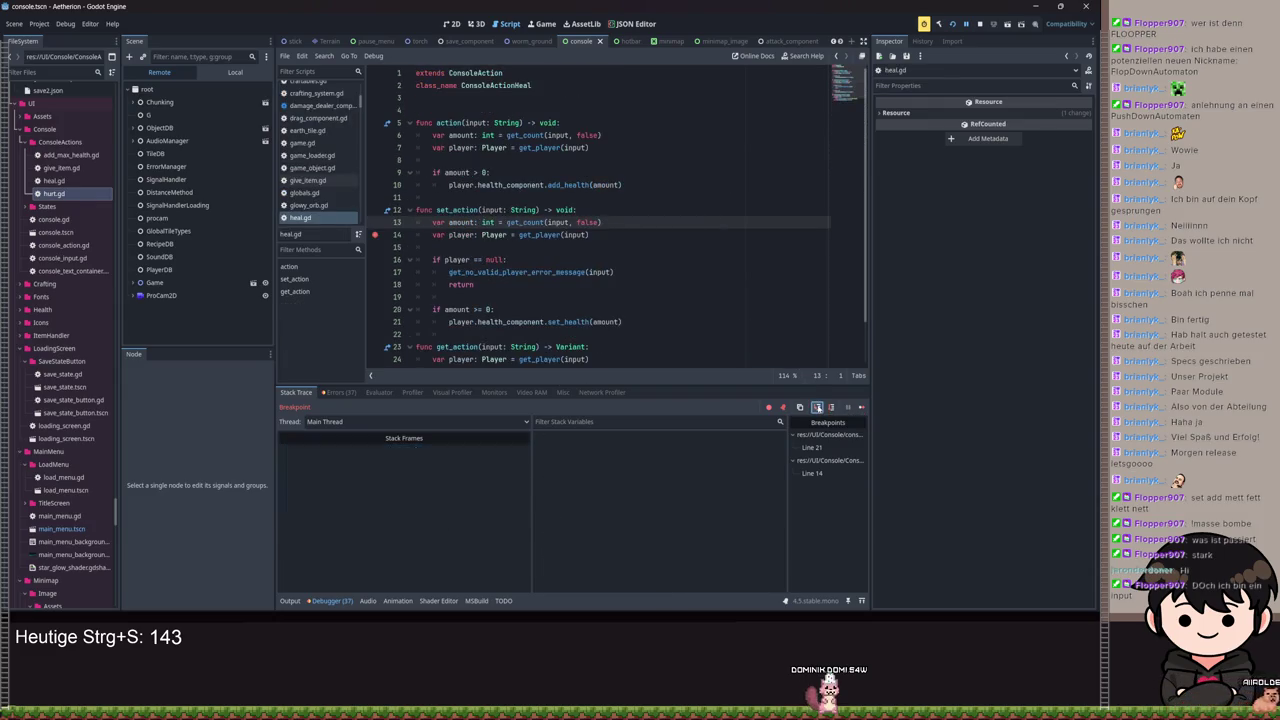
{"action": "left_click", "coordinate": [831, 408]}
{"action": "left_click", "coordinate": [831, 408]}
{"action": "left_click", "coordinate": [831, 408]}
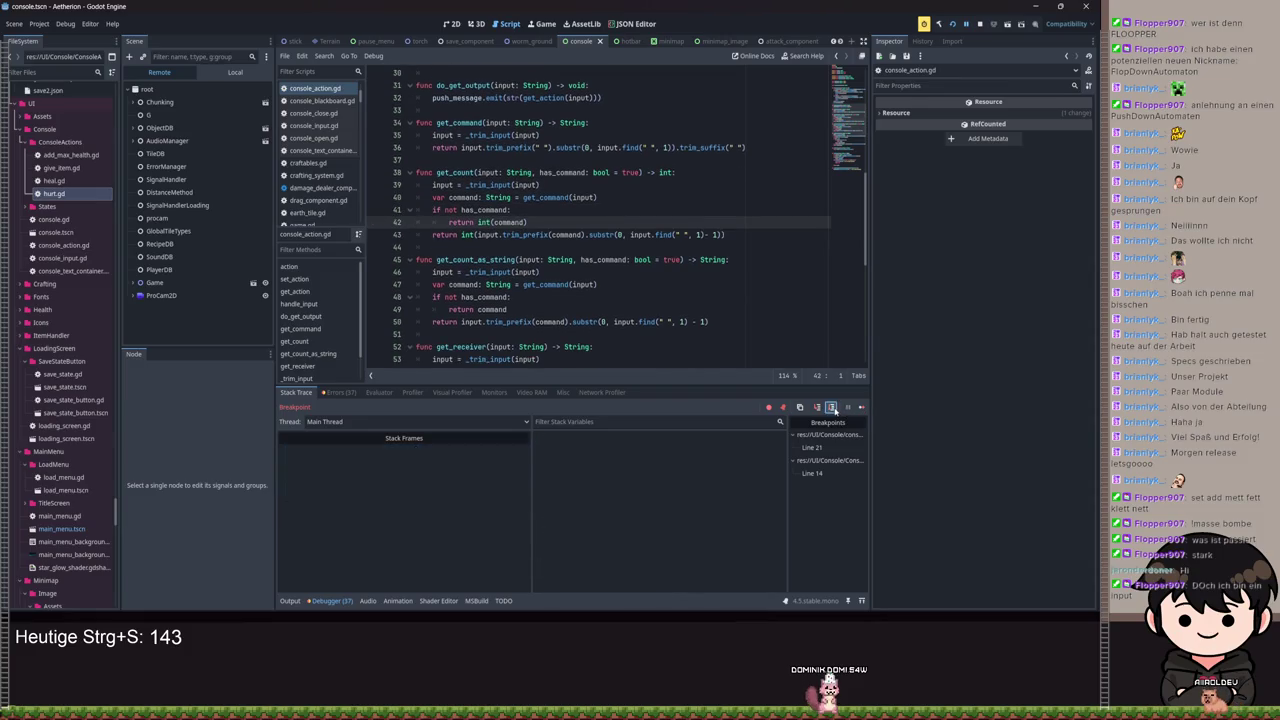
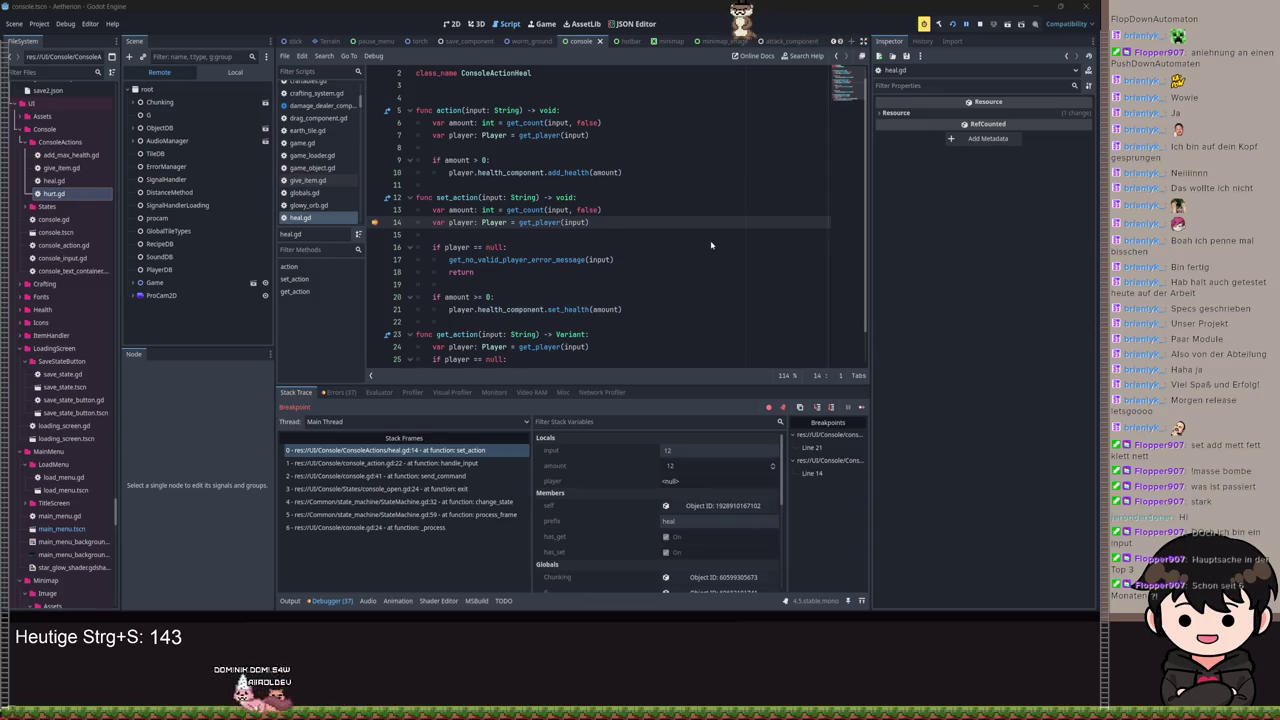
Step: Step through get_player from line 68 to the push_error line 73, then resume and rerun the heal command
{"action": "left_click", "coordinate": [817, 408]}
{"action": "left_click", "coordinate": [831, 408]}
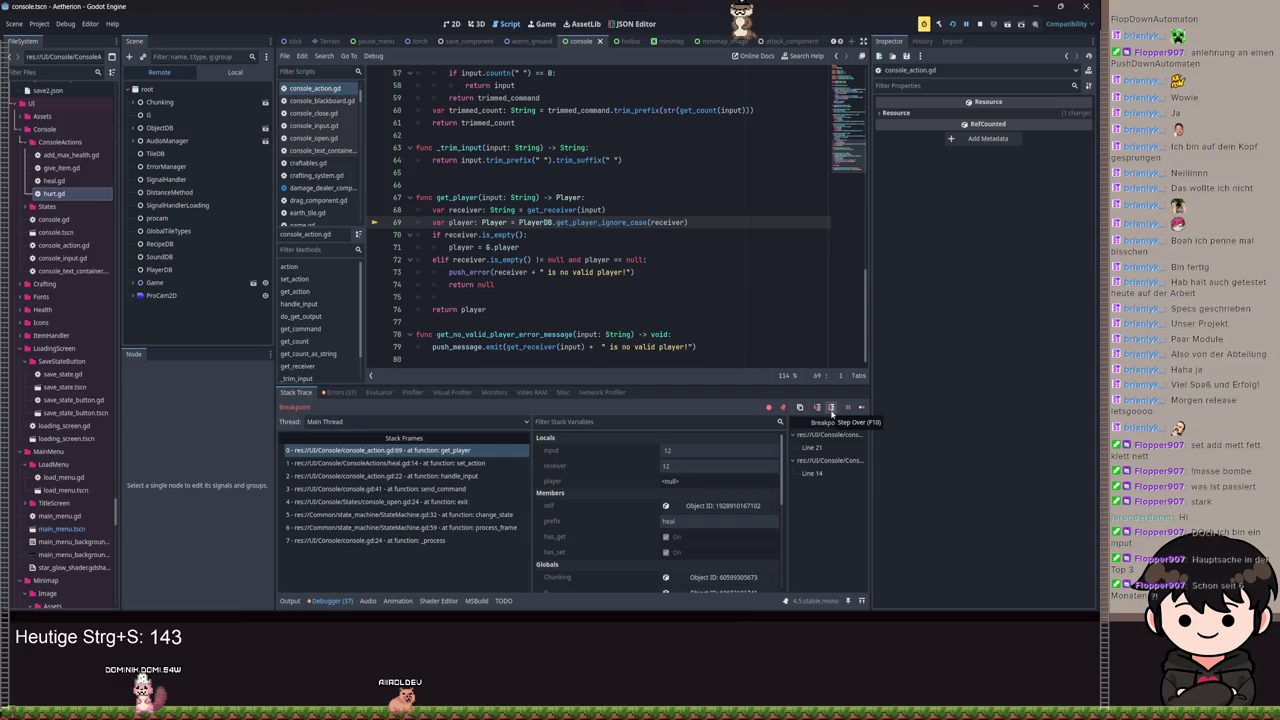
{"action": "left_click", "coordinate": [831, 408]}
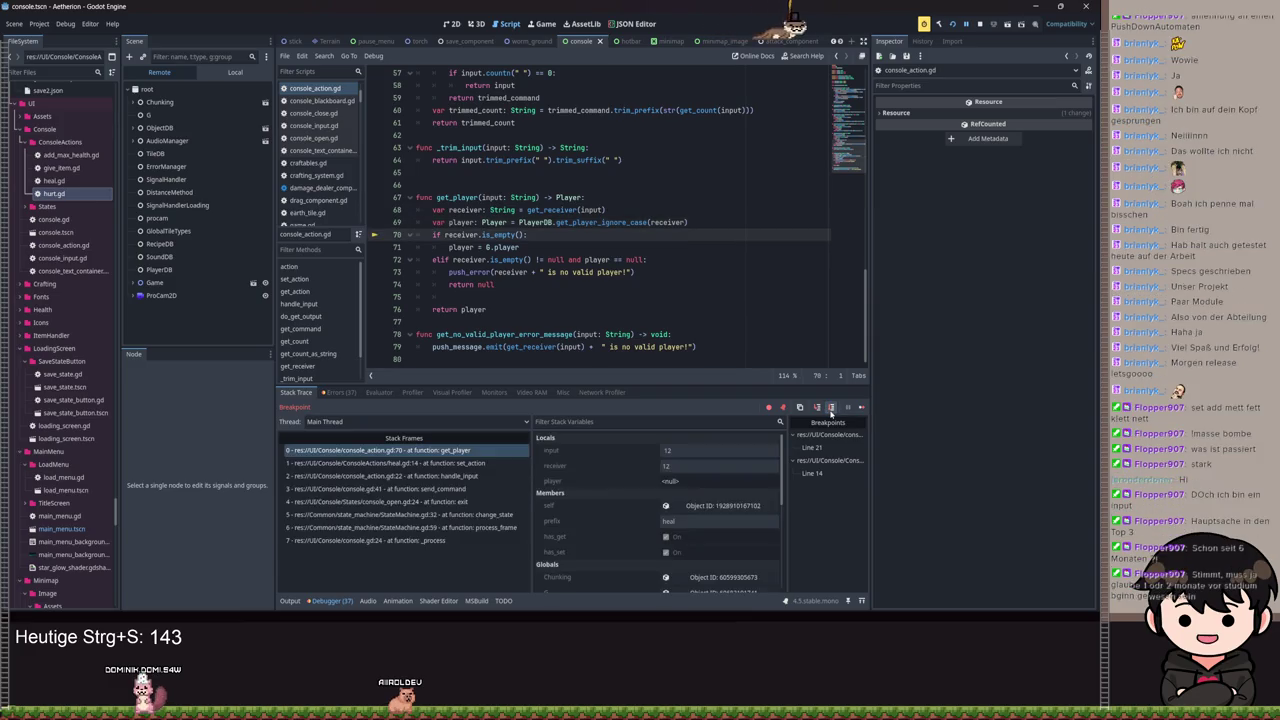
{"action": "left_click", "coordinate": [831, 408]}
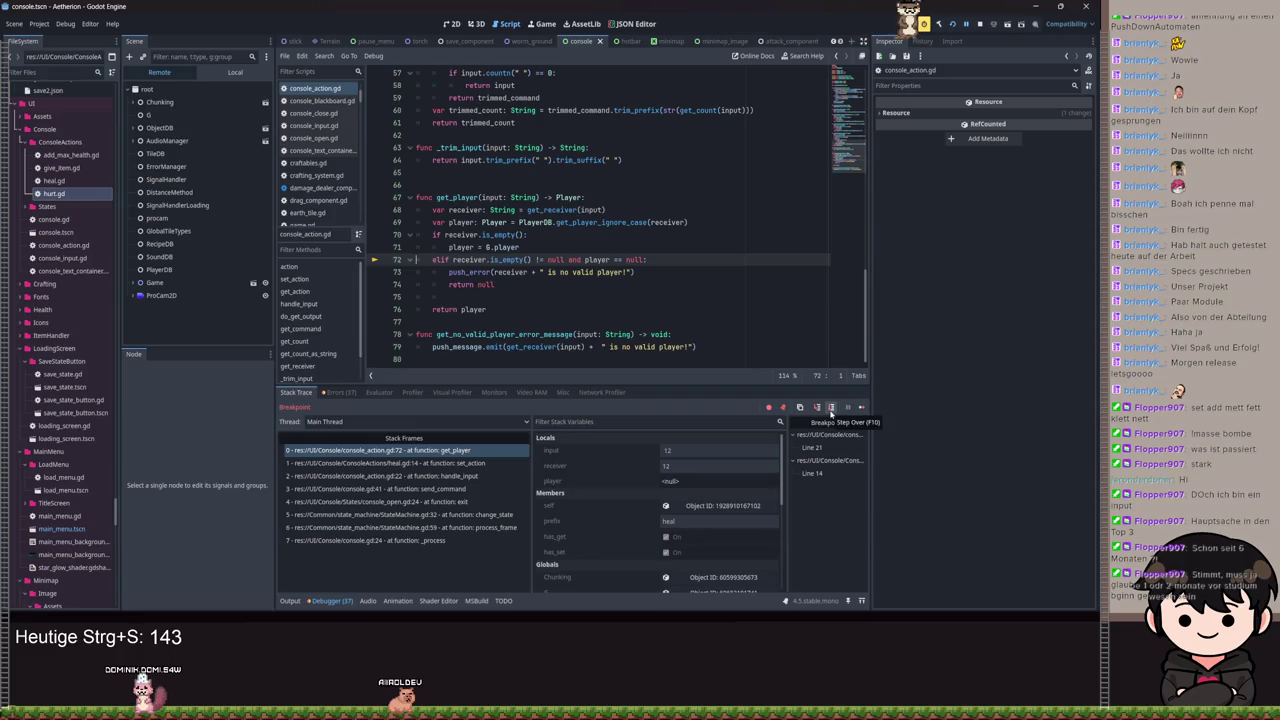
{"action": "left_click", "coordinate": [831, 408]}
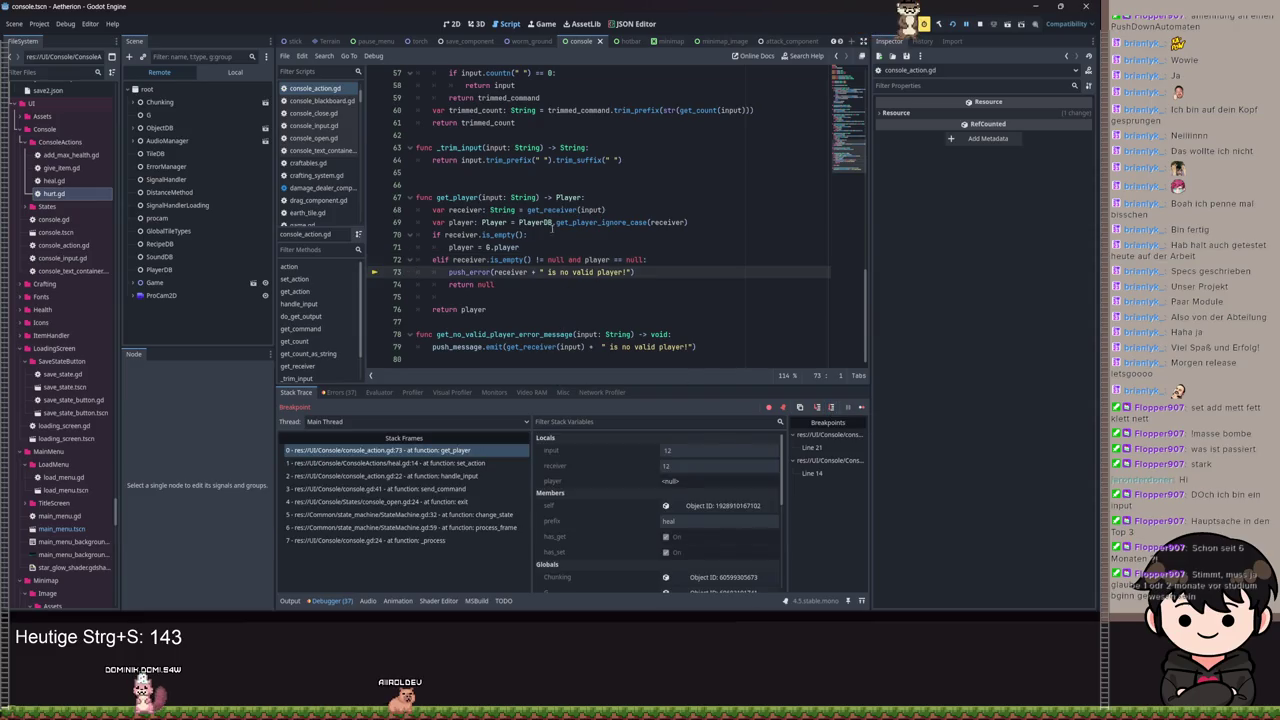
{"action": "left_click", "coordinate": [966, 24]}
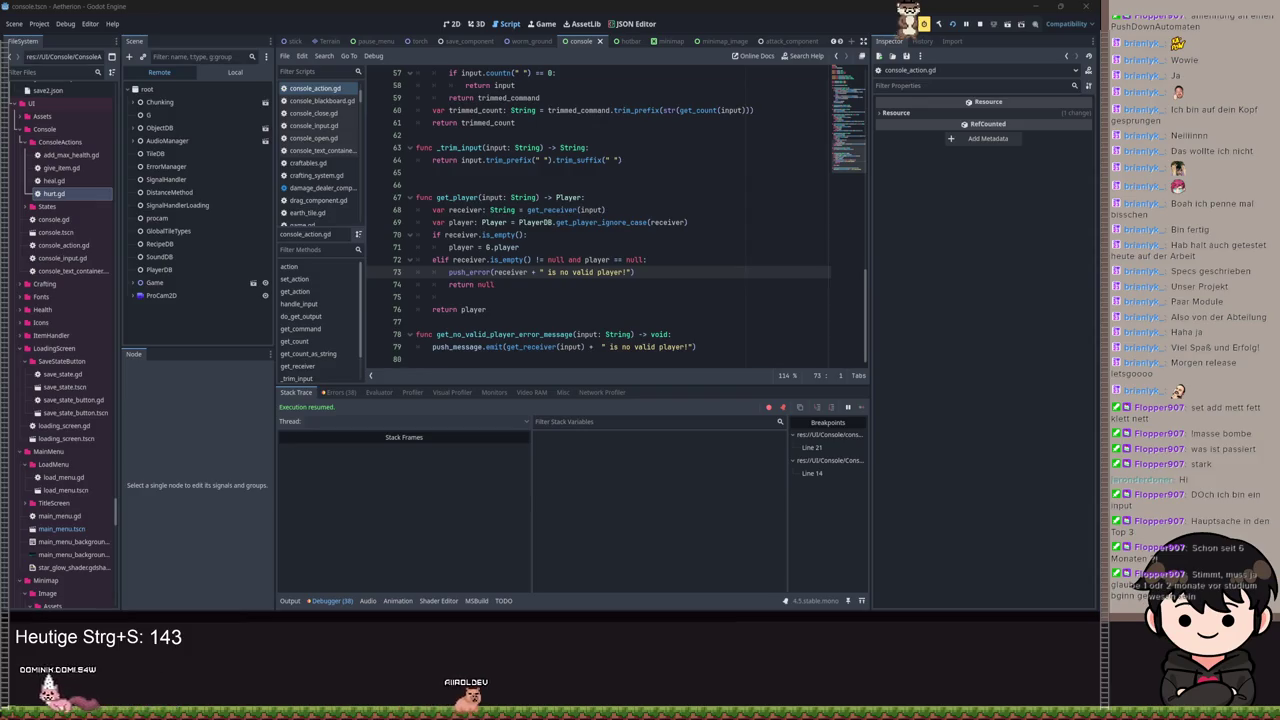
{"action": "key", "text": "Return"}
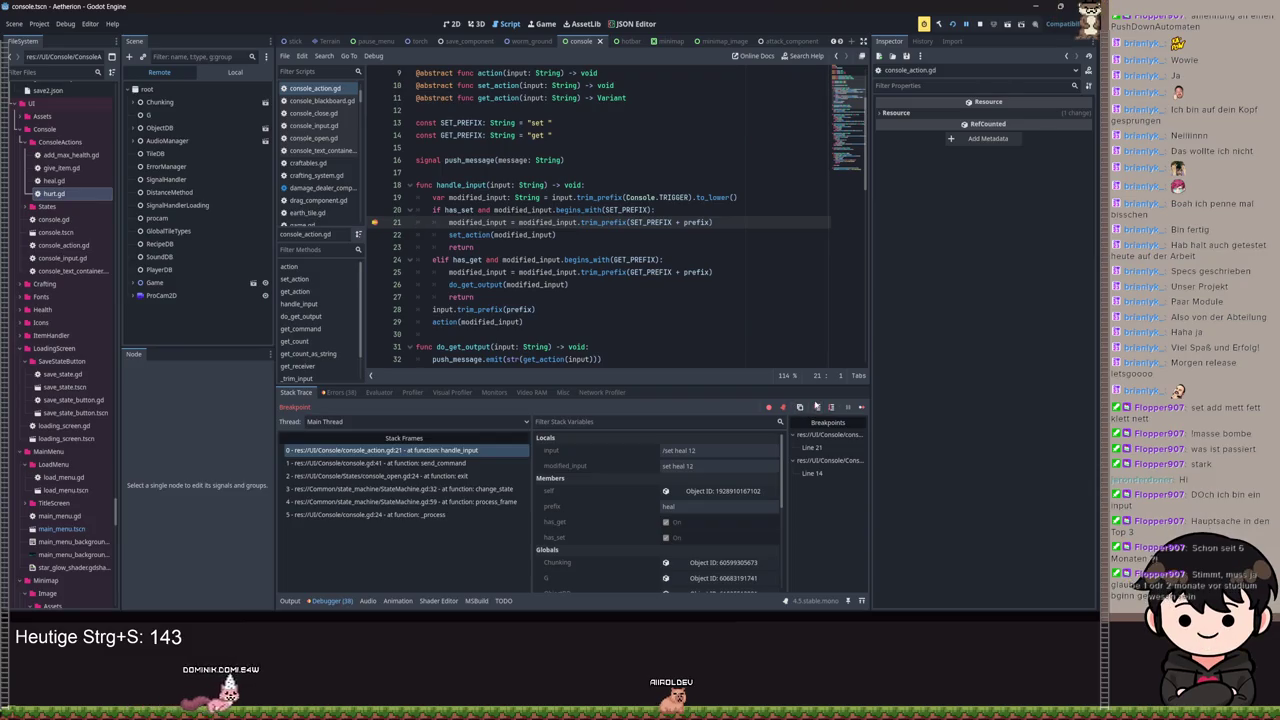
Step: Step into set_action, get_player, get_receiver and get_count, returning to get_receiver with the count result
{"action": "left_click", "coordinate": [817, 407]}
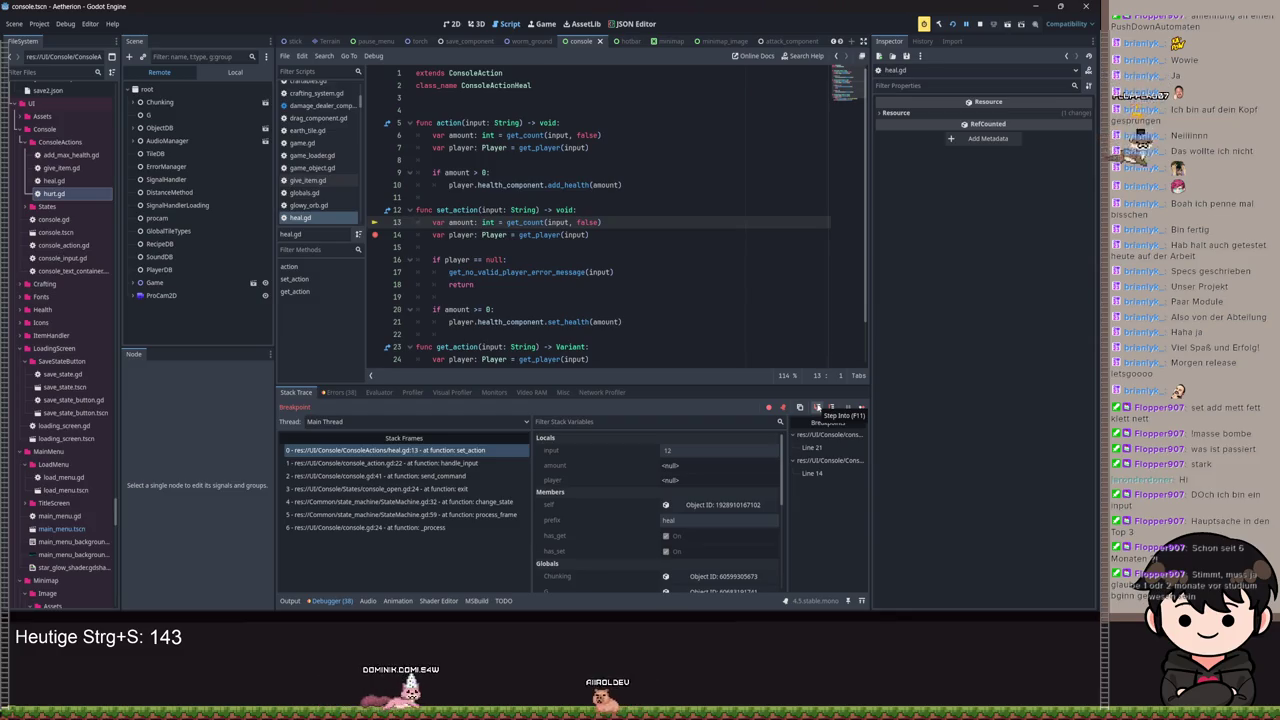
{"action": "left_click", "coordinate": [817, 408]}
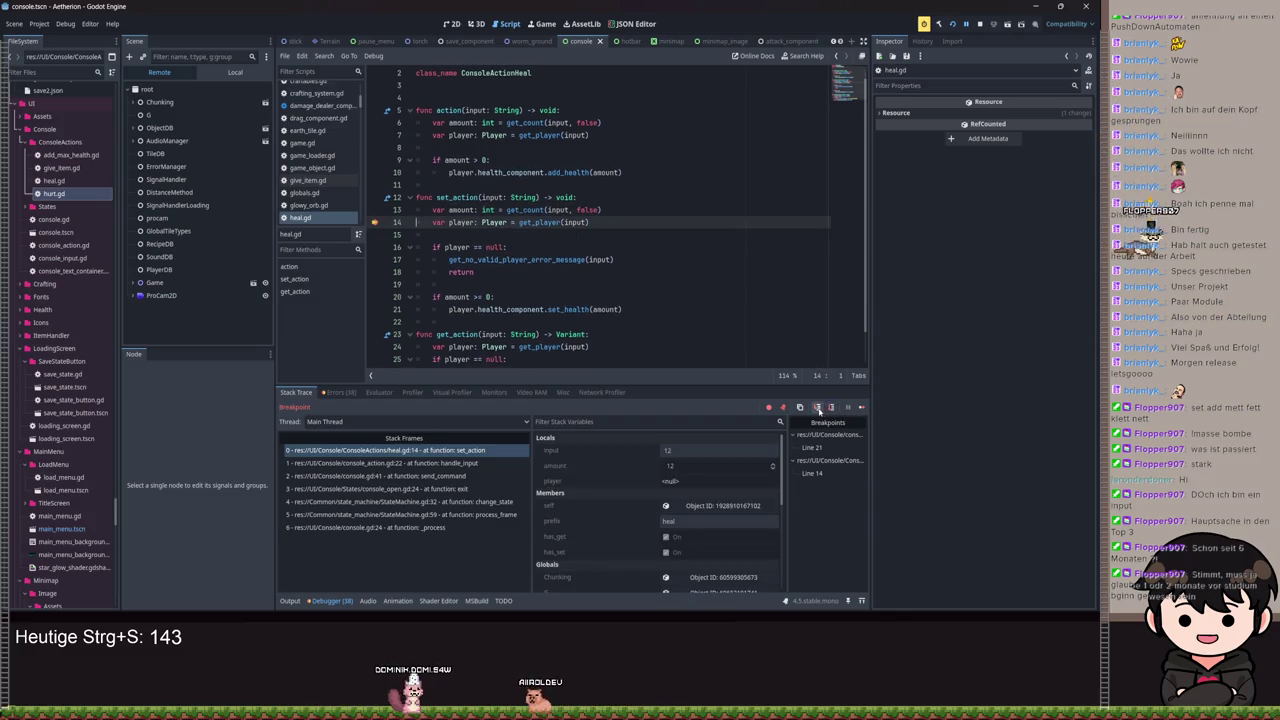
{"action": "double_click", "coordinate": [817, 408]}
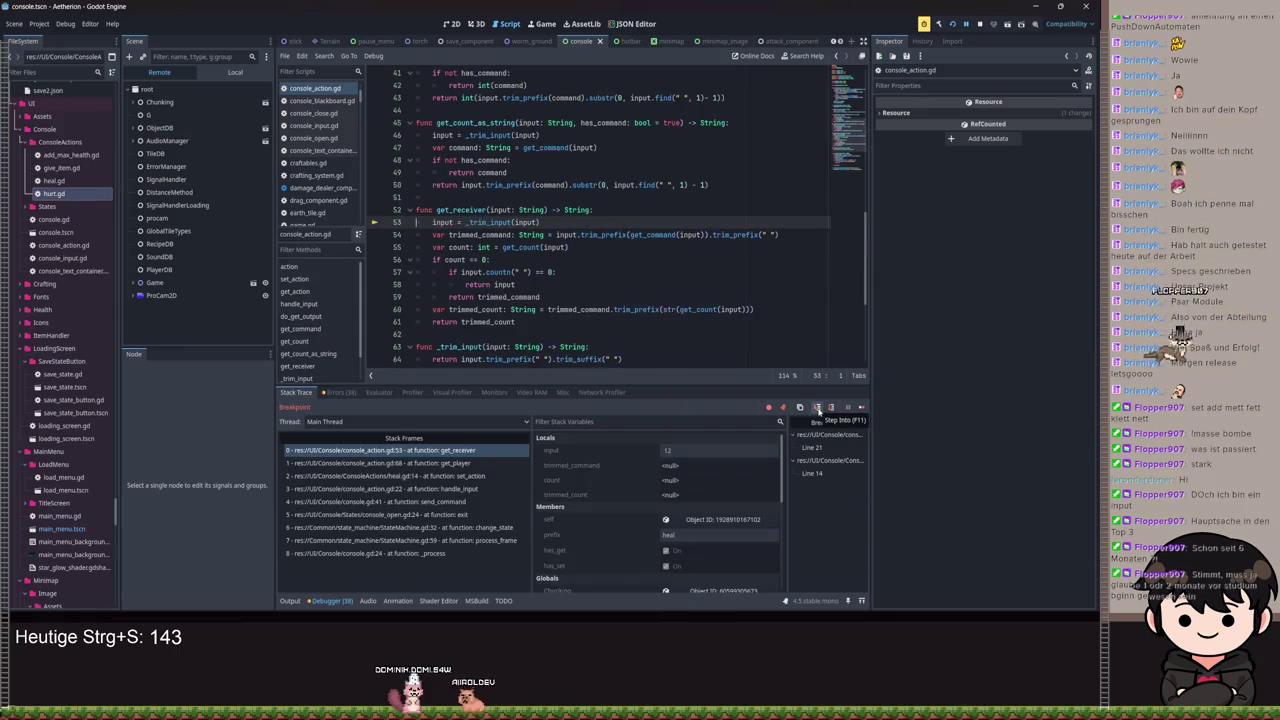
{"action": "left_click", "coordinate": [817, 408]}
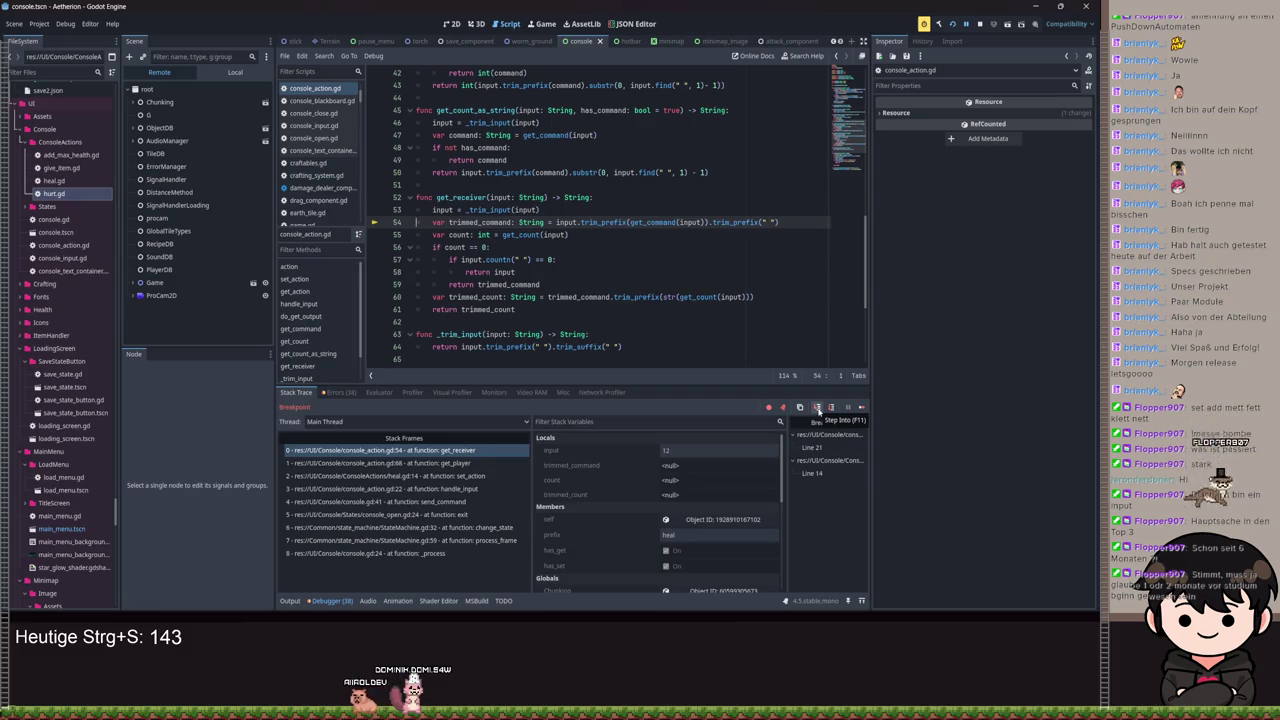
{"action": "left_click", "coordinate": [829, 409]}
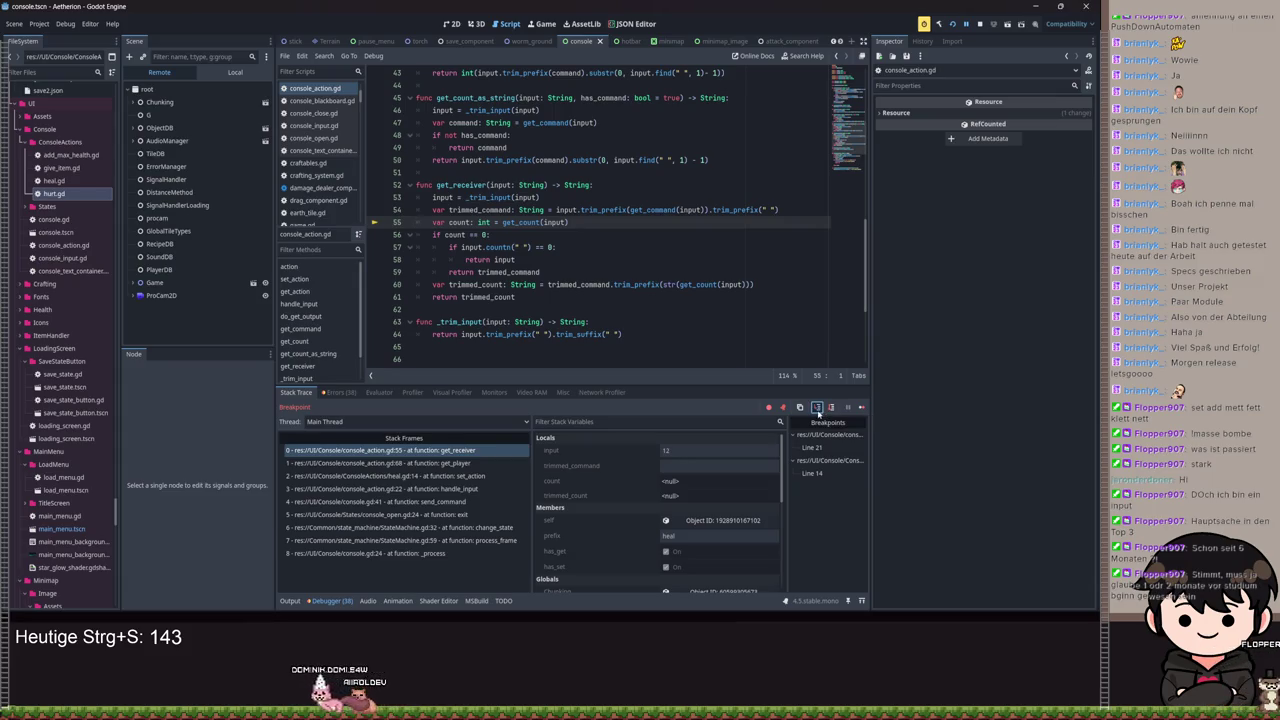
{"action": "left_click", "coordinate": [818, 408]}
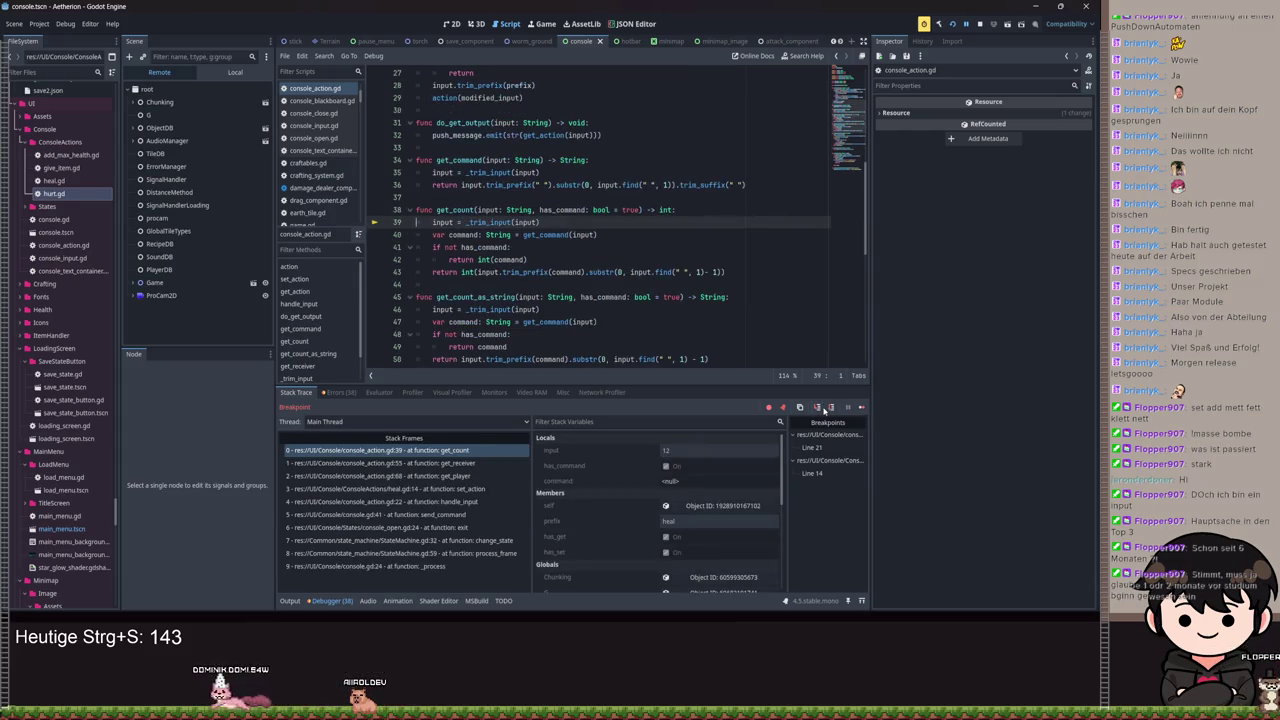
{"action": "left_click", "coordinate": [829, 409]}
{"action": "left_click", "coordinate": [829, 409]}
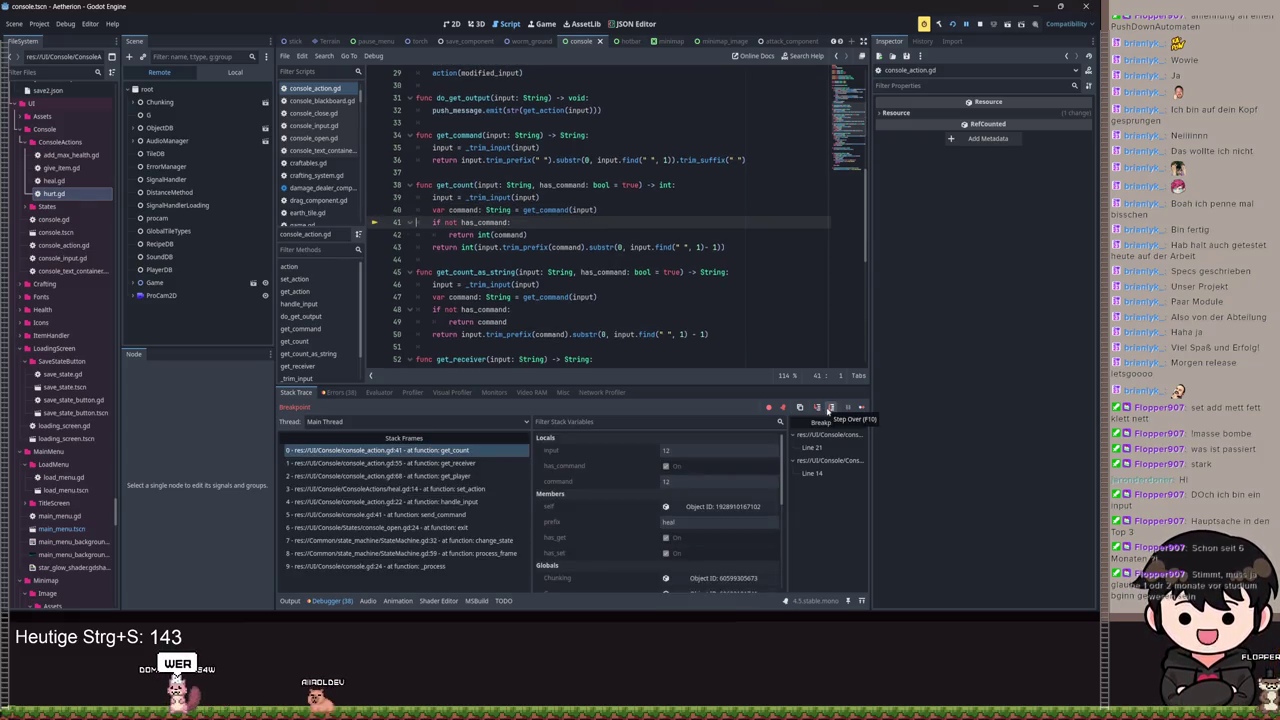
{"action": "left_click", "coordinate": [829, 409]}
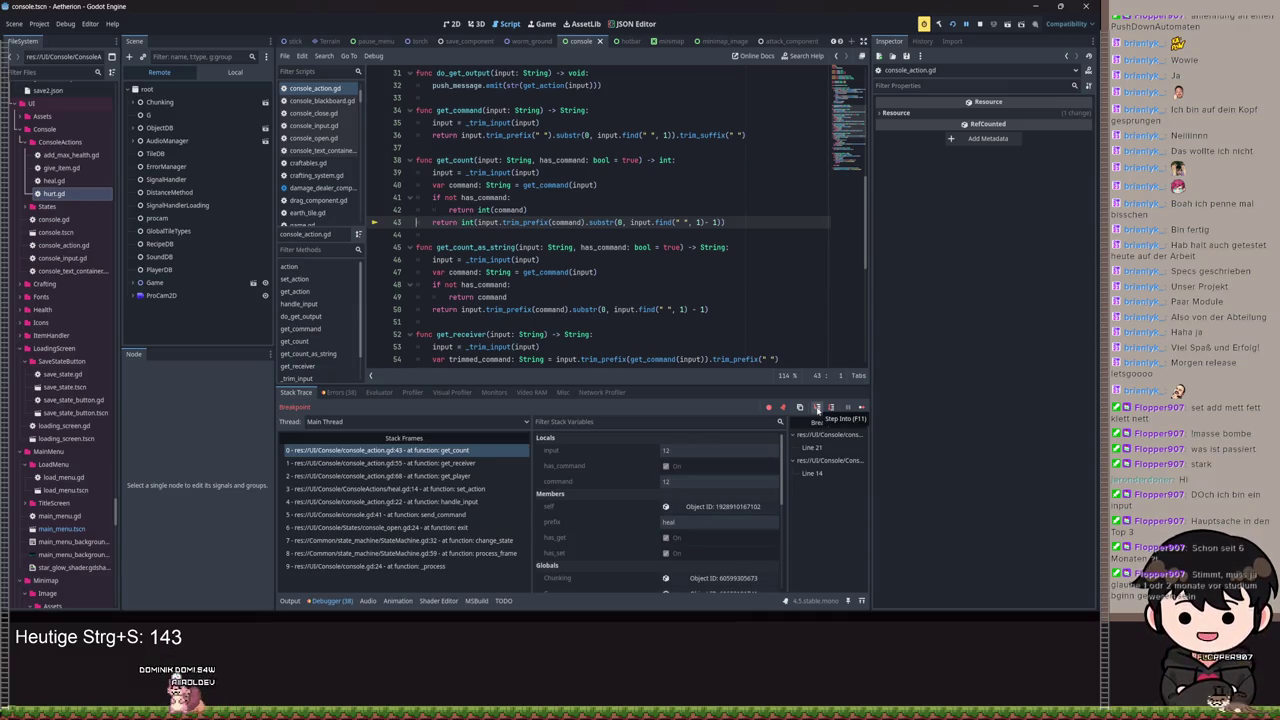
{"action": "left_click", "coordinate": [818, 408]}
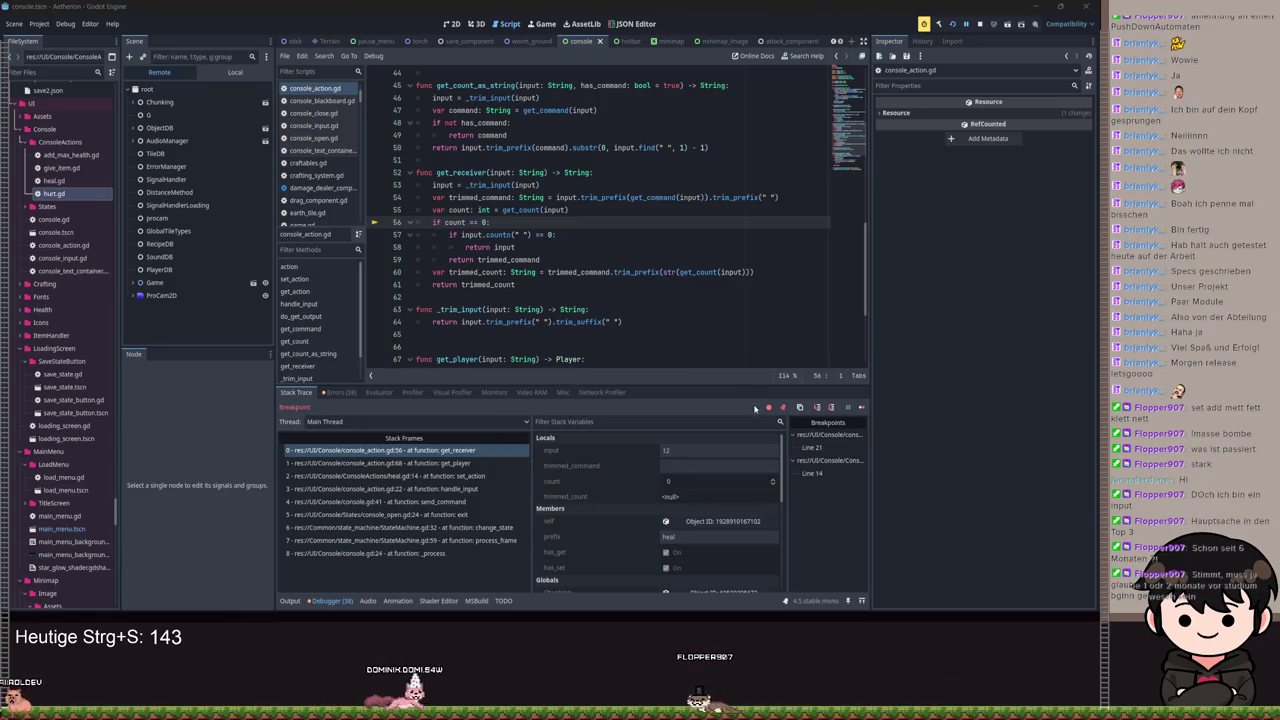
Step: Advance to get_receiver's return input line and inspect input, which holds 12
{"action": "left_click", "coordinate": [817, 410]}
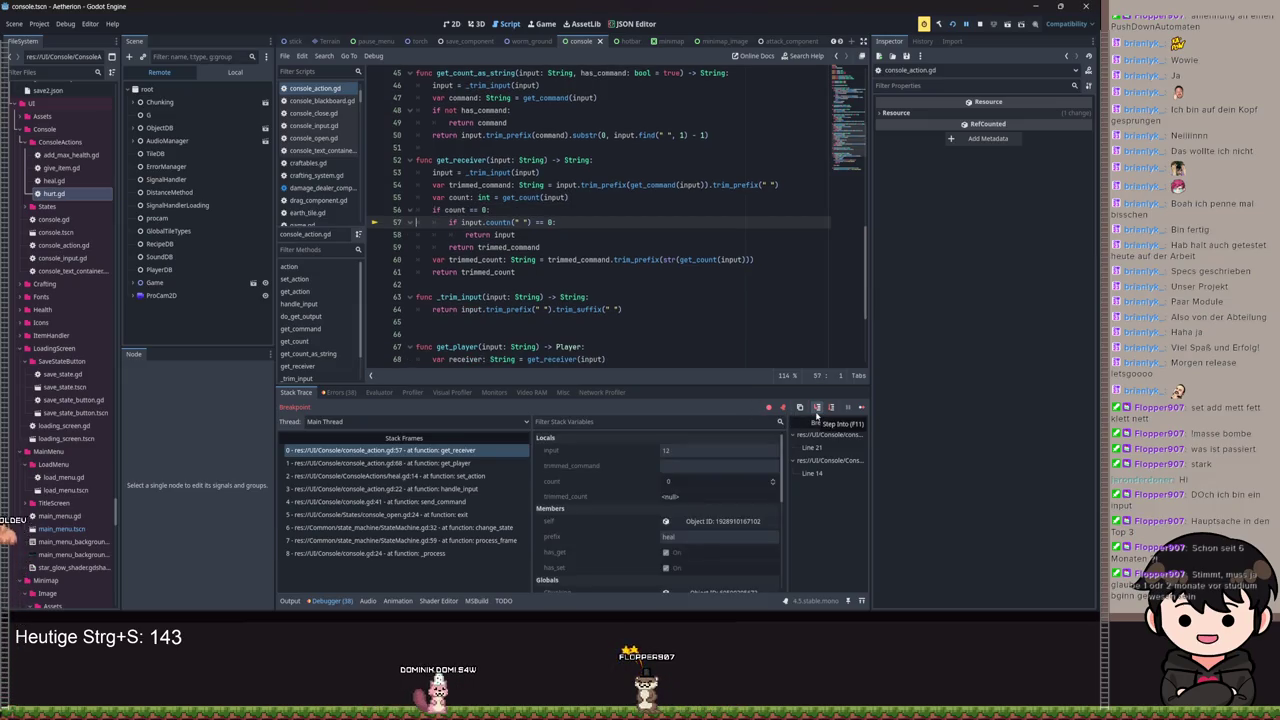
{"action": "left_click", "coordinate": [816, 414]}
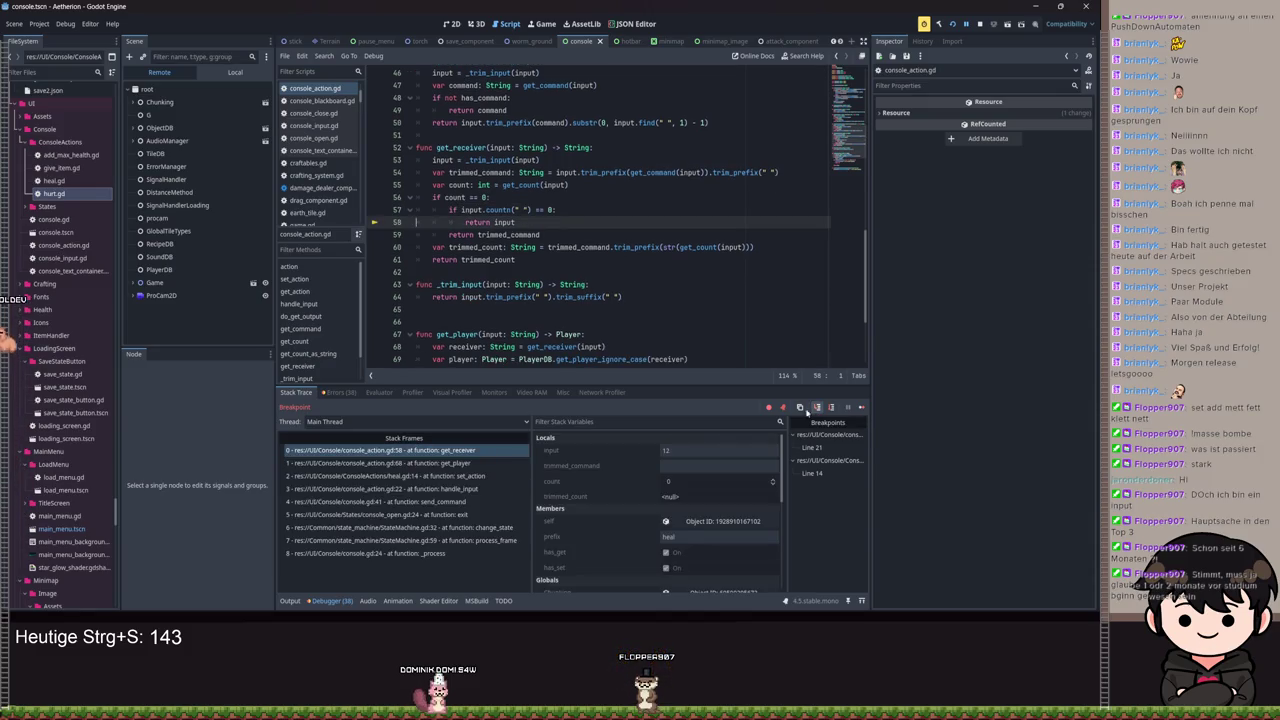
{"action": "double_click", "coordinate": [505, 222]}
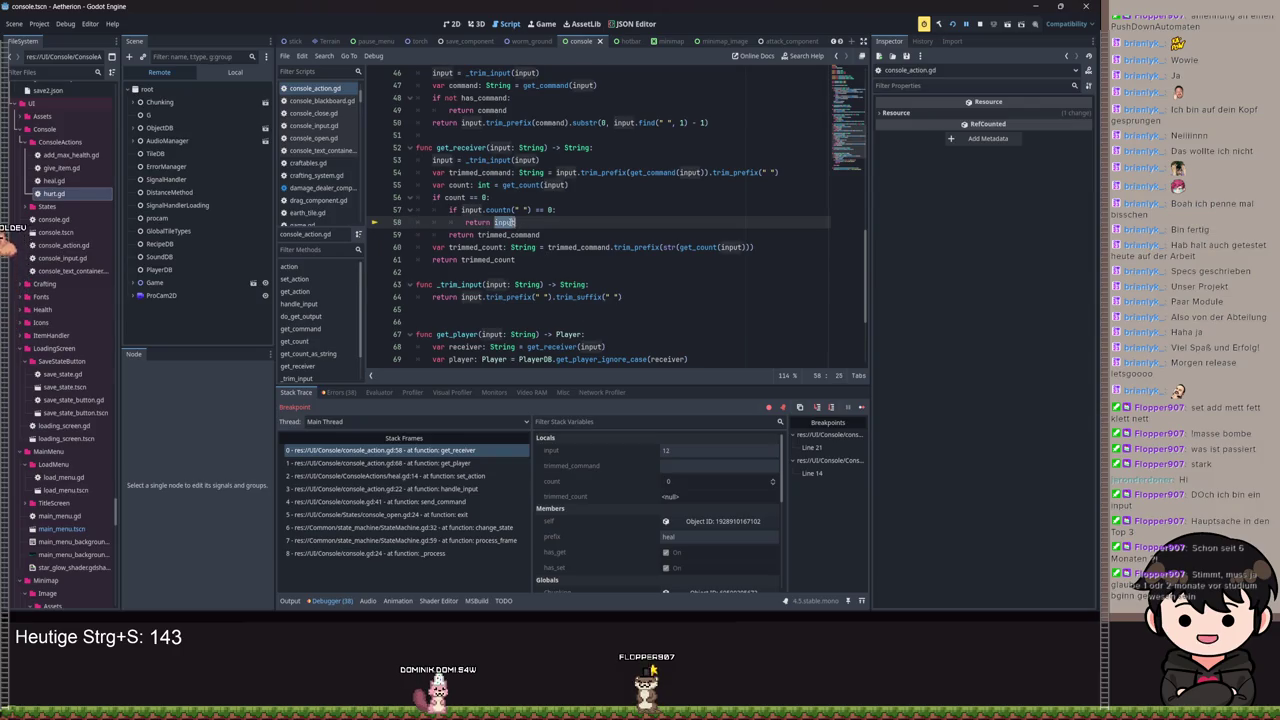
{"action": "mouse_move", "coordinate": [505, 222]}
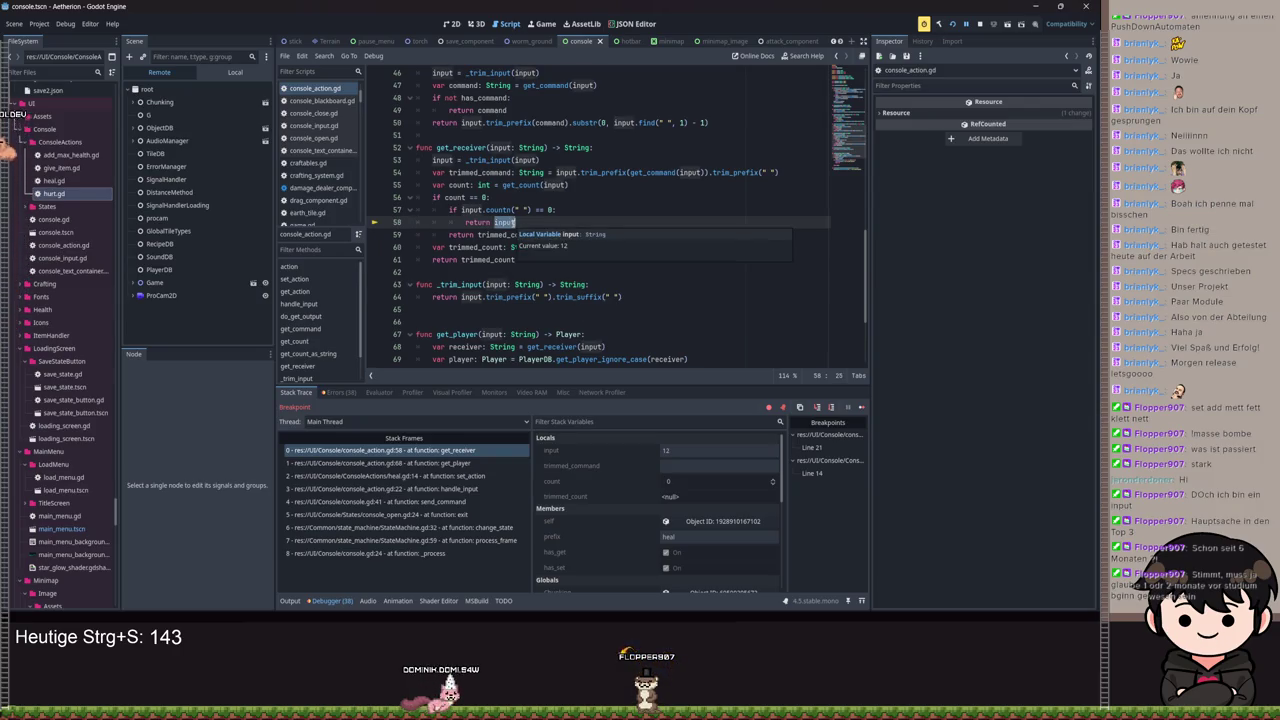
{"action": "left_click_drag", "start_coordinate": [515, 222], "coordinate": [392, 212]}
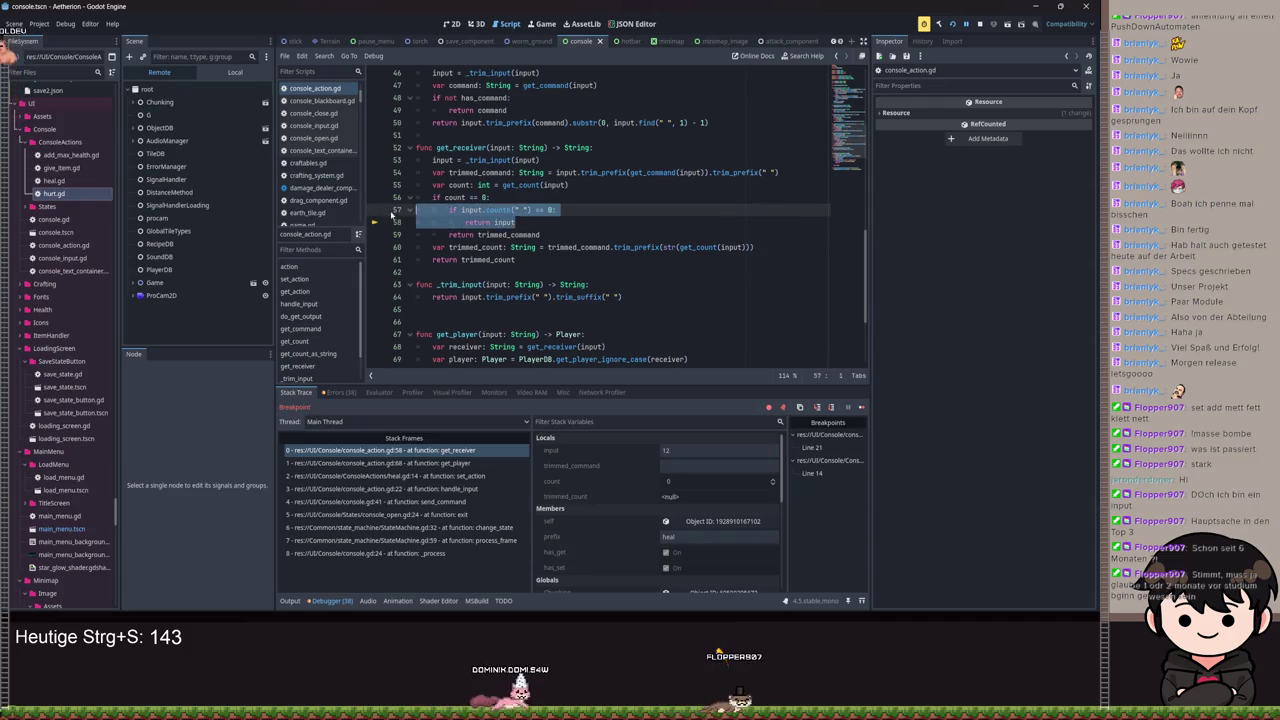
{"action": "left_click", "coordinate": [530, 222]}
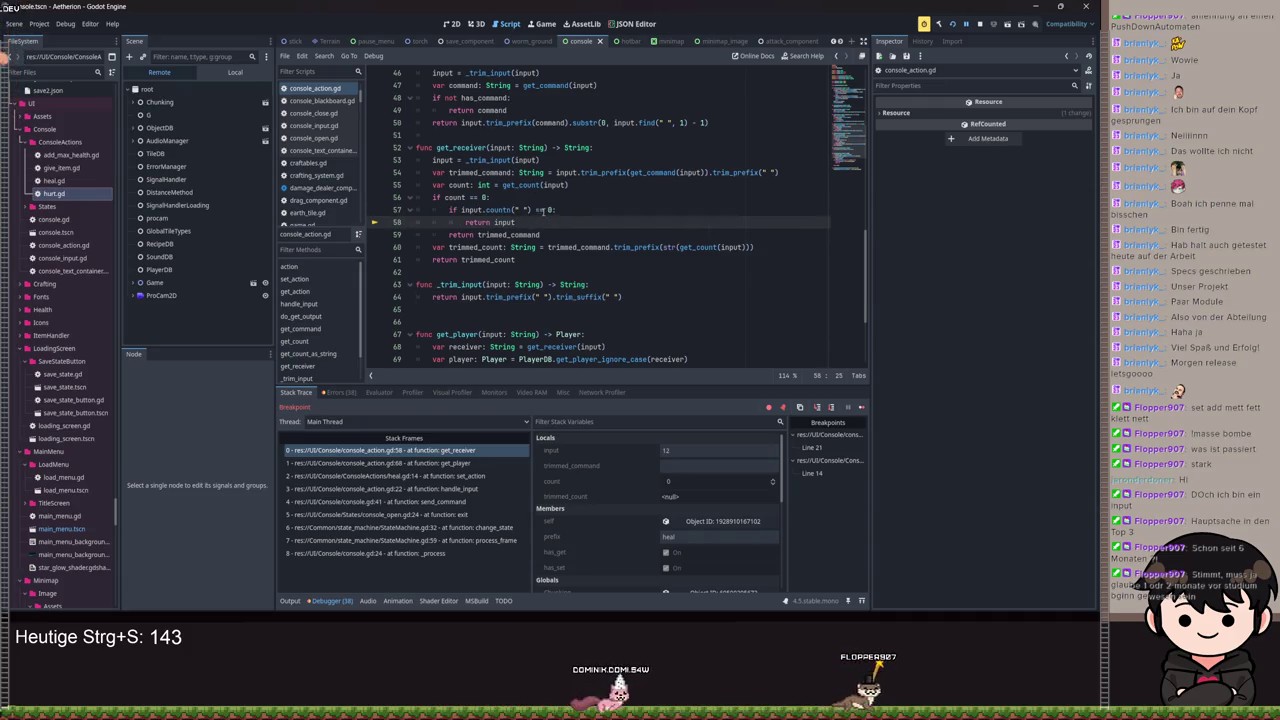
{"action": "double_click", "coordinate": [538, 210]}
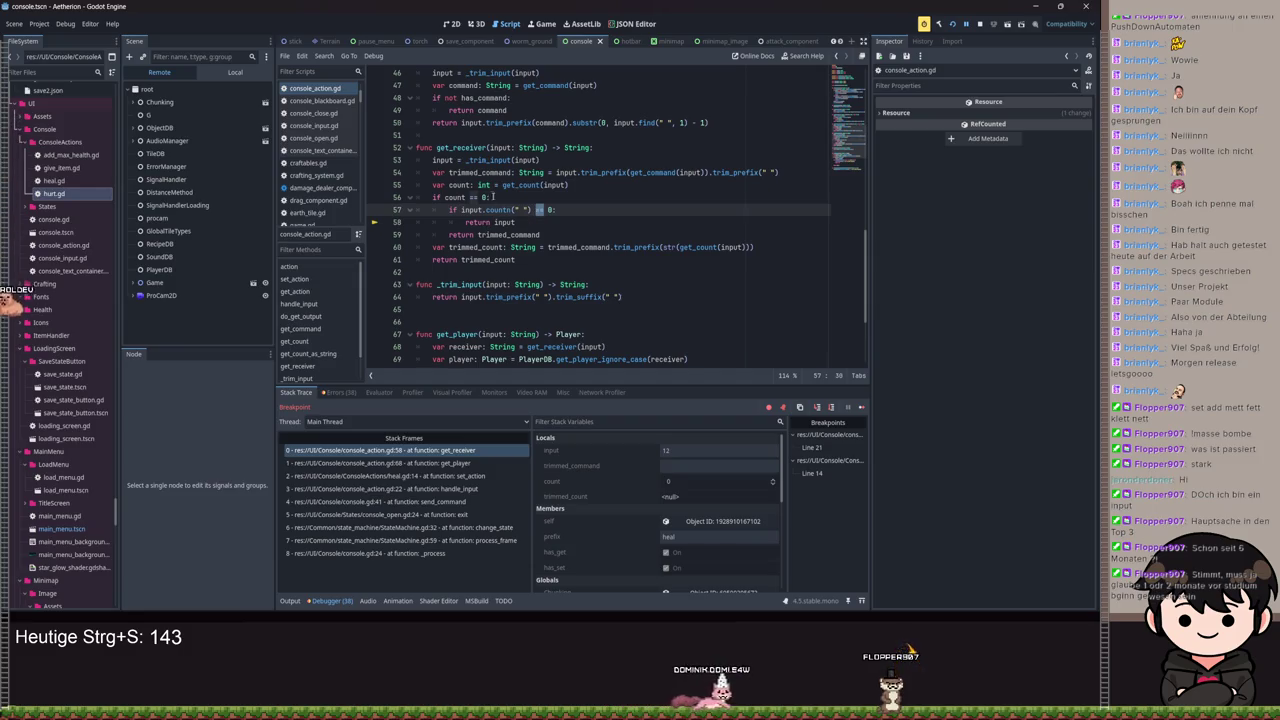
{"action": "left_click", "coordinate": [490, 197]}
Step: Rewrite line 56 as 'if count == 0 and input.count(" ") > 0:', drop the nested check, save, resume
{"action": "type", "text": "and "}
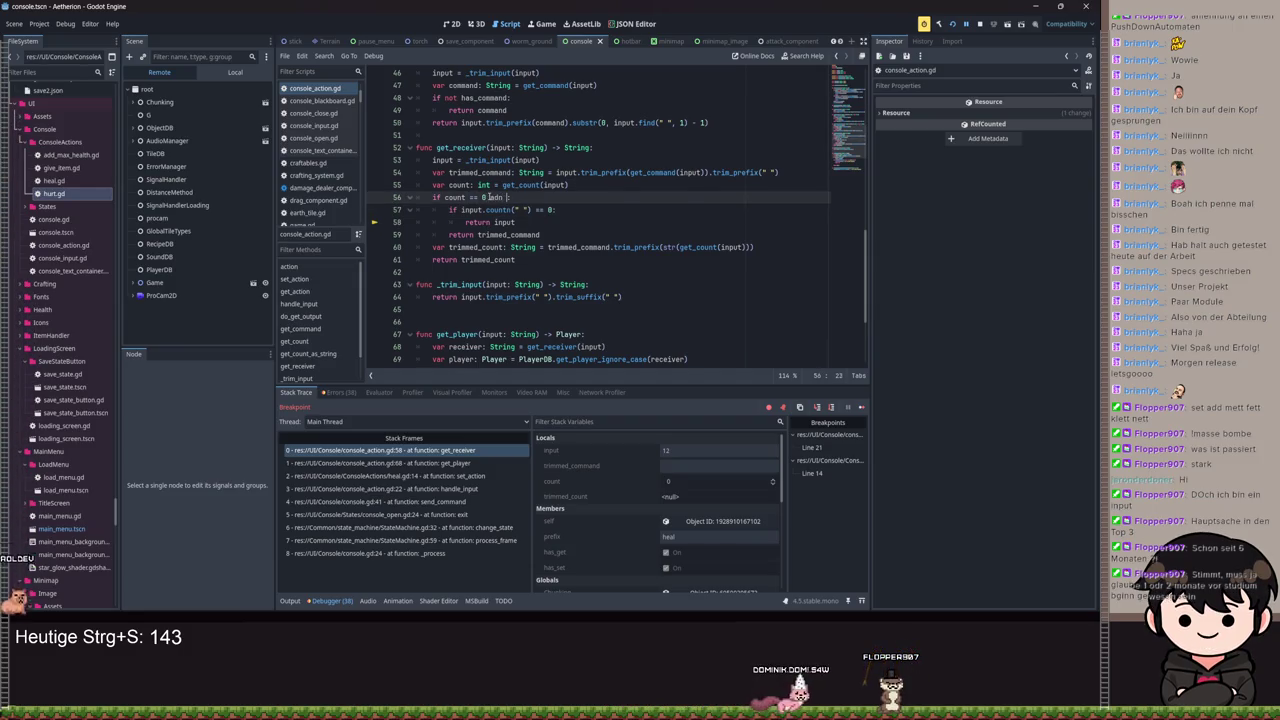
{"action": "type", "text": "d input:"}
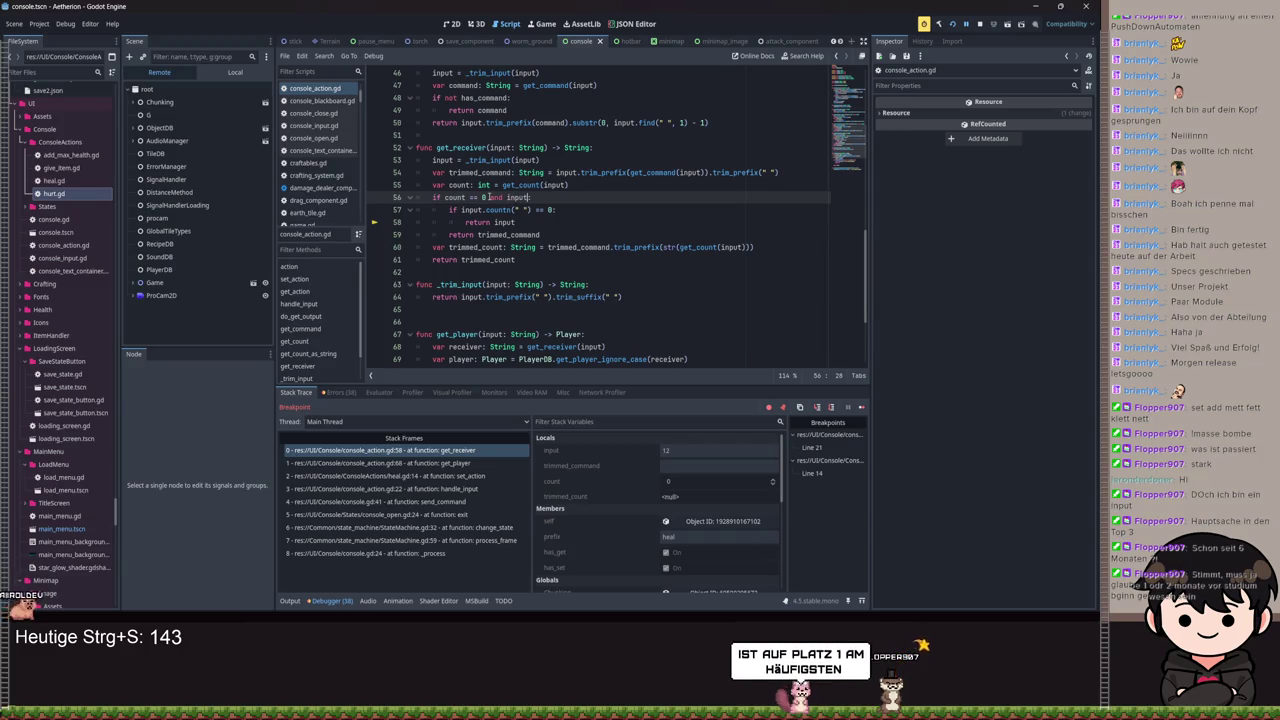
{"action": "type", "text": ".count"}
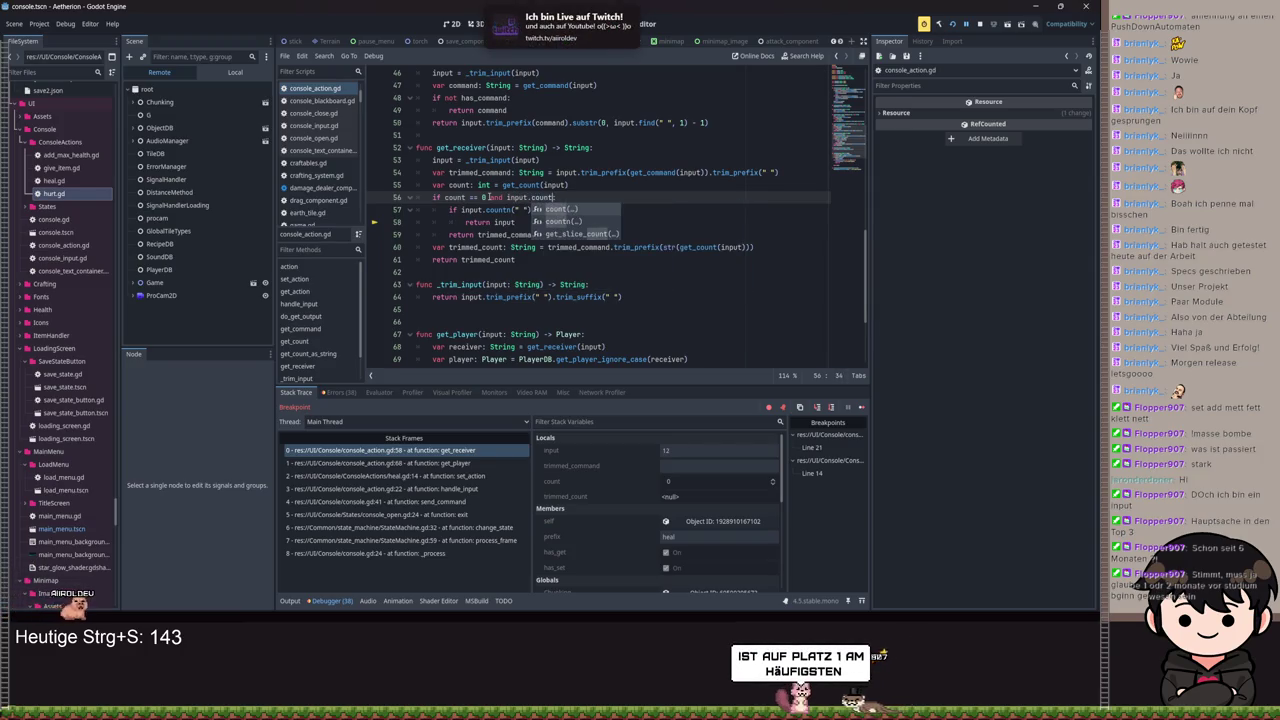
{"action": "type", "text": "(\" \""}
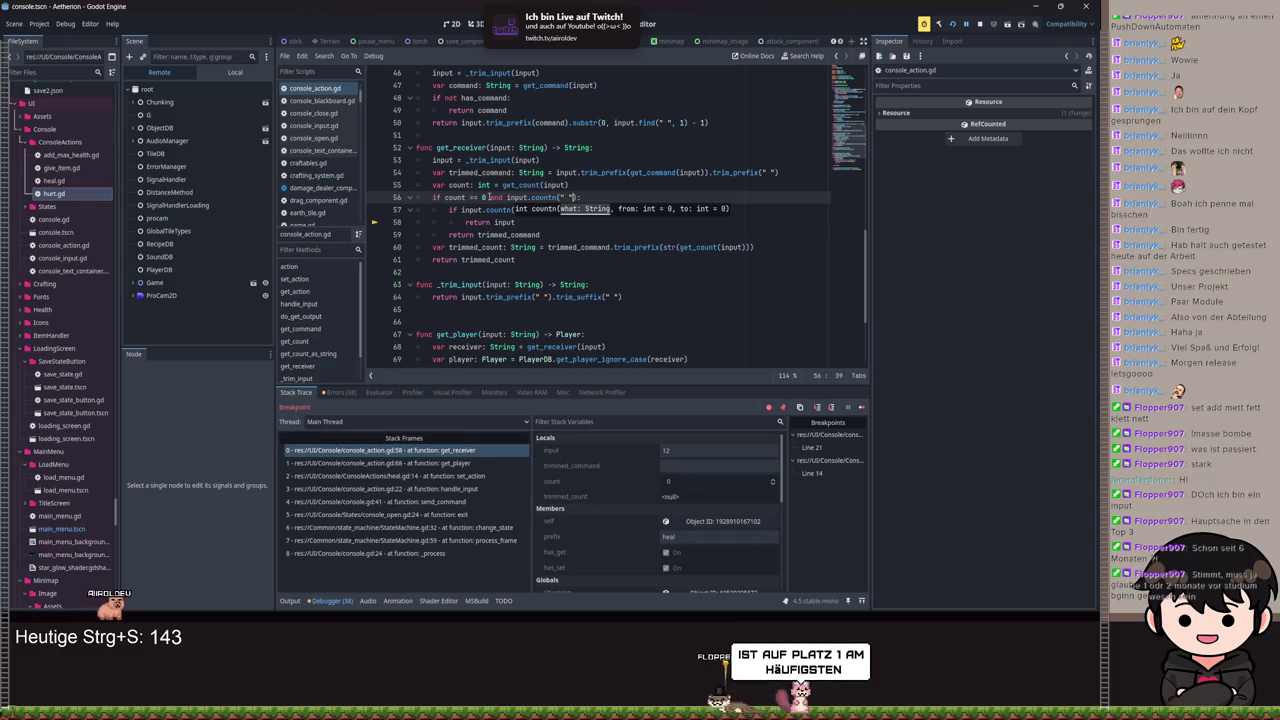
{"action": "type", "text": " > 0"}
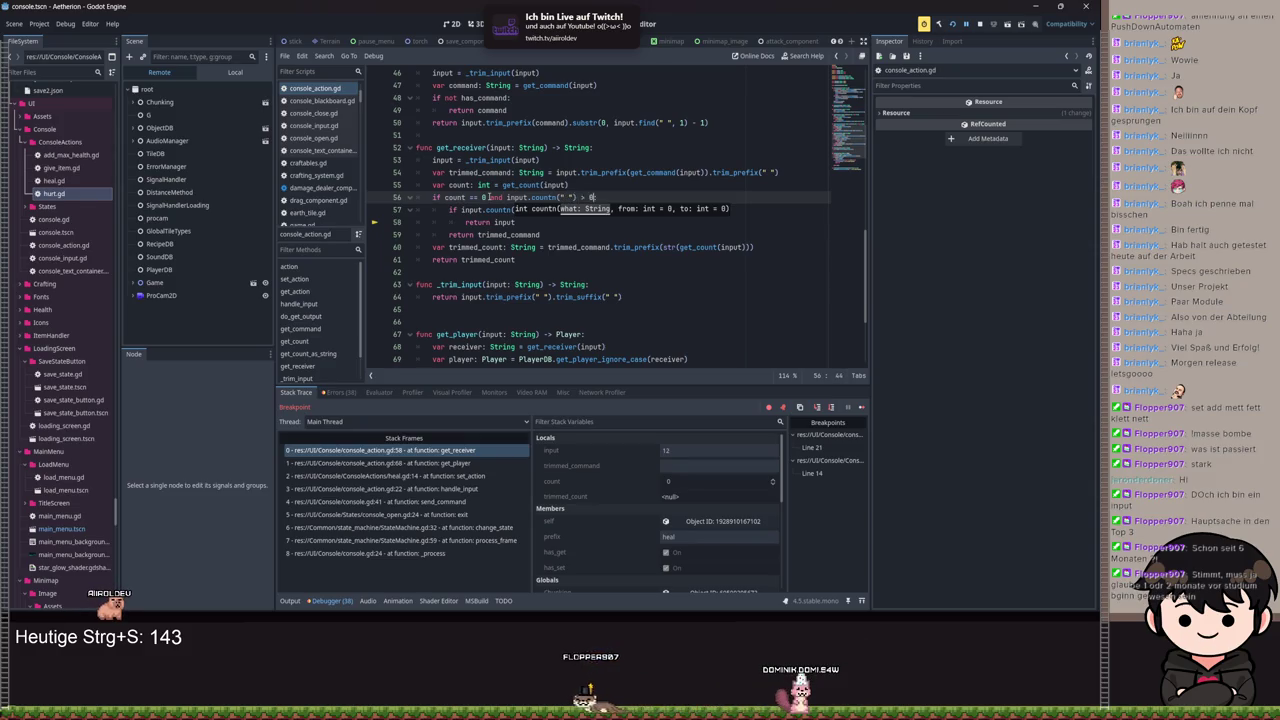
{"action": "type", "text": ":"}
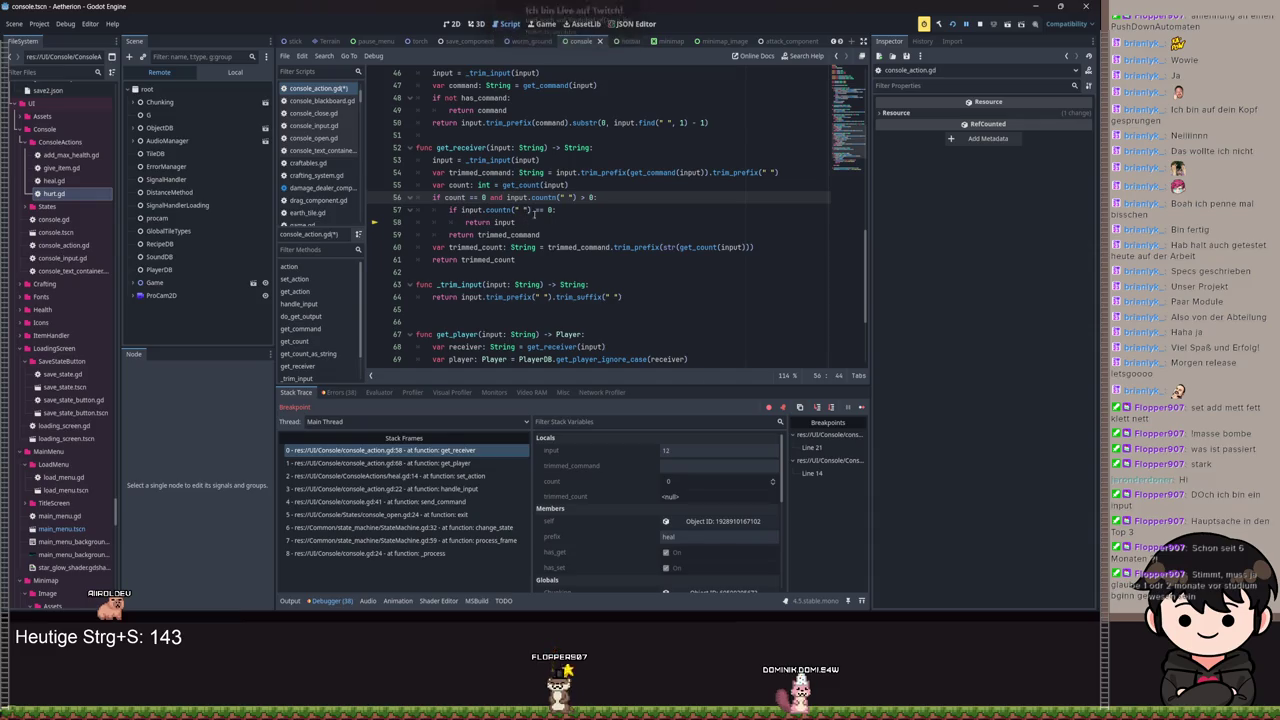
{"action": "left_click_drag", "start_coordinate": [540, 222], "coordinate": [407, 210]}
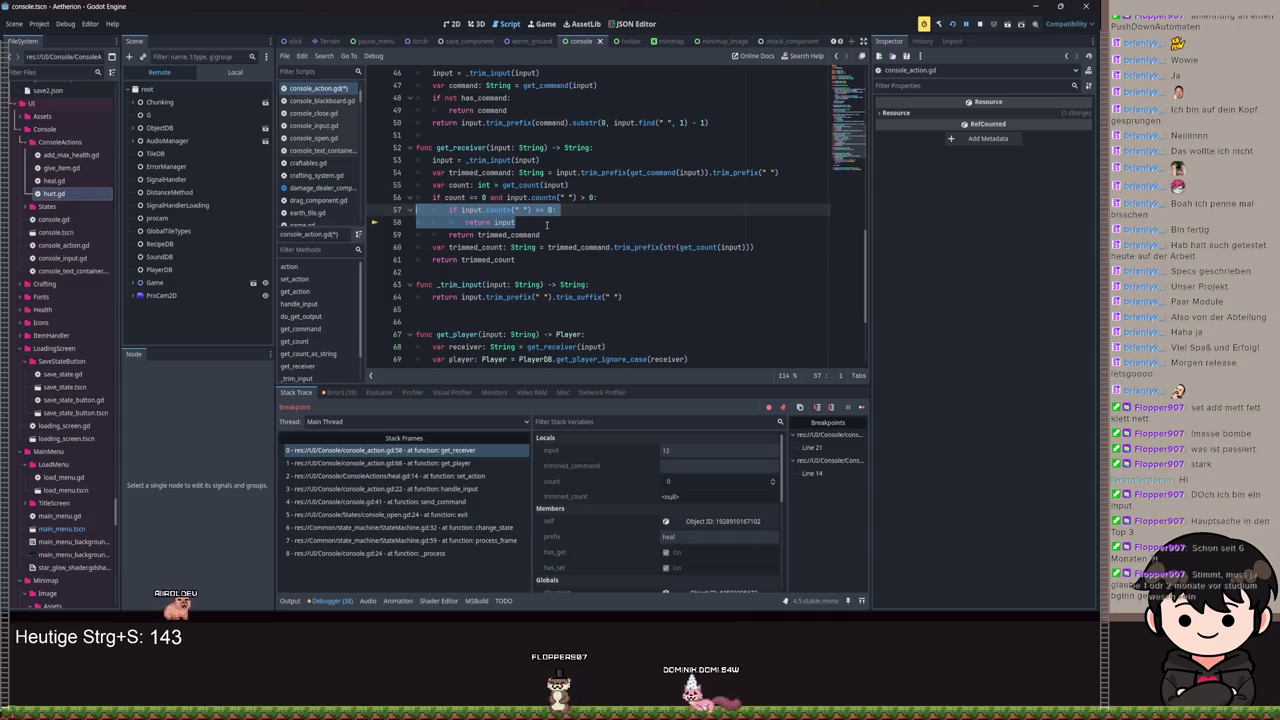
{"action": "key", "text": "BackSpace"}
{"action": "key", "text": "BackSpace"}
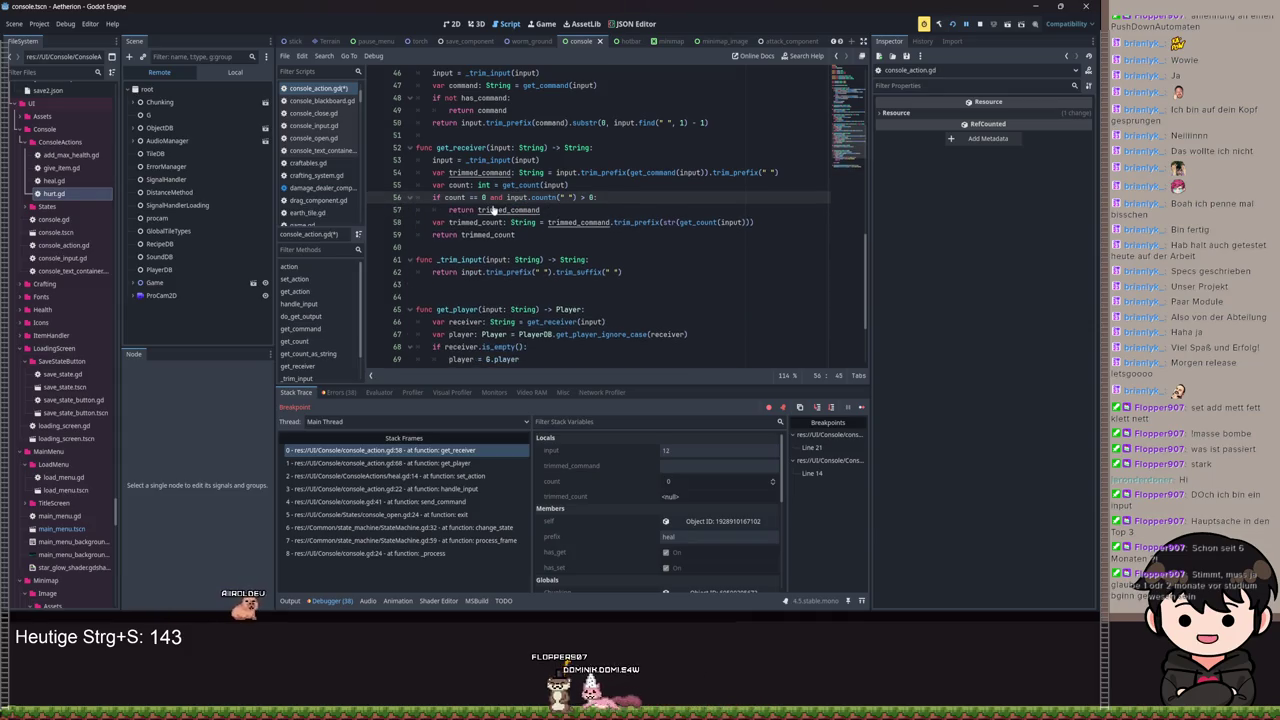
{"action": "key", "text": "ctrl+s"}
{"action": "key", "text": "F12"}
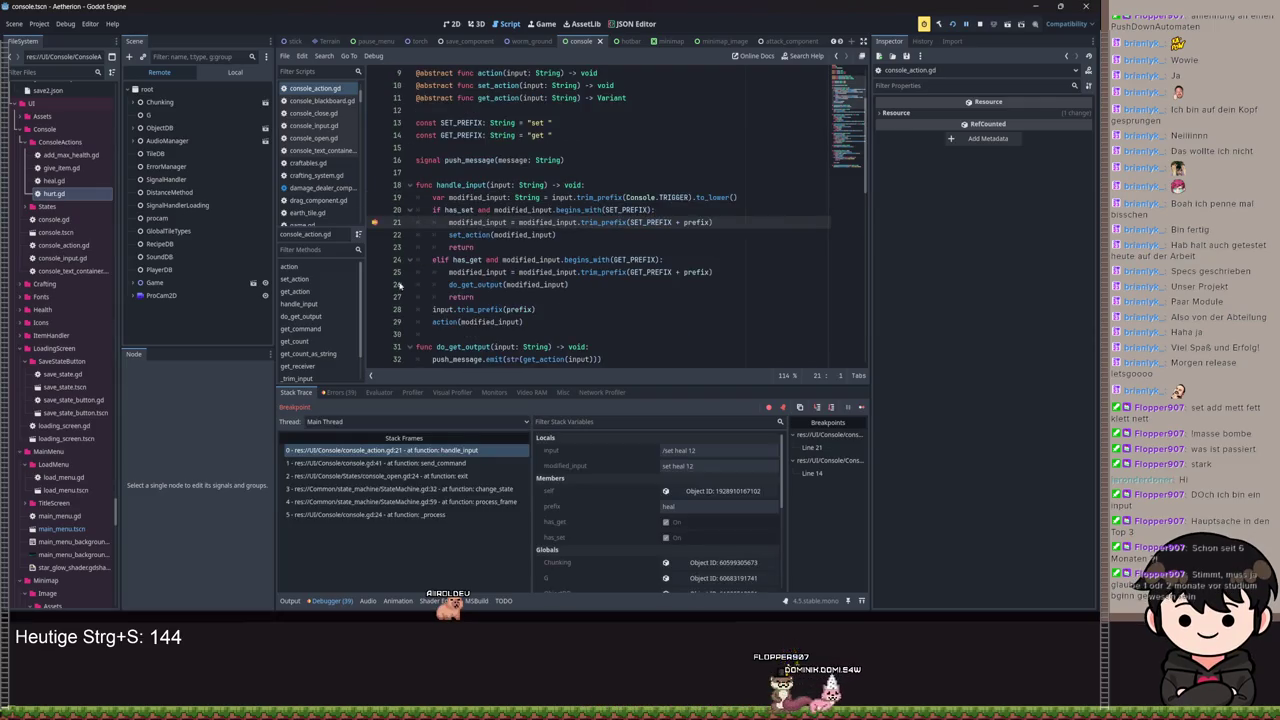
Step: Resume past the set_action breakpoint and bring up the Aetherion (DEBUG) game window
{"action": "left_click", "coordinate": [968, 25]}
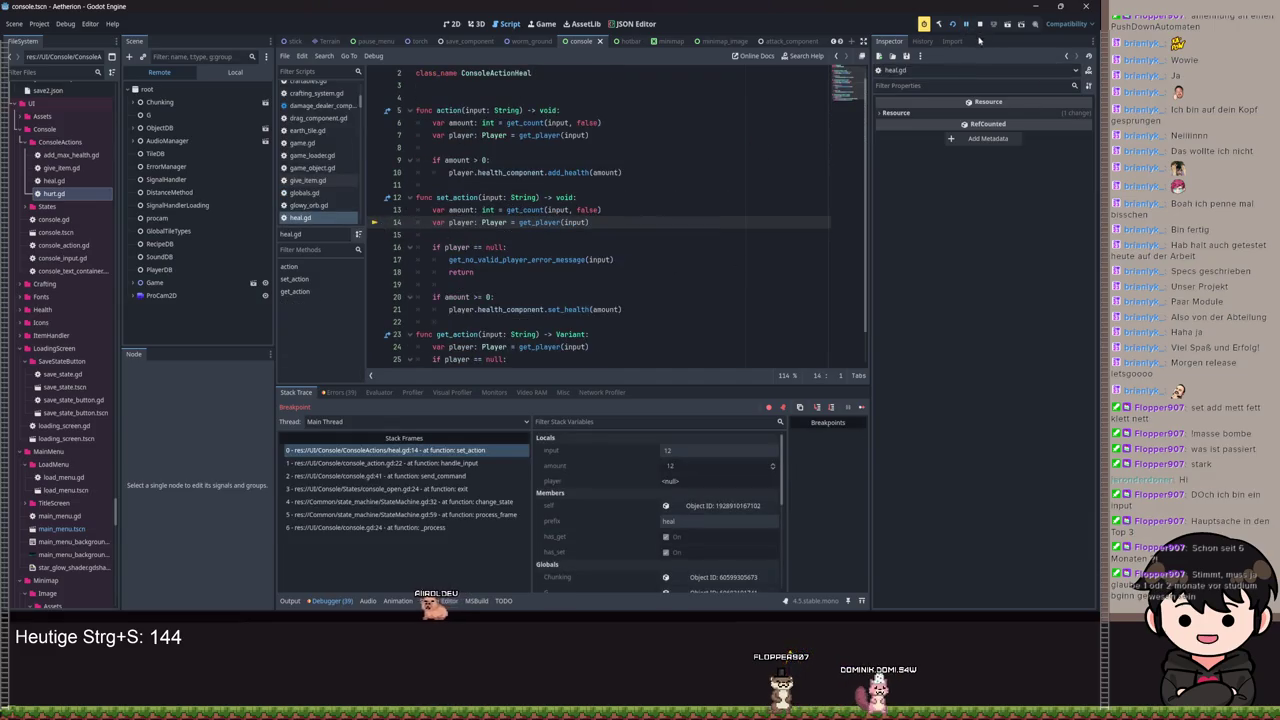
{"action": "left_click", "coordinate": [966, 24]}
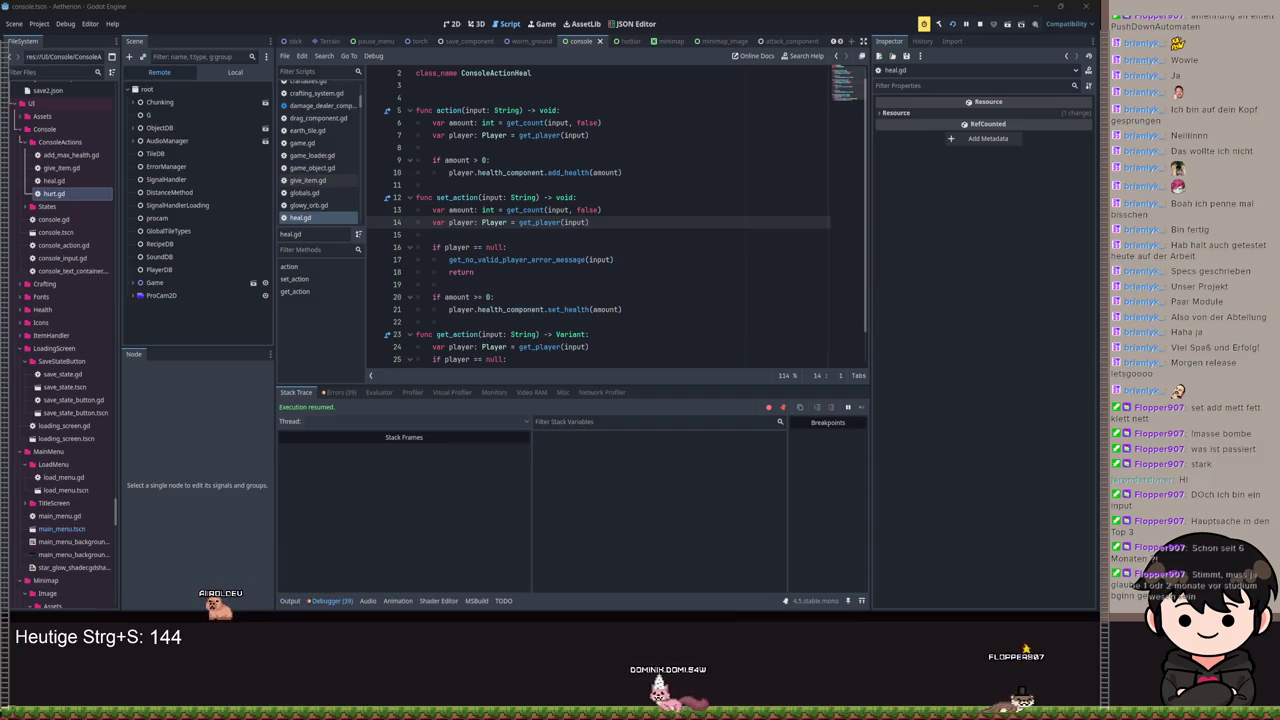
{"action": "key", "text": "F5"}
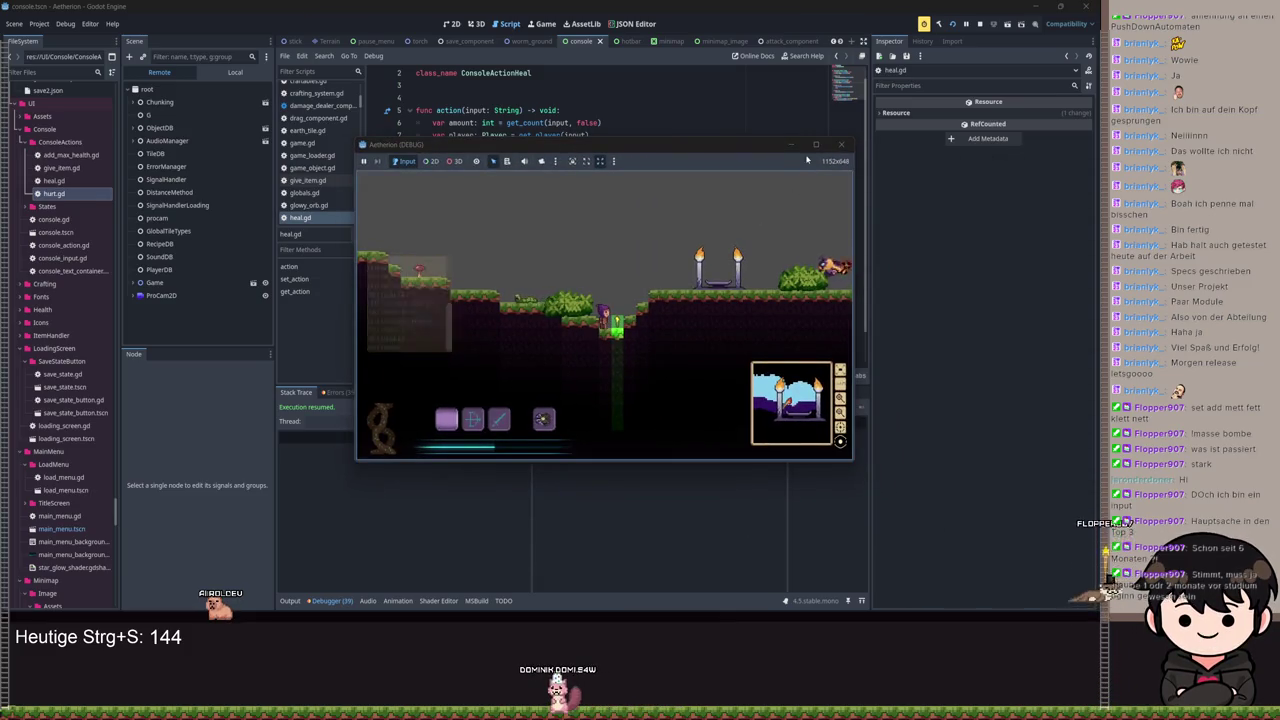
Step: Run 'set_heal flopper' from the in-game console so the debugger breaks at heal.gd line 16
{"action": "type", "text": "/SET HEAL FLOPPER"}
{"action": "key", "text": "Return"}
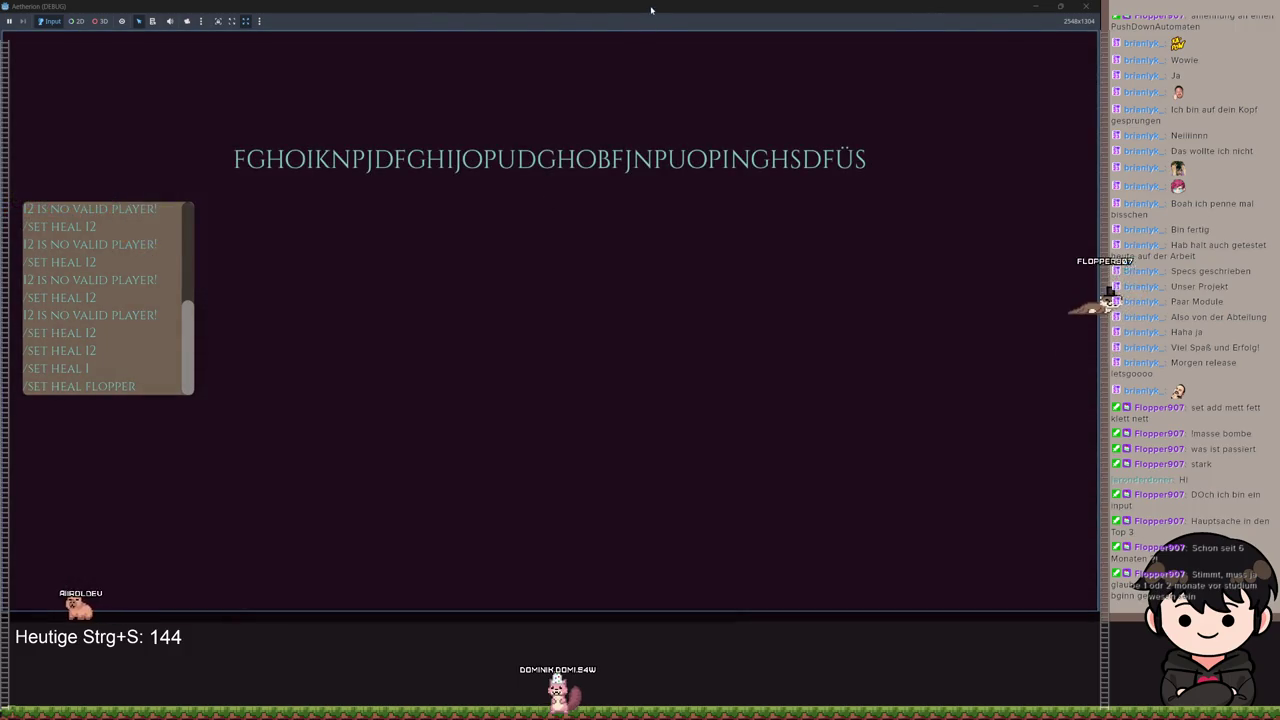
{"action": "double_click", "coordinate": [651, 10]}
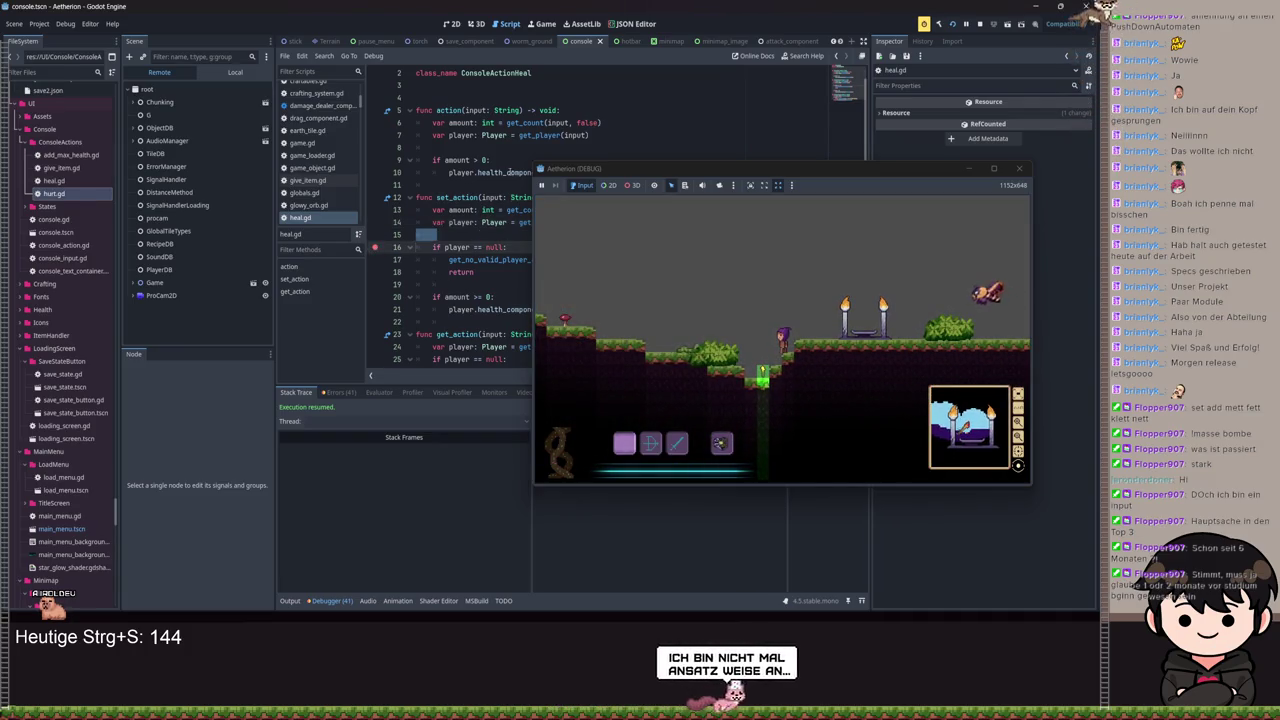
{"action": "key", "text": "slash"}
{"action": "type", "text": "set_heal flopper"}
{"action": "key", "text": "Return"}
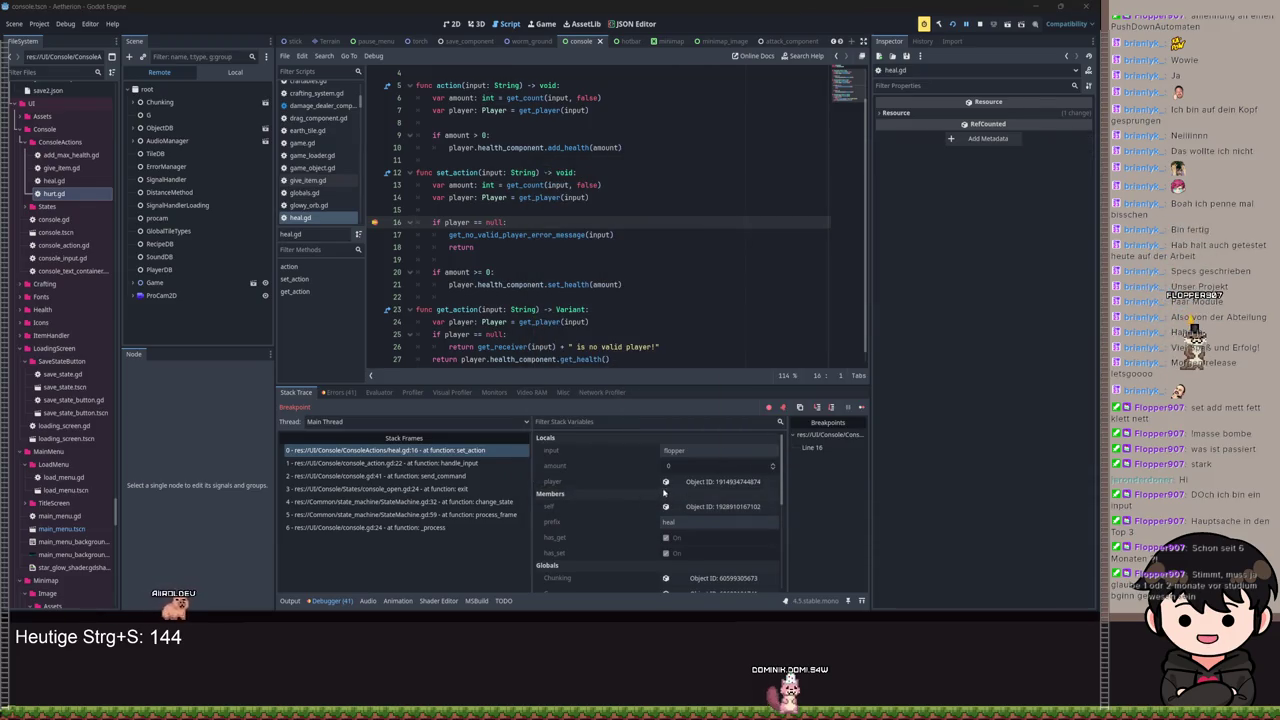
Step: Remove the breakpoint on heal.gd line 16 and resume the paused game
{"action": "scroll", "coordinate": [652, 490], "scroll_direction": "down", "scroll_amount": 1}
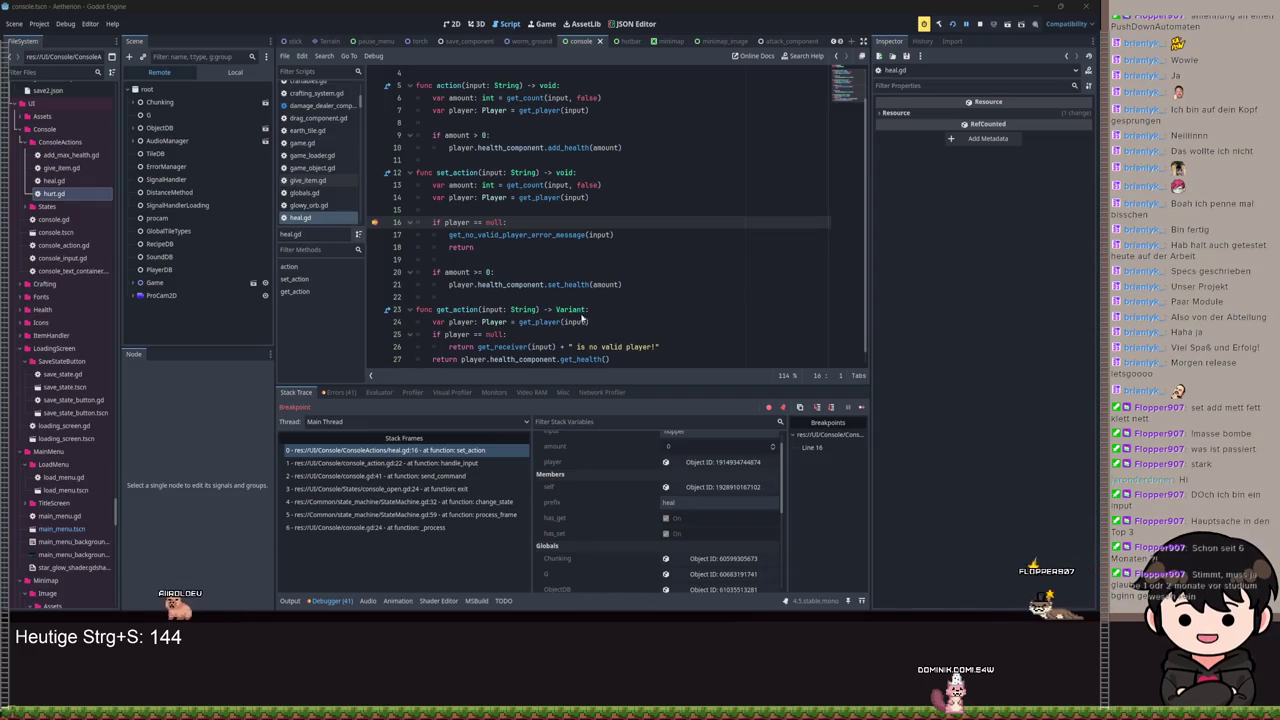
{"action": "scroll", "coordinate": [682, 464], "scroll_direction": "up", "scroll_amount": 1}
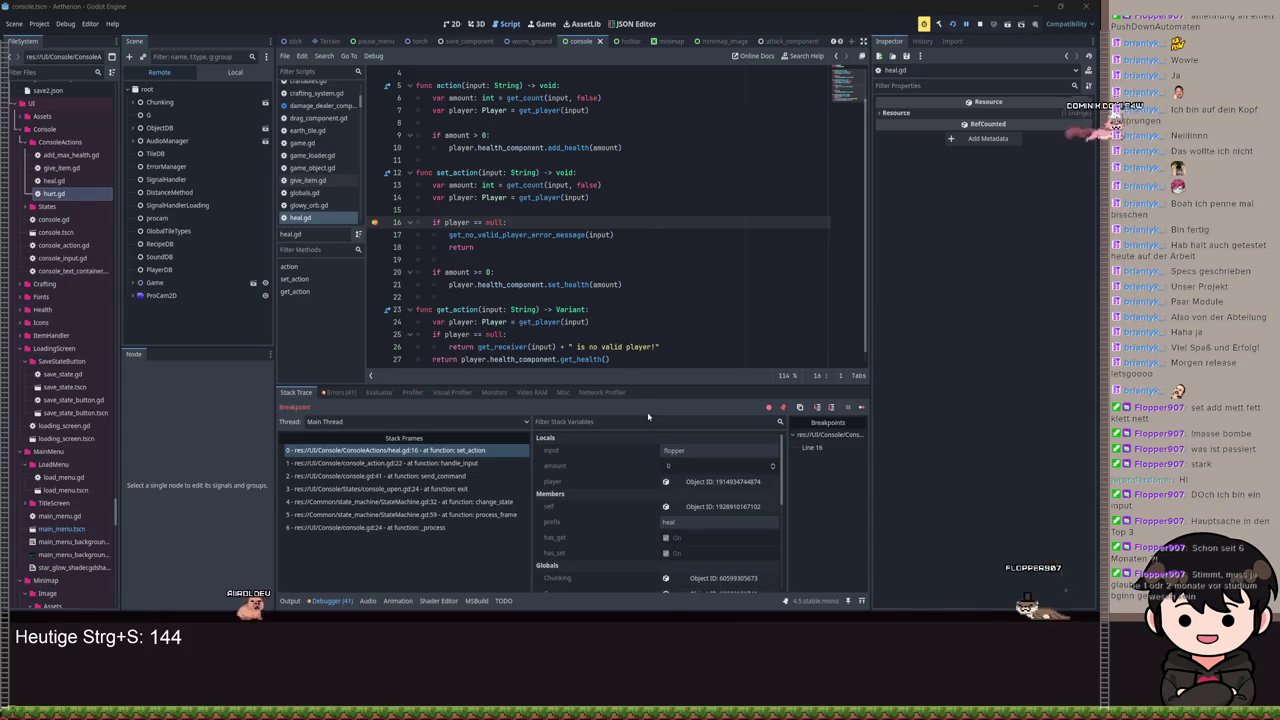
{"action": "left_click", "coordinate": [374, 222]}
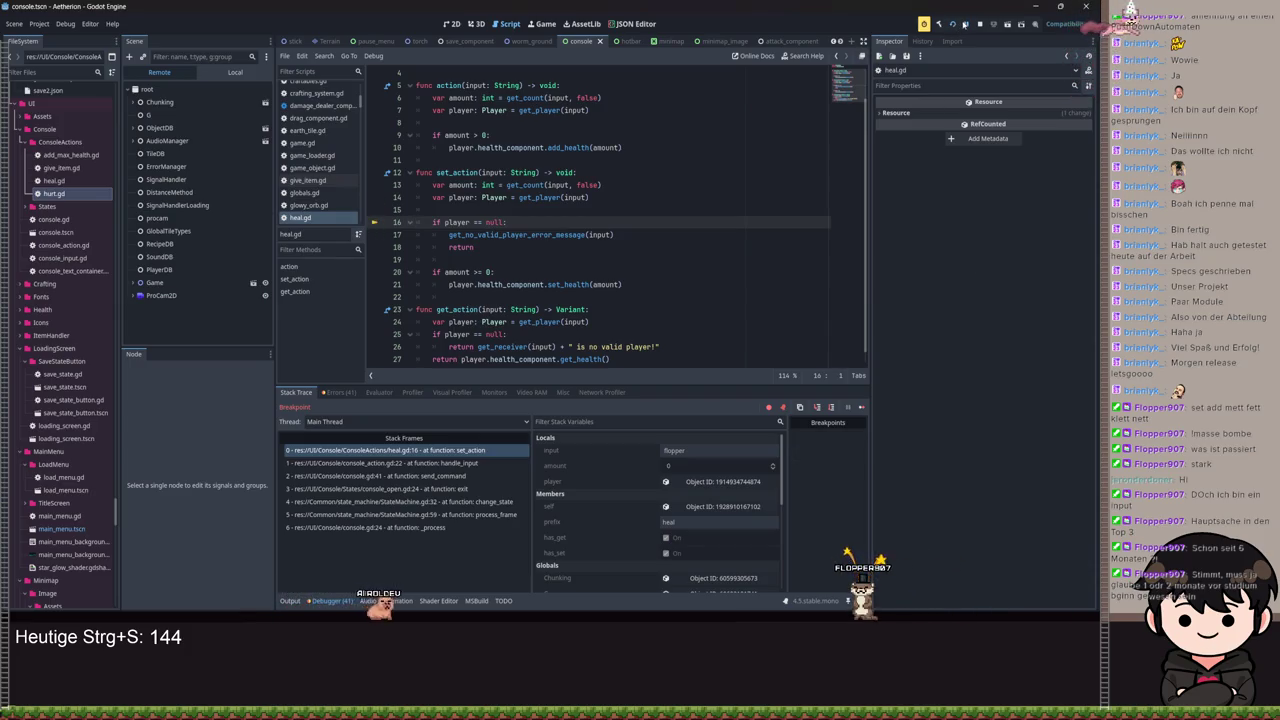
{"action": "key", "text": "F12"}
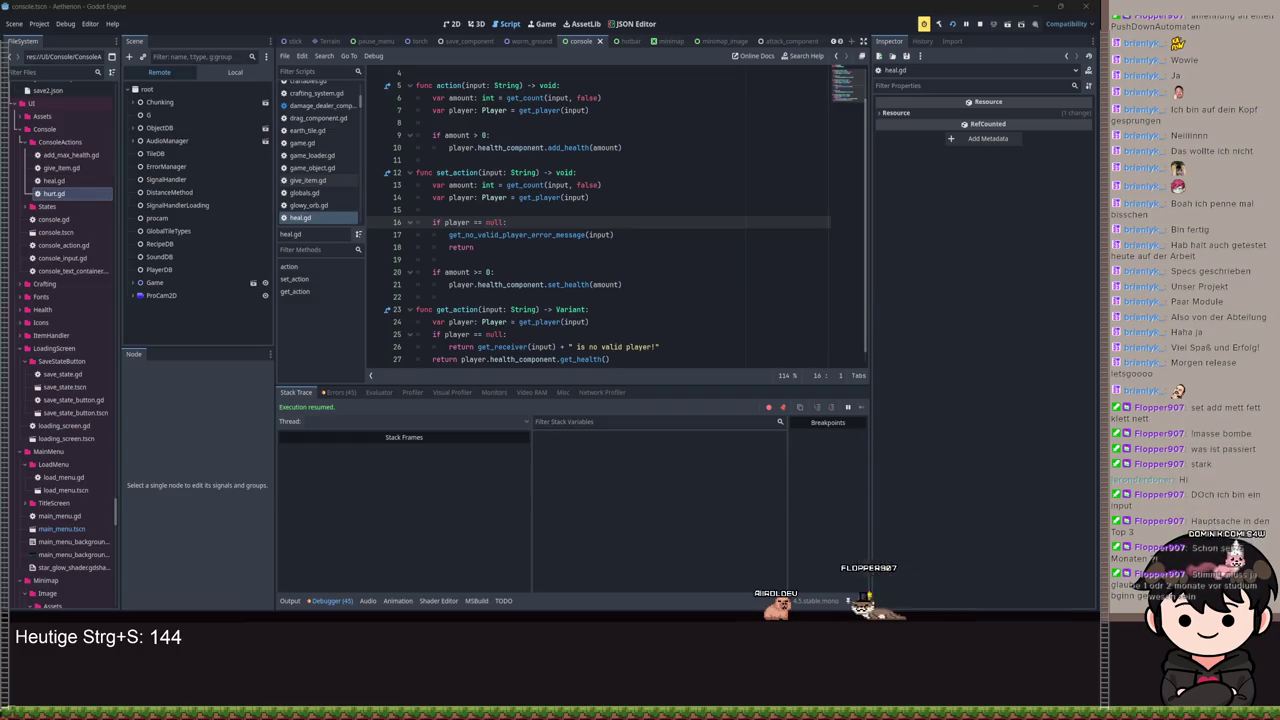
Step: Add a breakpoint on heal.gd line 14 at the get_player call
{"action": "left_click", "coordinate": [376, 197]}
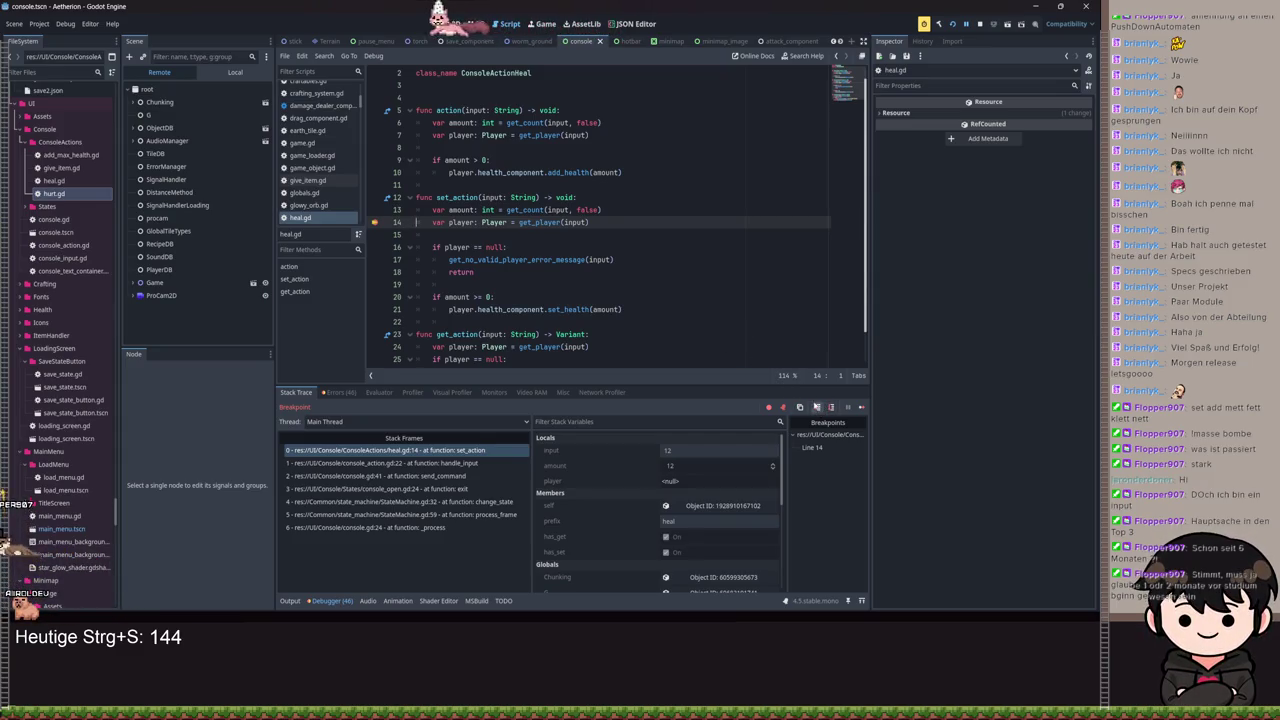
Step: Step into get_player and get_receiver, then advance past the line 56 count check
{"action": "left_click", "coordinate": [816, 407]}
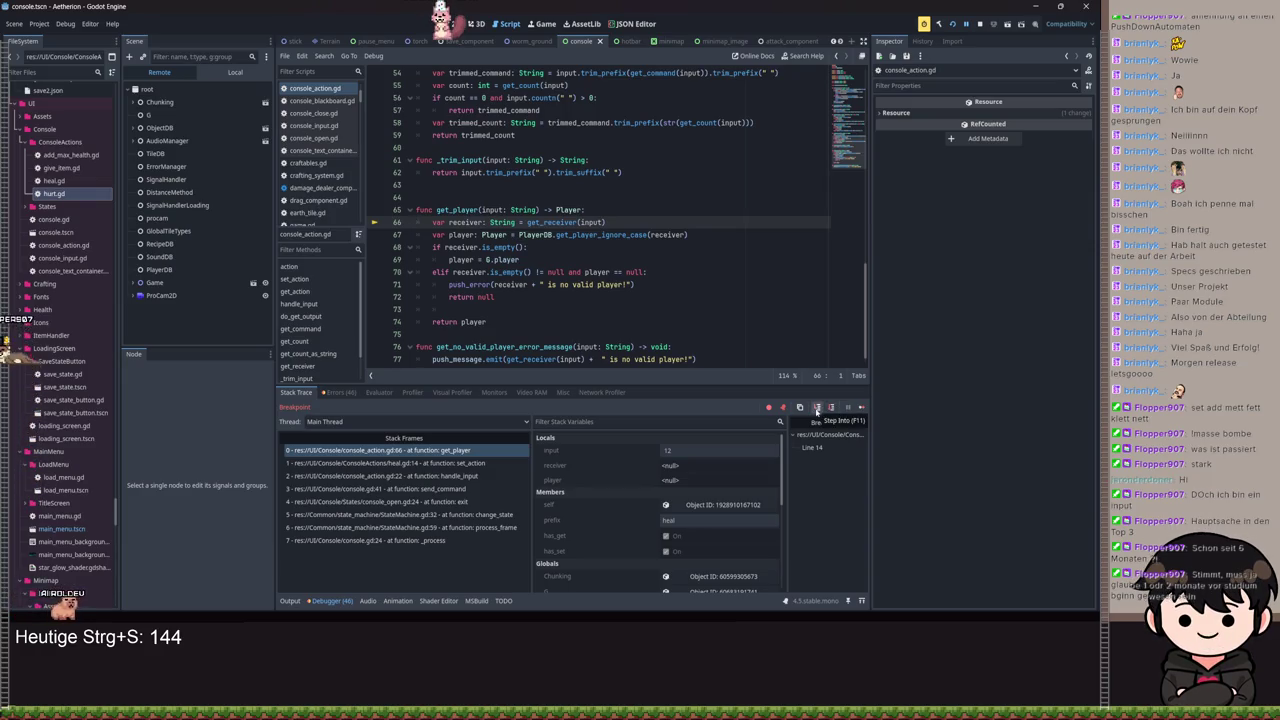
{"action": "left_click", "coordinate": [816, 407]}
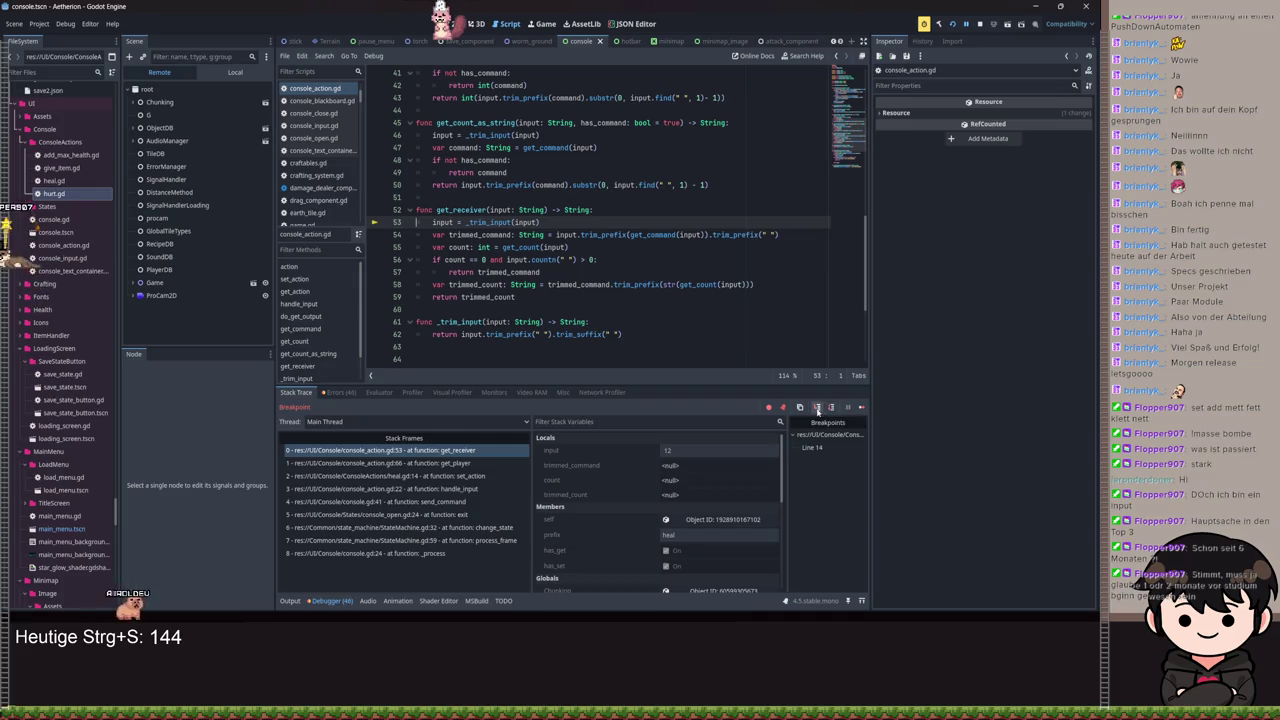
{"action": "left_click", "coordinate": [830, 408]}
{"action": "left_click", "coordinate": [830, 408]}
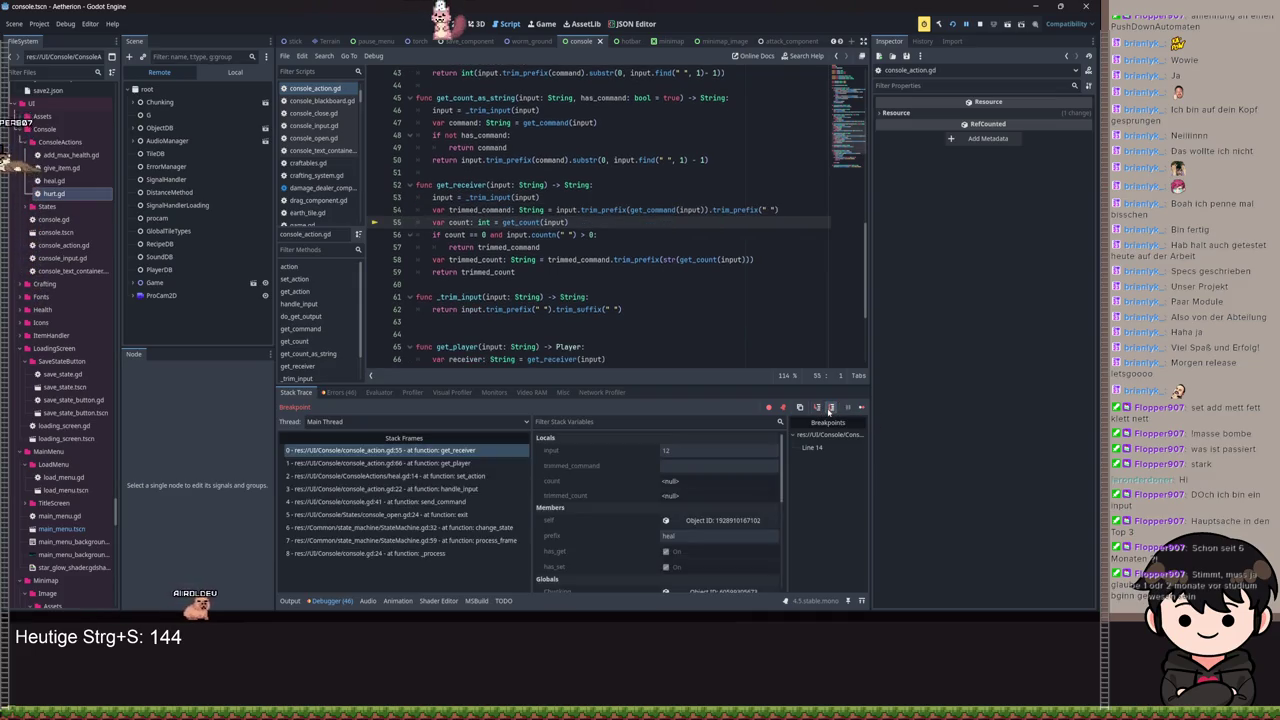
{"action": "left_click", "coordinate": [830, 408]}
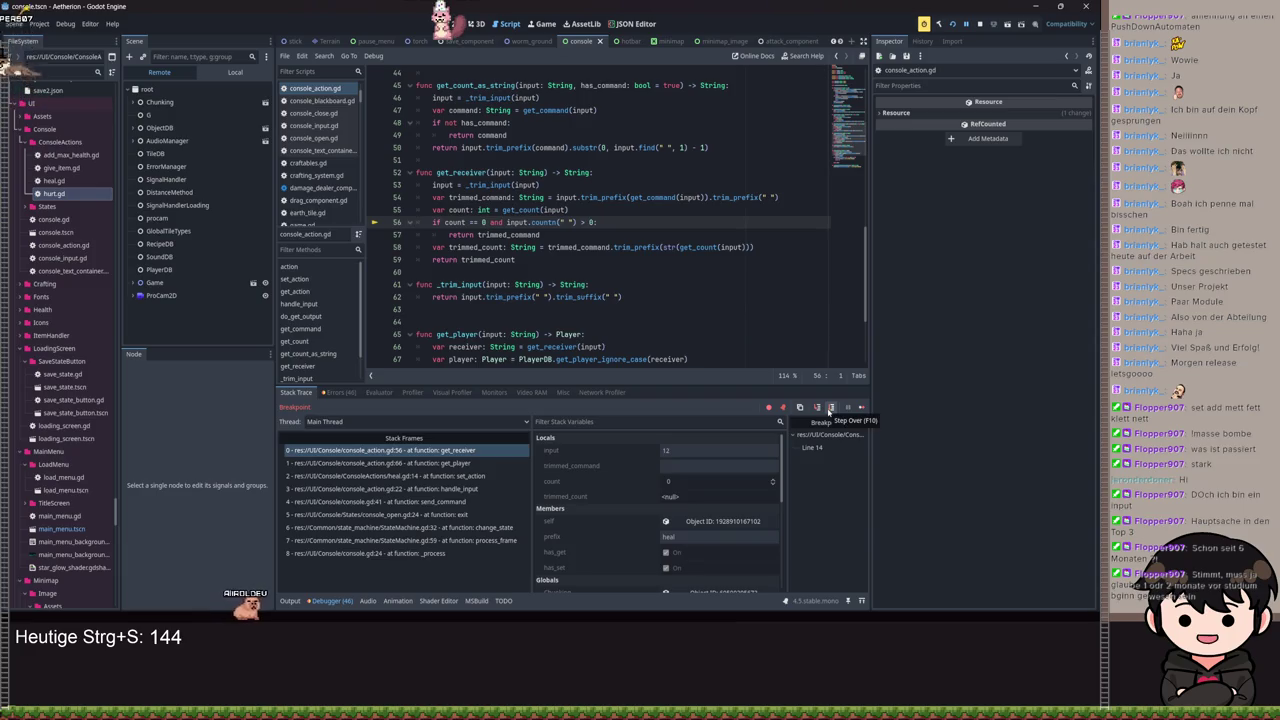
{"action": "left_click", "coordinate": [818, 408]}
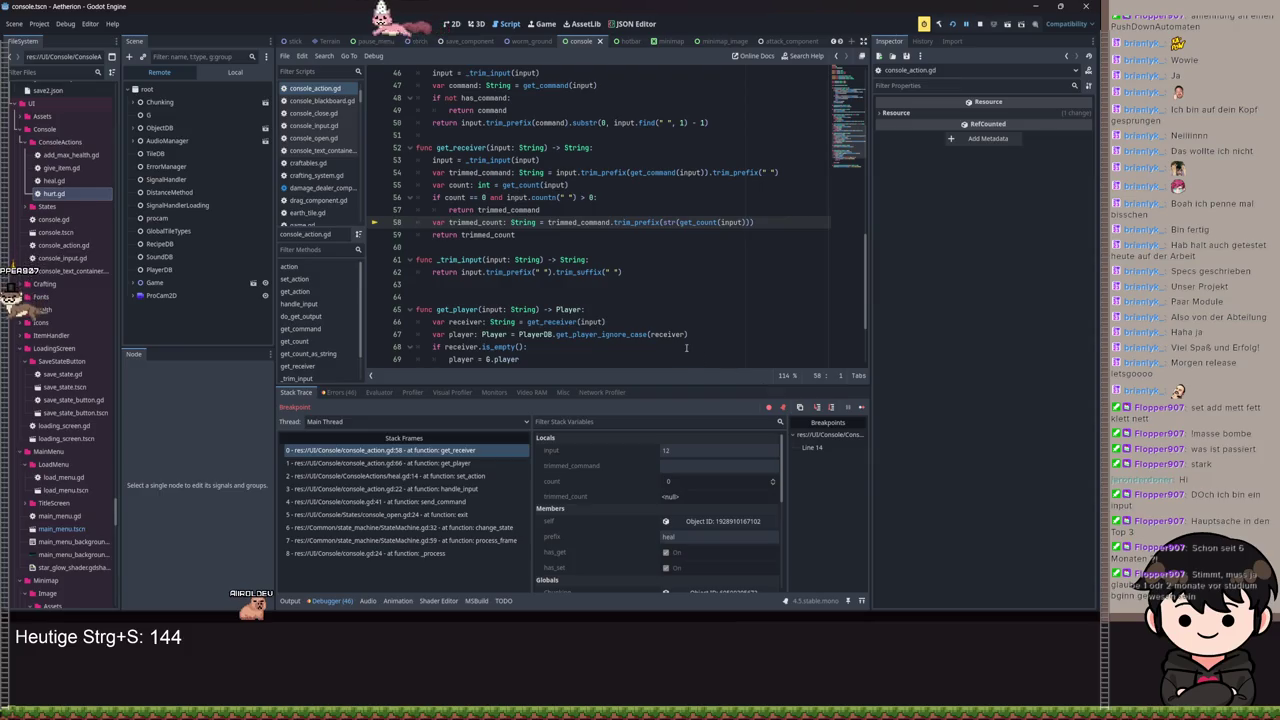
Step: Change 'and' to 'or' in line 56's condition, save the script, and resume the game
{"action": "left_click", "coordinate": [499, 197]}
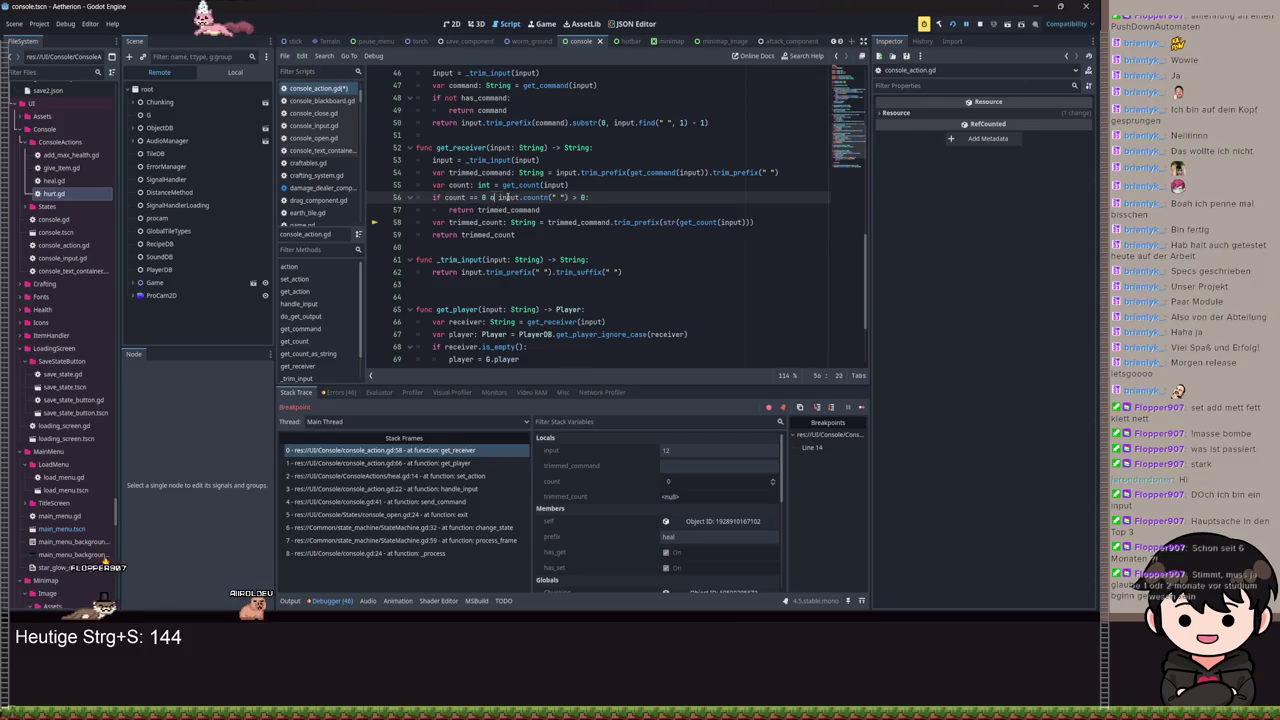
{"action": "key", "text": "Delete"}
{"action": "key", "text": "BackSpace"}
{"action": "key", "text": "BackSpace"}
{"action": "type", "text": "or"}
{"action": "key", "text": "ctrl+s"}
{"action": "left_click", "coordinate": [965, 23]}
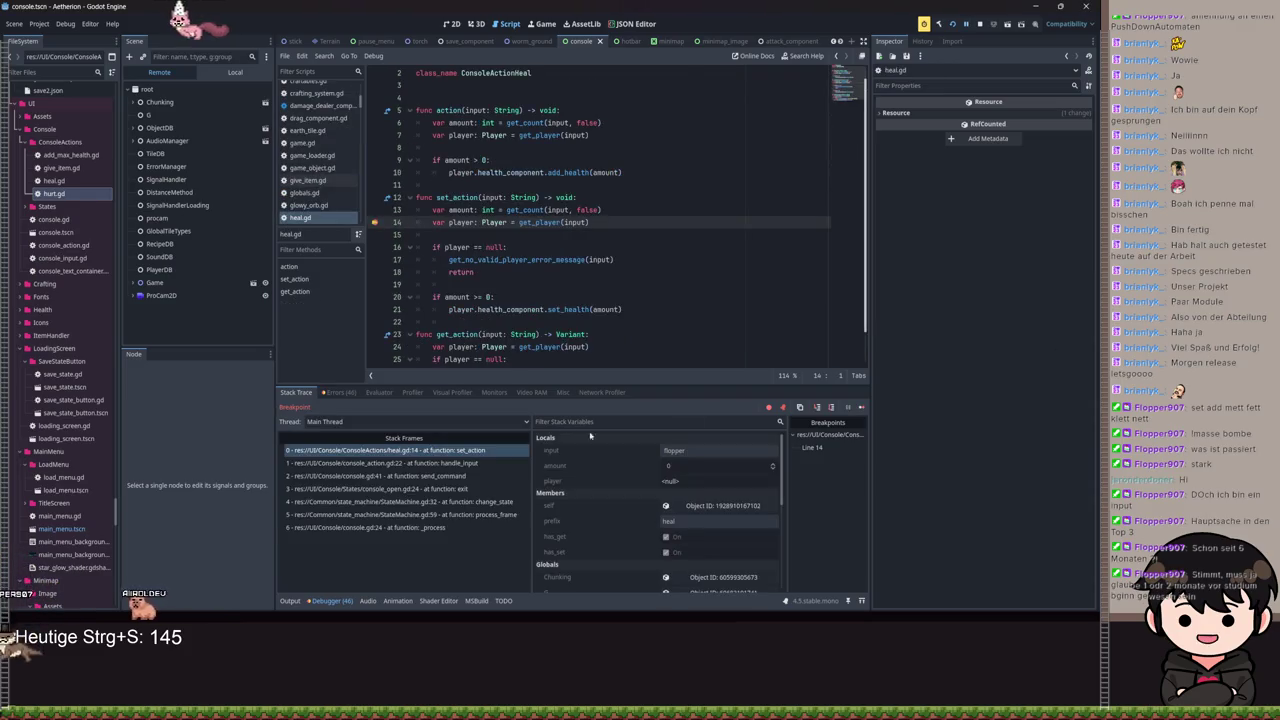
Step: Resume the game and re-add the breakpoint on heal.gd line 14
{"action": "key", "text": "F12"}
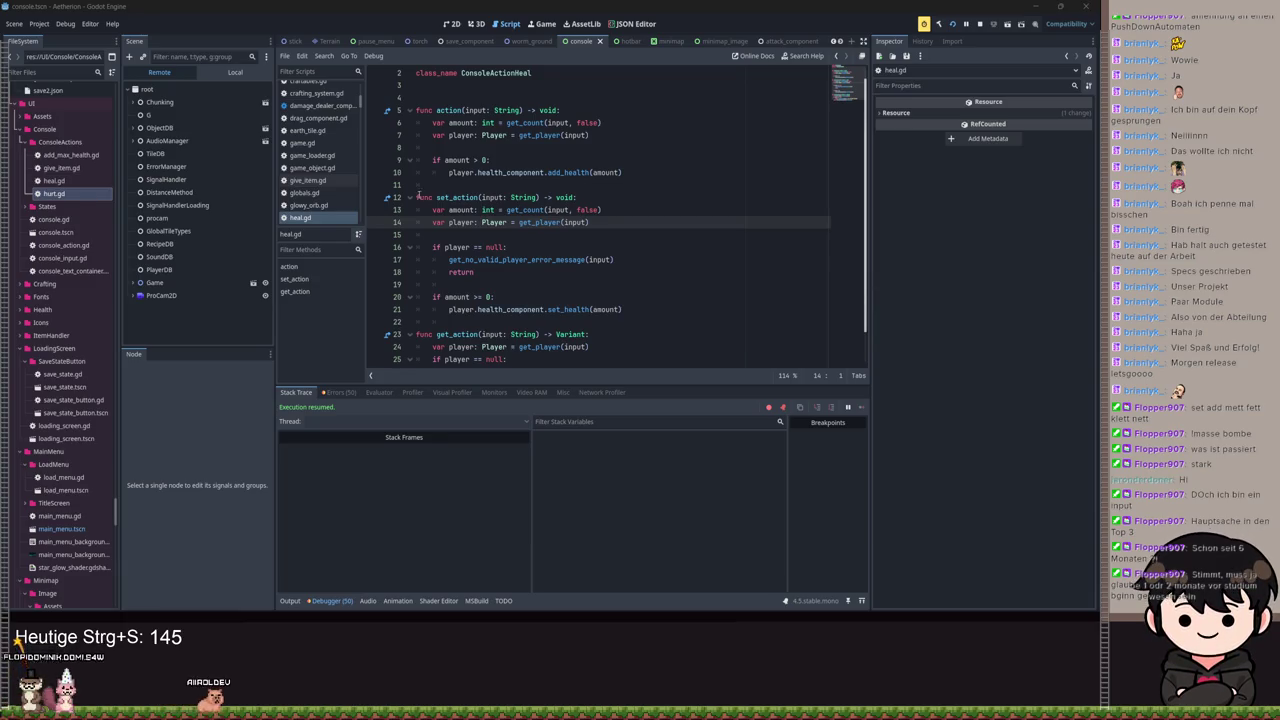
{"action": "left_click", "coordinate": [375, 222]}
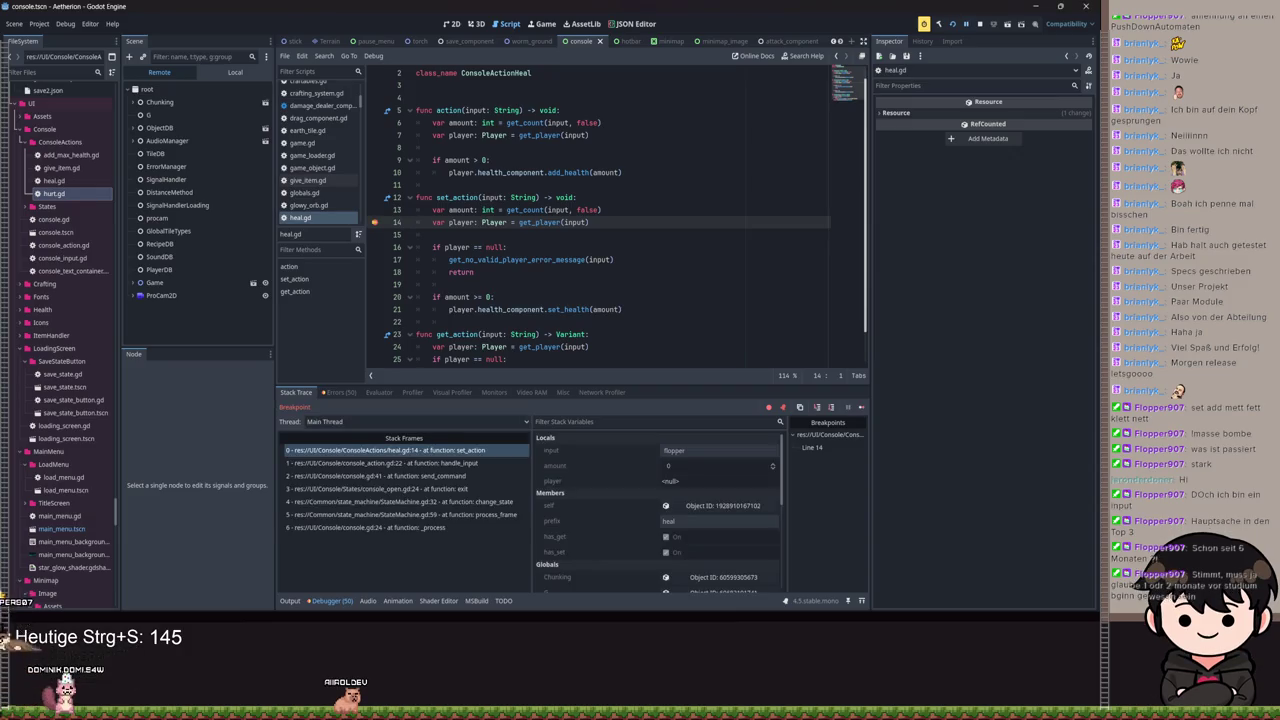
Step: Step into get_player and then get_receiver in console_action.gd, with the player name as input
{"action": "left_click", "coordinate": [819, 408]}
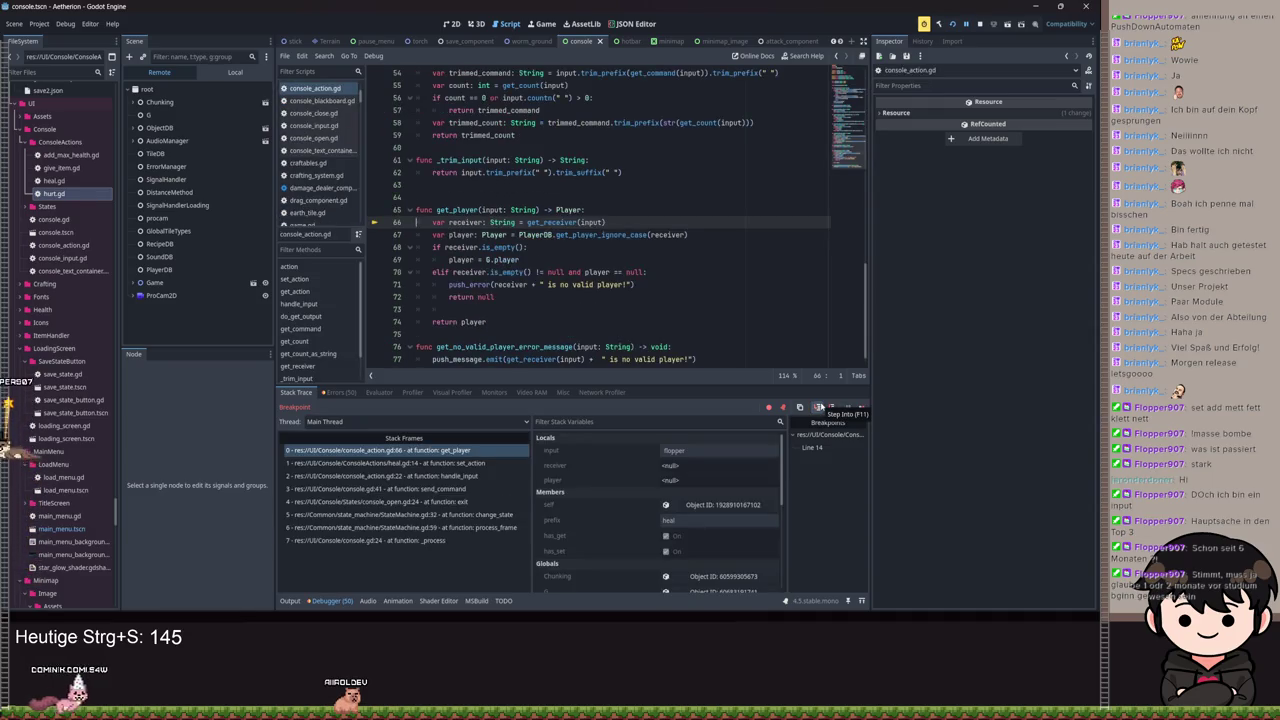
{"action": "left_click", "coordinate": [819, 408]}
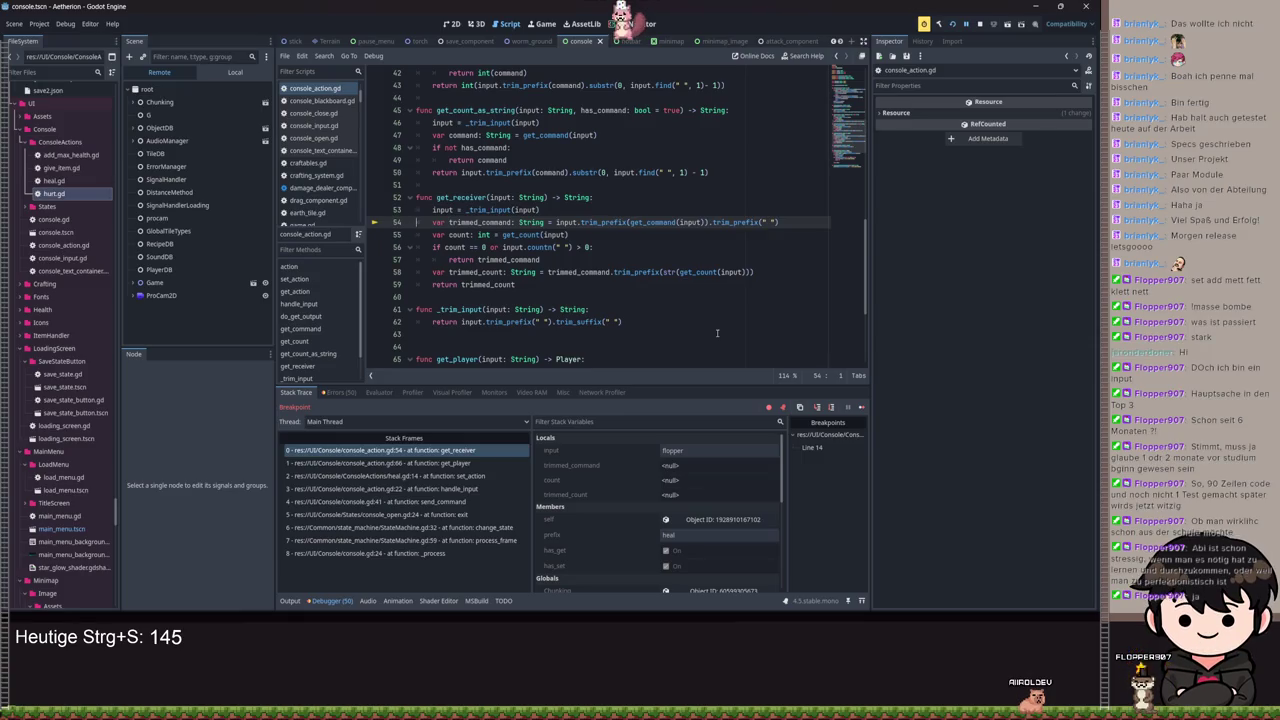
Step: Step the paused get_receiver from line 54 over to line 55
{"action": "left_click", "coordinate": [651, 254]}
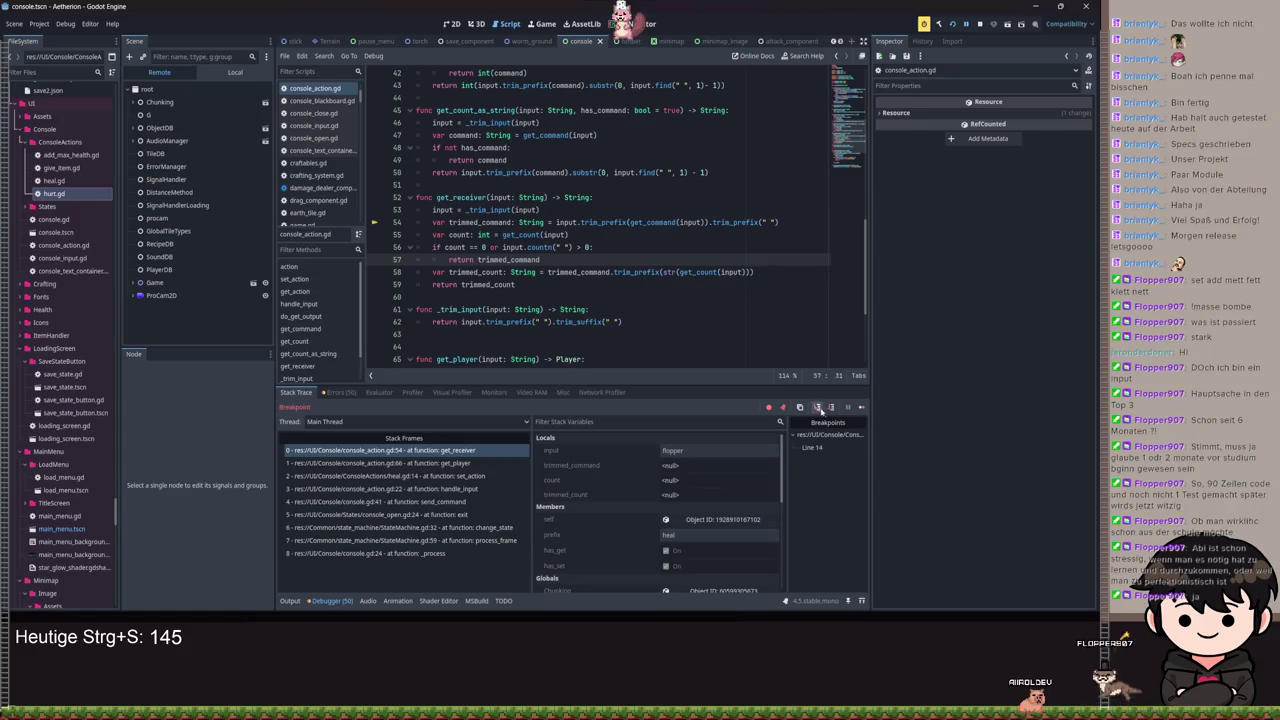
{"action": "left_click", "coordinate": [410, 451]}
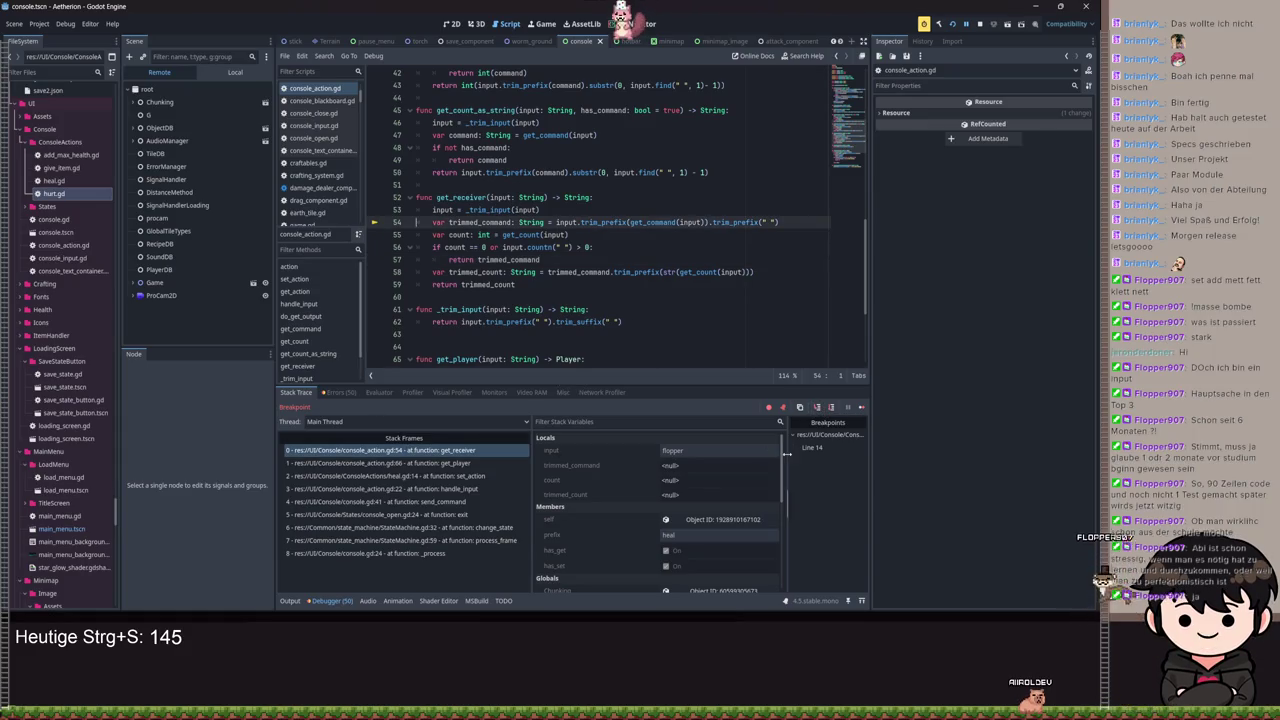
{"action": "left_click", "coordinate": [831, 408]}
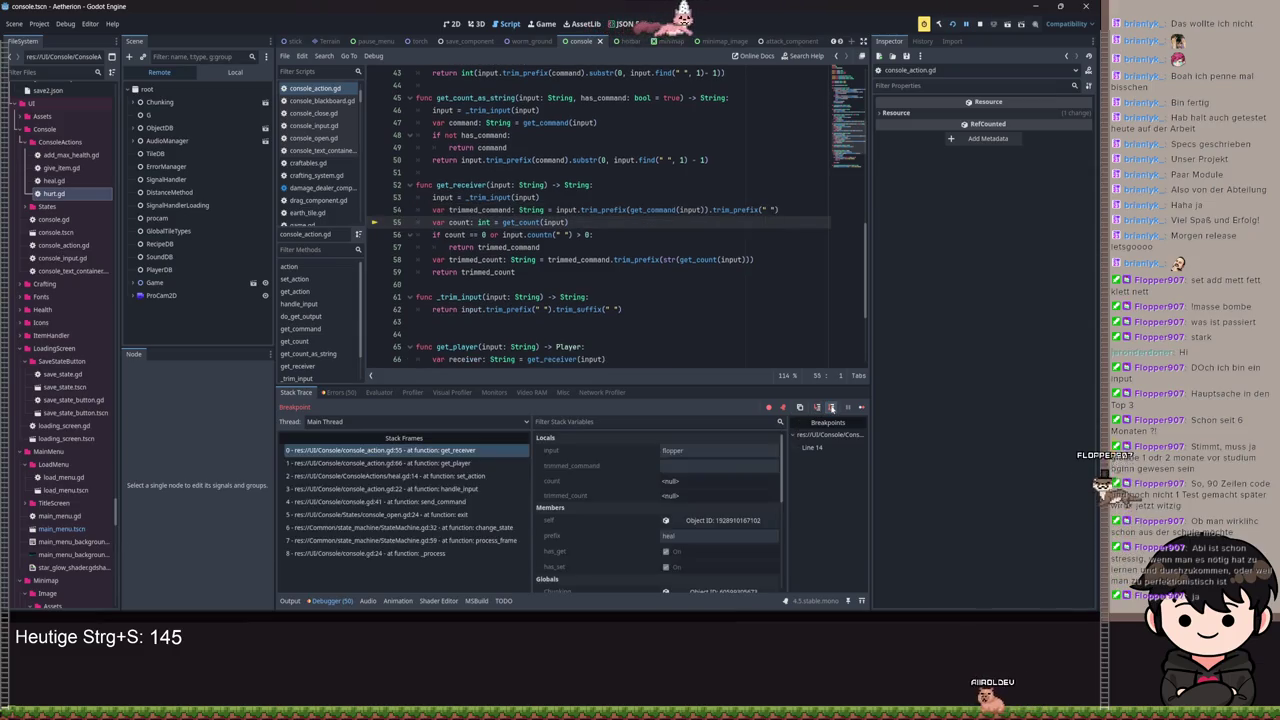
{"action": "left_click", "coordinate": [831, 407]}
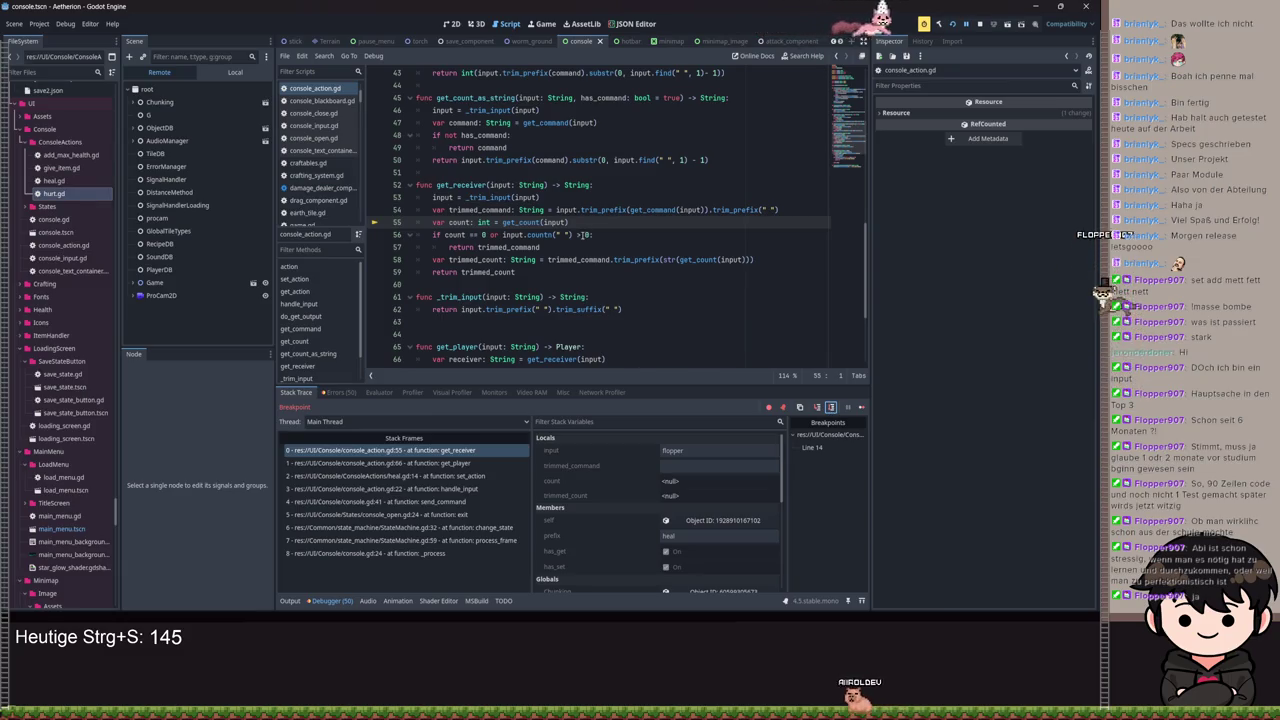
Step: Change line 56's count comparison from > to ==
{"action": "left_click", "coordinate": [578, 234]}
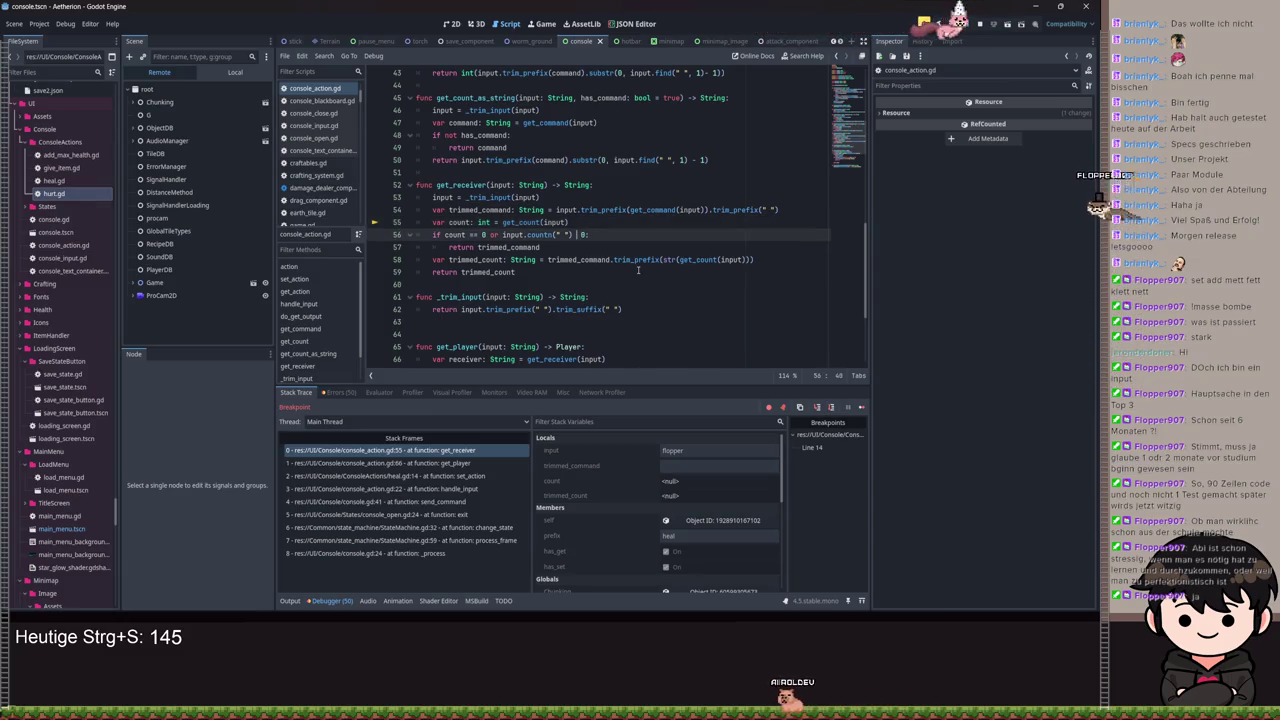
{"action": "type", "text": "<="}
{"action": "key", "text": "BackSpace"}
{"action": "type", "text": "=="}
{"action": "left_click", "coordinate": [620, 209]}
Step: Step to the early 'return trimmed_command', save console_action.gd, and resume execution
{"action": "left_click", "coordinate": [831, 408]}
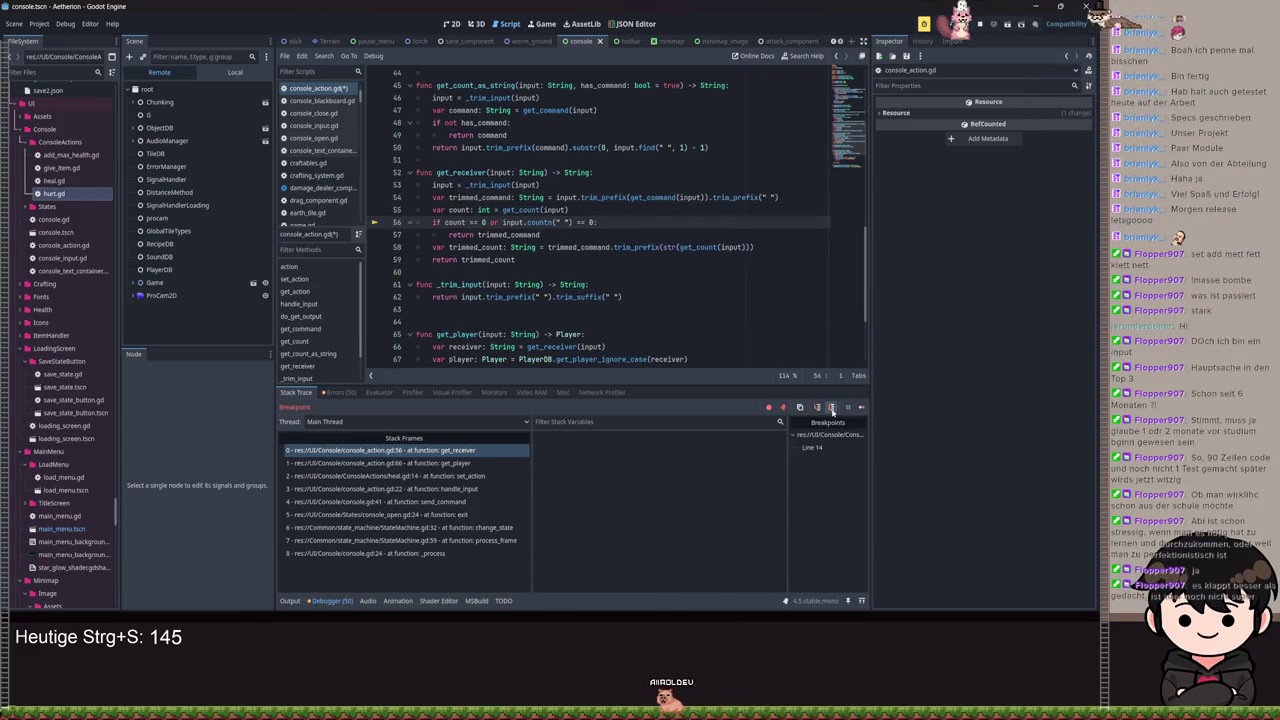
{"action": "left_click", "coordinate": [831, 408]}
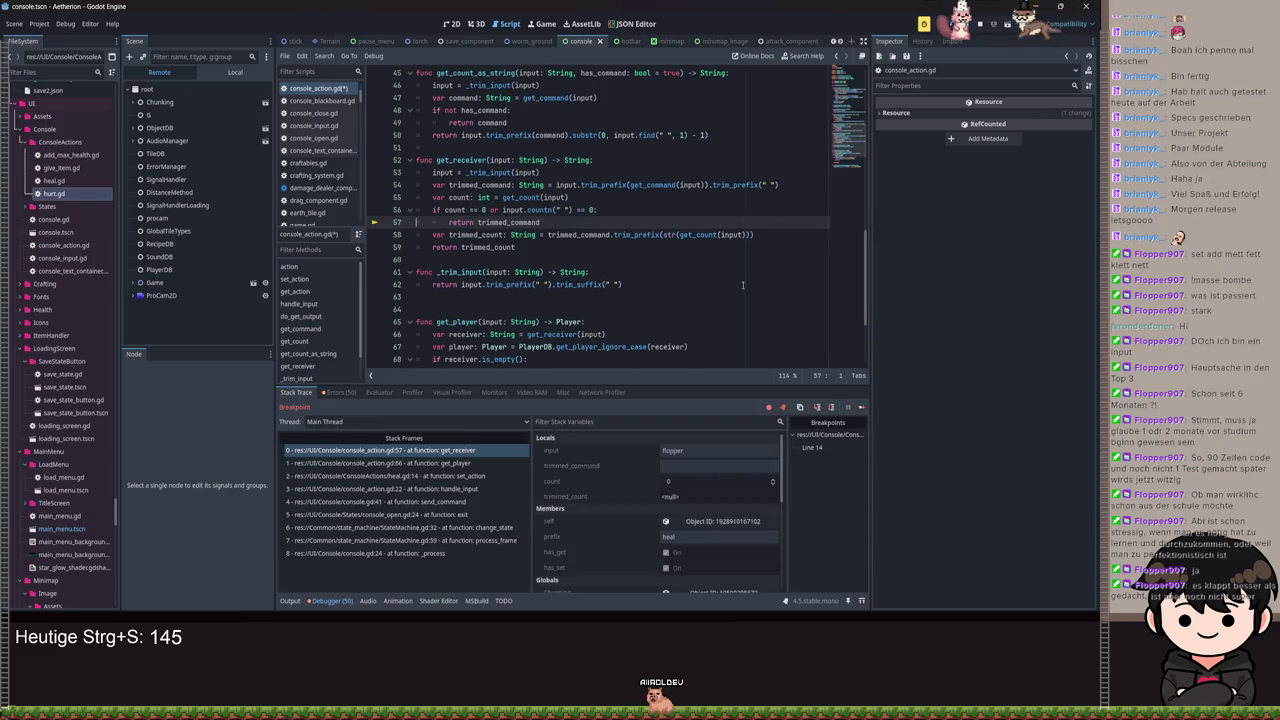
{"action": "left_click", "coordinate": [645, 247]}
{"action": "key", "text": "ctrl+s"}
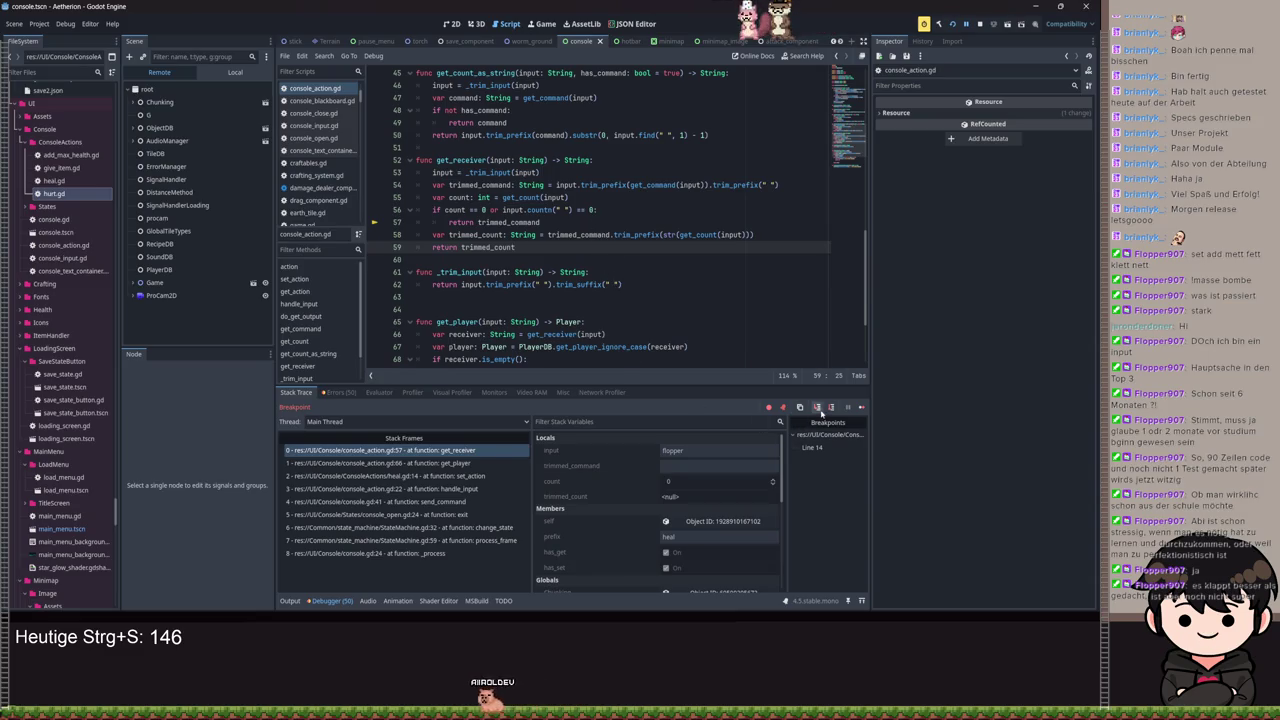
{"action": "key", "text": "Down"}
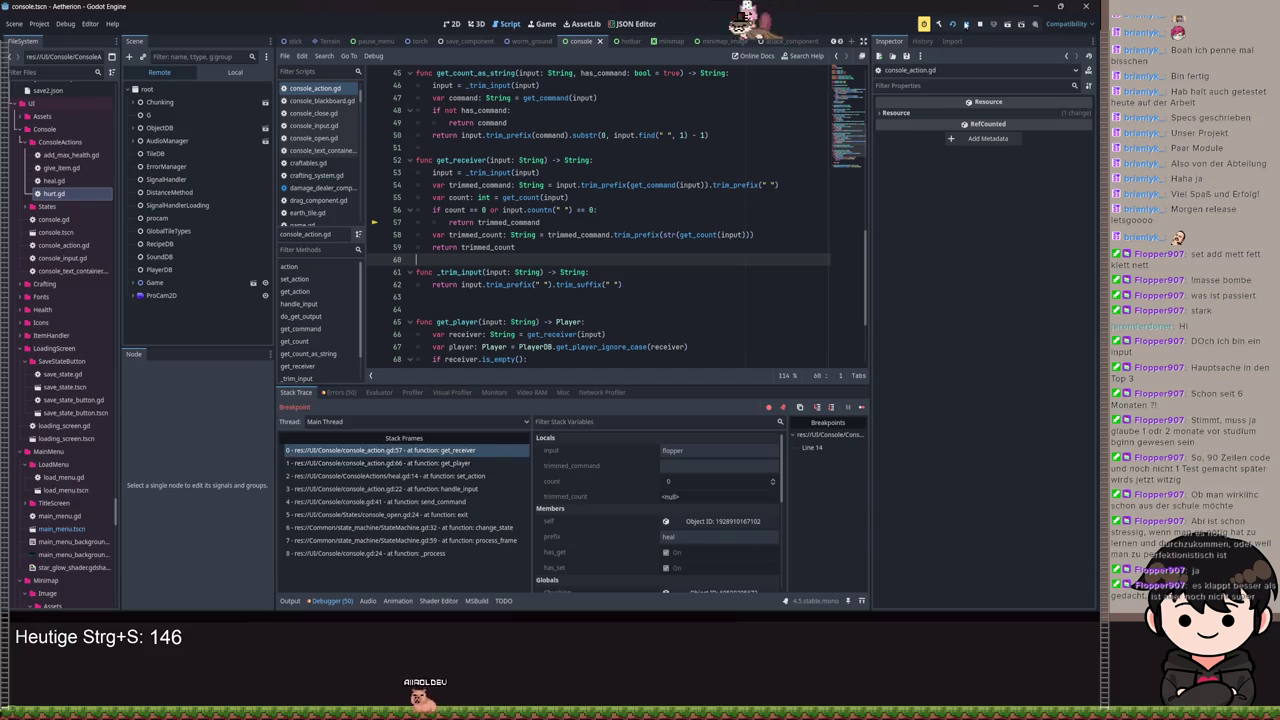
{"action": "left_click", "coordinate": [967, 25]}
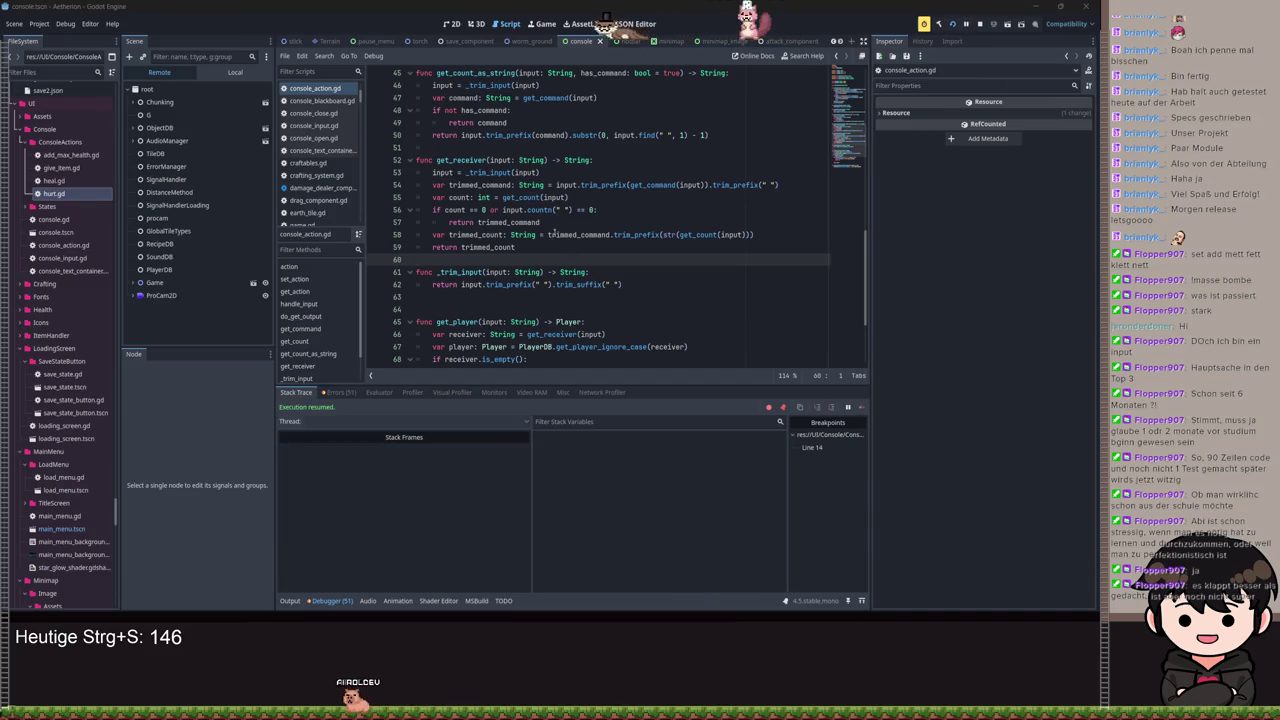
Step: Breakpoint console_action.gd line 57, run to it, and step on to get_player line 67
{"action": "left_click", "coordinate": [553, 227]}
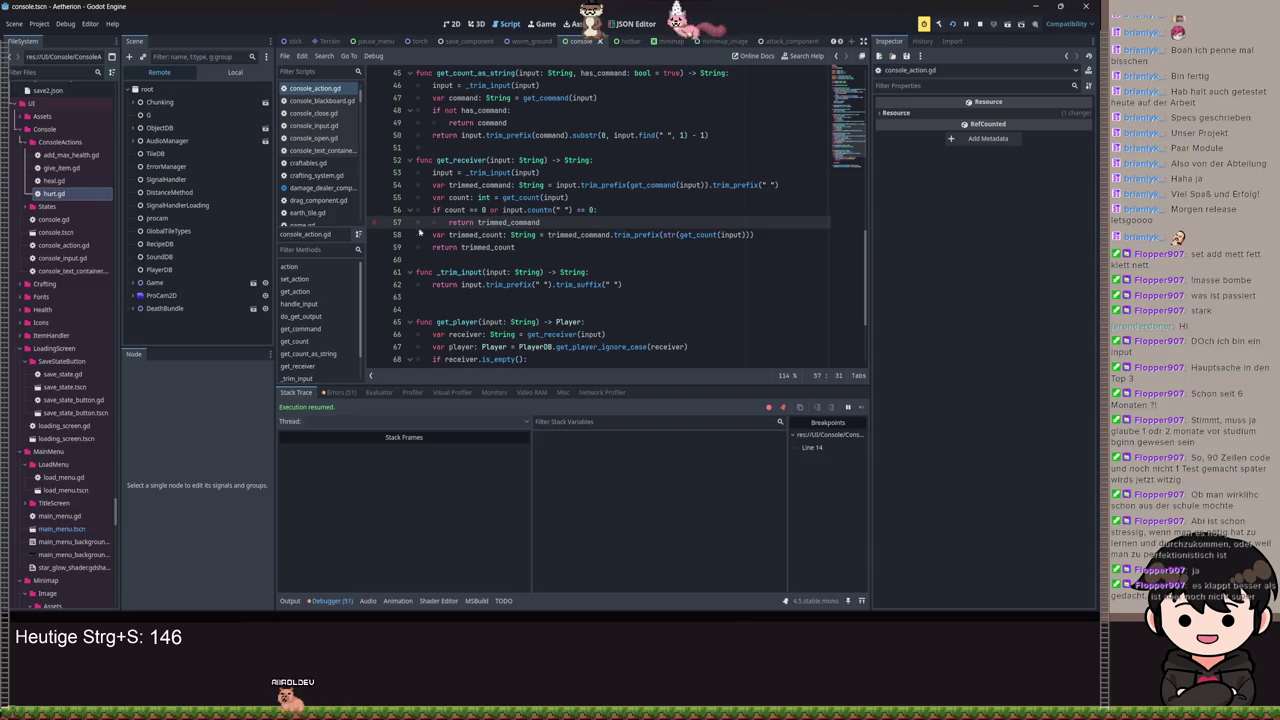
{"action": "key", "text": "F9"}
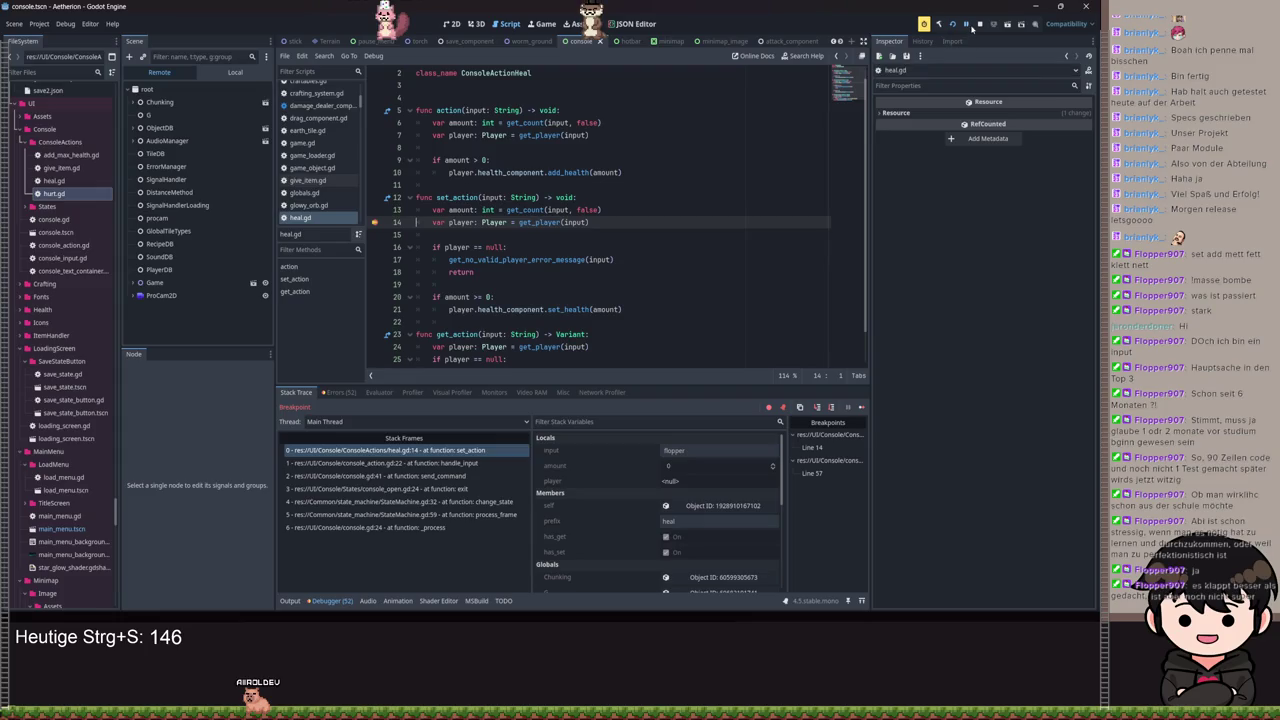
{"action": "left_click", "coordinate": [969, 26]}
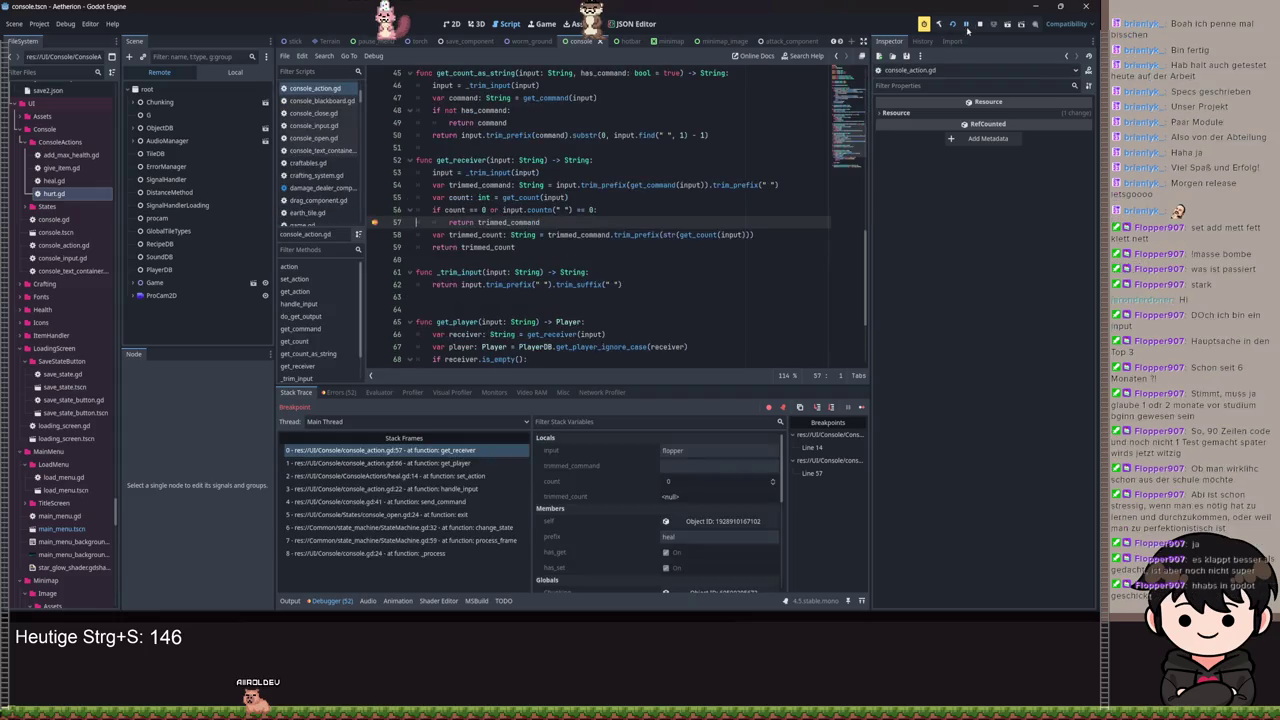
{"action": "left_click", "coordinate": [816, 412]}
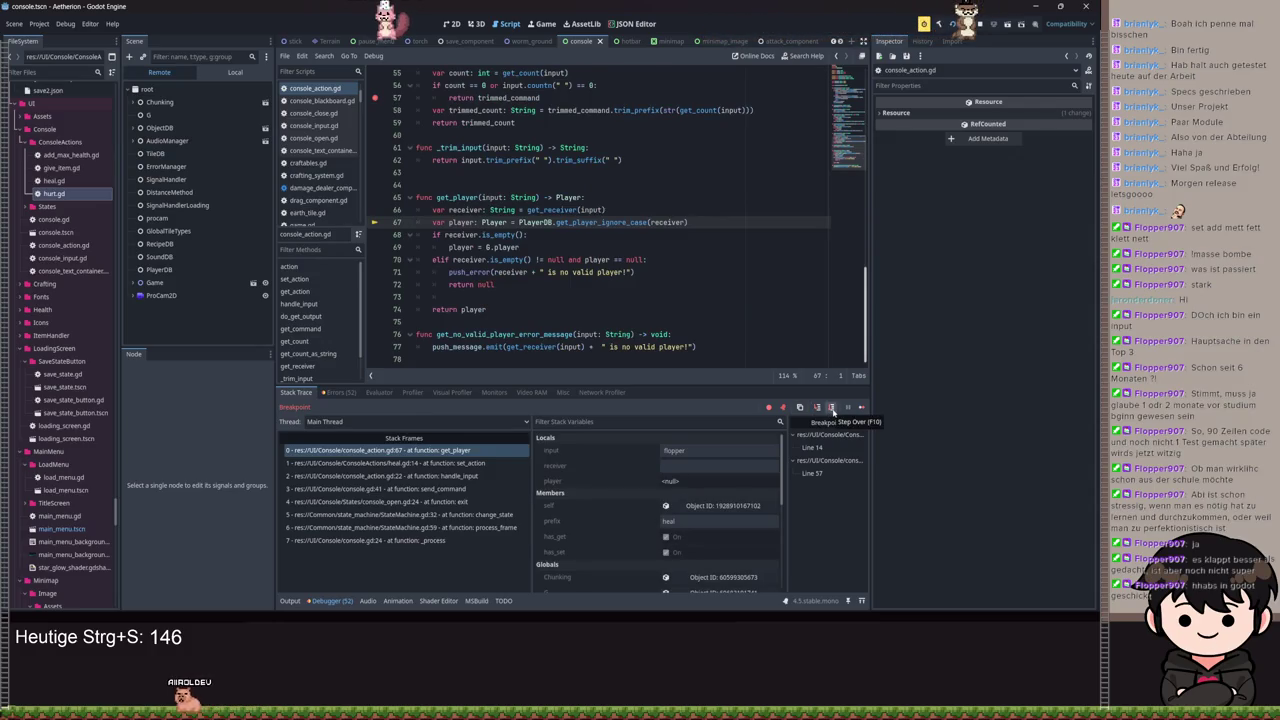
Step: Step to get_player line 68, then select line 56's 'or input.countn(" ") == 0' condition
{"action": "left_click", "coordinate": [832, 408]}
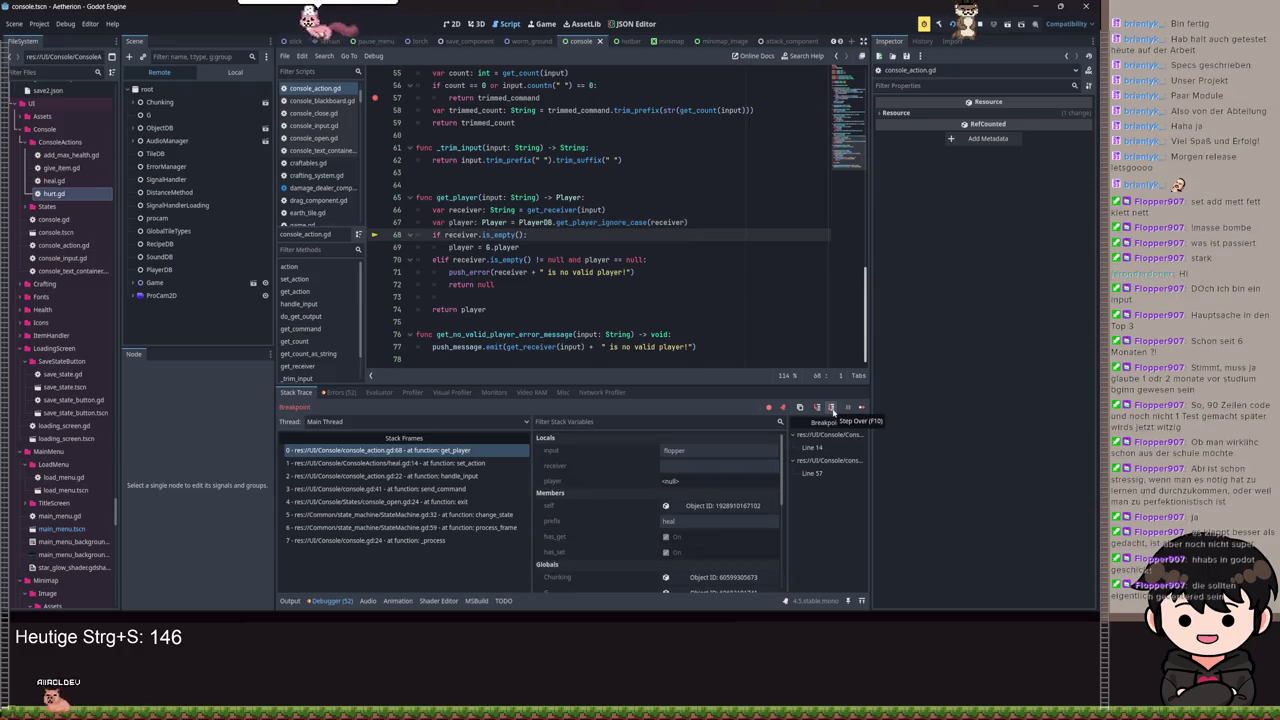
{"action": "scroll", "coordinate": [588, 231], "scroll_direction": "up", "scroll_amount": 2}
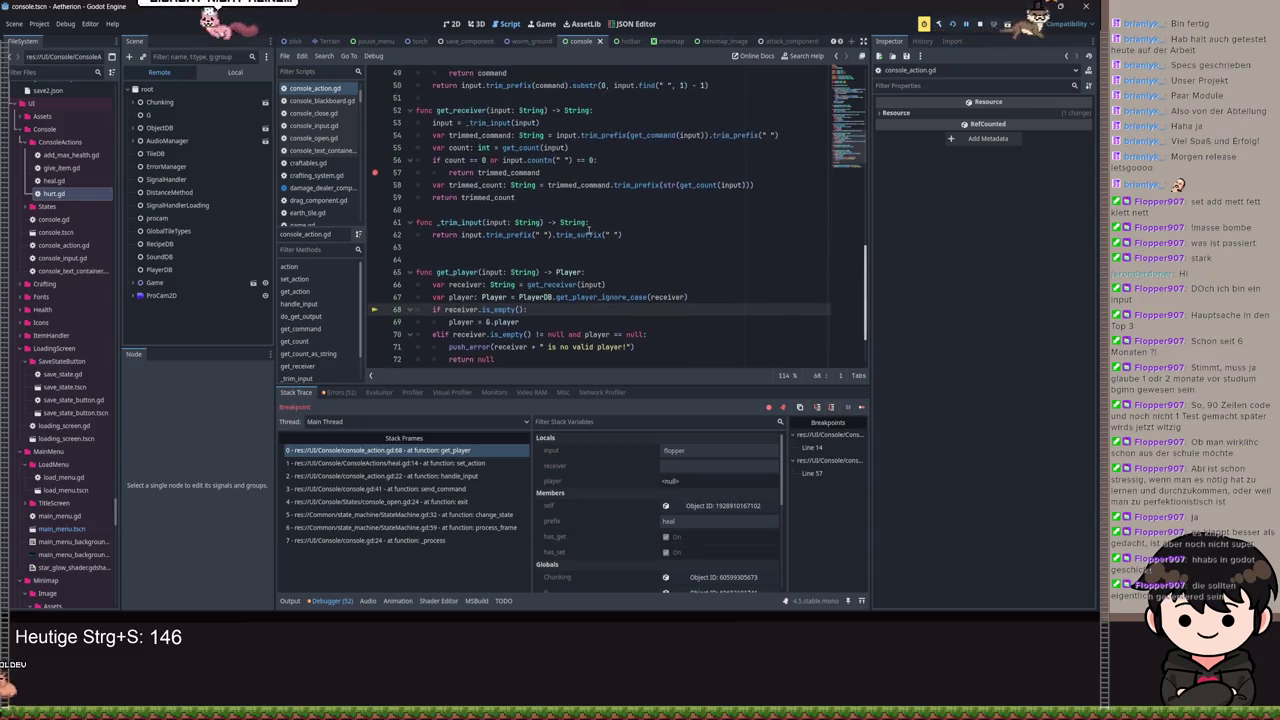
{"action": "scroll", "coordinate": [588, 231], "scroll_direction": "up", "scroll_amount": 1}
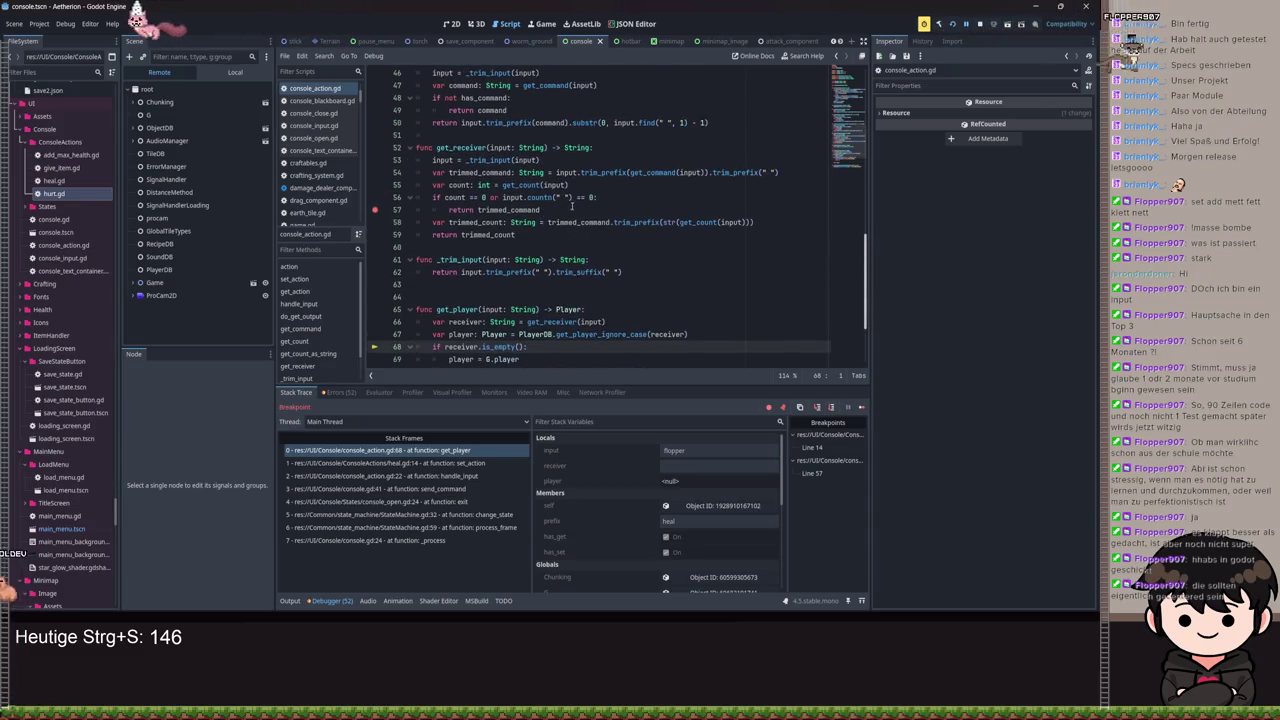
{"action": "left_click_drag", "start_coordinate": [594, 197], "coordinate": [505, 197]}
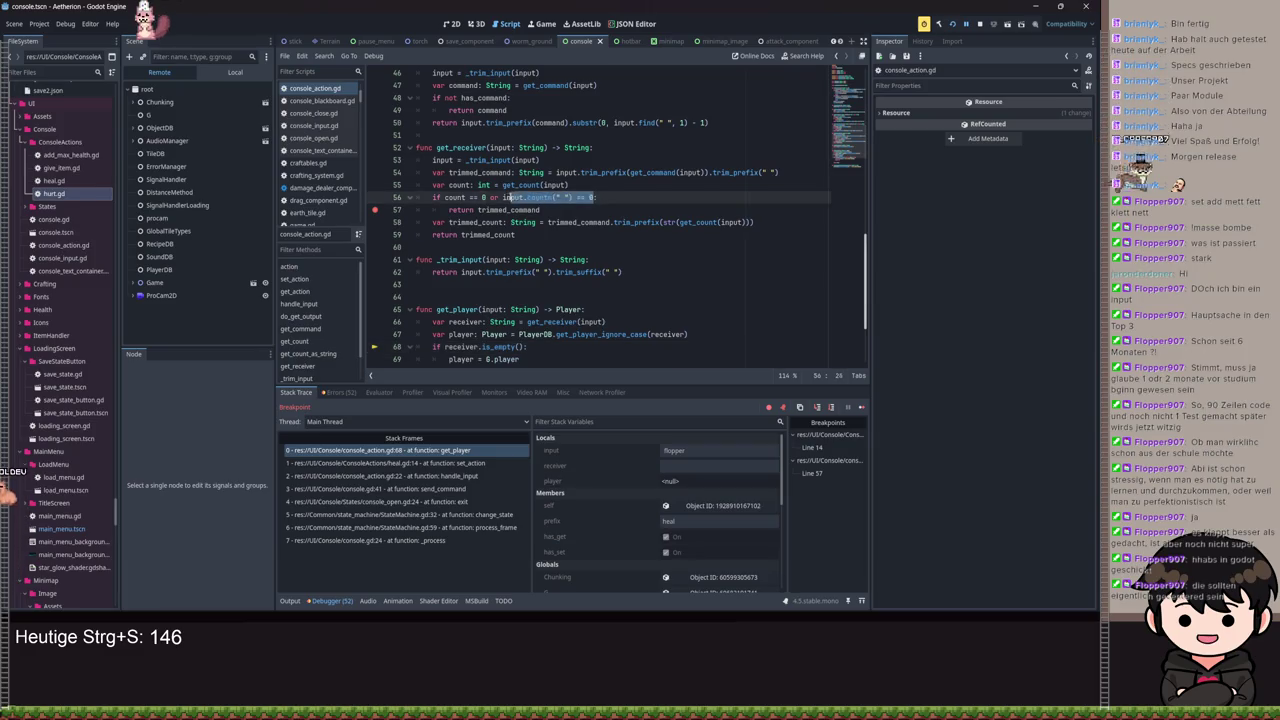
{"action": "left_click", "coordinate": [592, 211]}
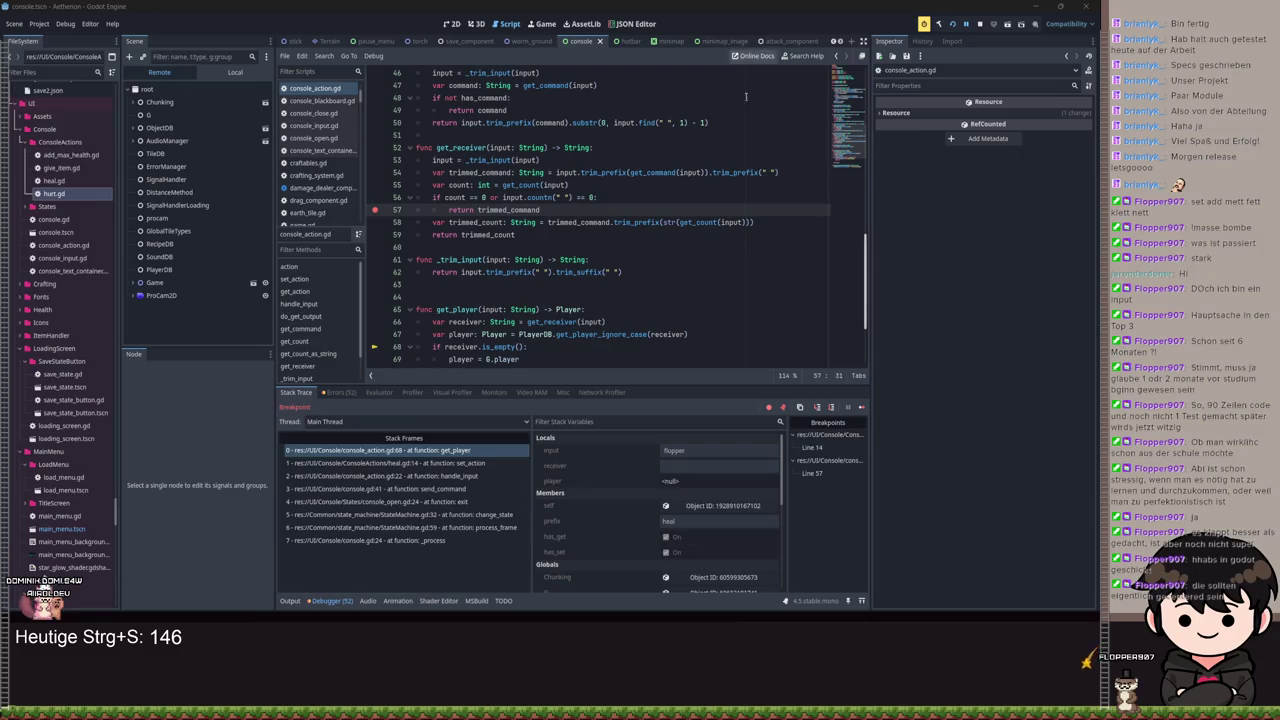
{"action": "left_click_drag", "start_coordinate": [595, 199], "coordinate": [578, 199]}
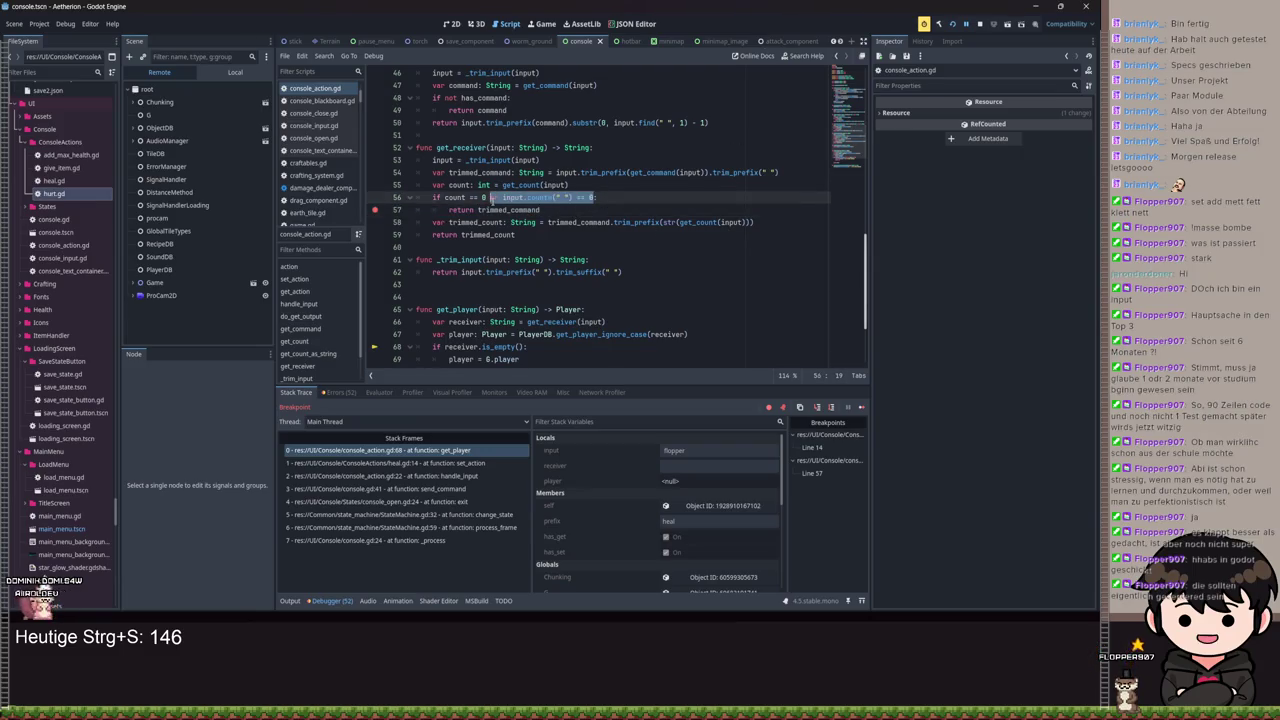
Step: Replace the or-condition with a nested 'if input.countn(" ") == 0:' returning input, then save
{"action": "key", "text": "BackSpace"}
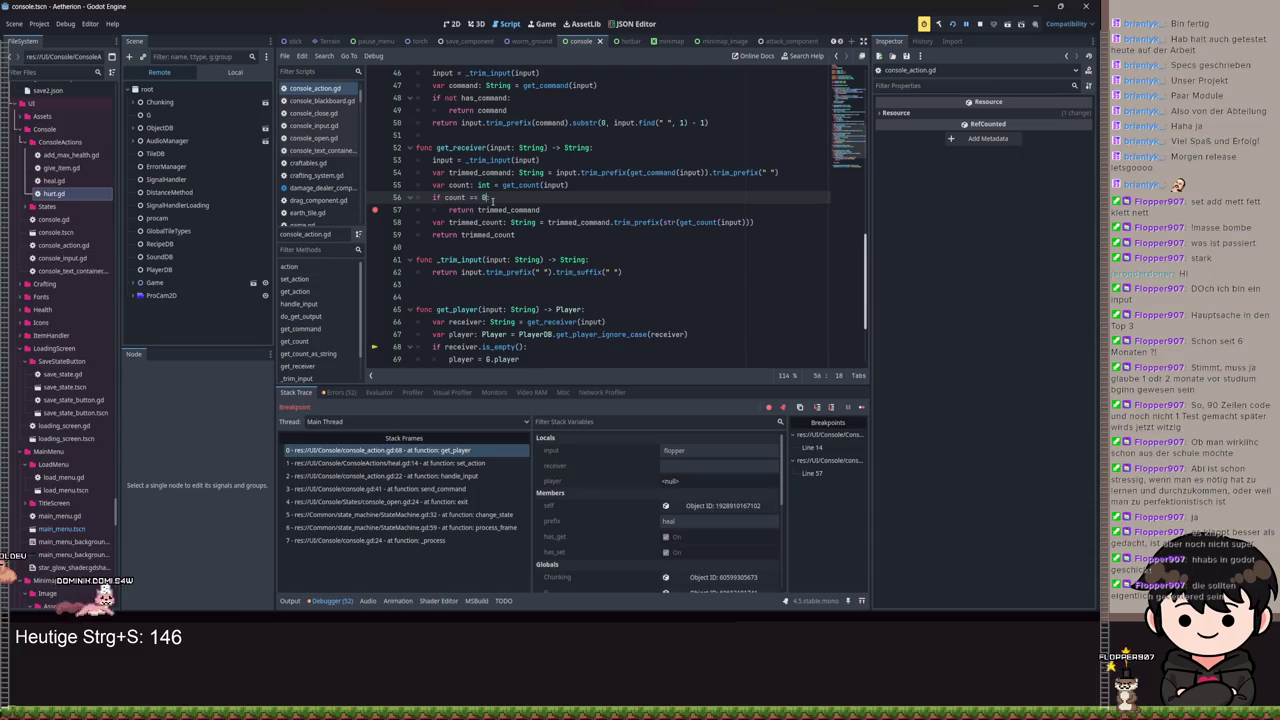
{"action": "type", "text": ":"}
{"action": "key", "text": "Return"}
{"action": "type", "text": "if "}
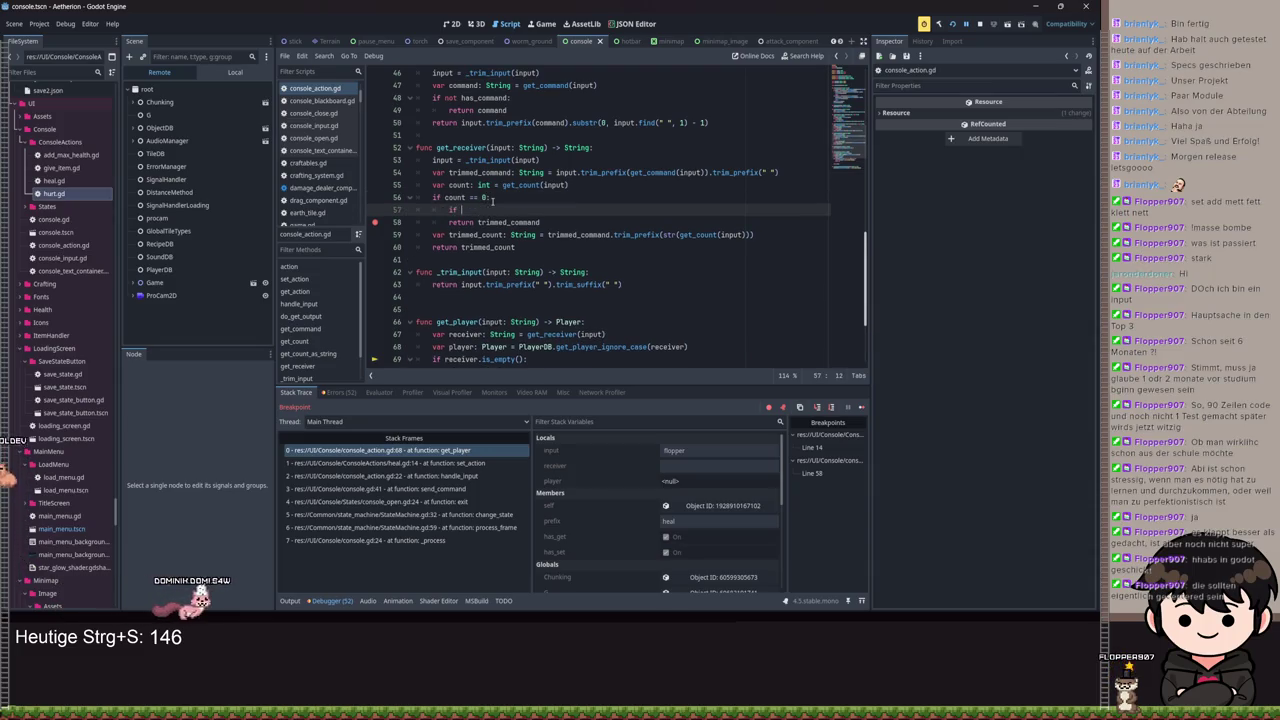
{"action": "type", "text": "input.co"}
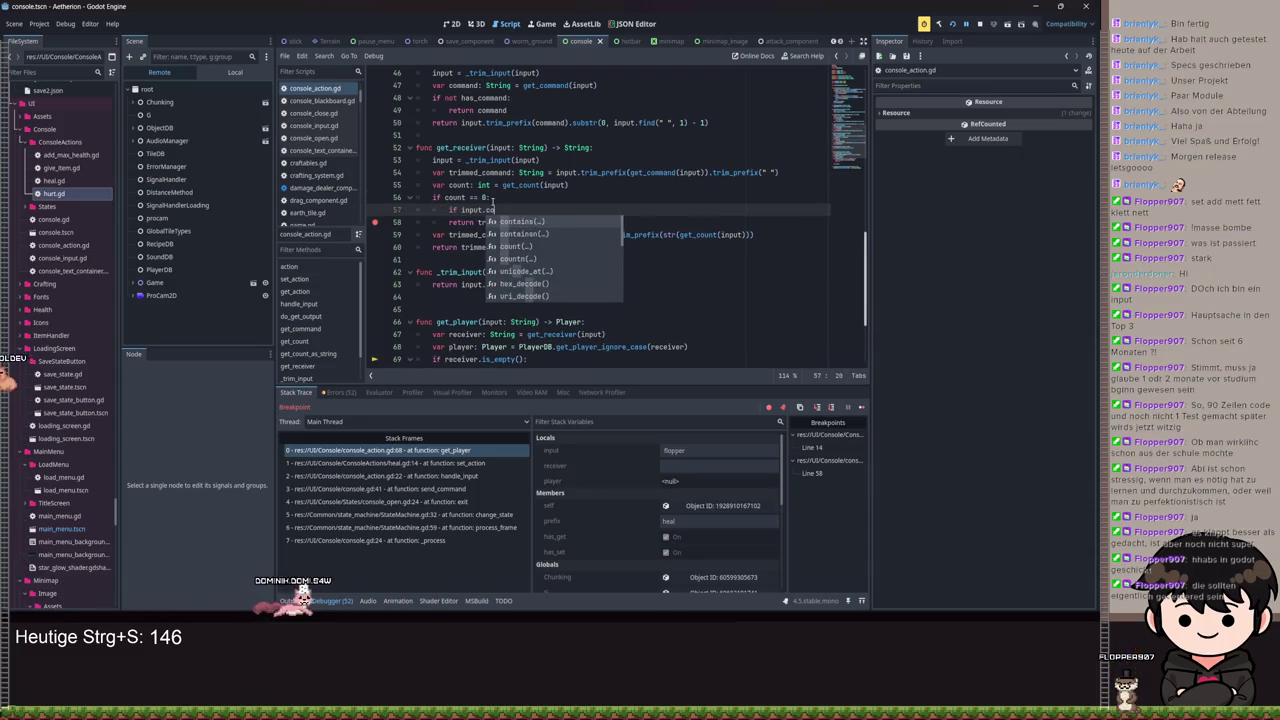
{"action": "type", "text": "untn(\" \") == 0"}
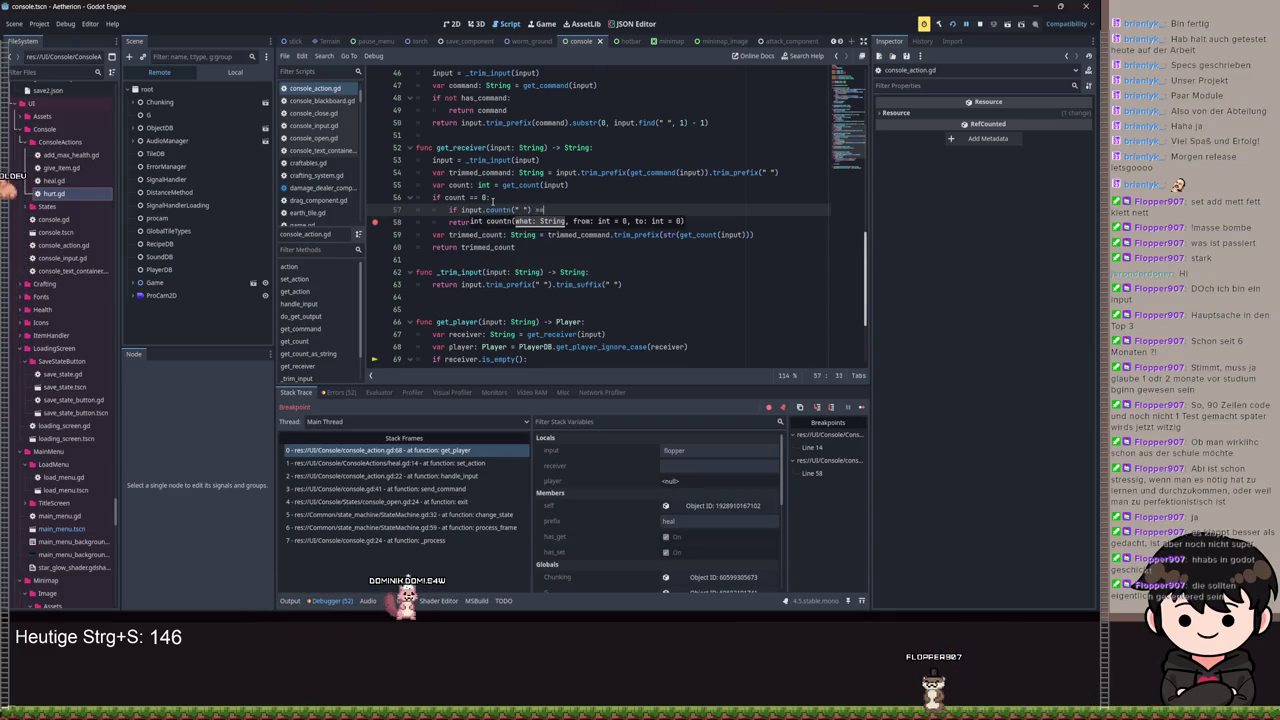
{"action": "type", "text": ":"}
{"action": "key", "text": "Return"}
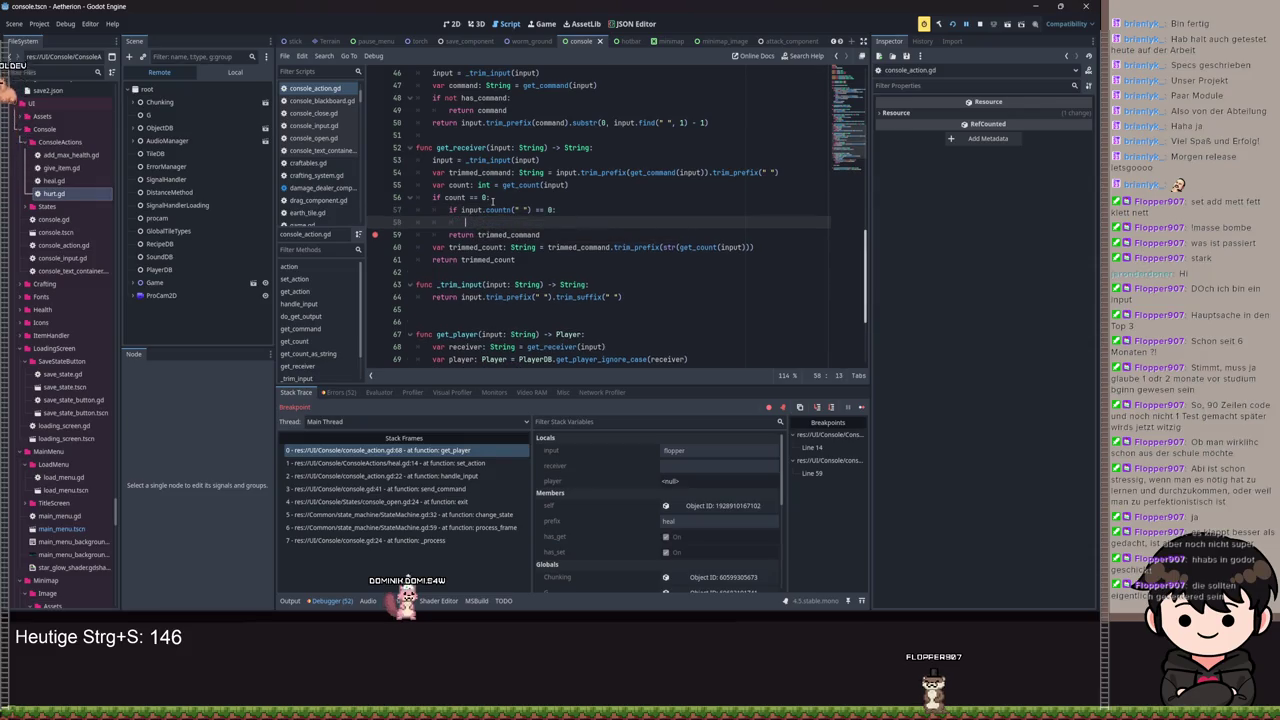
{"action": "type", "text": "return ur"}
{"action": "key", "text": "BackSpace"}
{"action": "key", "text": "BackSpace"}
{"action": "type", "text": "input"}
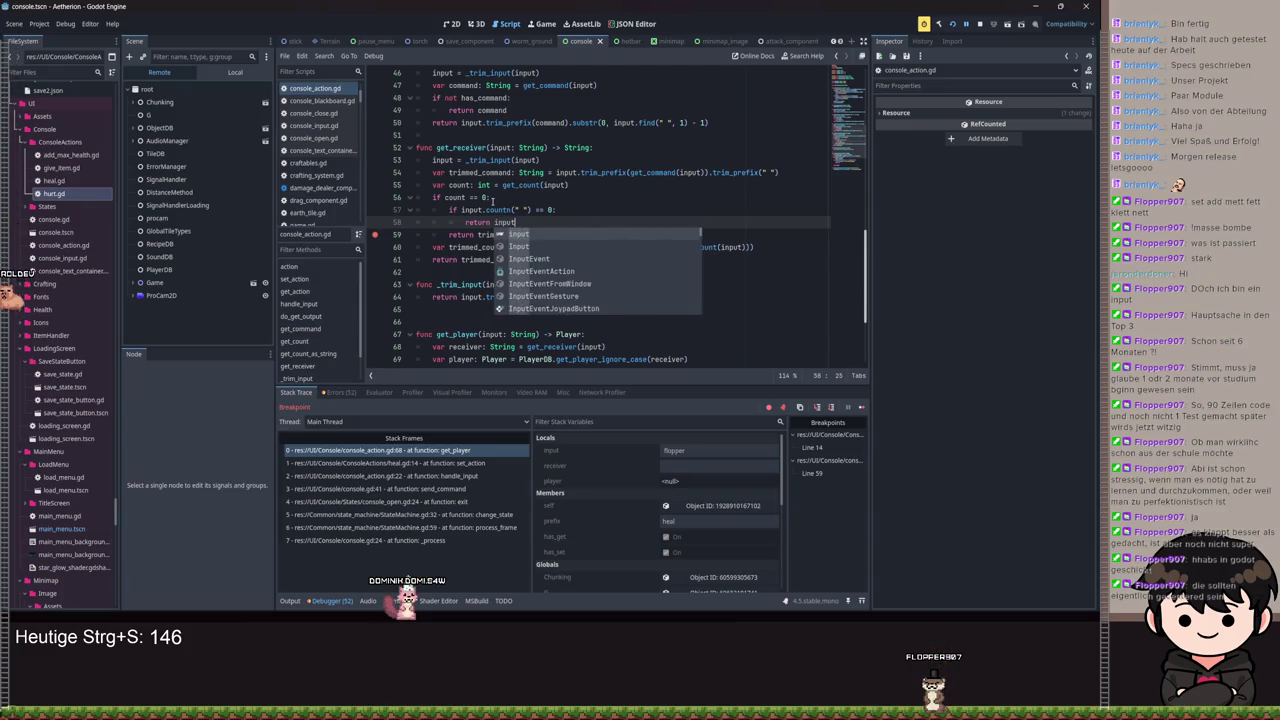
{"action": "key", "text": "Escape"}
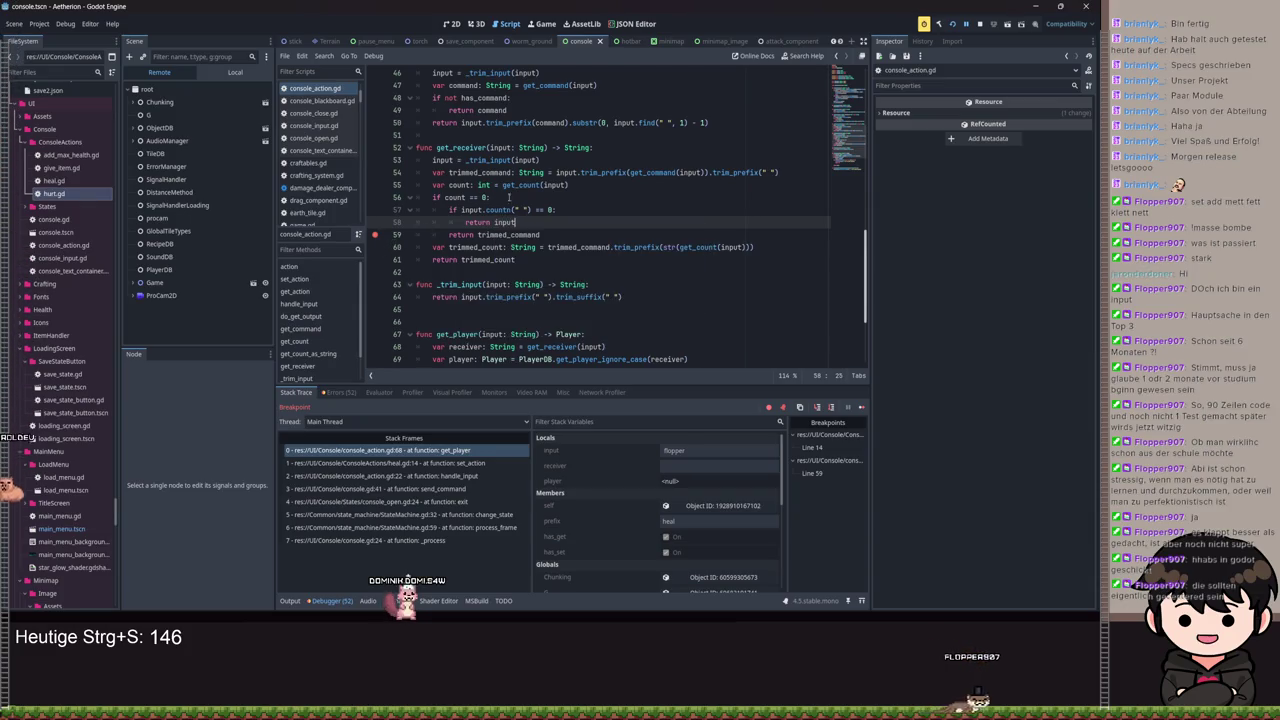
{"action": "key", "text": "ctrl+s"}
{"action": "scroll", "coordinate": [406, 236], "scroll_direction": "down", "scroll_amount": 4}
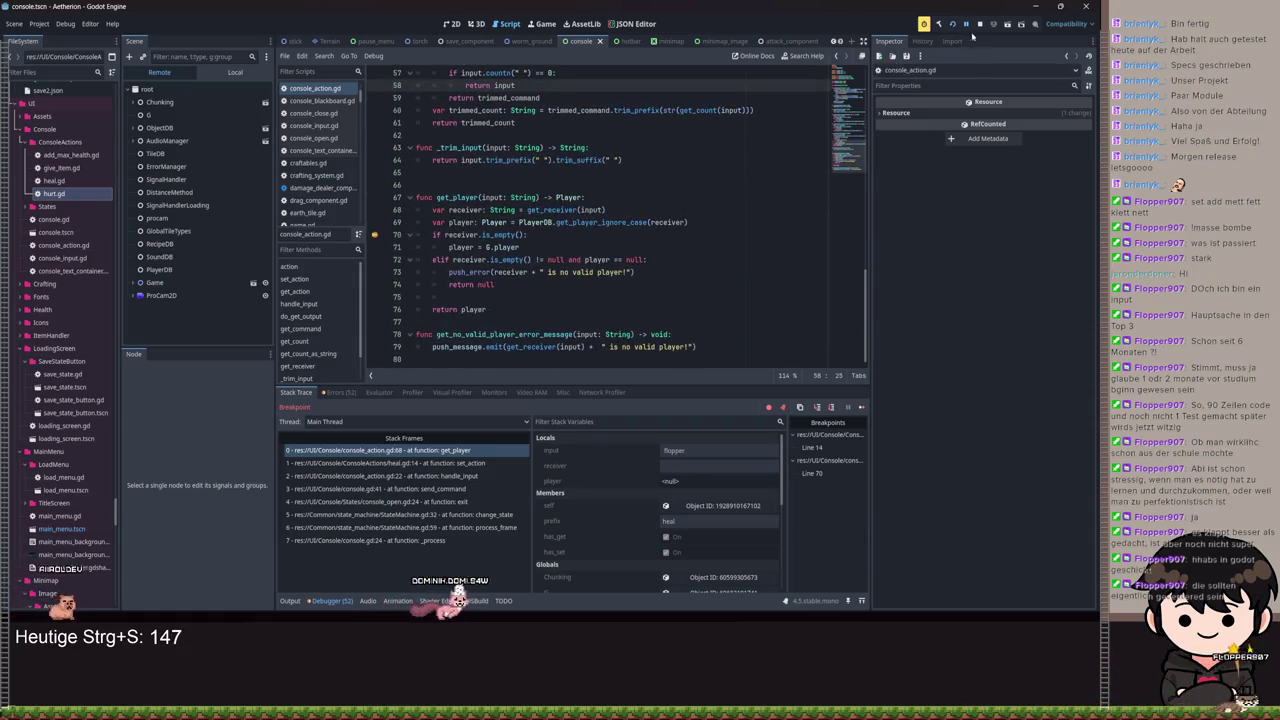
Step: Continue the game past its breakpoints and send '/set heal 1' from the in-game console
{"action": "key", "text": "F12"}
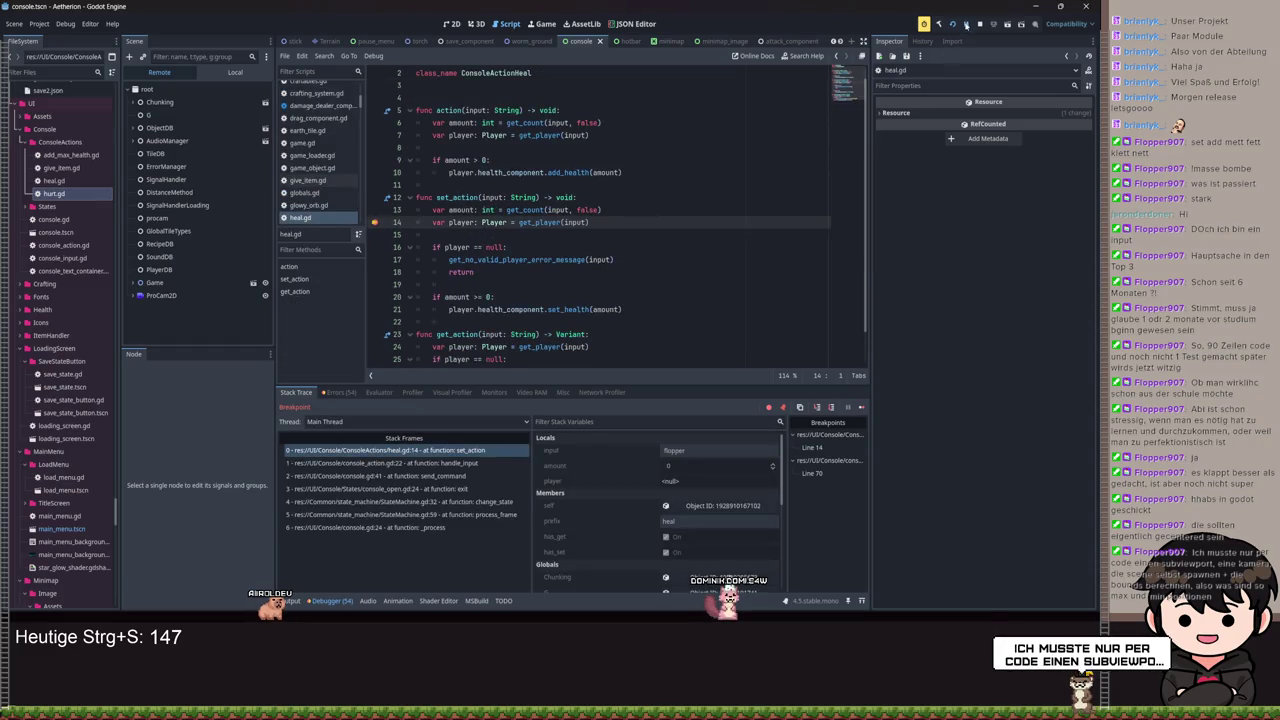
{"action": "key", "text": "F12"}
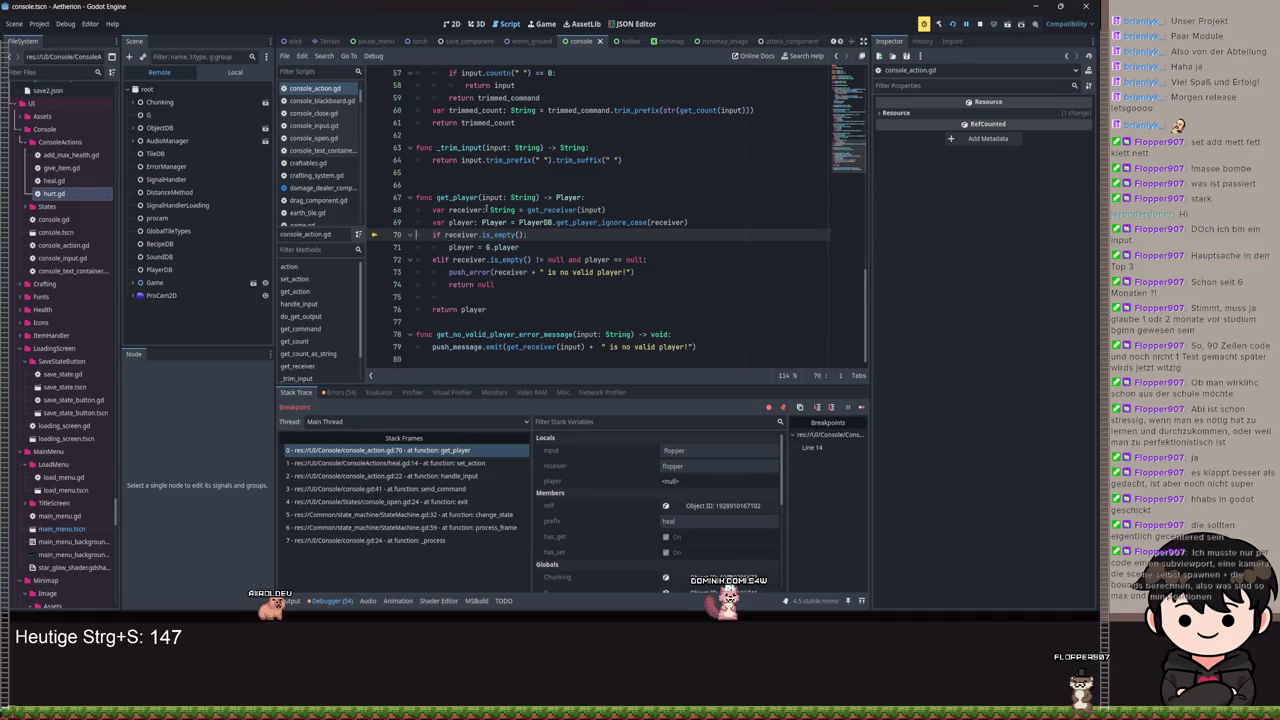
{"action": "key", "text": "F12"}
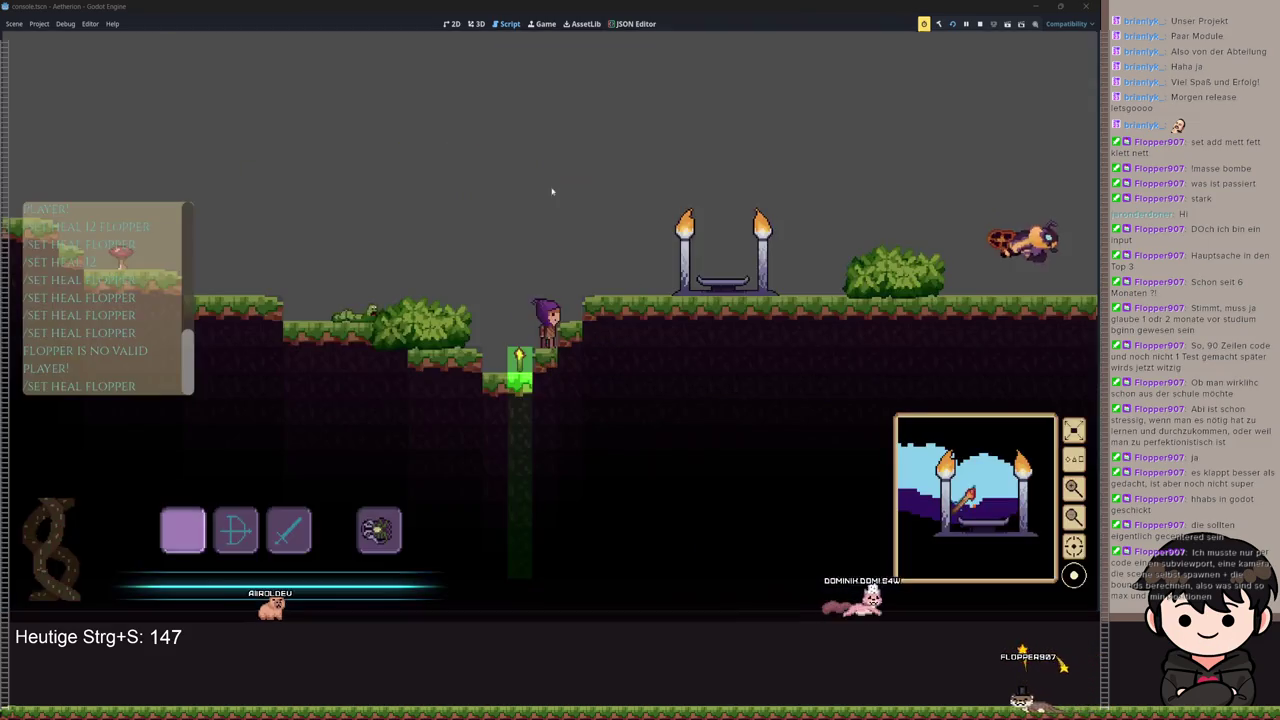
{"action": "key", "text": "Return"}
{"action": "type", "text": "/set heal"}
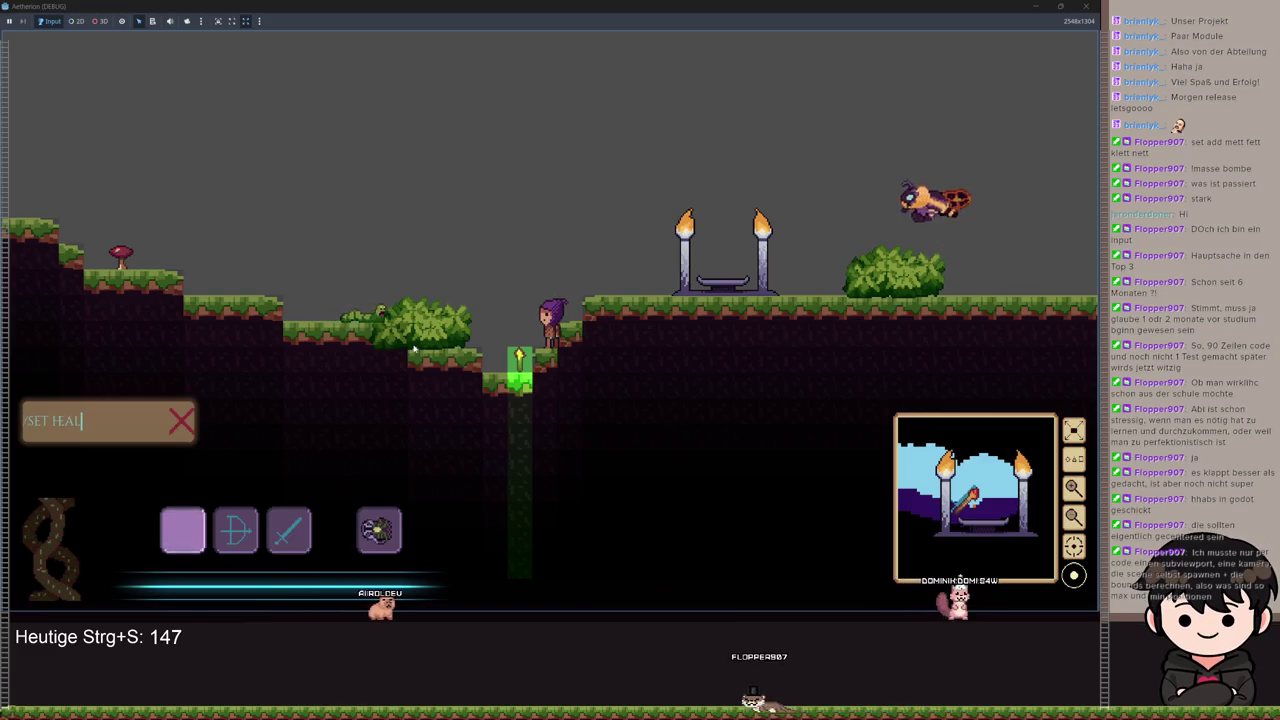
{"action": "type", "text": " 1"}
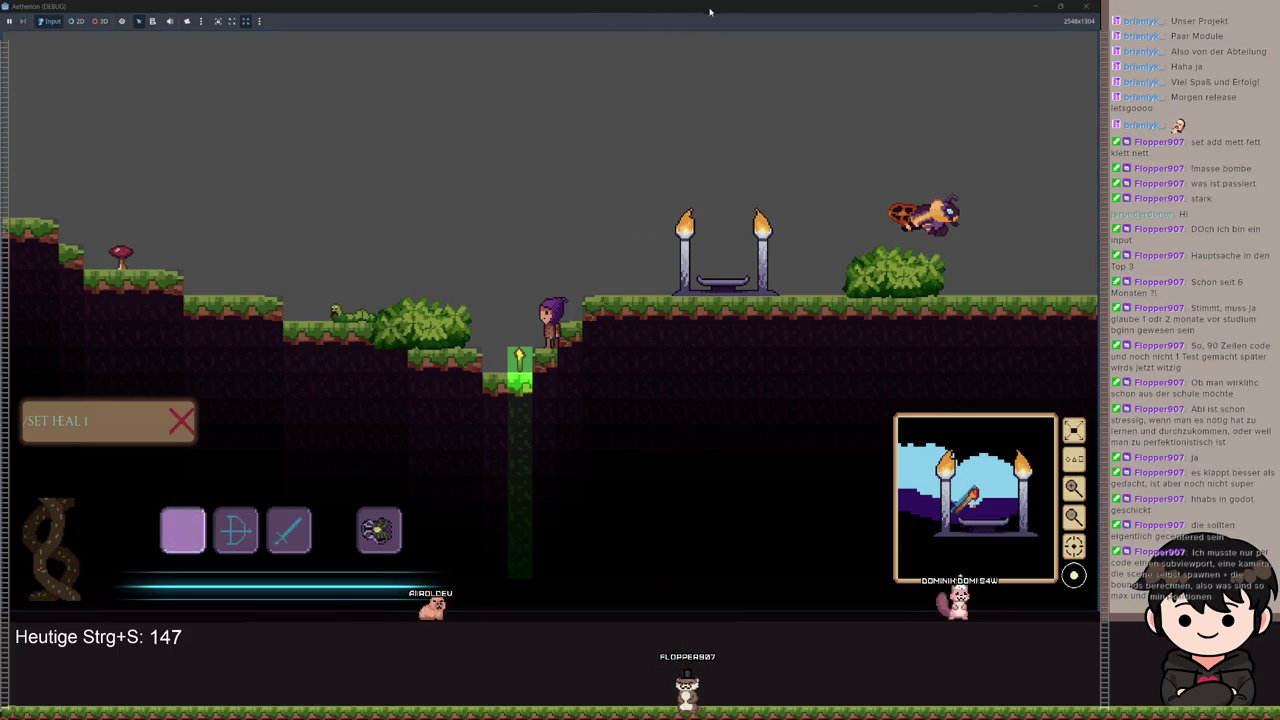
{"action": "key", "text": "Return"}
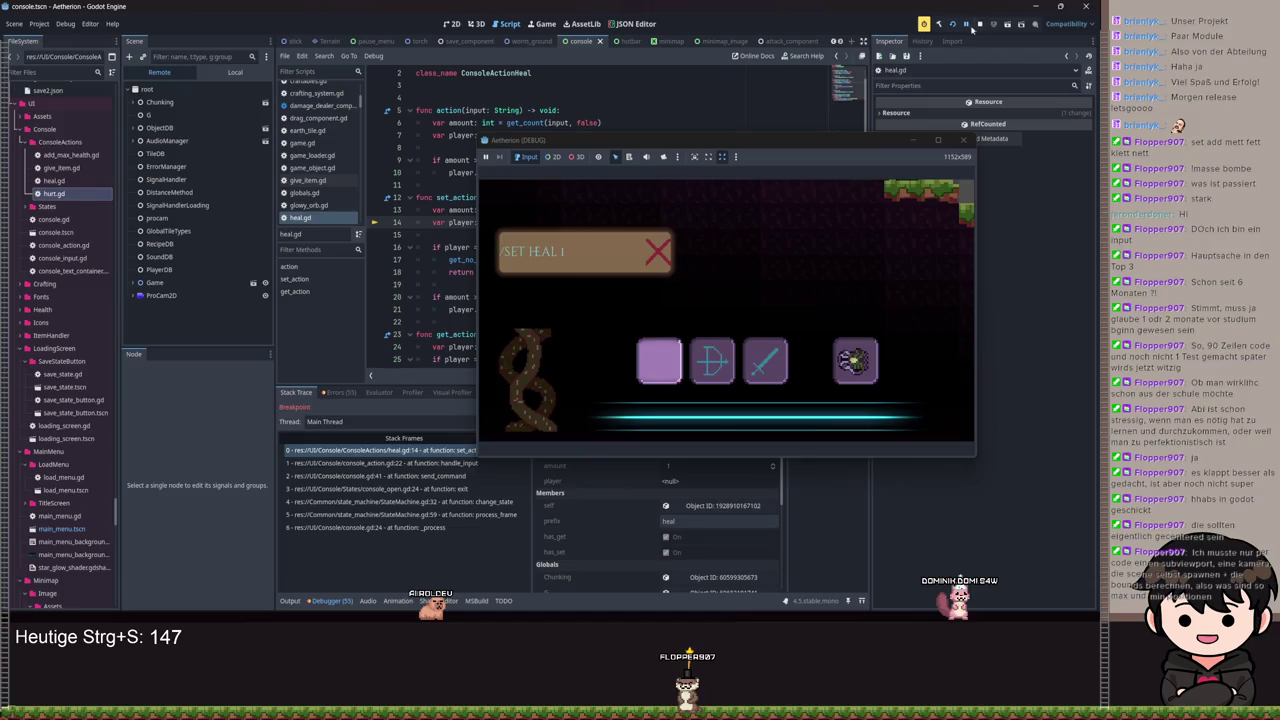
{"action": "left_click", "coordinate": [967, 24]}
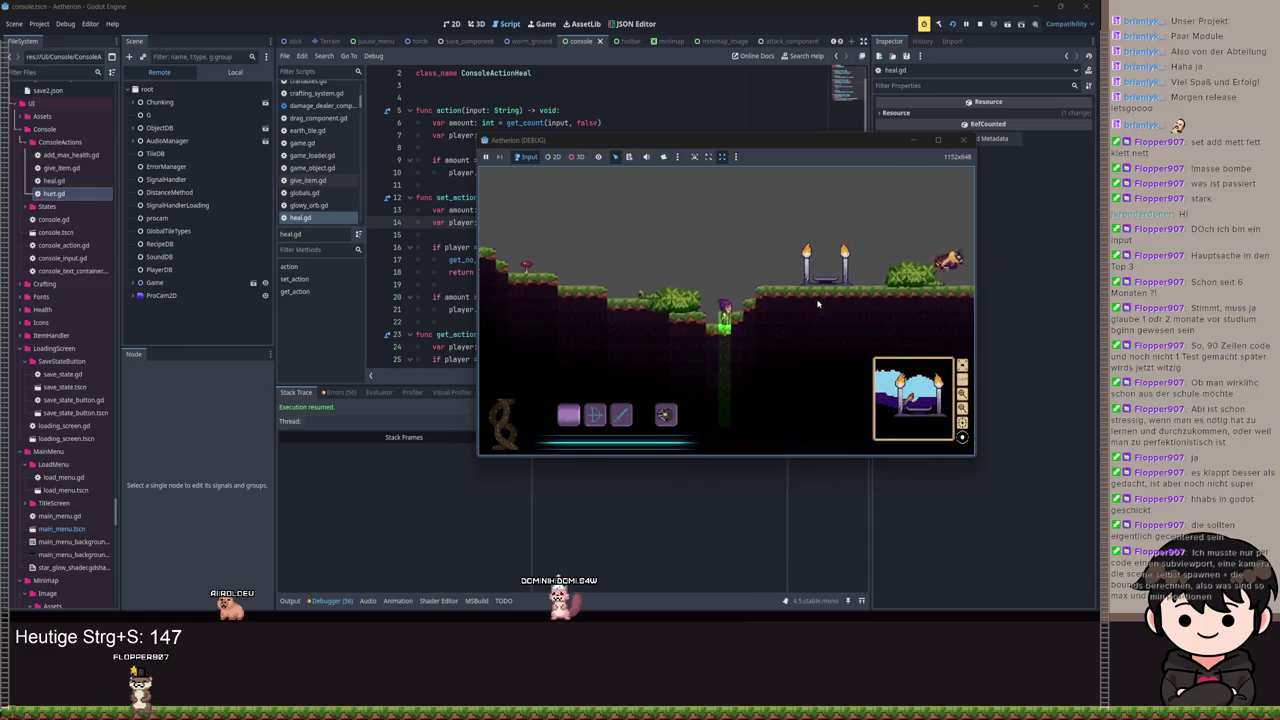
Step: Set a breakpoint on heal.gd line 14 and resend the command to pause there
{"action": "key", "text": "t"}
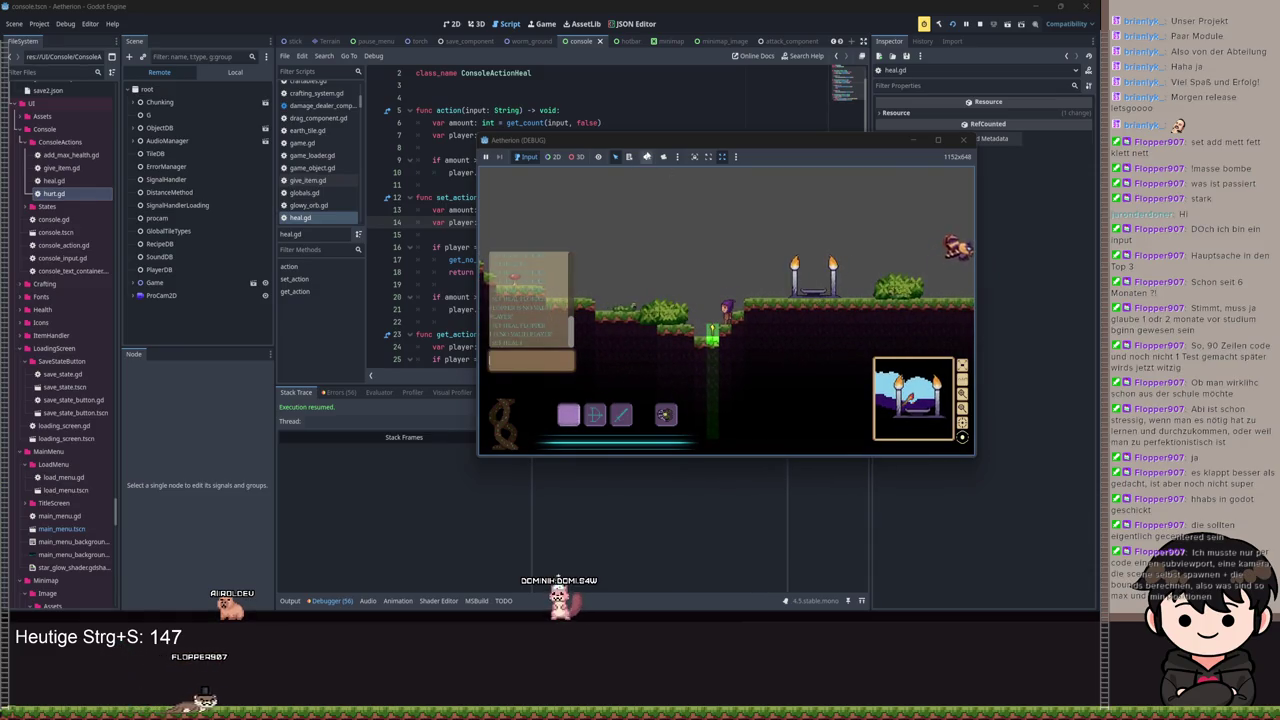
{"action": "left_click", "coordinate": [374, 222]}
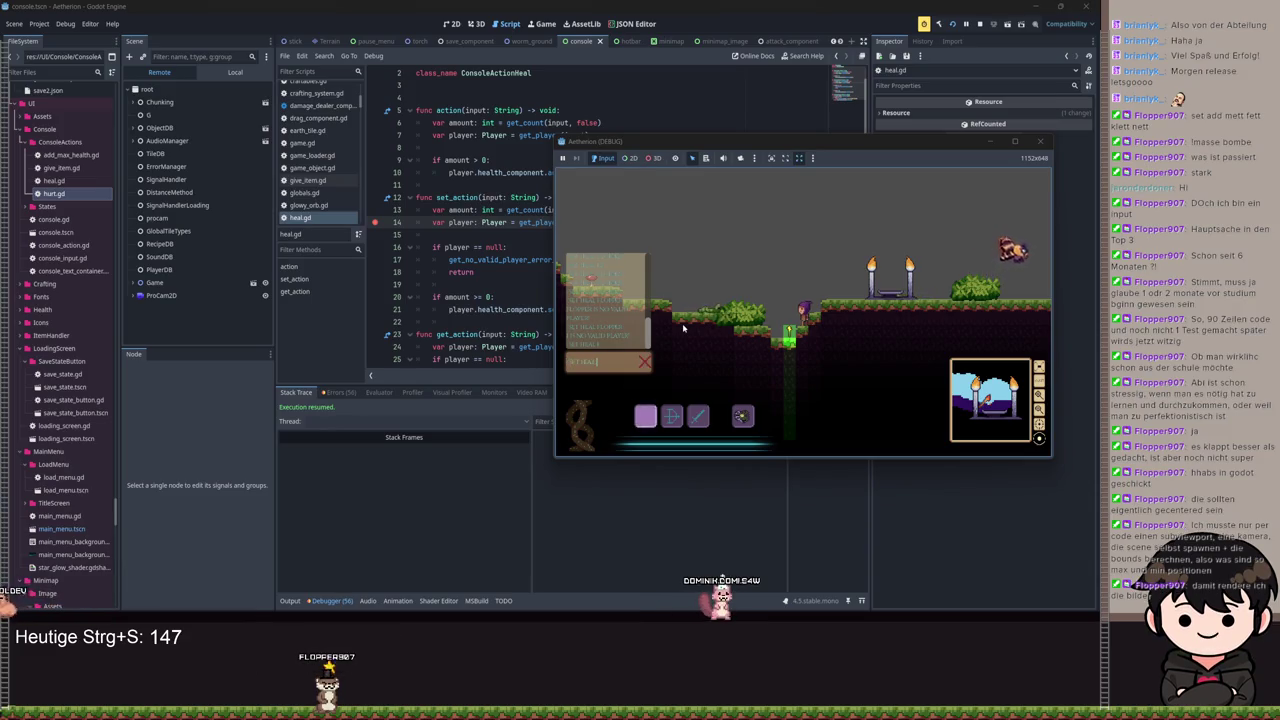
{"action": "key", "text": "Return"}
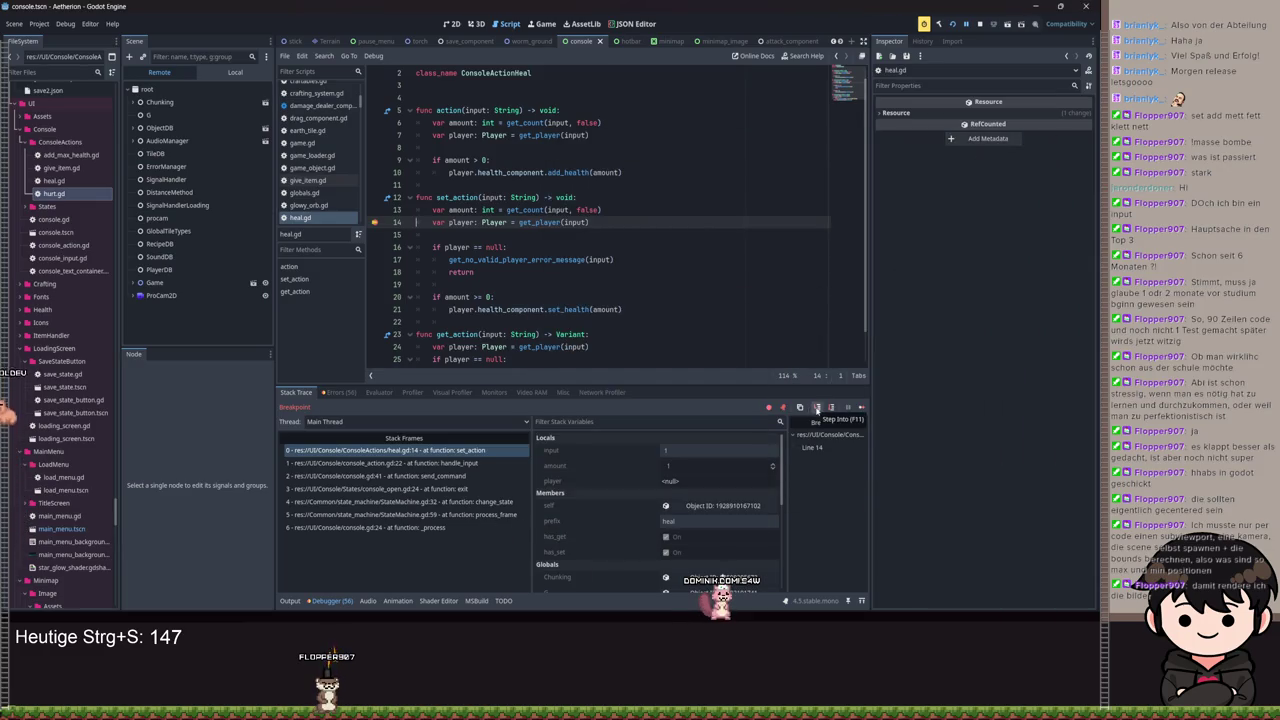
{"action": "left_click", "coordinate": [817, 408]}
{"action": "left_click", "coordinate": [817, 408]}
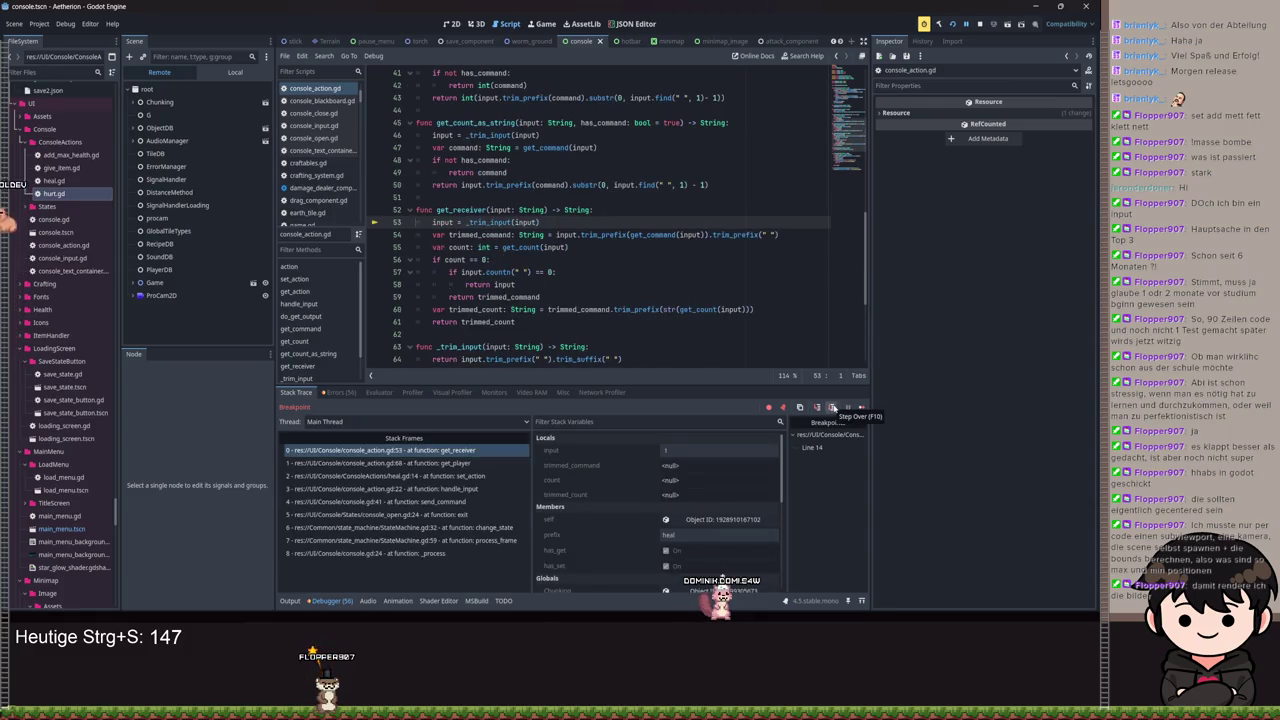
{"action": "left_click", "coordinate": [828, 407]}
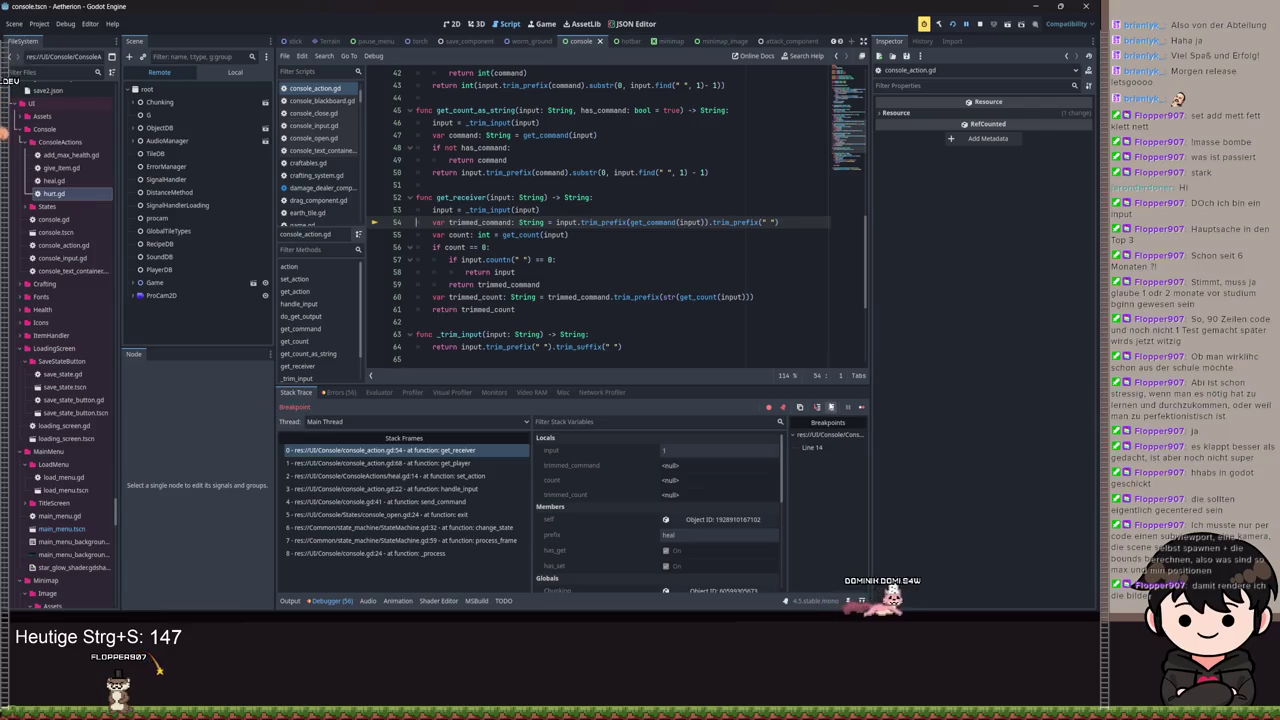
{"action": "left_click", "coordinate": [830, 408]}
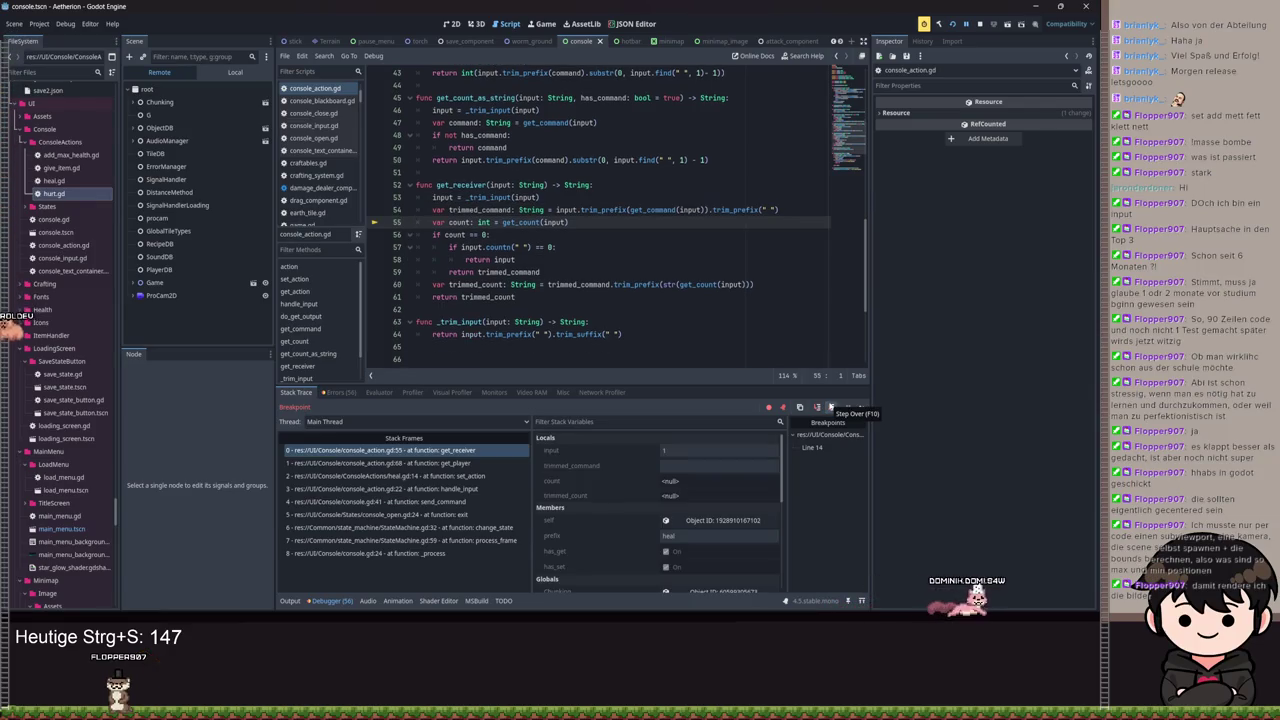
{"action": "left_click", "coordinate": [830, 408]}
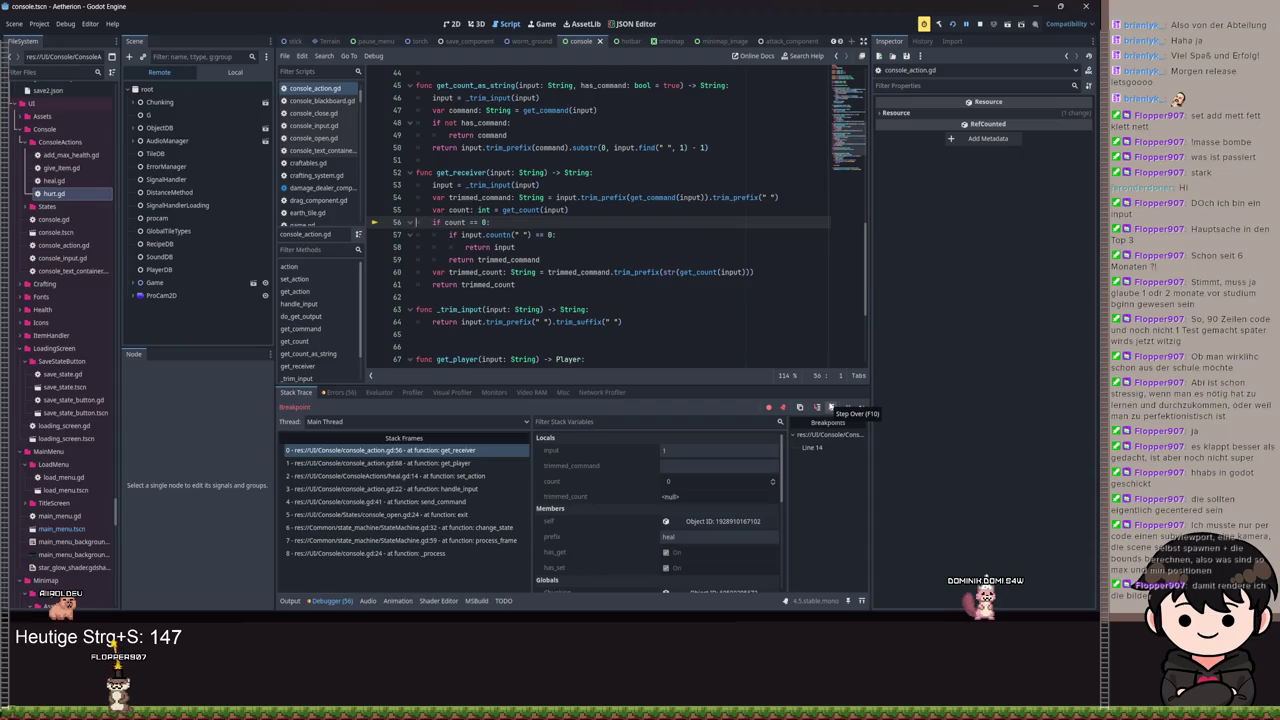
{"action": "left_click", "coordinate": [830, 408]}
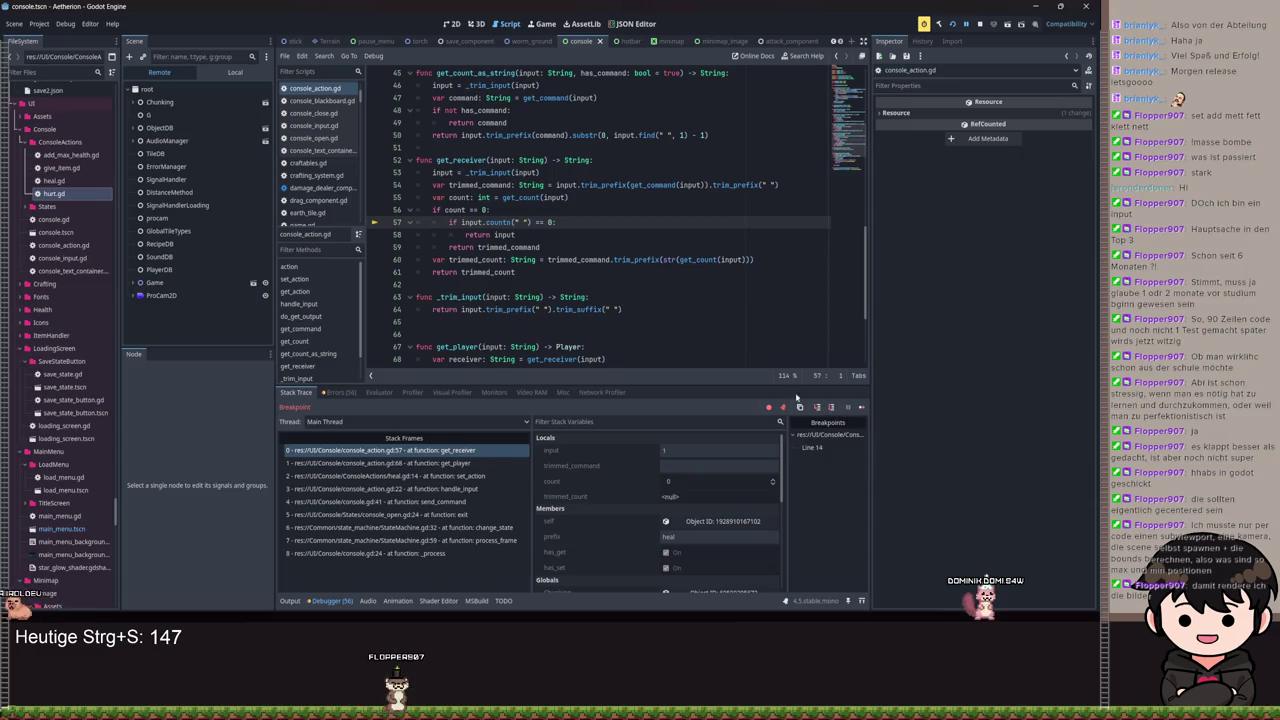
{"action": "left_click", "coordinate": [568, 197]}
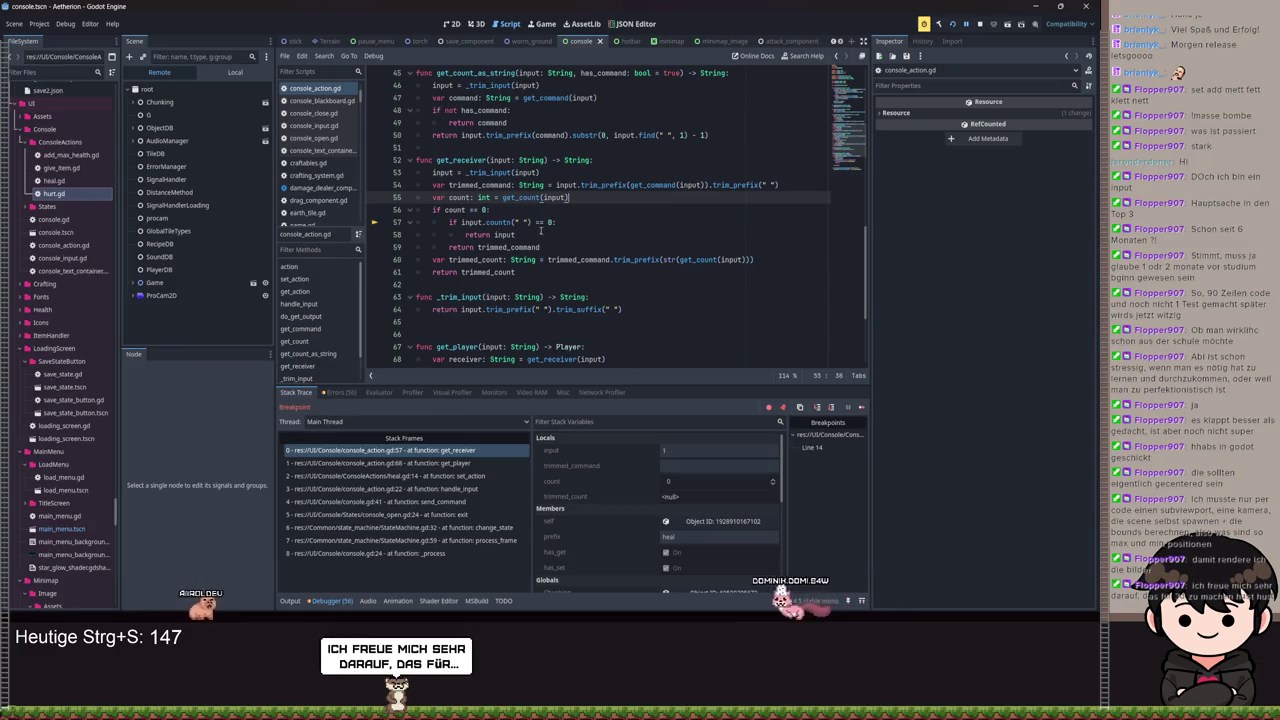
Step: Append 'and input != str(count)' to line 57's if, save, and resume the game
{"action": "key", "text": "Down"}
{"action": "key", "text": "Down"}
{"action": "type", "text": "and inpu"}
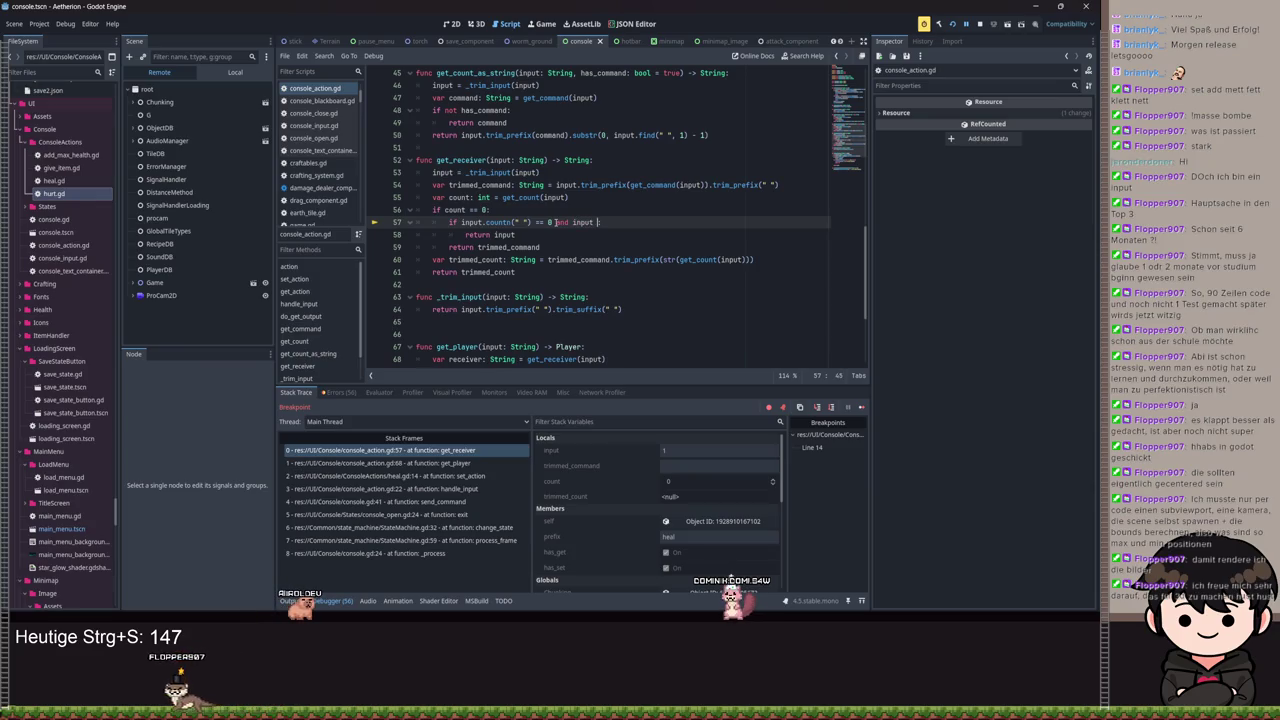
{"action": "type", "text": "t"}
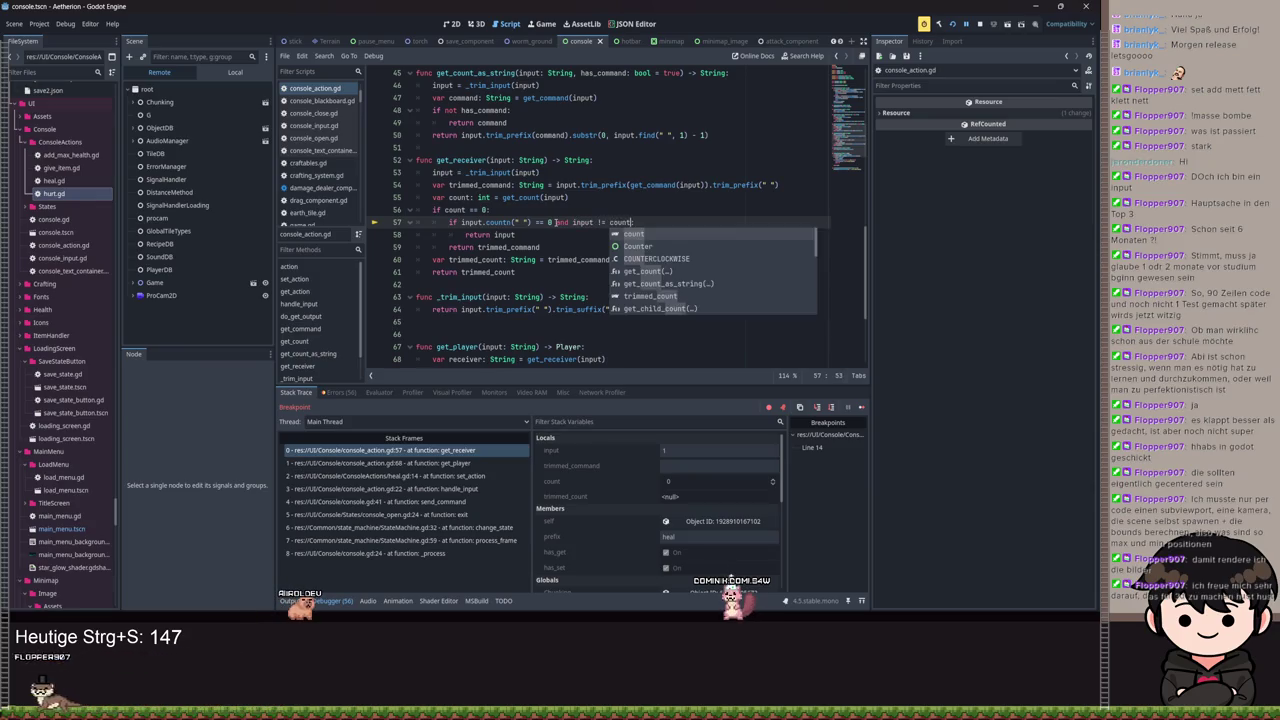
{"action": "key", "text": "Left"}
{"action": "key", "text": "Left"}
{"action": "key", "text": "Left"}
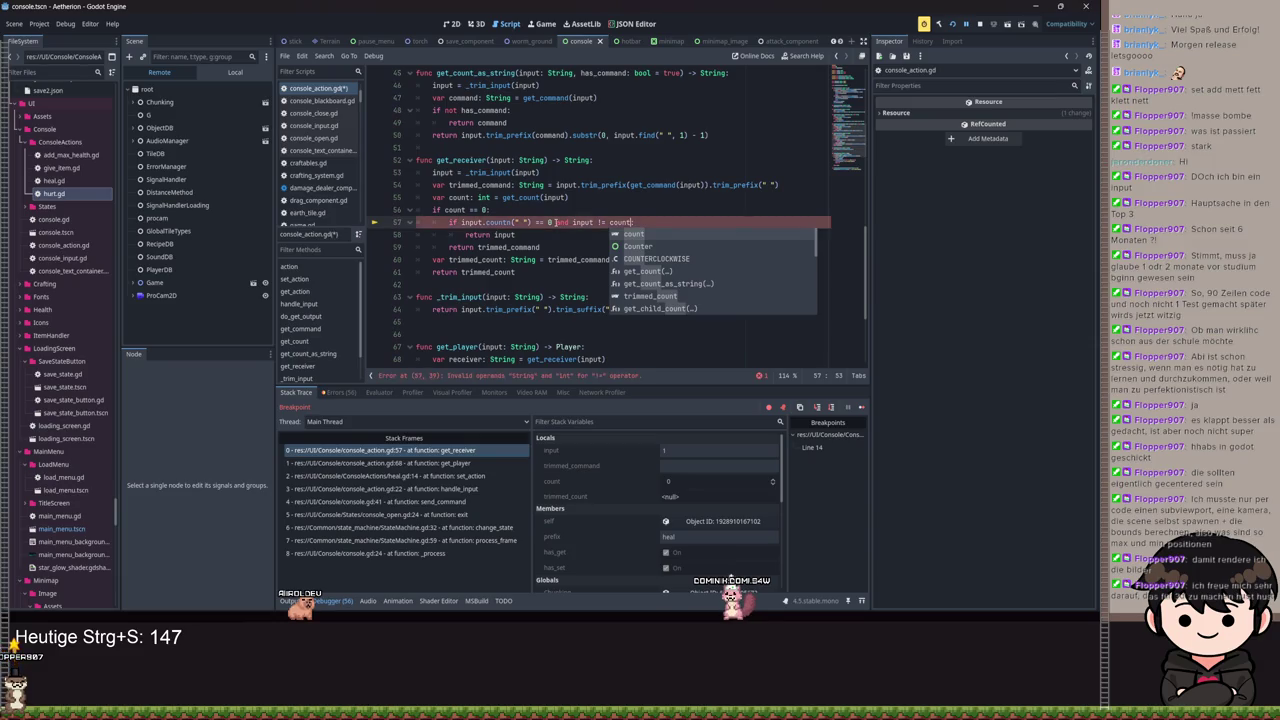
{"action": "type", "text": "str(count"}
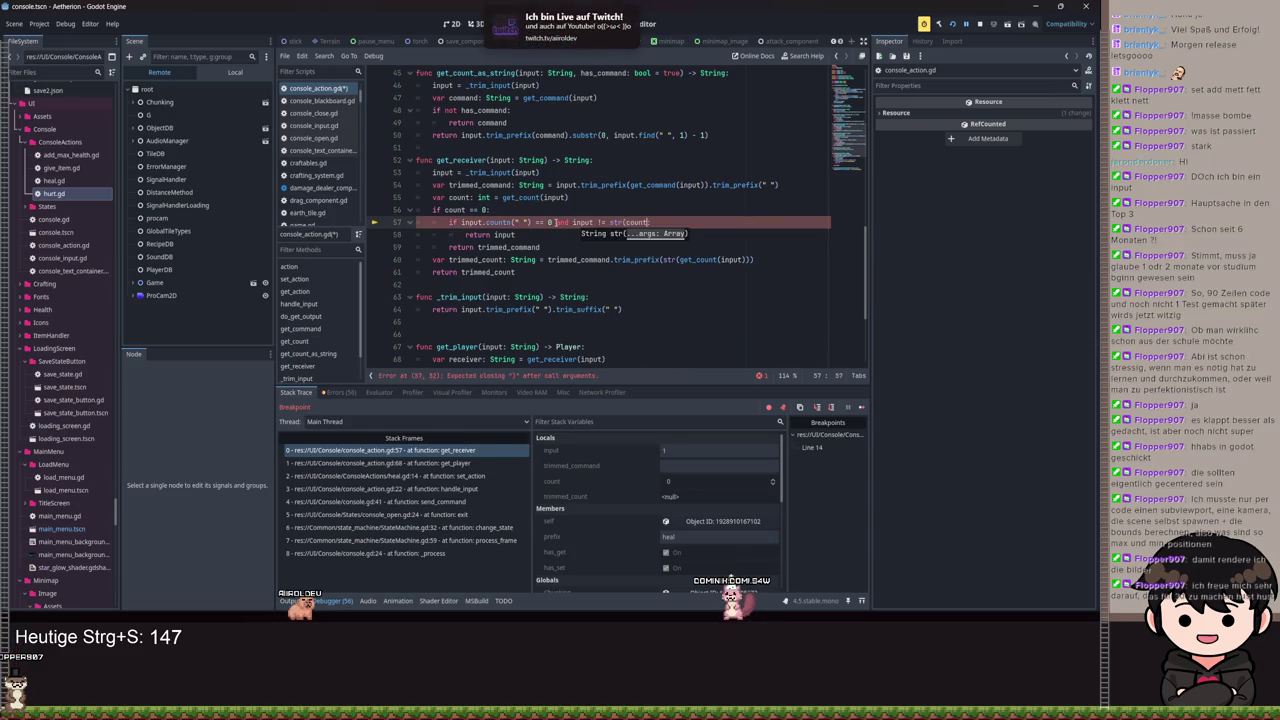
{"action": "type", "text": ")"}
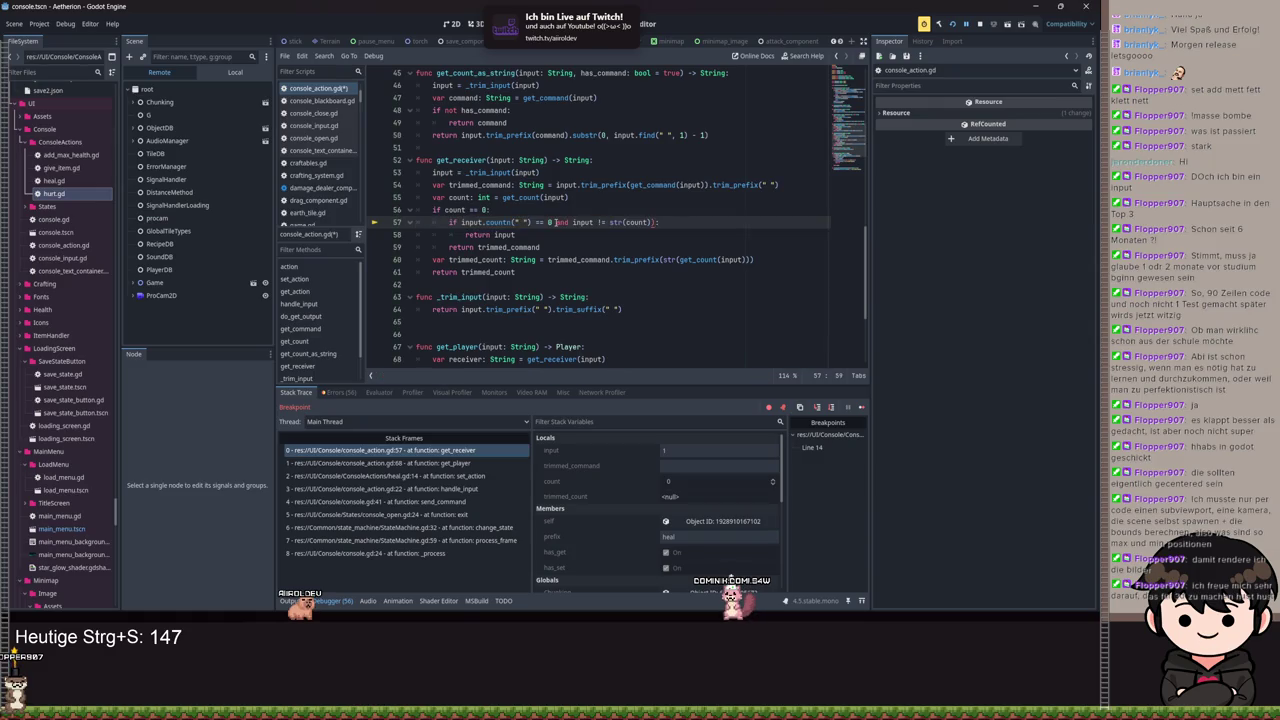
{"action": "key", "text": "ctrl+s"}
{"action": "left_click", "coordinate": [965, 28]}
{"action": "left_click", "coordinate": [537, 563]}
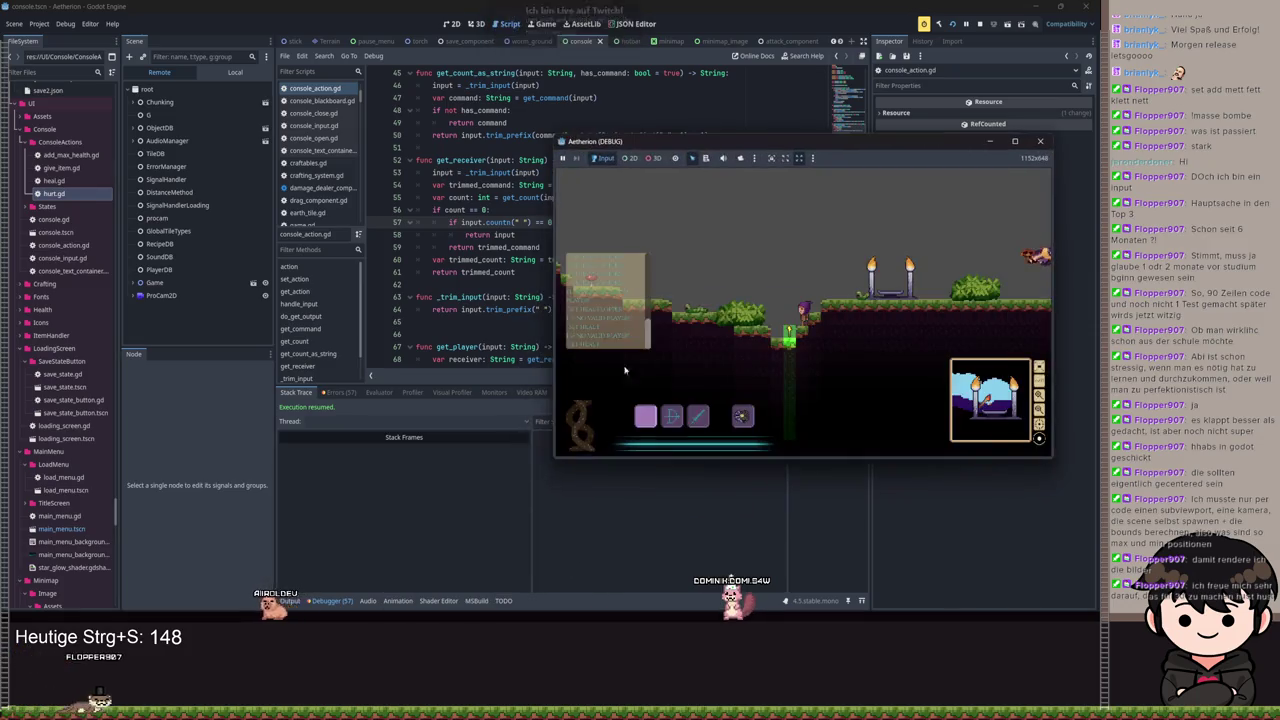
Step: Send 'set heal 1000' in the game console and continue past the breakpoint
{"action": "type", "text": "set heal"}
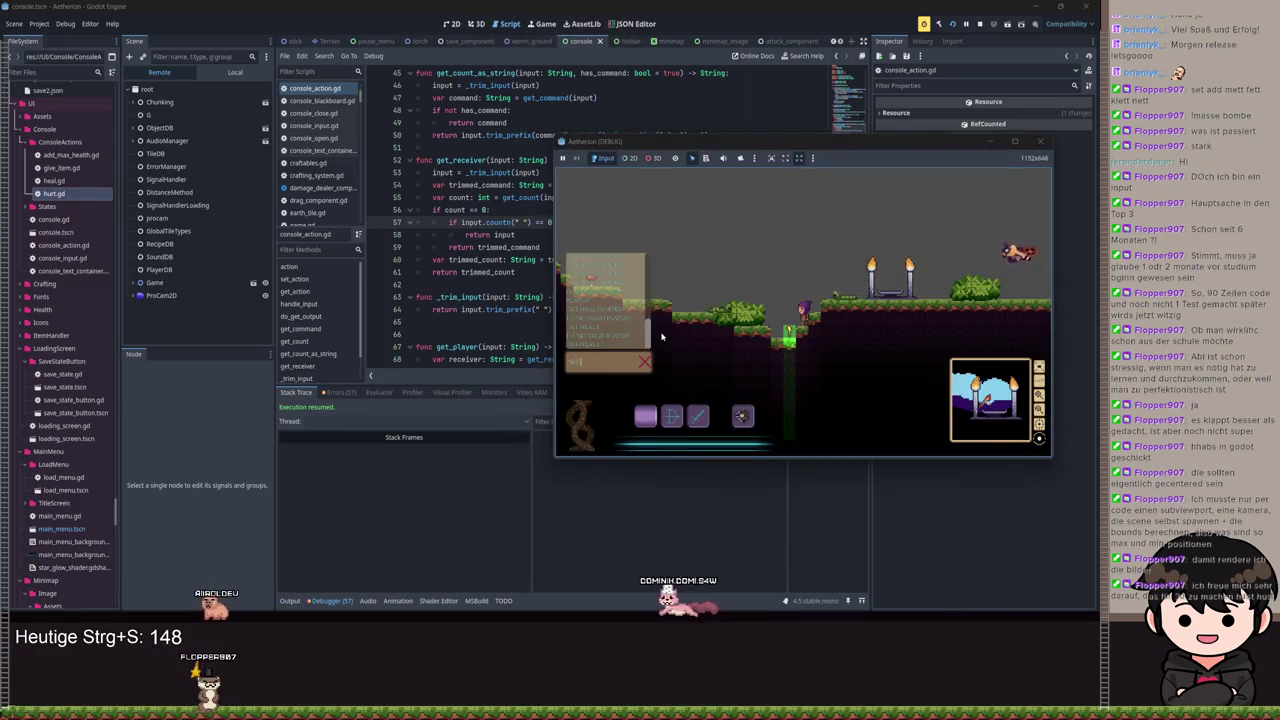
{"action": "type", "text": " 1000"}
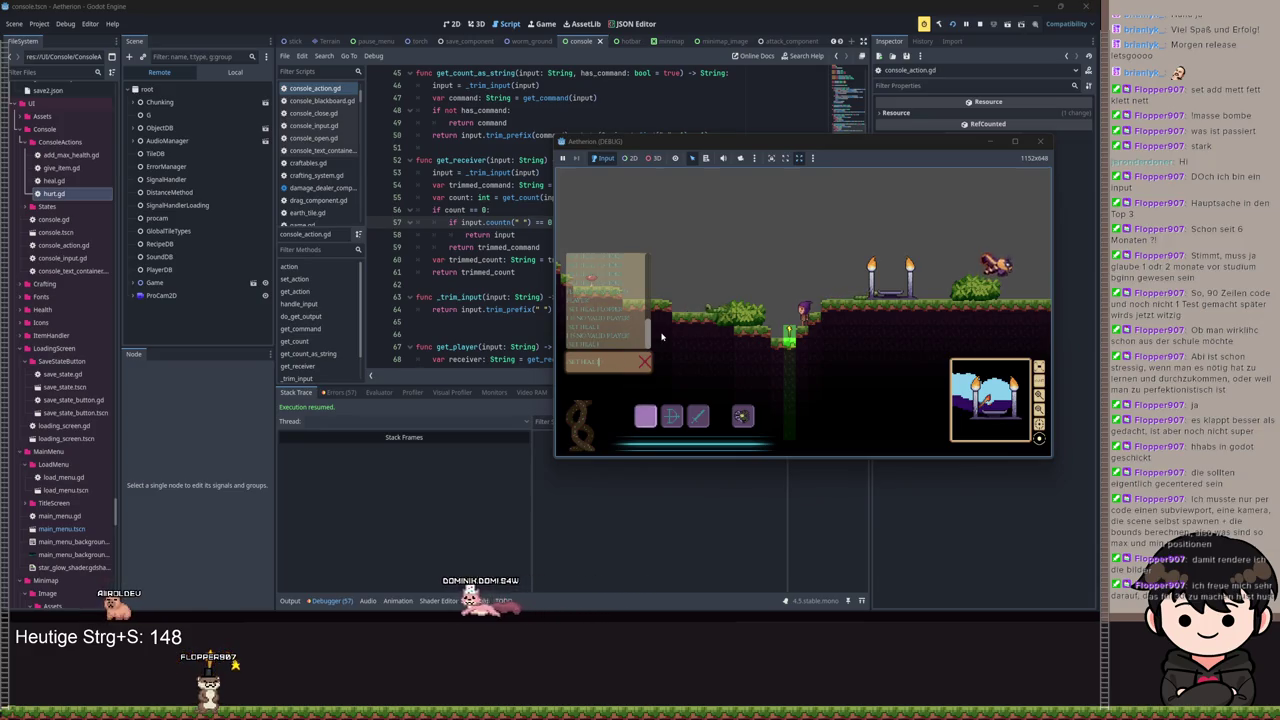
{"action": "key", "text": "Return"}
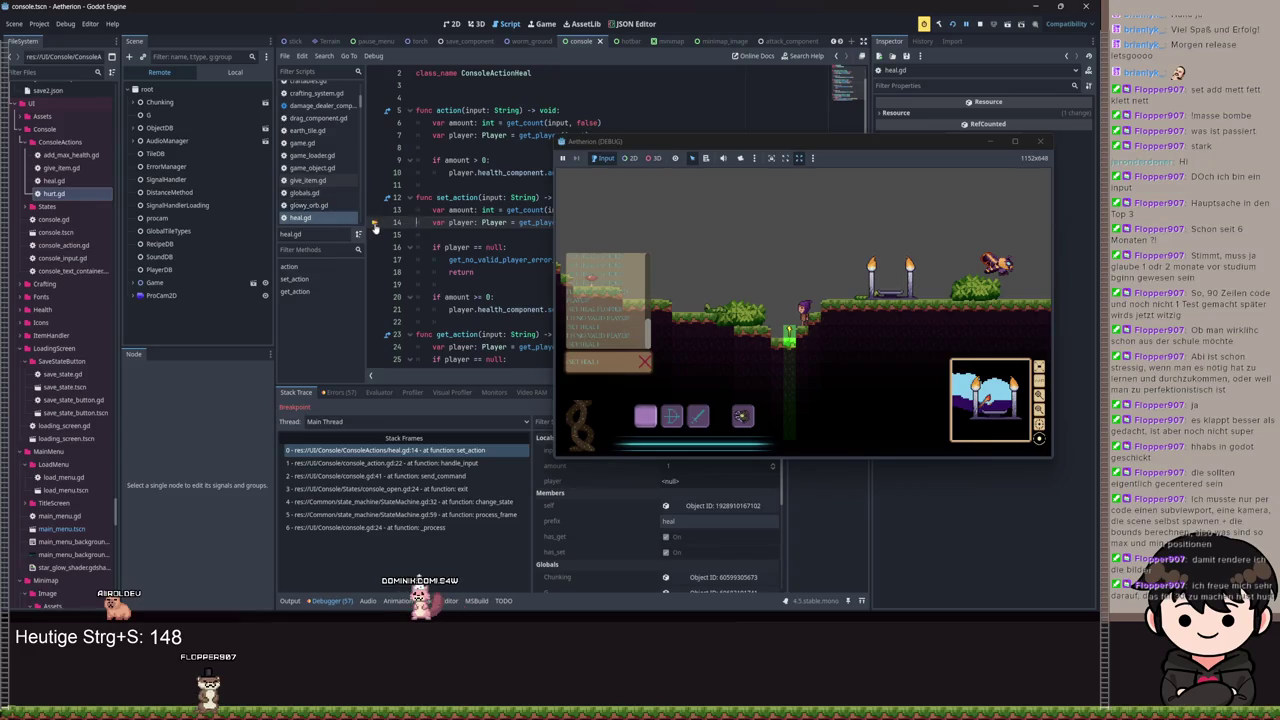
{"action": "left_click", "coordinate": [966, 24]}
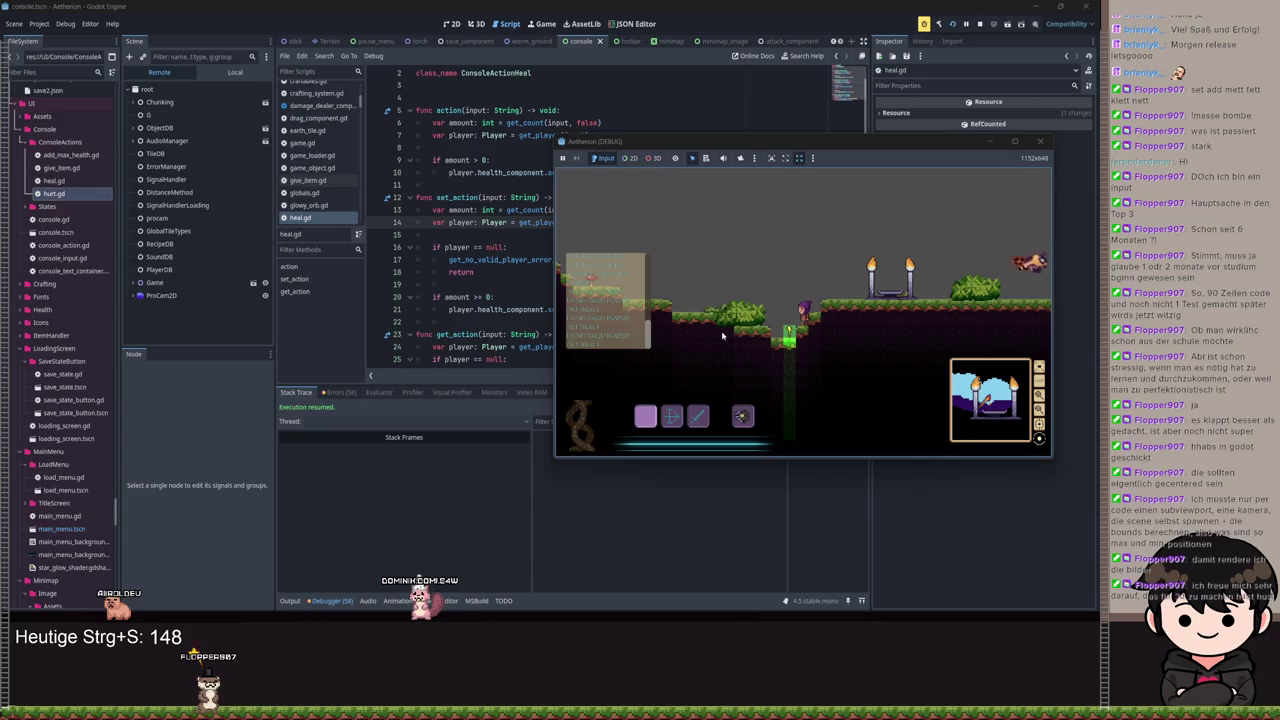
Step: Breakpoint heal.gd line 14, resend the recalled command, and minimize the game window
{"action": "left_click", "coordinate": [374, 222]}
{"action": "left_click", "coordinate": [643, 338]}
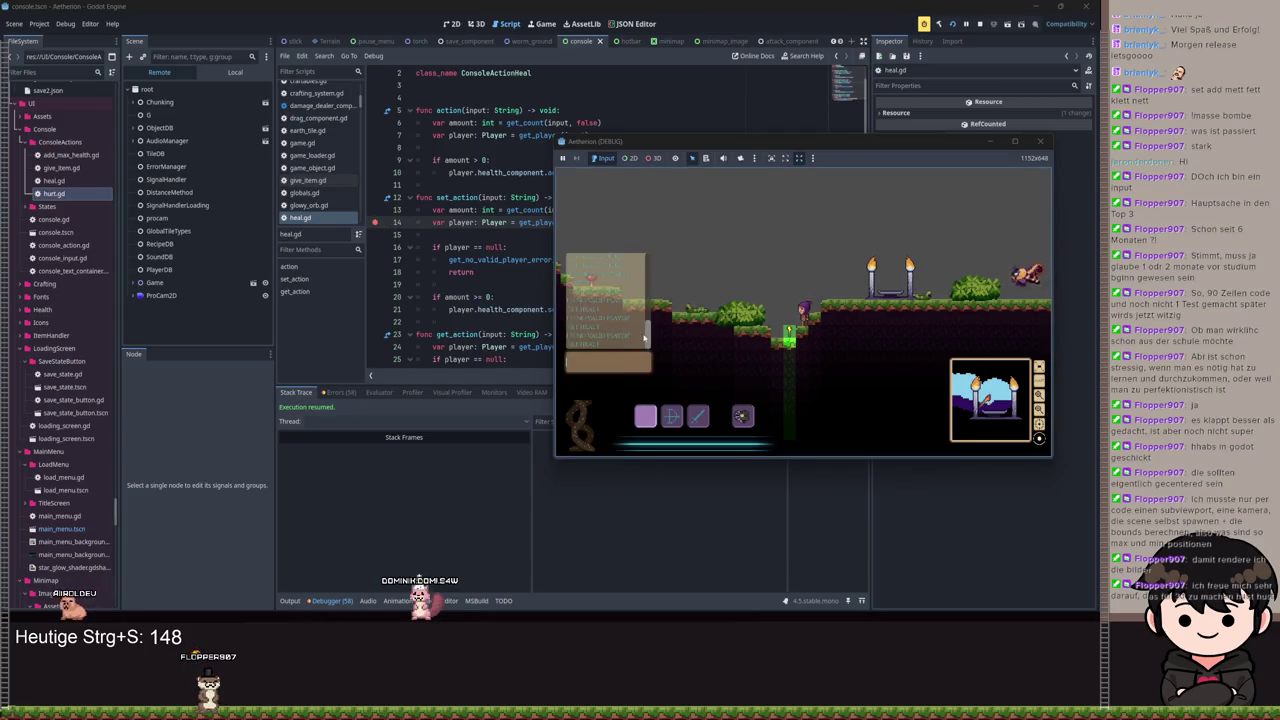
{"action": "key", "text": "Up"}
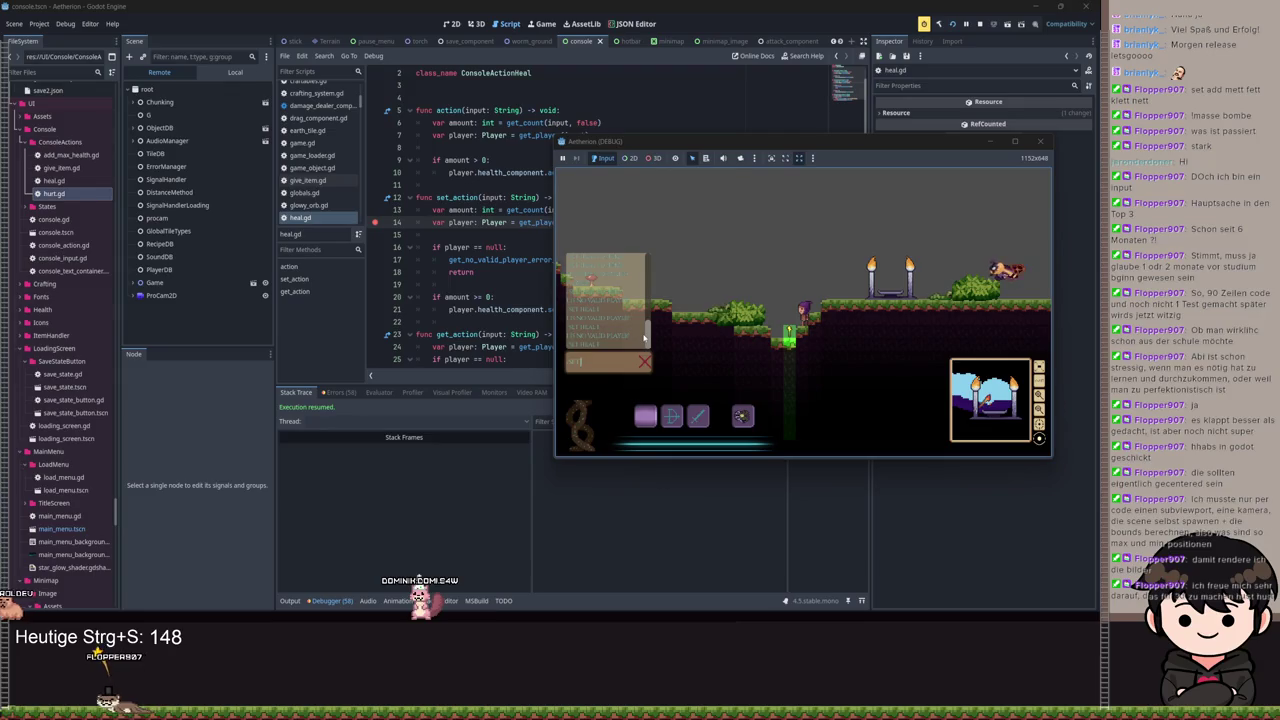
{"action": "key", "text": "Return"}
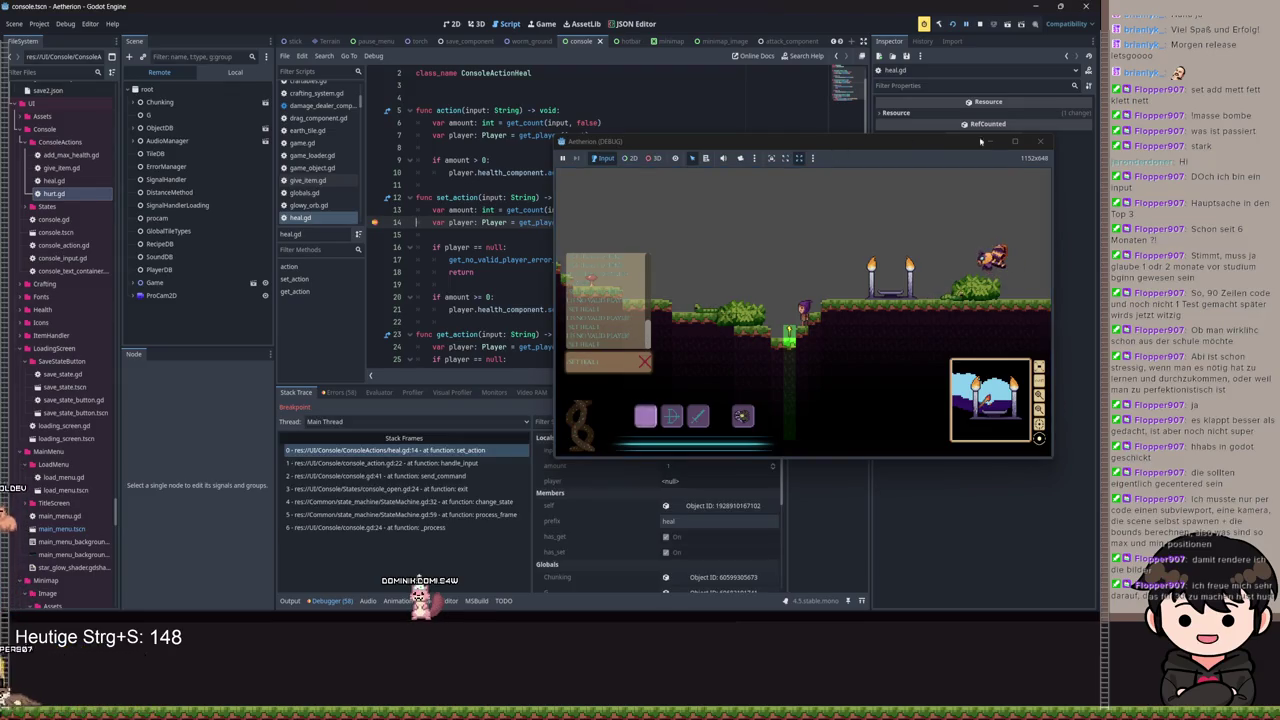
{"action": "left_click", "coordinate": [988, 141]}
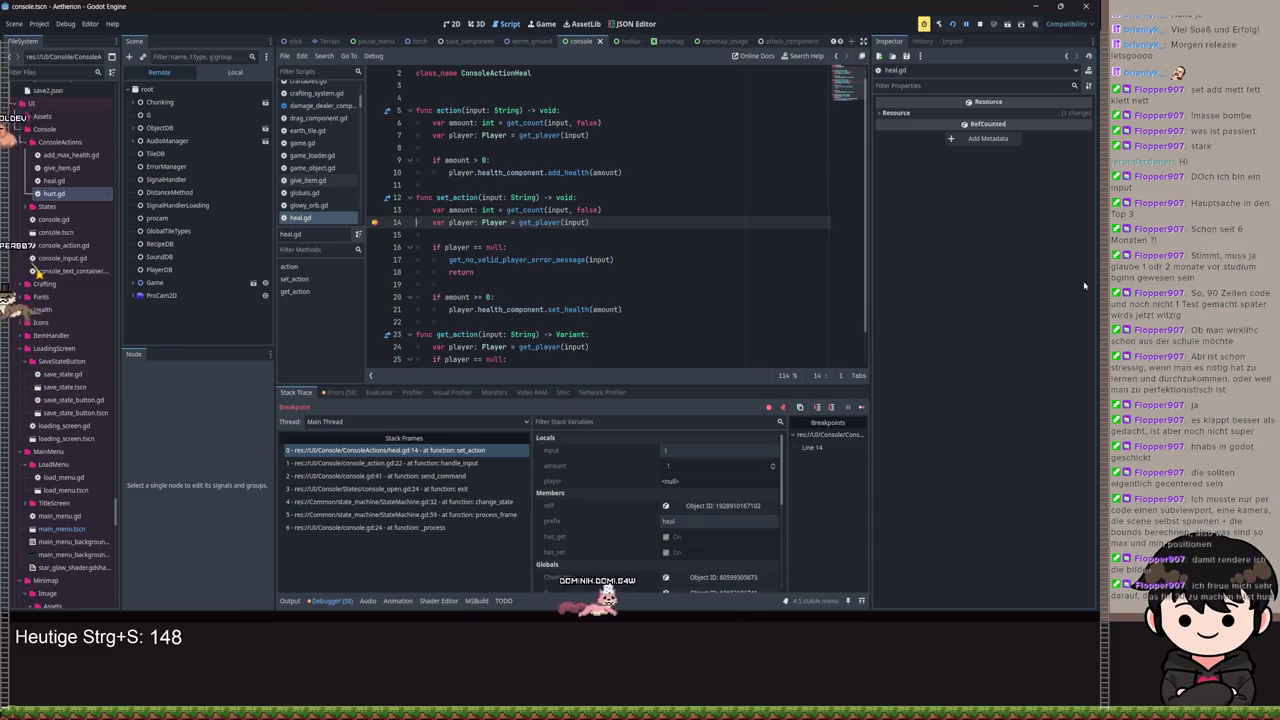
Step: Step into get_player and get_receiver, then step over to line 56 where count is 0
{"action": "left_click", "coordinate": [817, 407]}
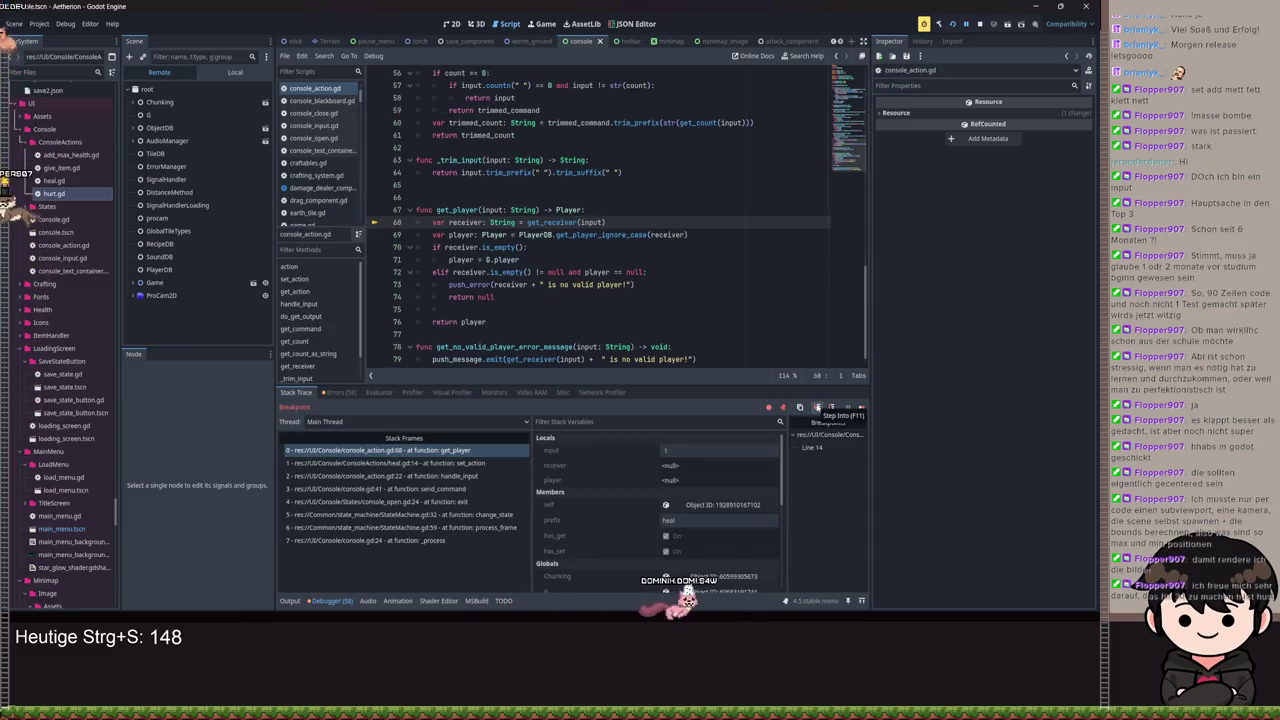
{"action": "left_click", "coordinate": [818, 407]}
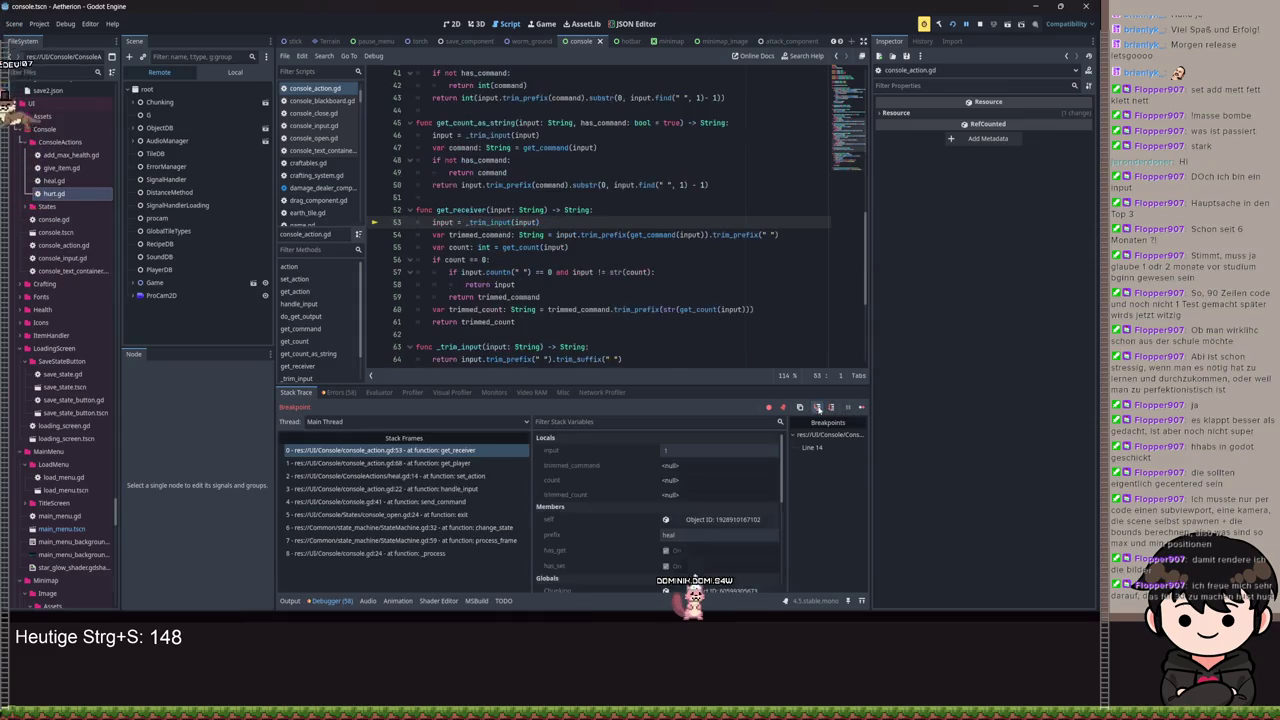
{"action": "left_click", "coordinate": [830, 407]}
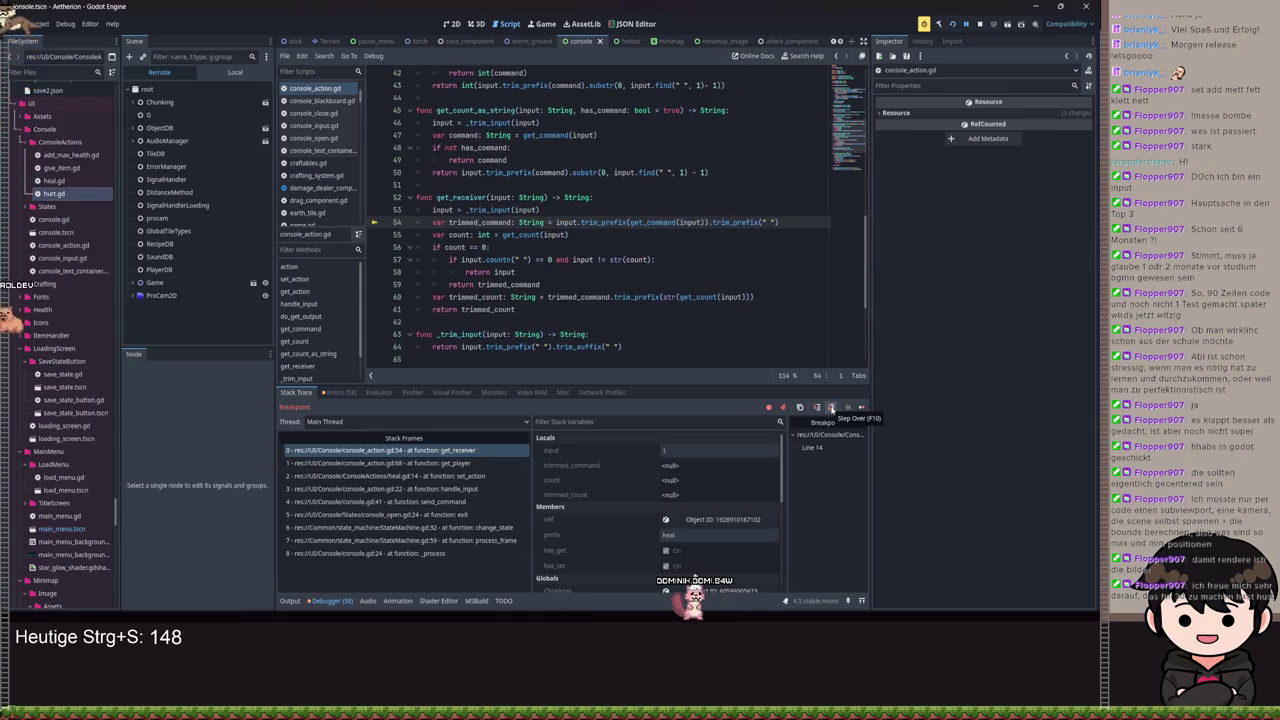
{"action": "left_click", "coordinate": [830, 407]}
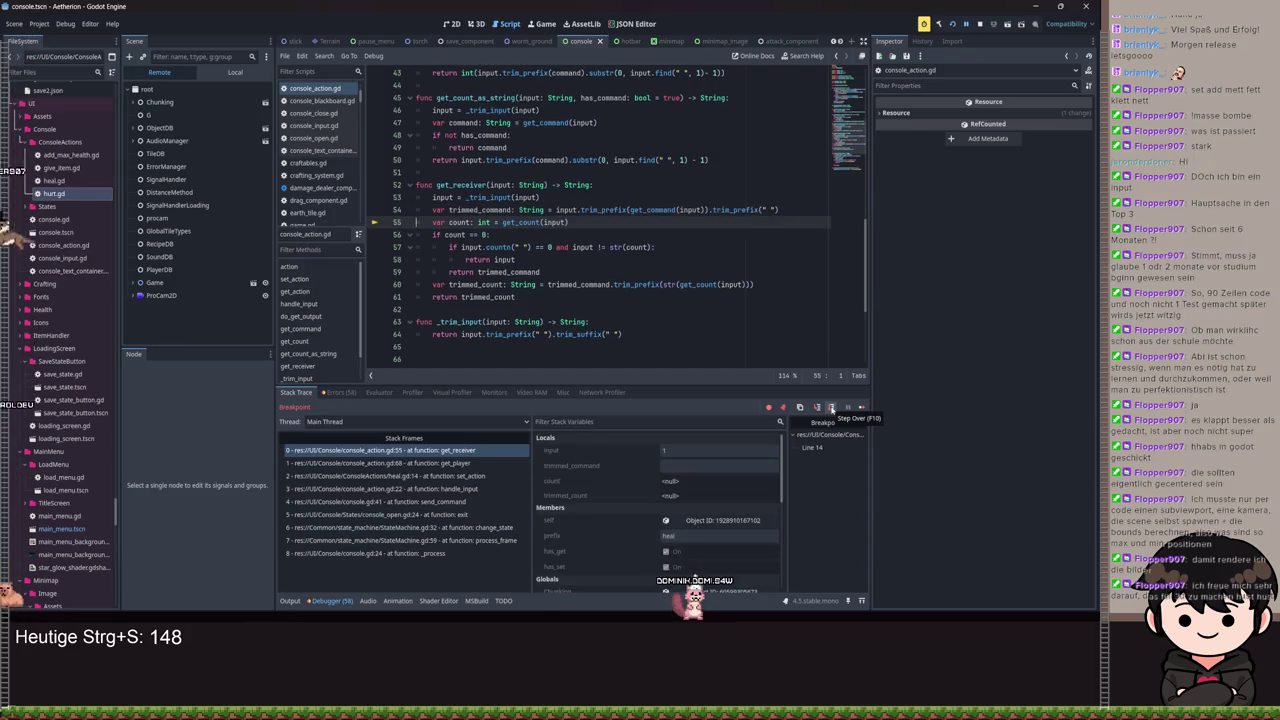
{"action": "left_click", "coordinate": [830, 407]}
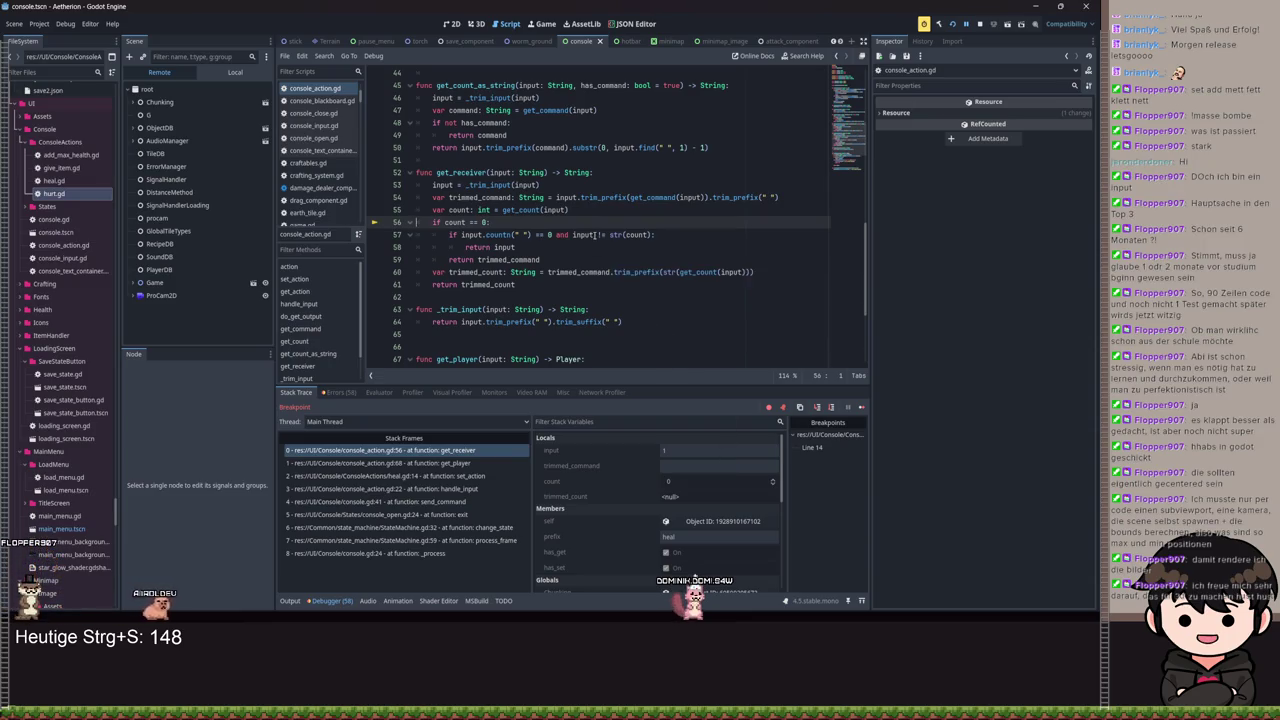
Step: Change line 57's '!=' to '==' so it tests input == str(count), save, and resume
{"action": "mouse_move", "coordinate": [583, 234]}
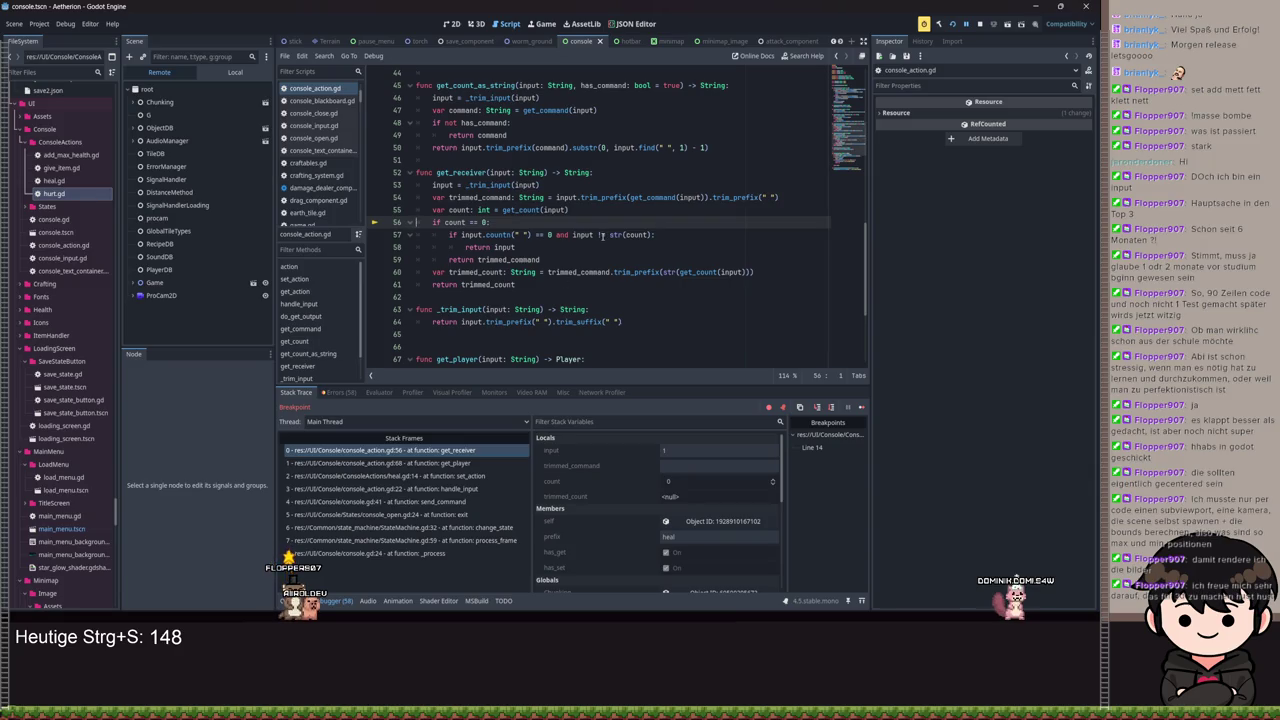
{"action": "left_click", "coordinate": [601, 235]}
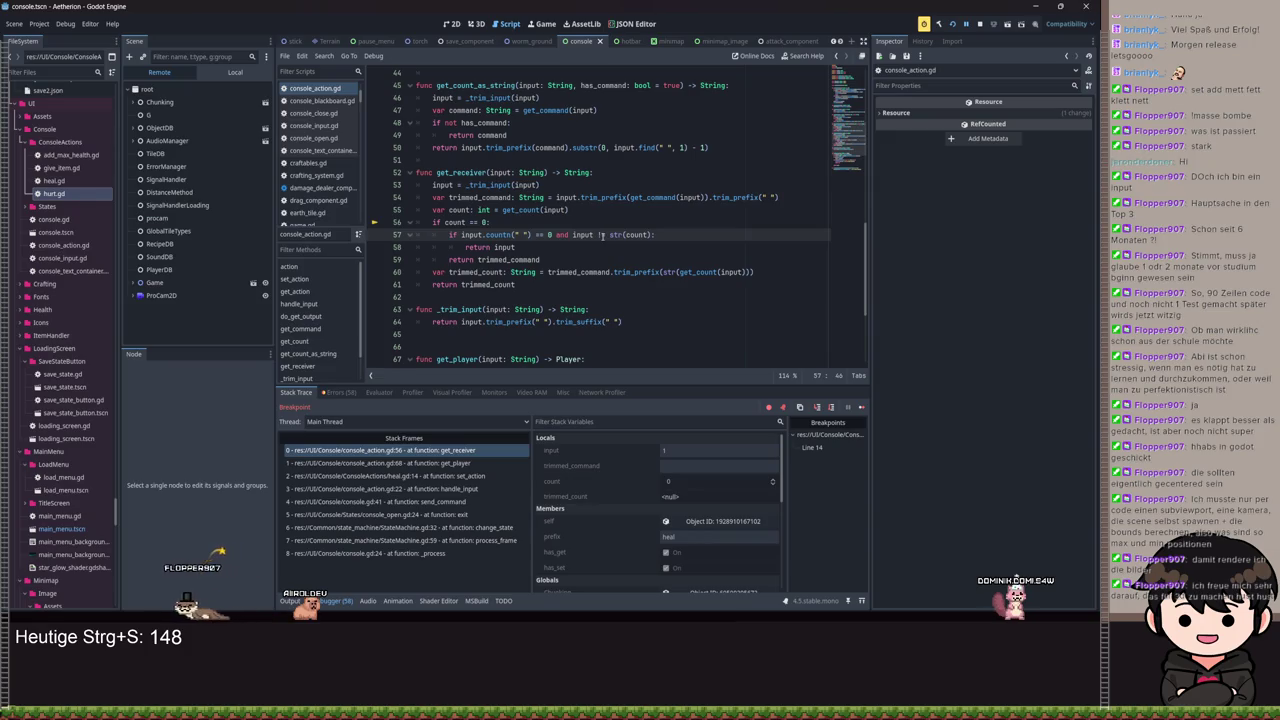
{"action": "key", "text": "BackSpace"}
{"action": "type", "text": "="}
{"action": "key", "text": "ctrl+s"}
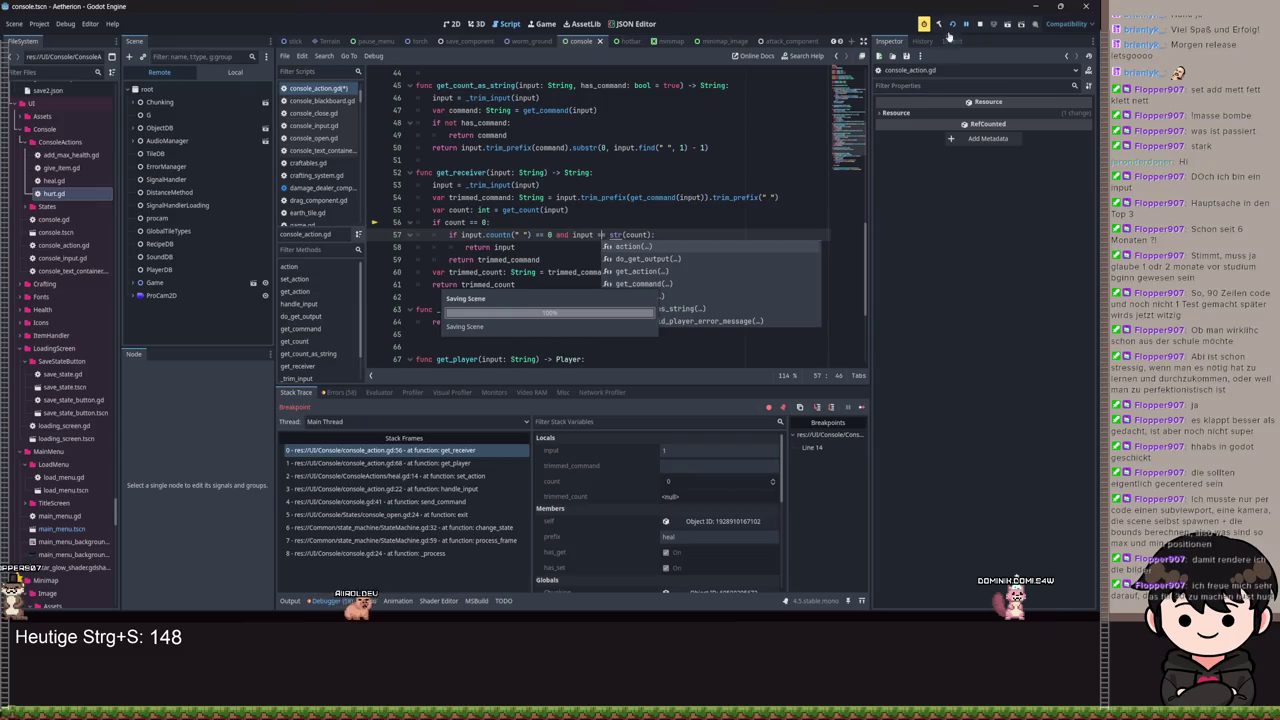
{"action": "key", "text": "F12"}
{"action": "type", "text": "="}
{"action": "key", "text": "Up"}
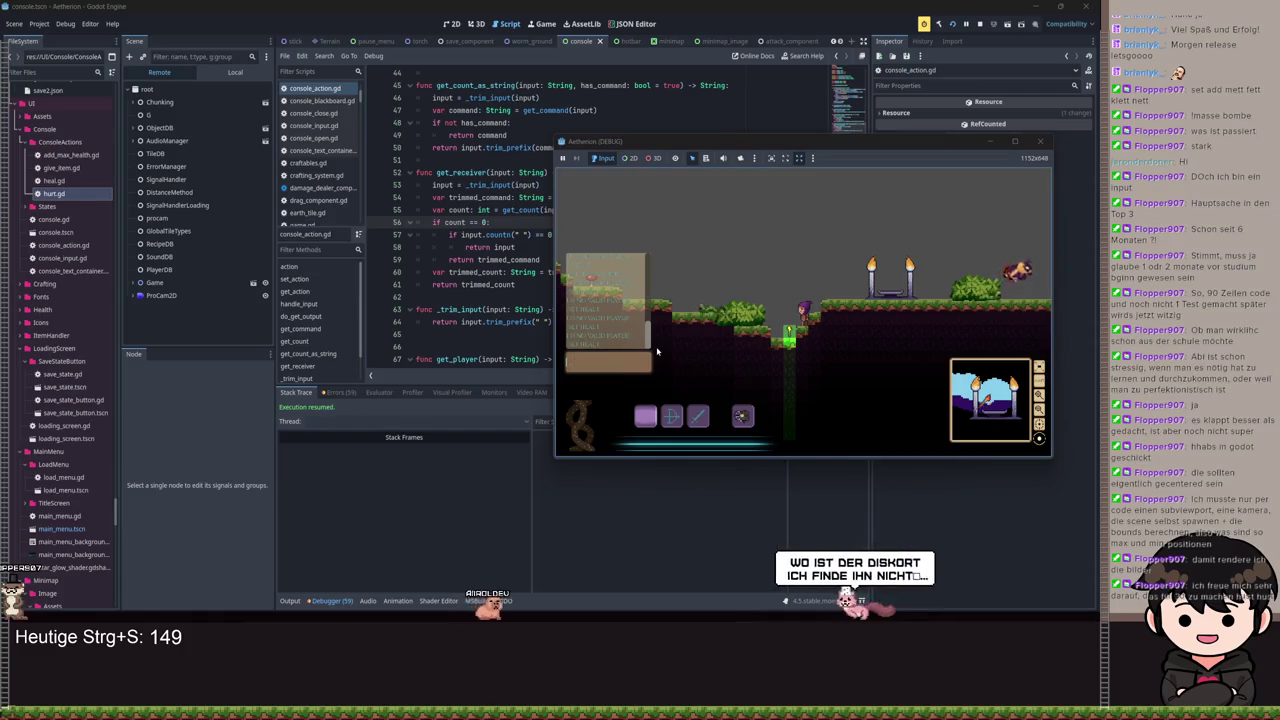
Step: Submit heal commands in the game console and continue past the heal breakpoint
{"action": "type", "text": "he heal"}
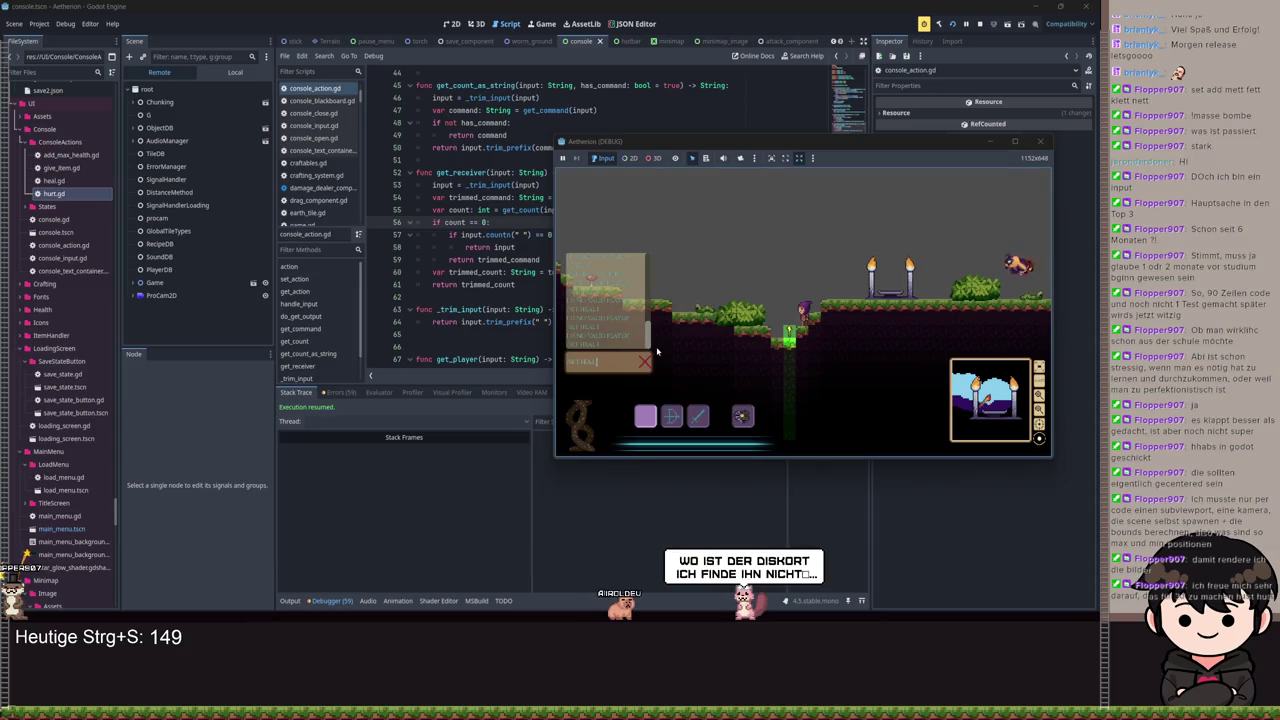
{"action": "key", "text": "Return"}
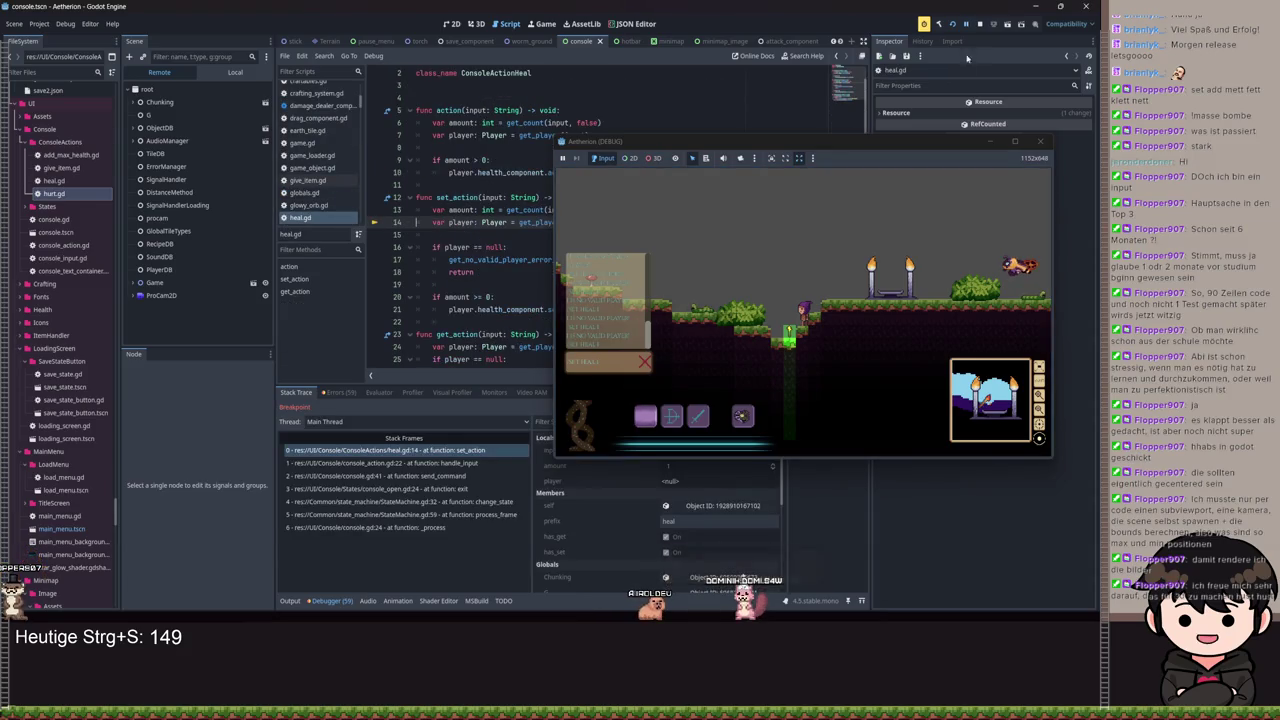
{"action": "left_click", "coordinate": [967, 25]}
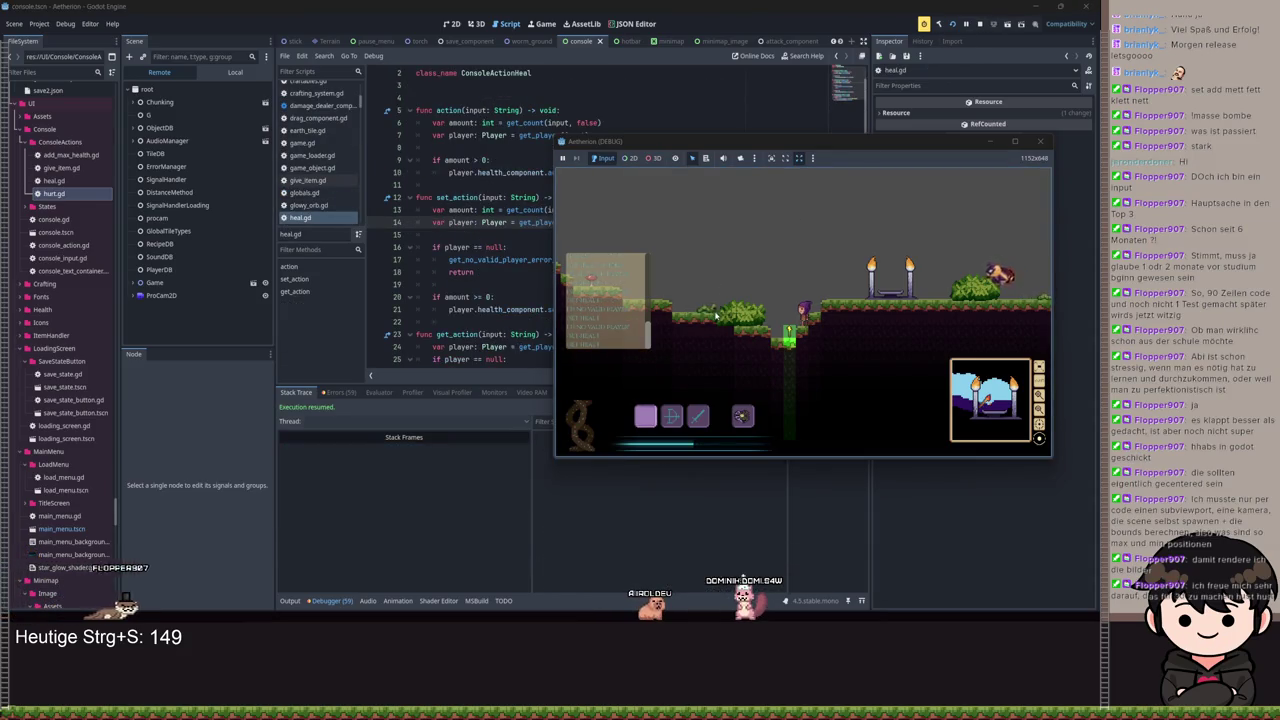
{"action": "key", "text": "Return"}
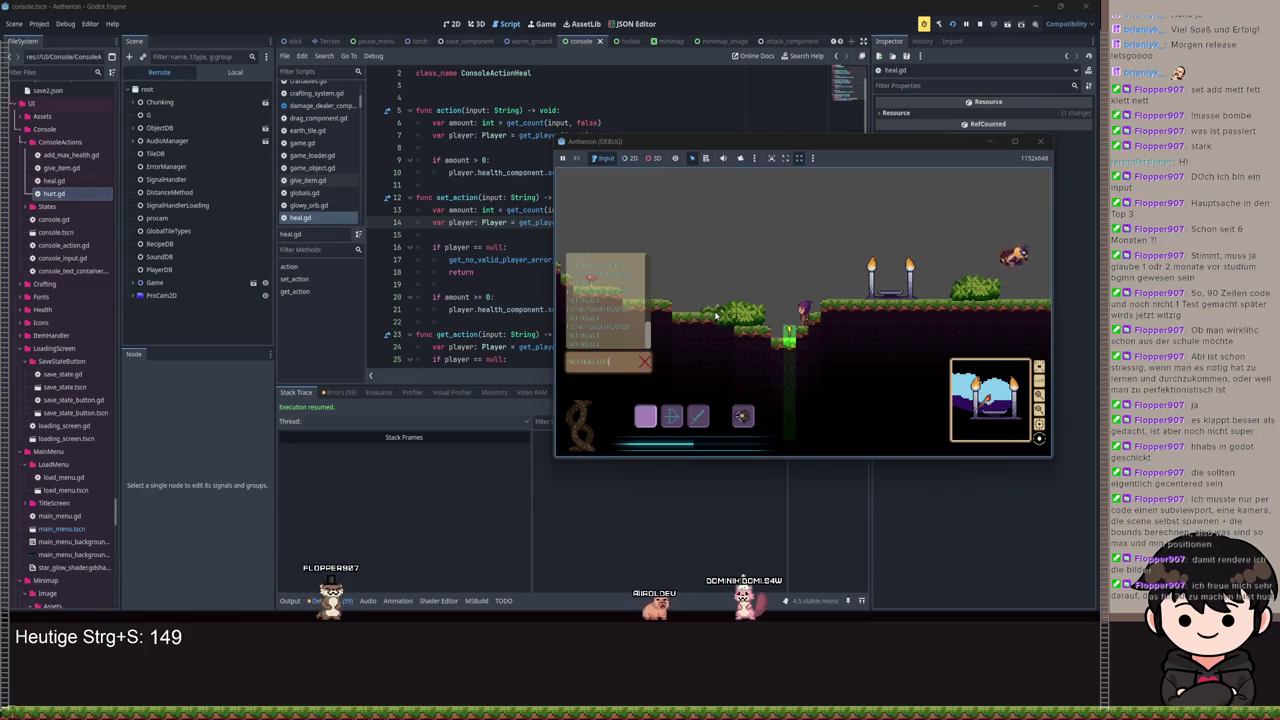
{"action": "key", "text": "Return"}
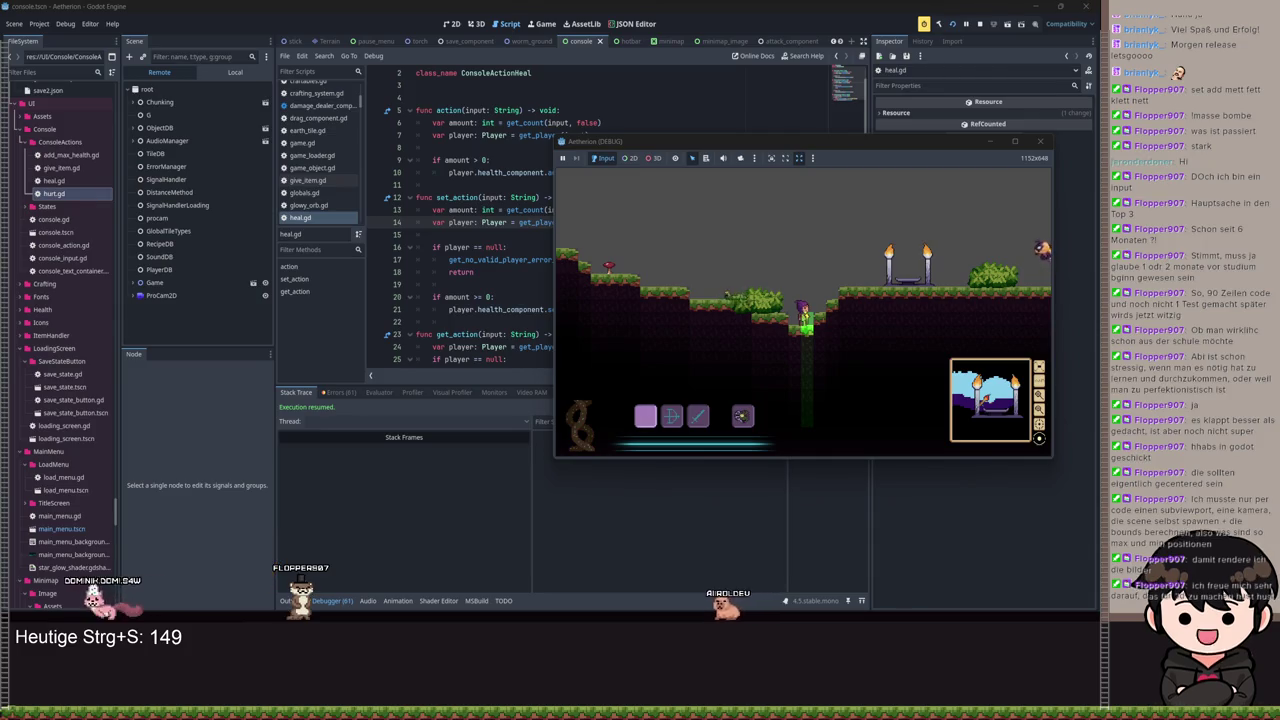
Step: Set a breakpoint on heal.gd line 14 and submit the heal 10 command to pause there
{"action": "key", "text": "grave"}
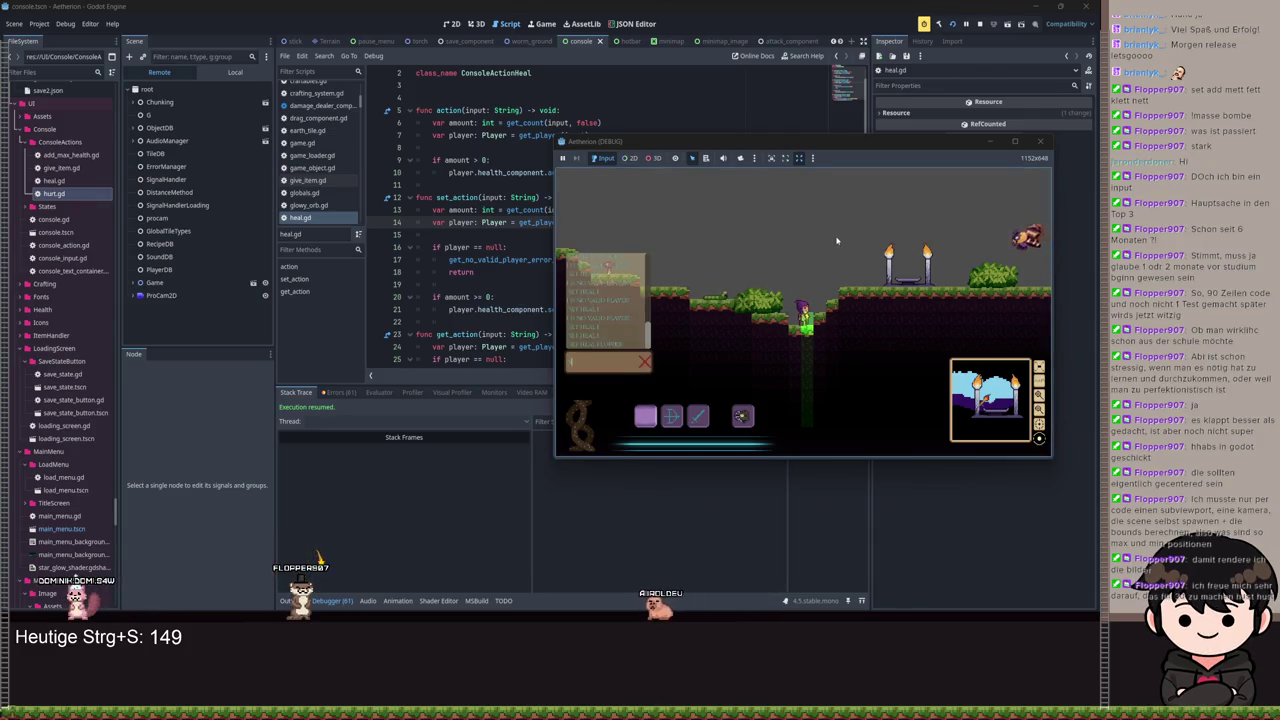
{"action": "left_click", "coordinate": [374, 222]}
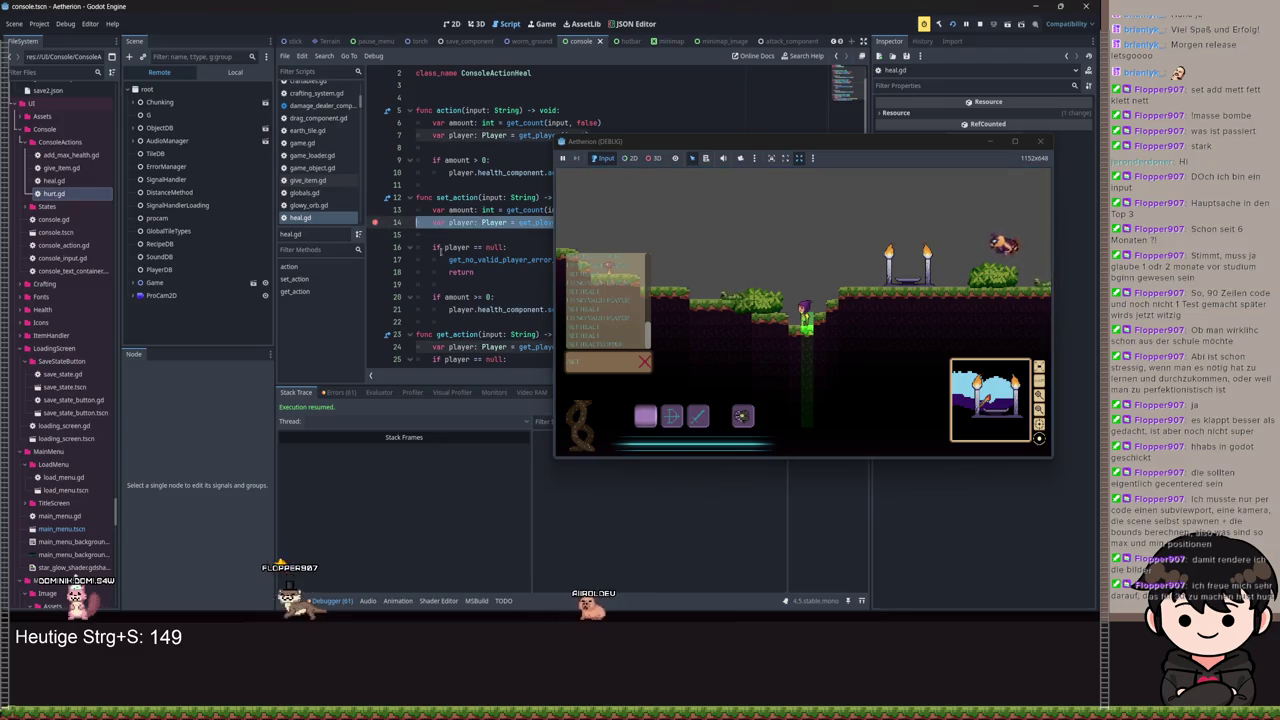
{"action": "left_click", "coordinate": [603, 366]}
{"action": "type", "text": "eal 10"}
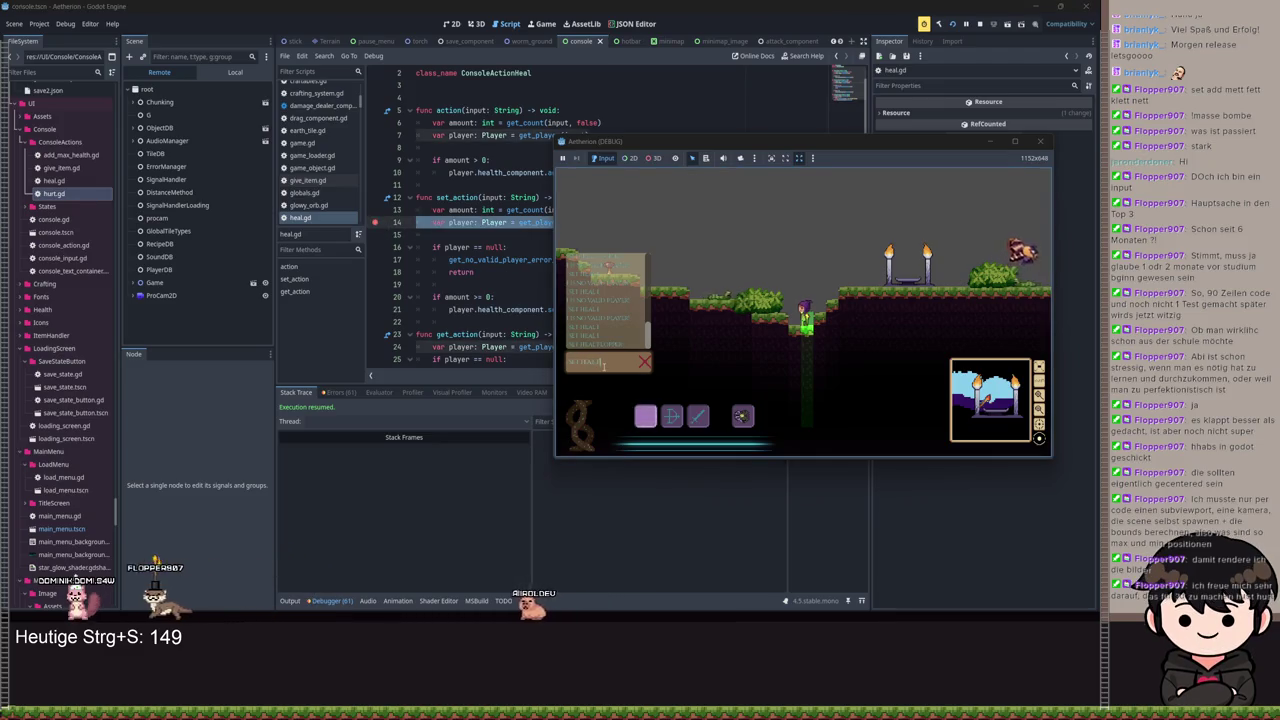
{"action": "key", "text": "Return"}
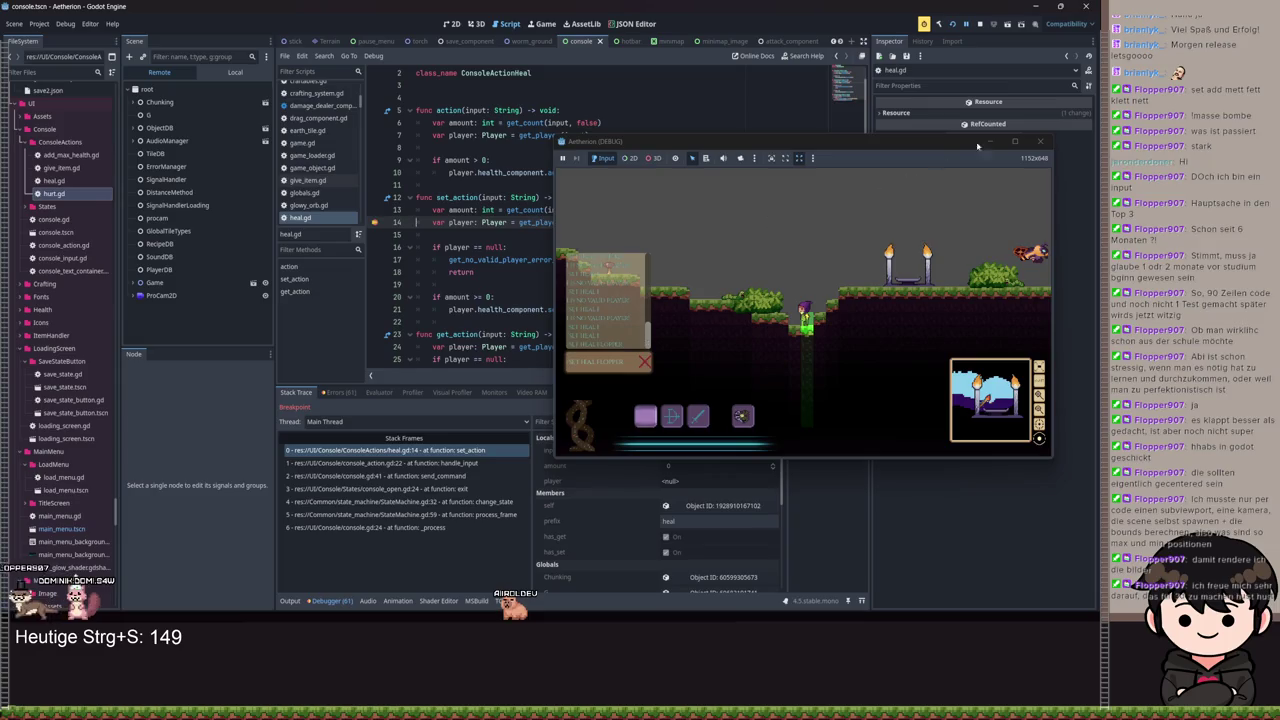
Step: Hide the game window and step into get_player, then into get_receiver
{"action": "left_click", "coordinate": [936, 293]}
{"action": "left_click", "coordinate": [816, 409]}
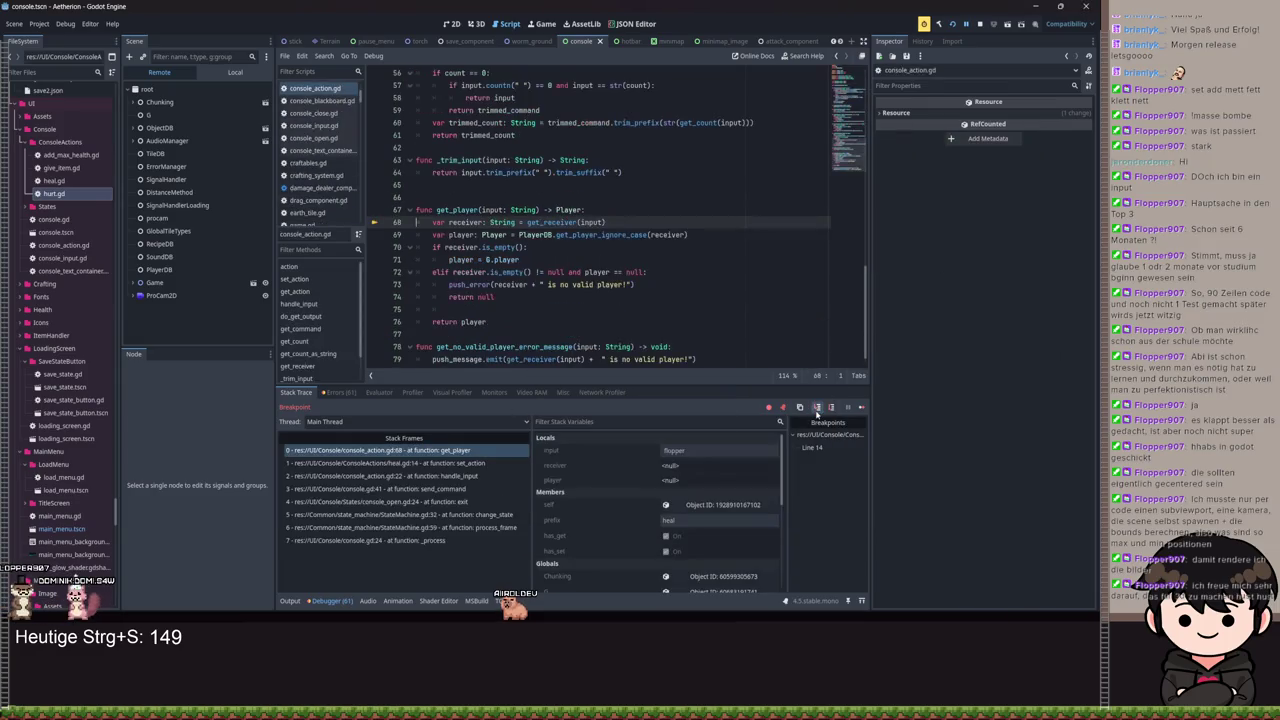
{"action": "left_click", "coordinate": [819, 407]}
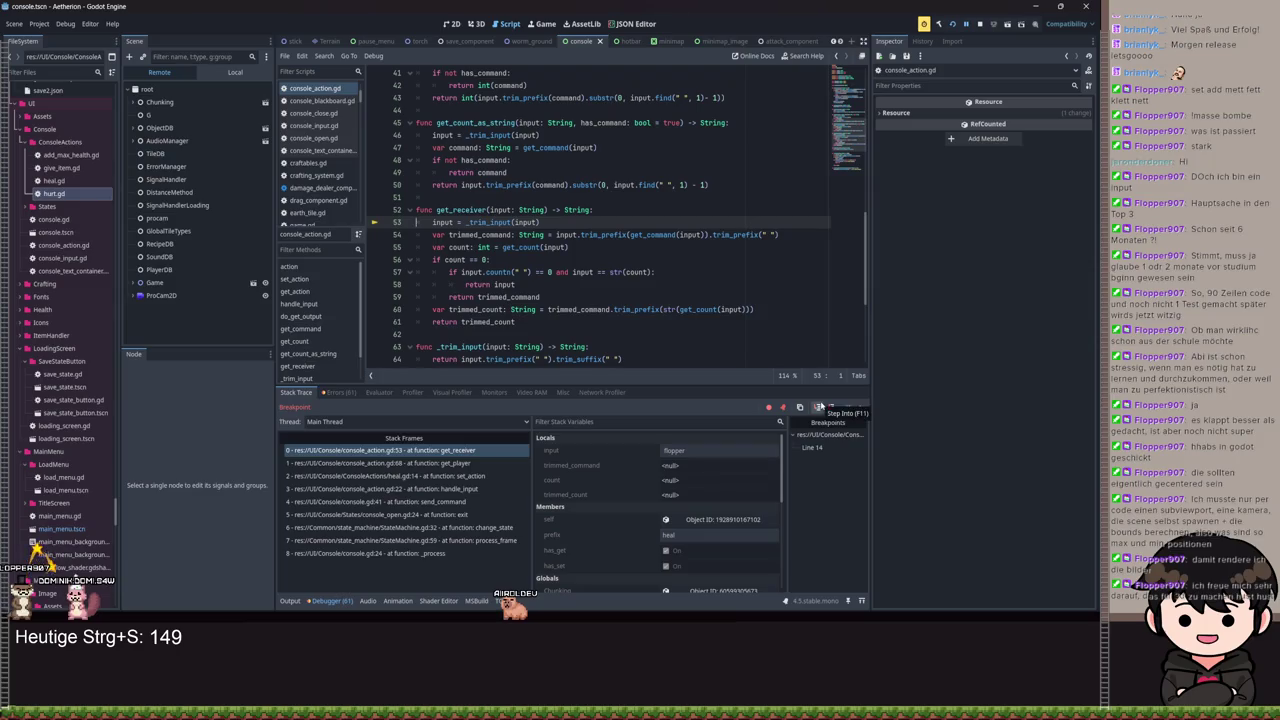
Step: Step over get_receiver to its return on line 59, then select 'and' on line 57
{"action": "left_click", "coordinate": [831, 408]}
{"action": "left_click", "coordinate": [831, 408]}
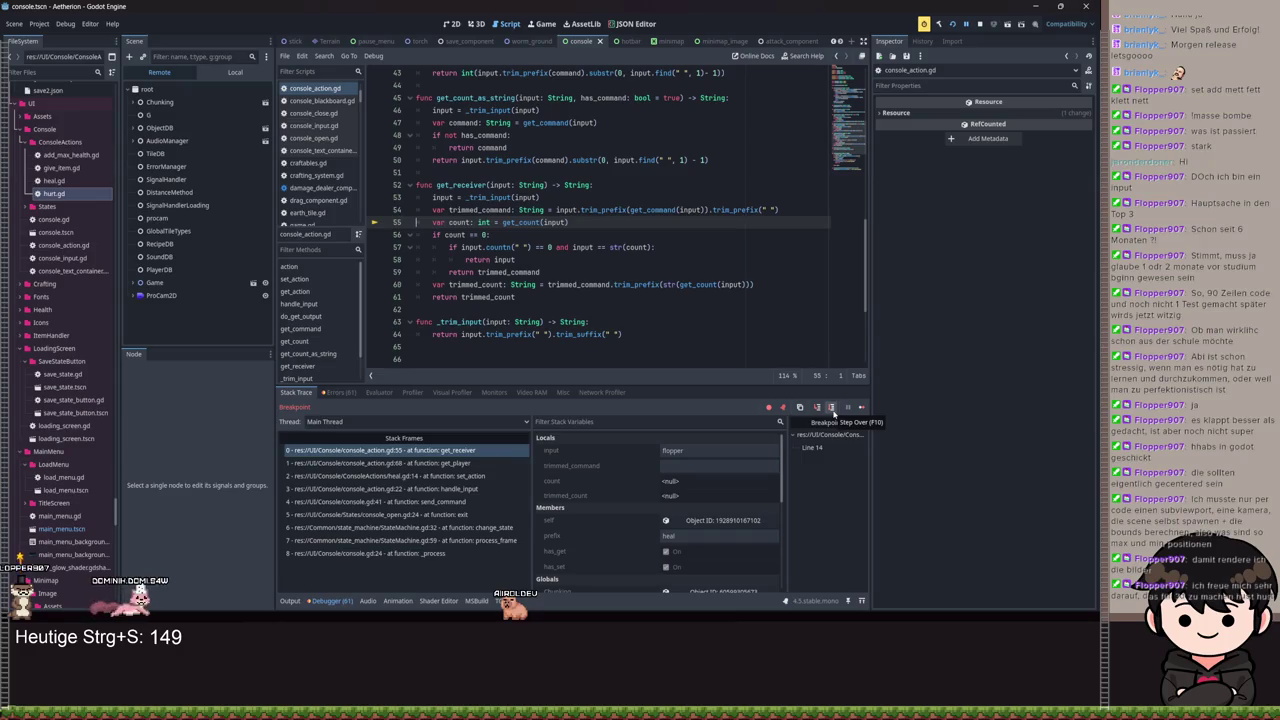
{"action": "left_click", "coordinate": [831, 408]}
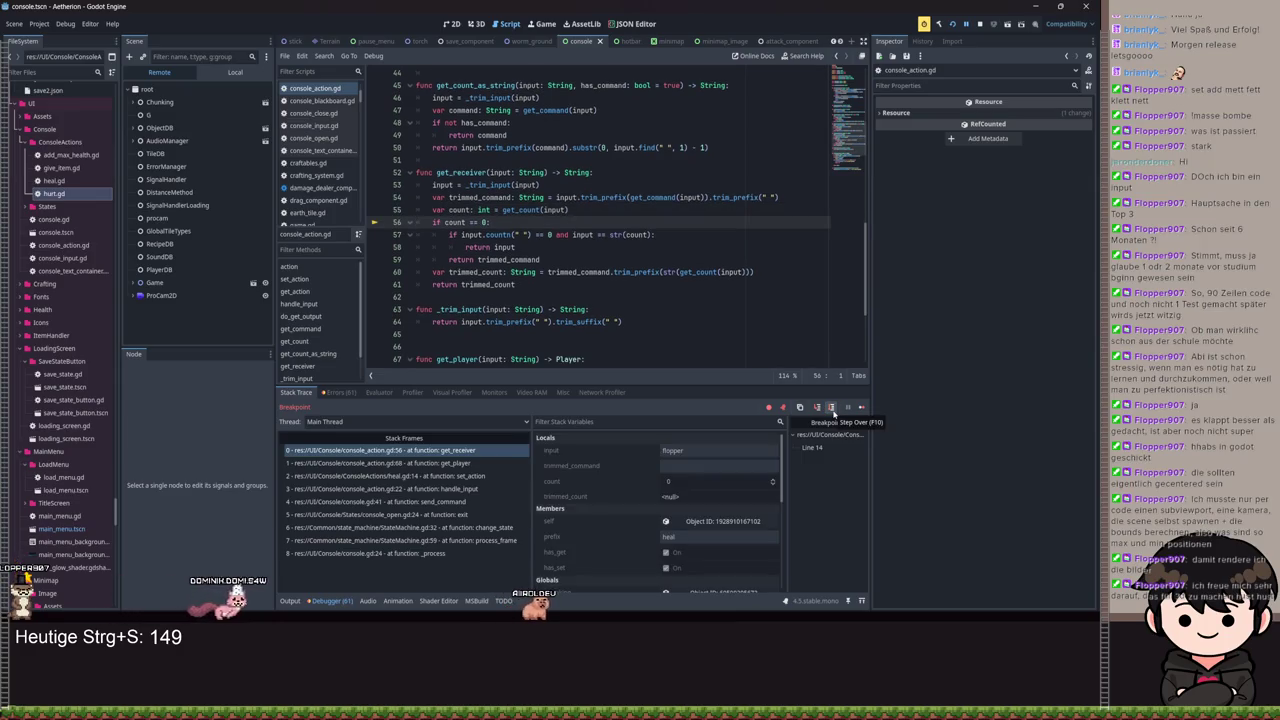
{"action": "left_click", "coordinate": [831, 408]}
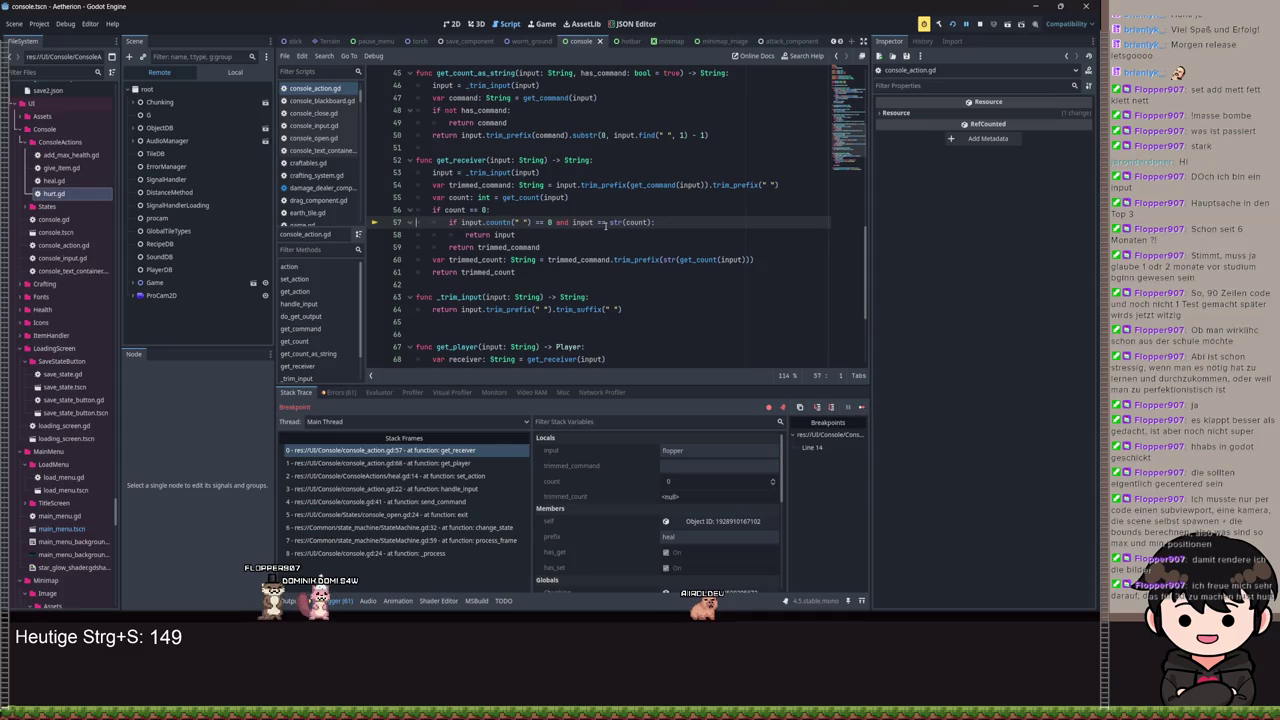
{"action": "left_click", "coordinate": [817, 408]}
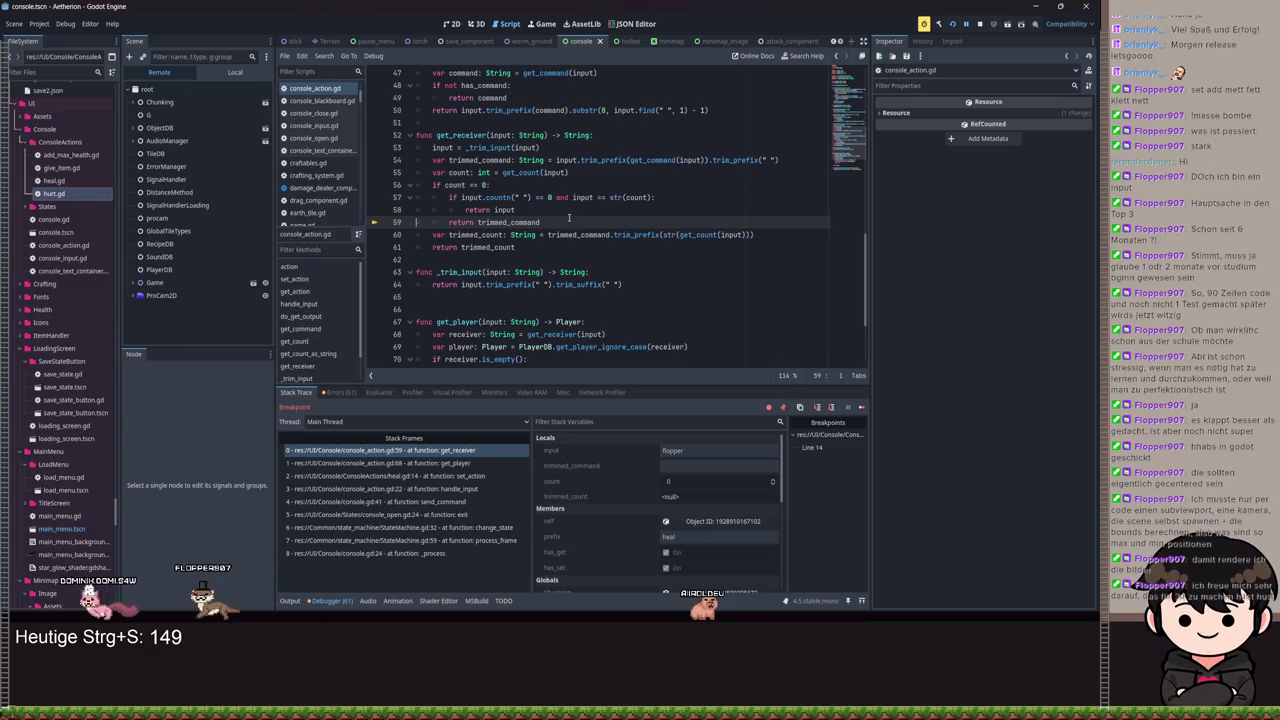
{"action": "double_click", "coordinate": [561, 197]}
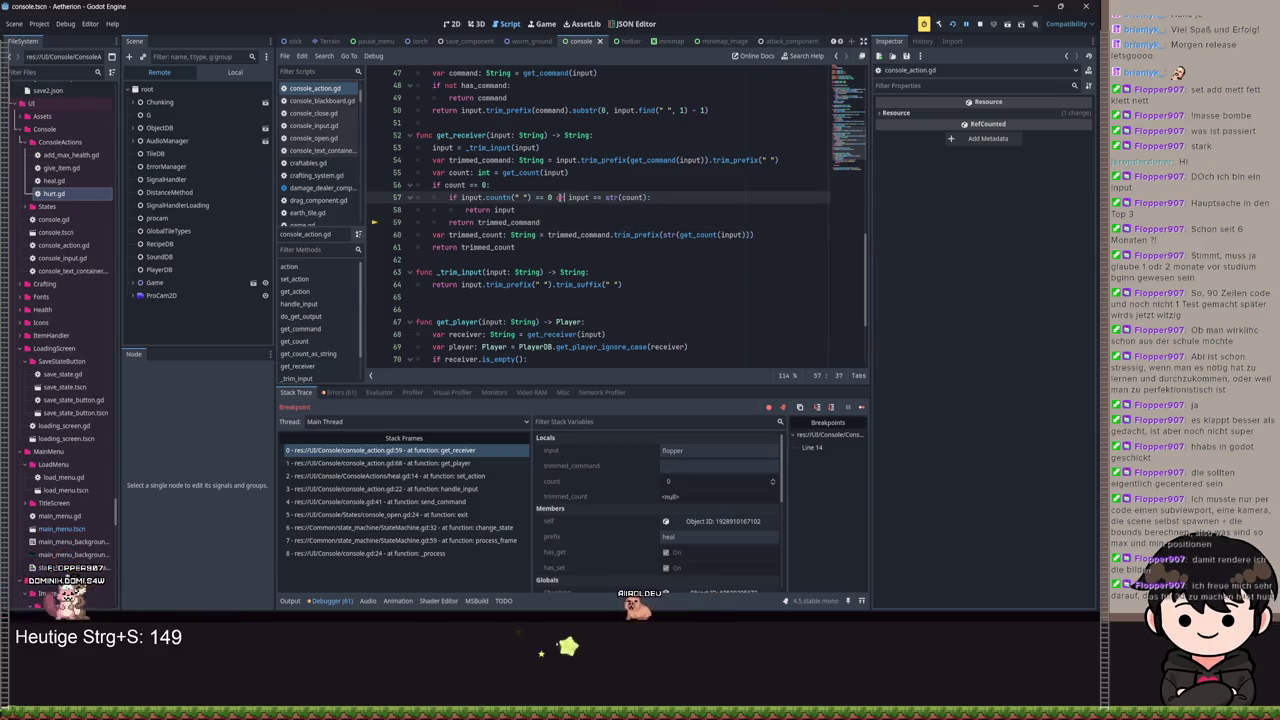
Step: Replace 'and' with 'or' in line 57's condition, save the script, and resume the game
{"action": "type", "text": "or"}
{"action": "key", "text": "ctrl+s"}
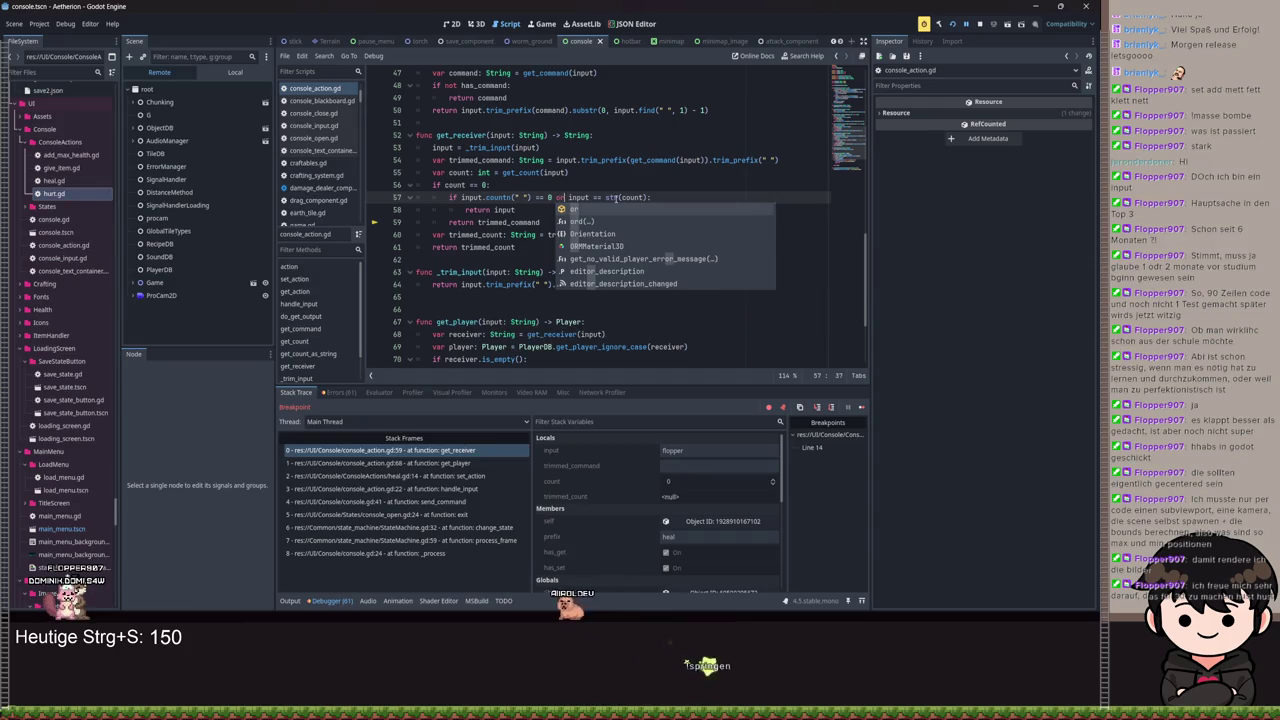
{"action": "left_click", "coordinate": [620, 197]}
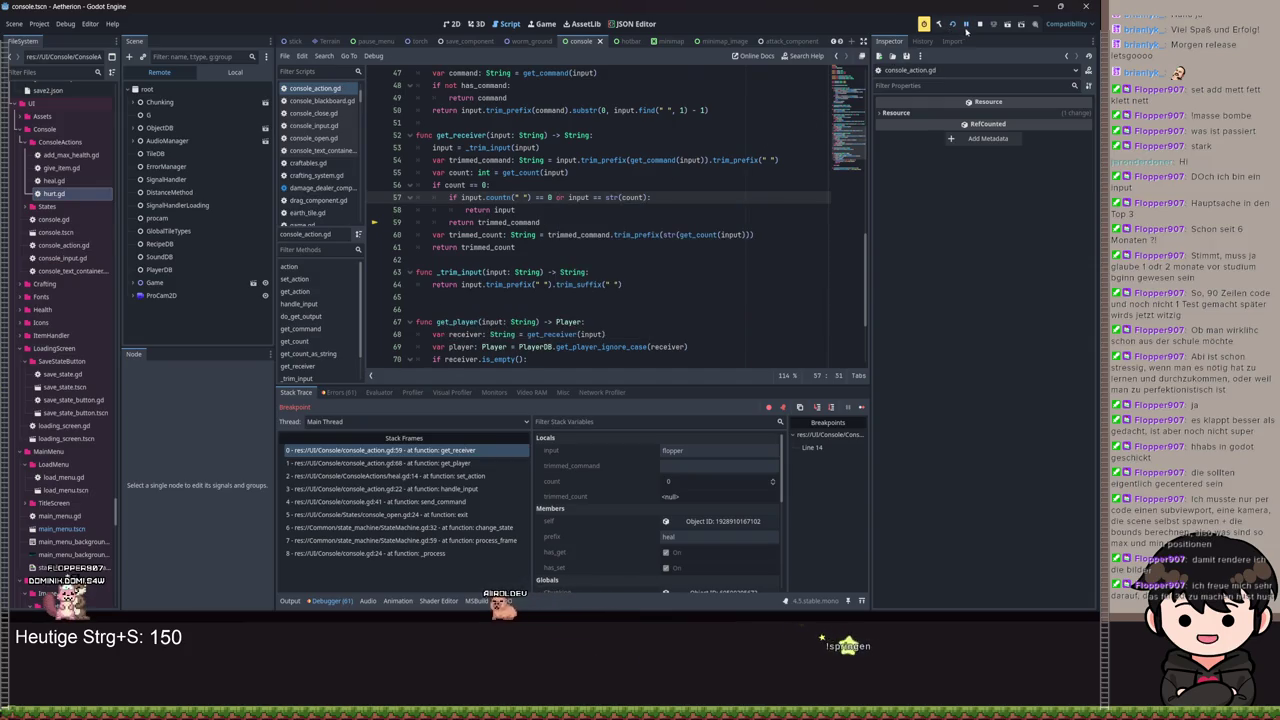
{"action": "key", "text": "ctrl+s"}
{"action": "key", "text": "F12"}
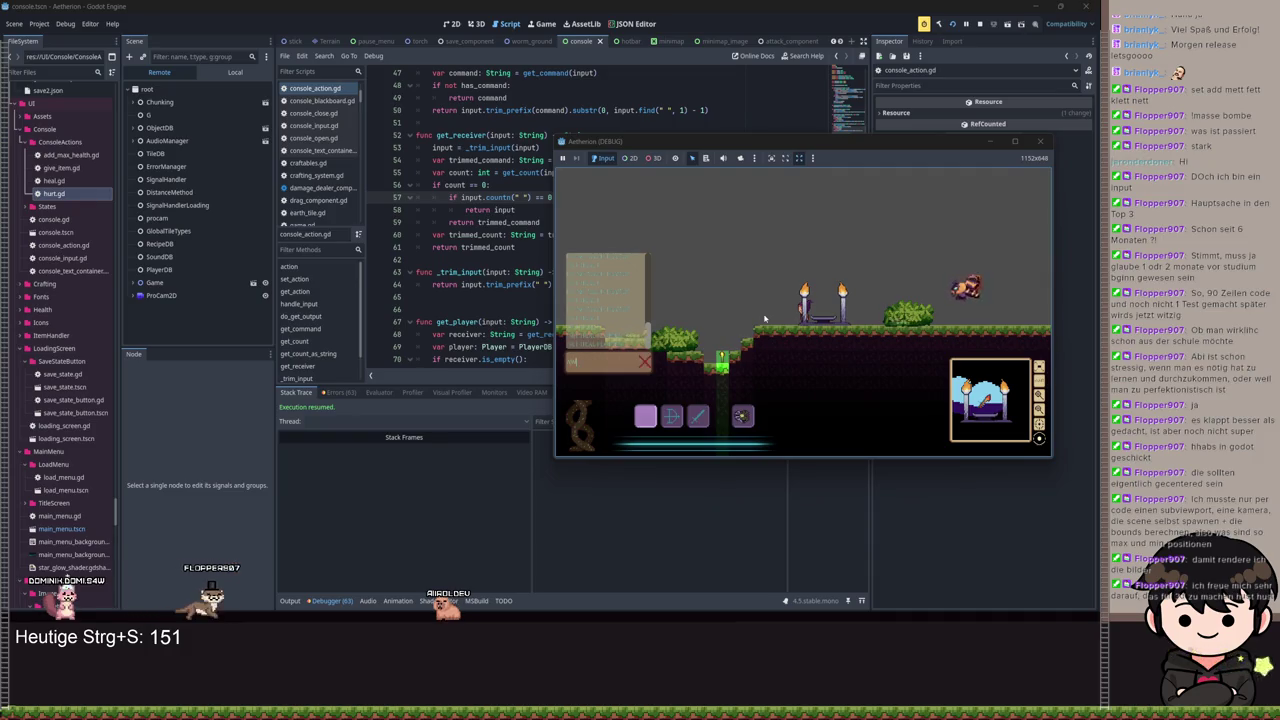
Step: In the game, submit a give_item console command and continue past the breakpoints it hits
{"action": "key", "text": "space"}
{"action": "key", "text": "a"}
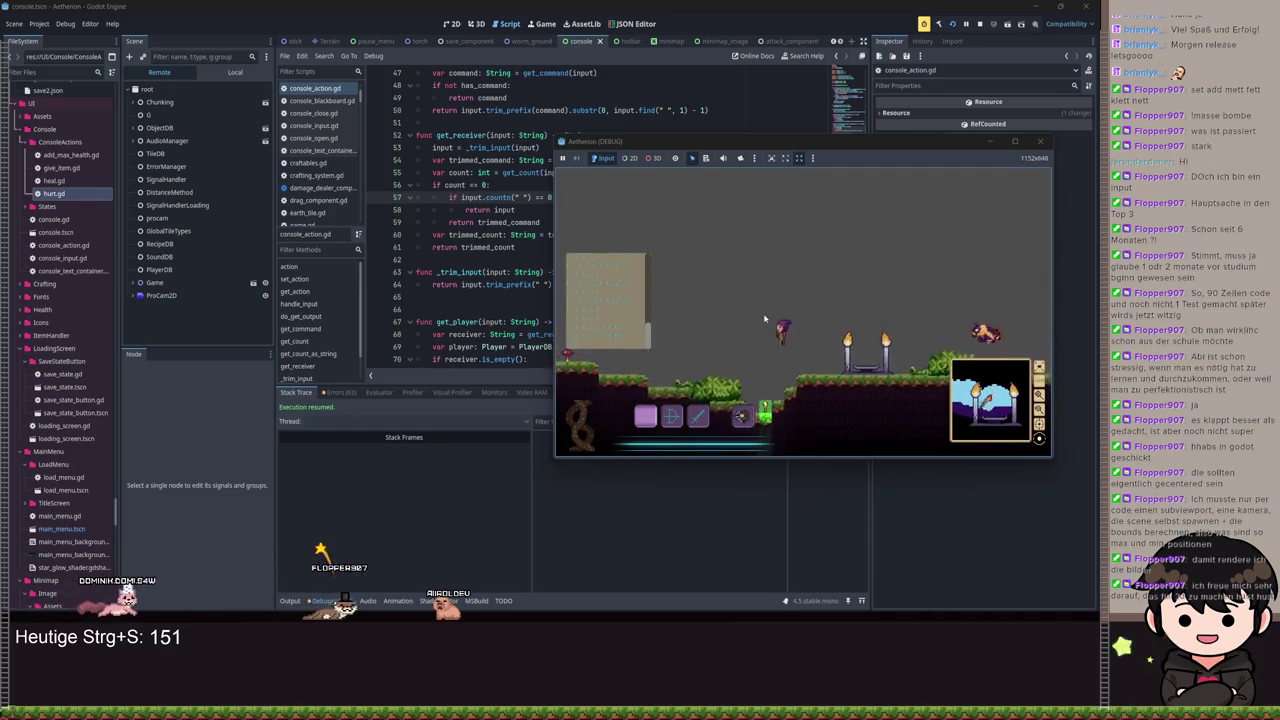
{"action": "type", "text": "give_item"}
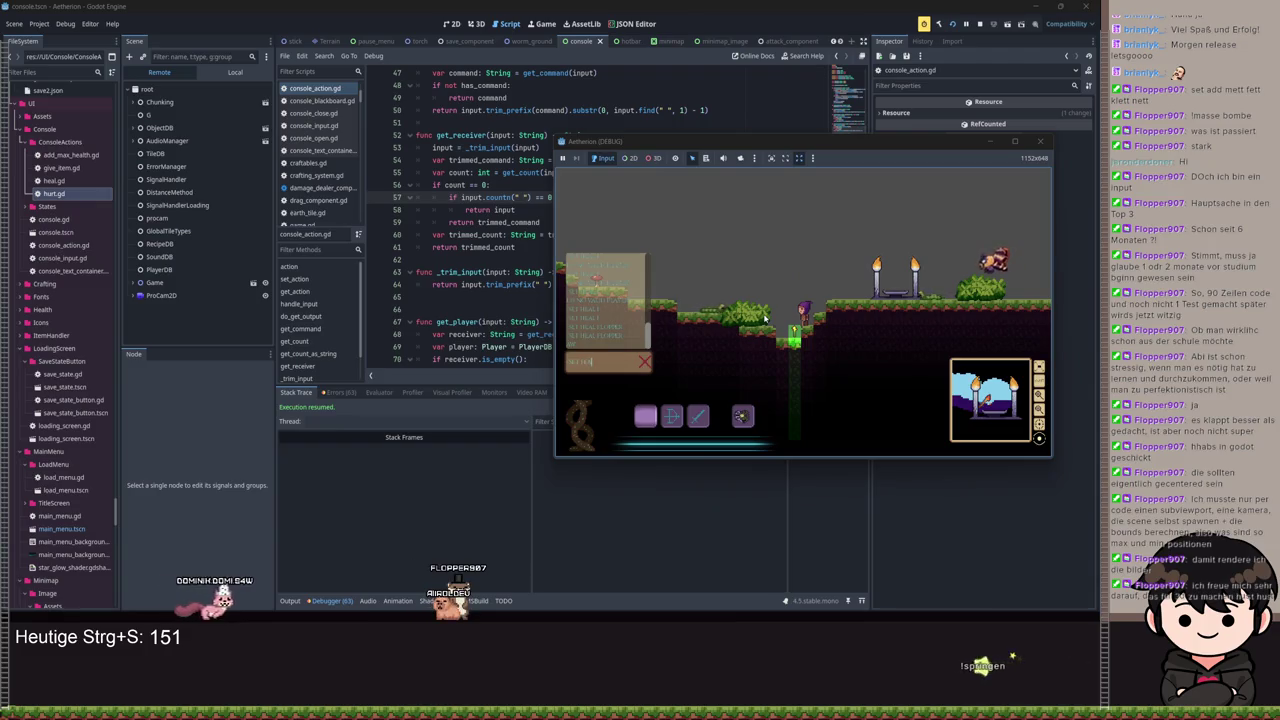
{"action": "key", "text": "Return"}
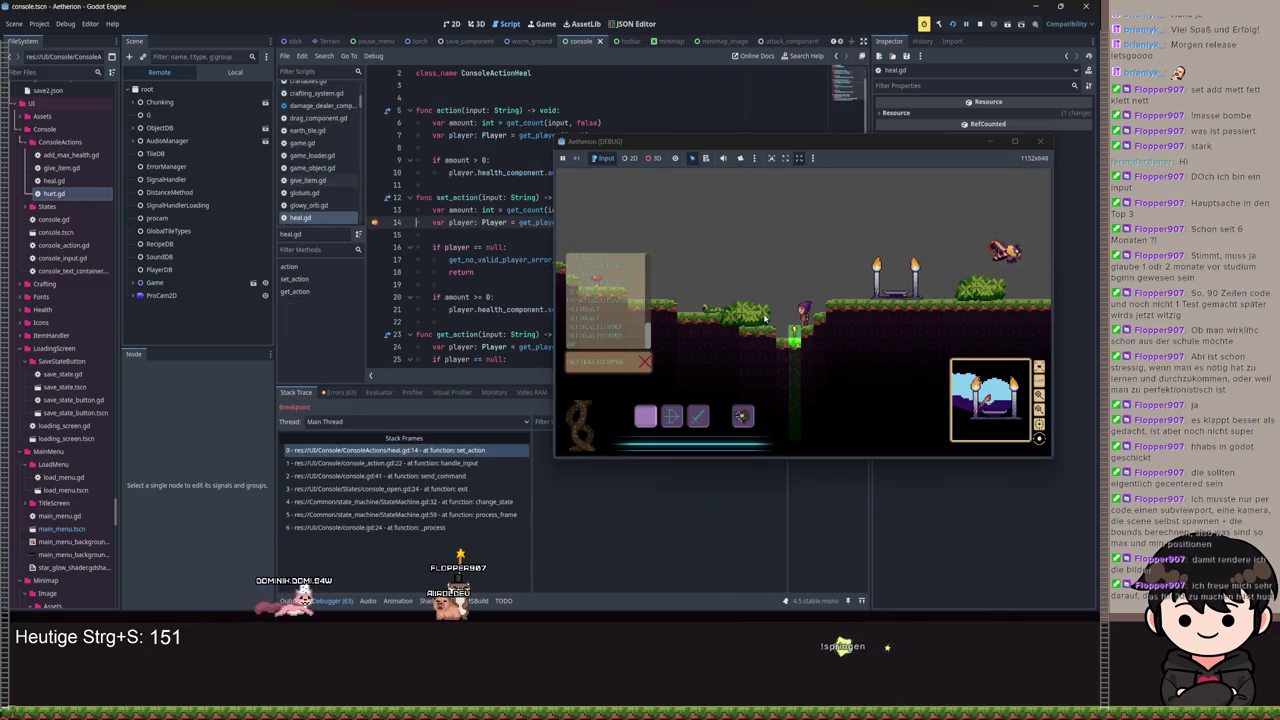
{"action": "key", "text": "F12"}
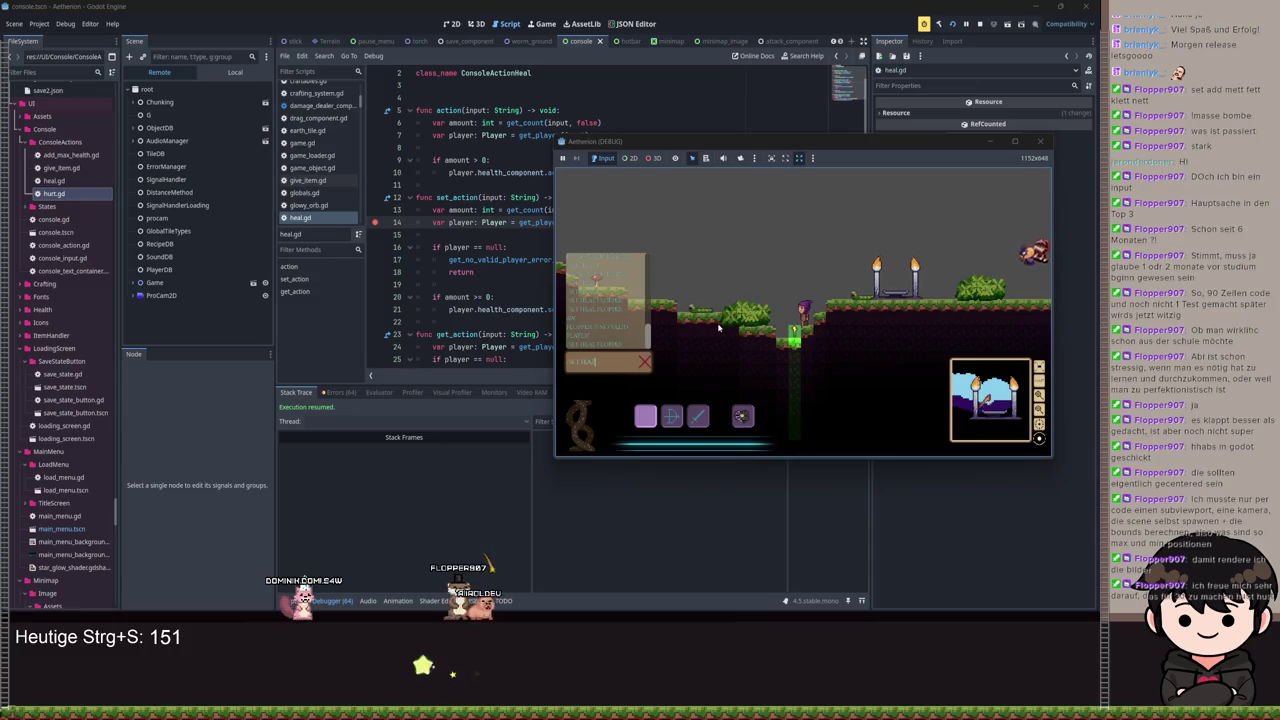
{"action": "key", "text": "Return"}
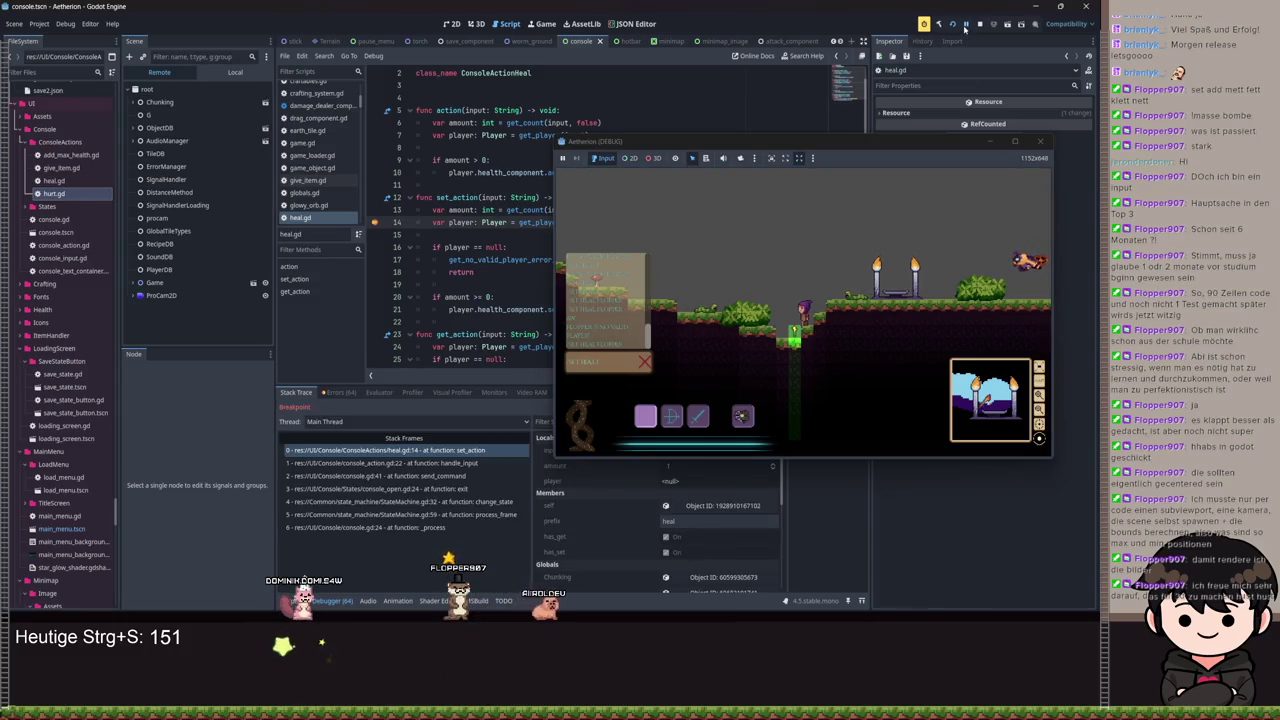
{"action": "left_click", "coordinate": [965, 26]}
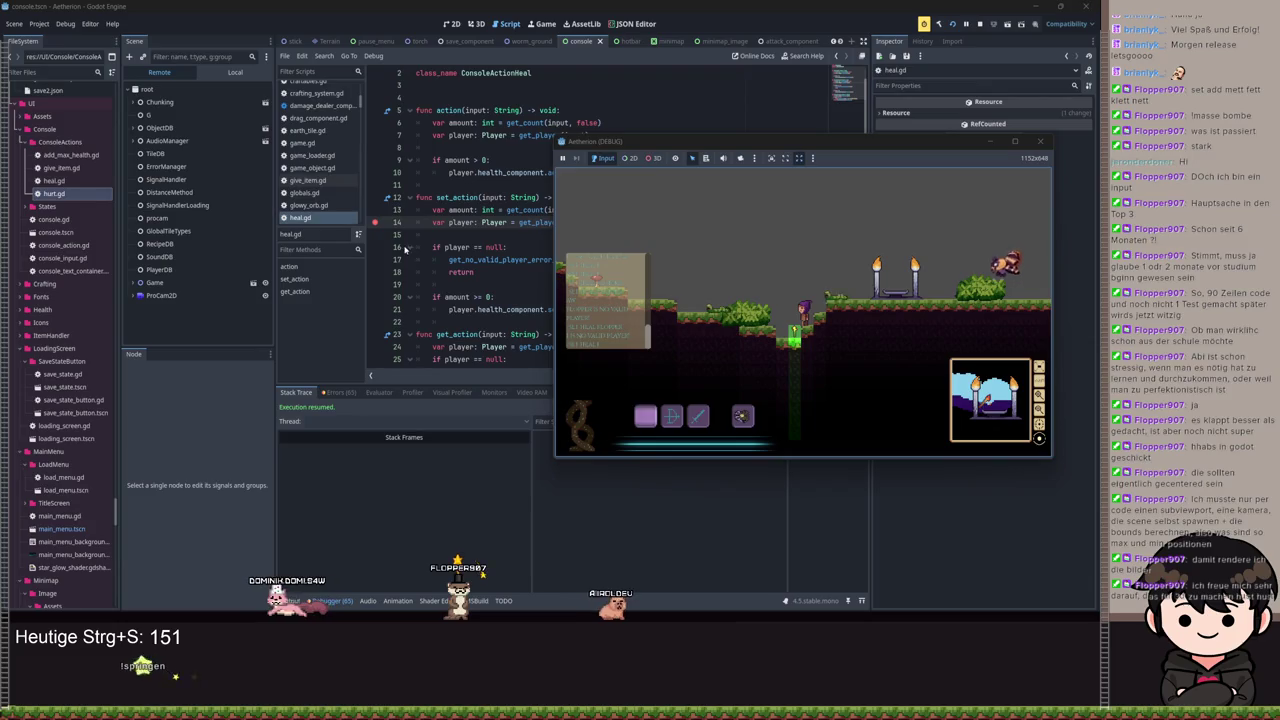
Step: Send a heal command from the game console to halt at heal.gd line 14, then hide the game
{"action": "mouse_move", "coordinate": [674, 150]}
{"action": "left_mouse_down"}
{"action": "mouse_move", "coordinate": [654, 194]}
{"action": "mouse_move", "coordinate": [619, 214]}
{"action": "left_mouse_up"}
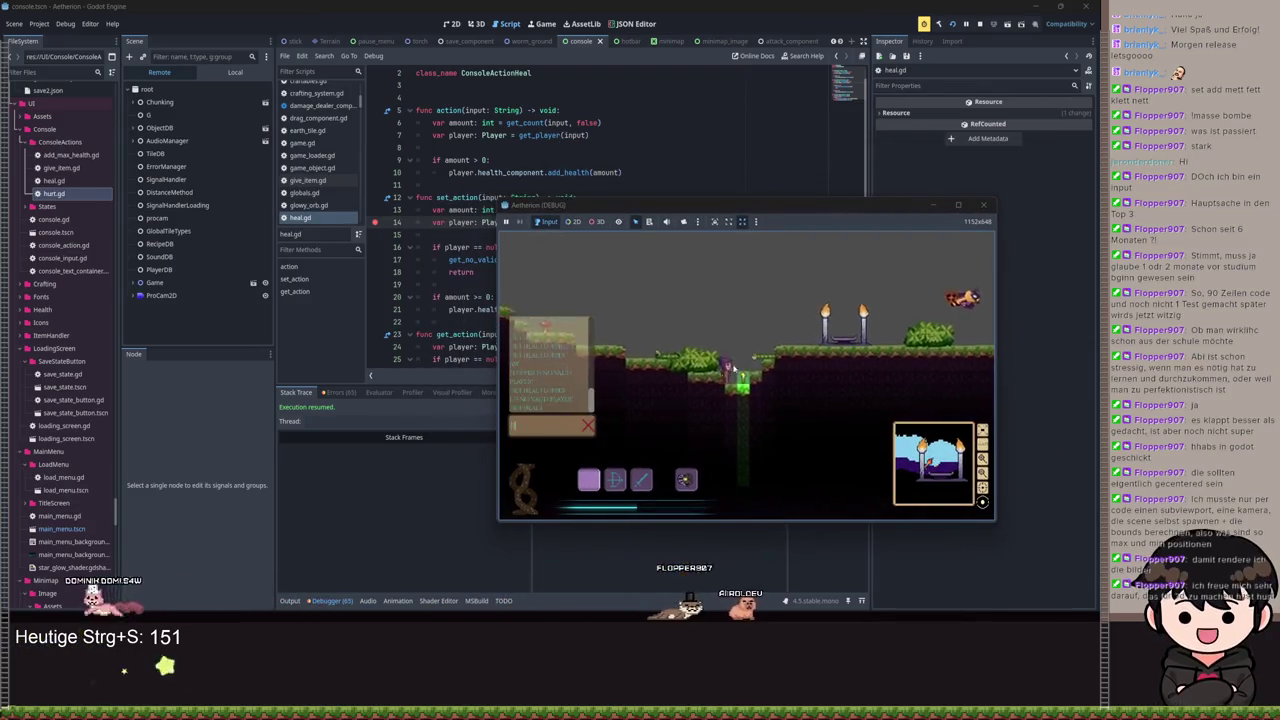
{"action": "type", "text": "hea"}
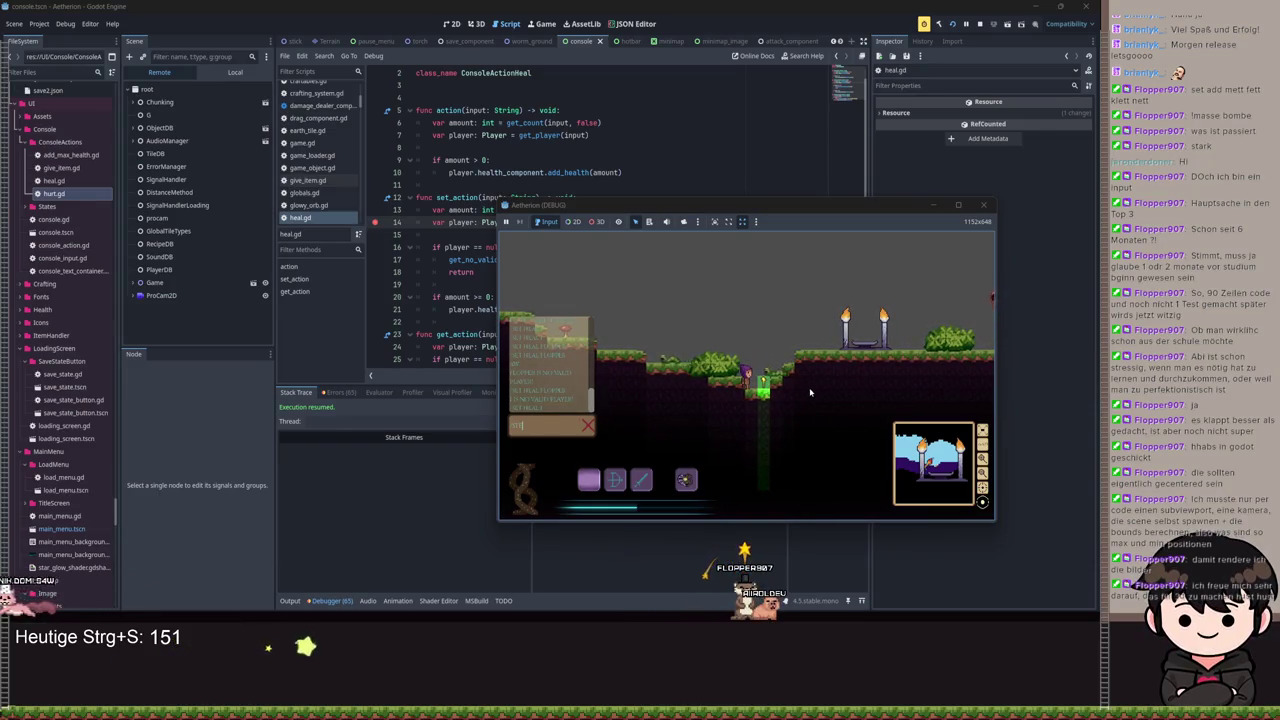
{"action": "key", "text": "Return"}
{"action": "key", "text": "d"}
{"action": "key", "text": "space"}
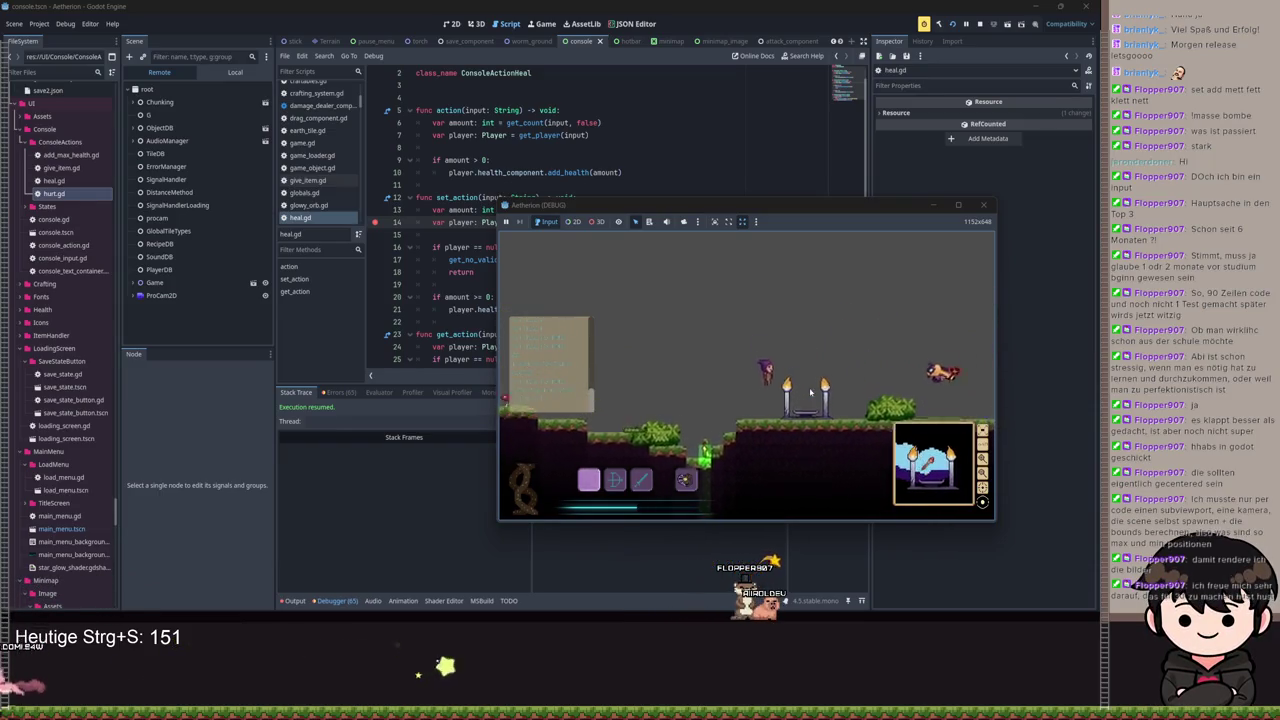
{"action": "key", "text": "Return"}
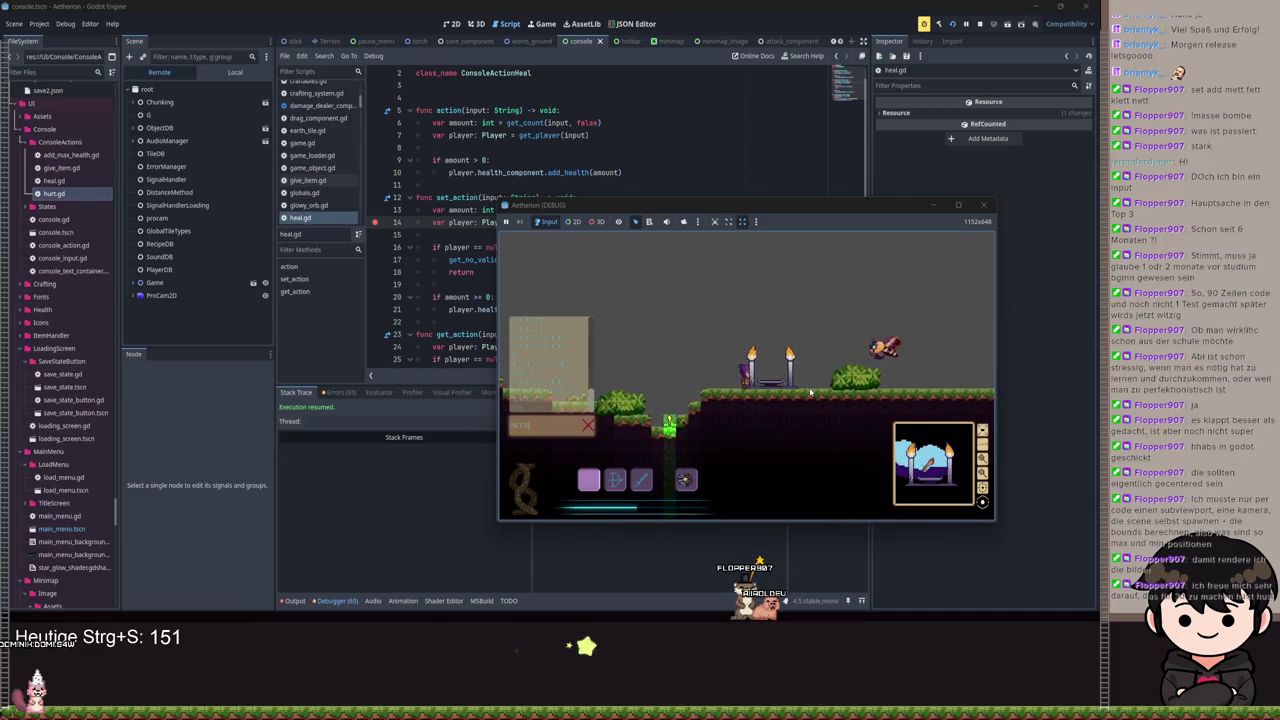
{"action": "key", "text": "Return"}
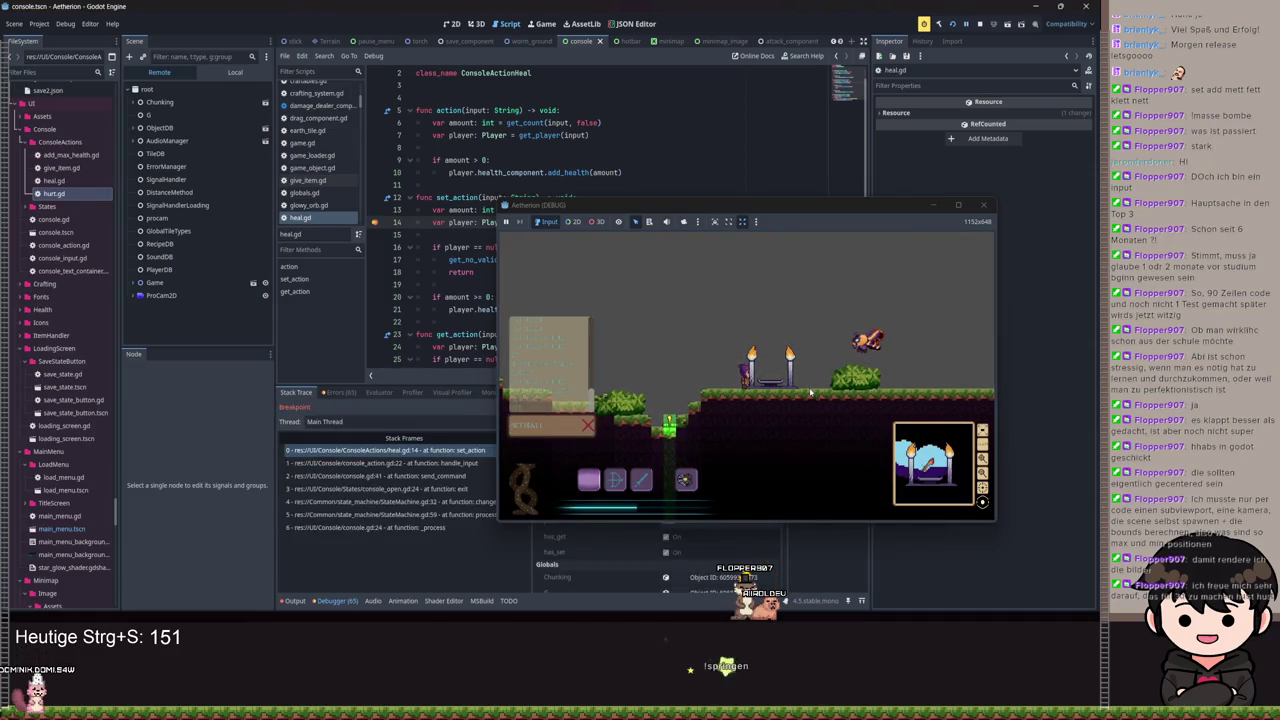
{"action": "left_click", "coordinate": [931, 205]}
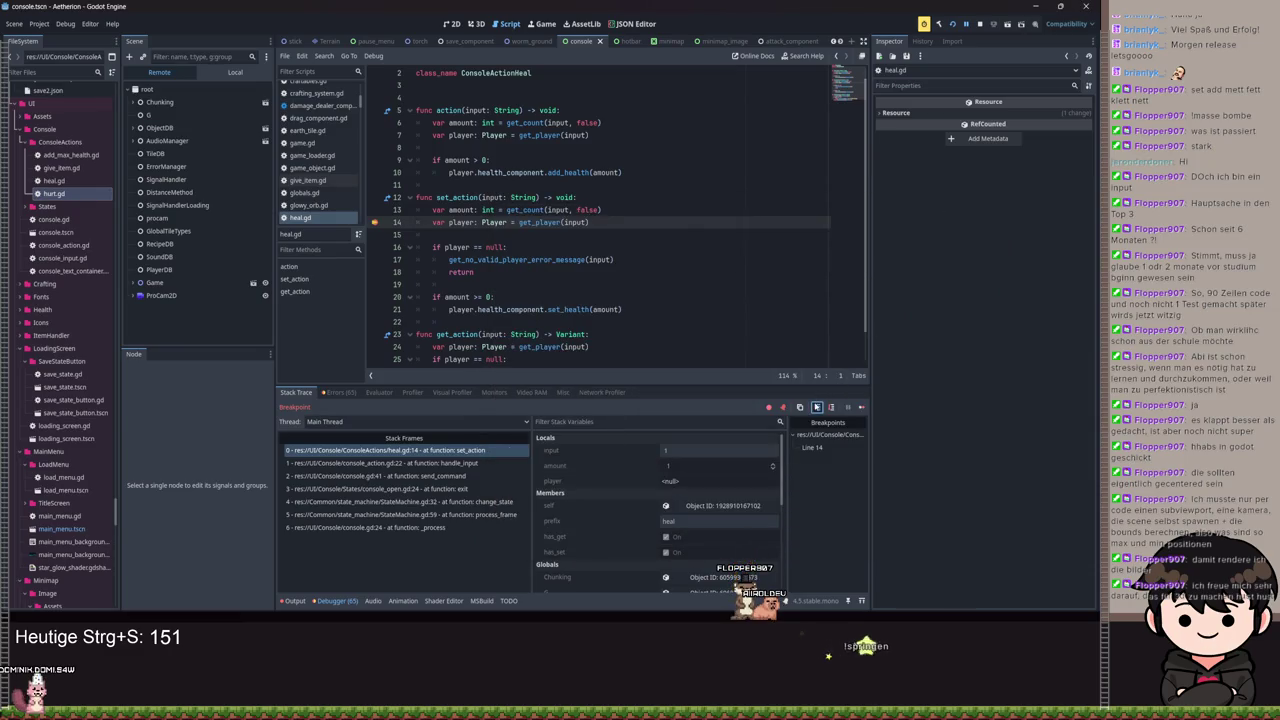
Step: Step into get_player and get_receiver, then over to line 57 with input 1 and count 0
{"action": "left_click", "coordinate": [816, 407]}
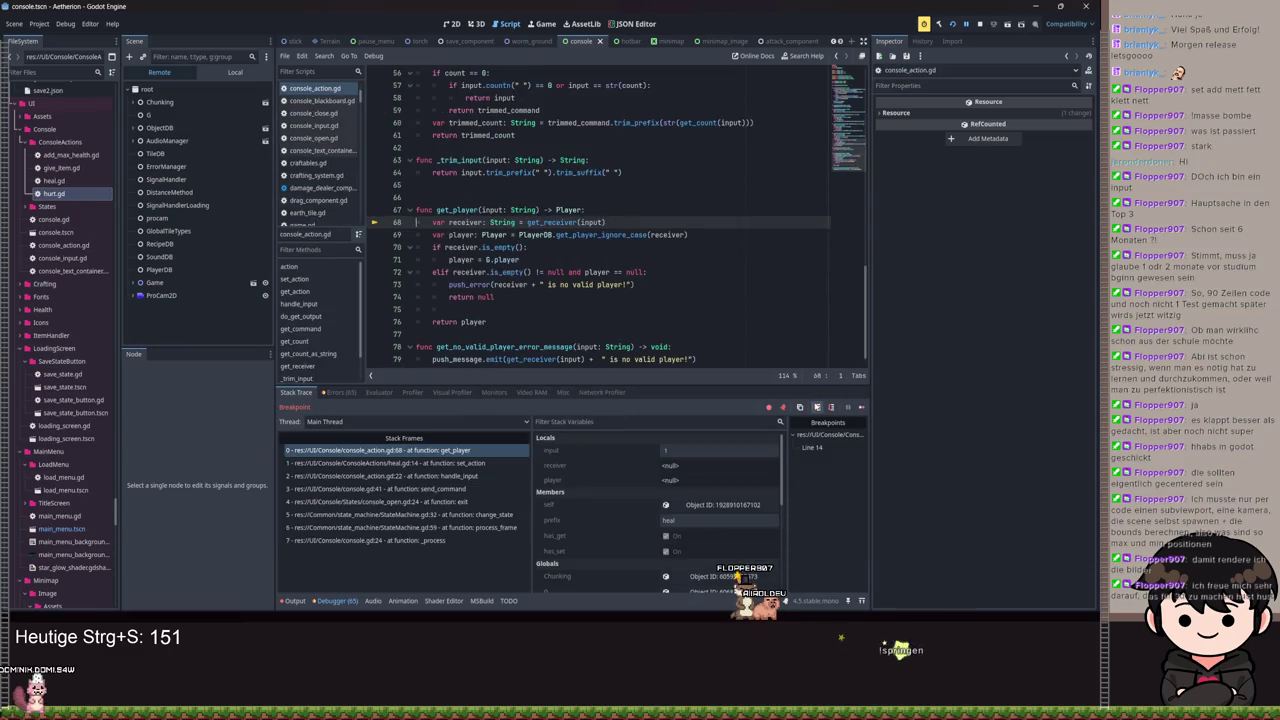
{"action": "left_click", "coordinate": [818, 408]}
{"action": "left_click", "coordinate": [830, 408]}
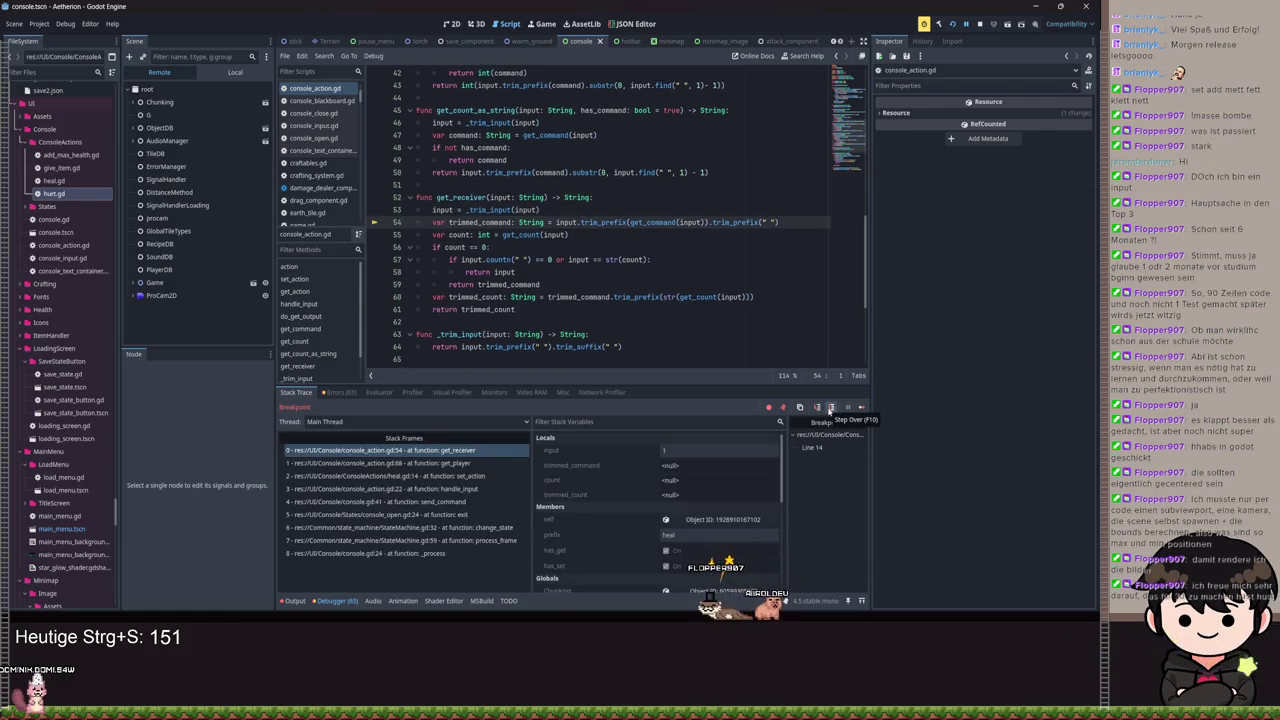
{"action": "left_click", "coordinate": [830, 409]}
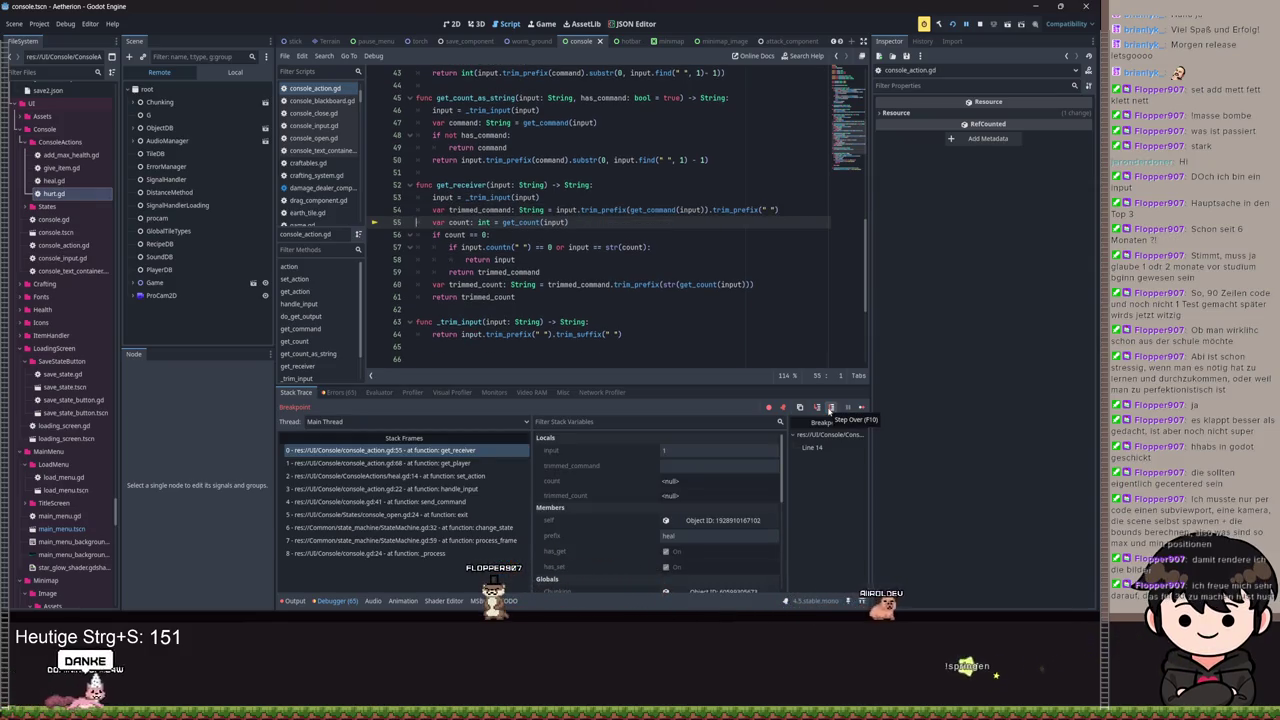
{"action": "left_click", "coordinate": [830, 409]}
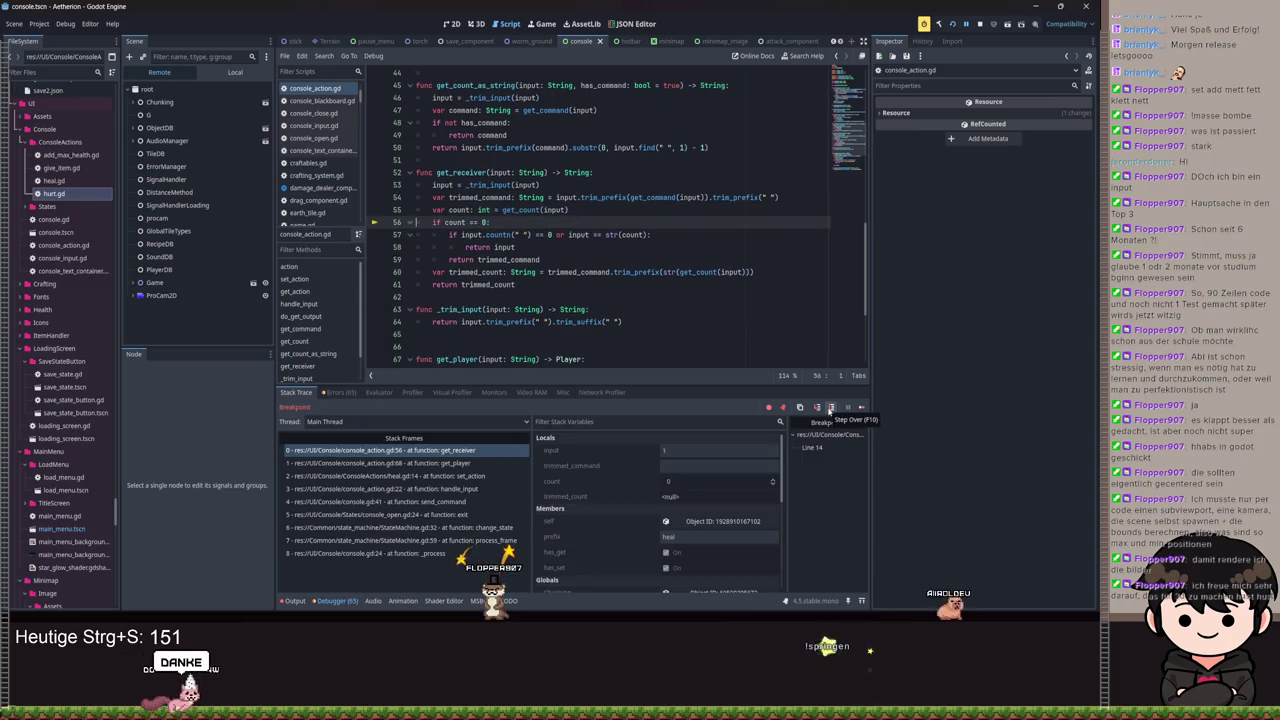
{"action": "left_click", "coordinate": [830, 409]}
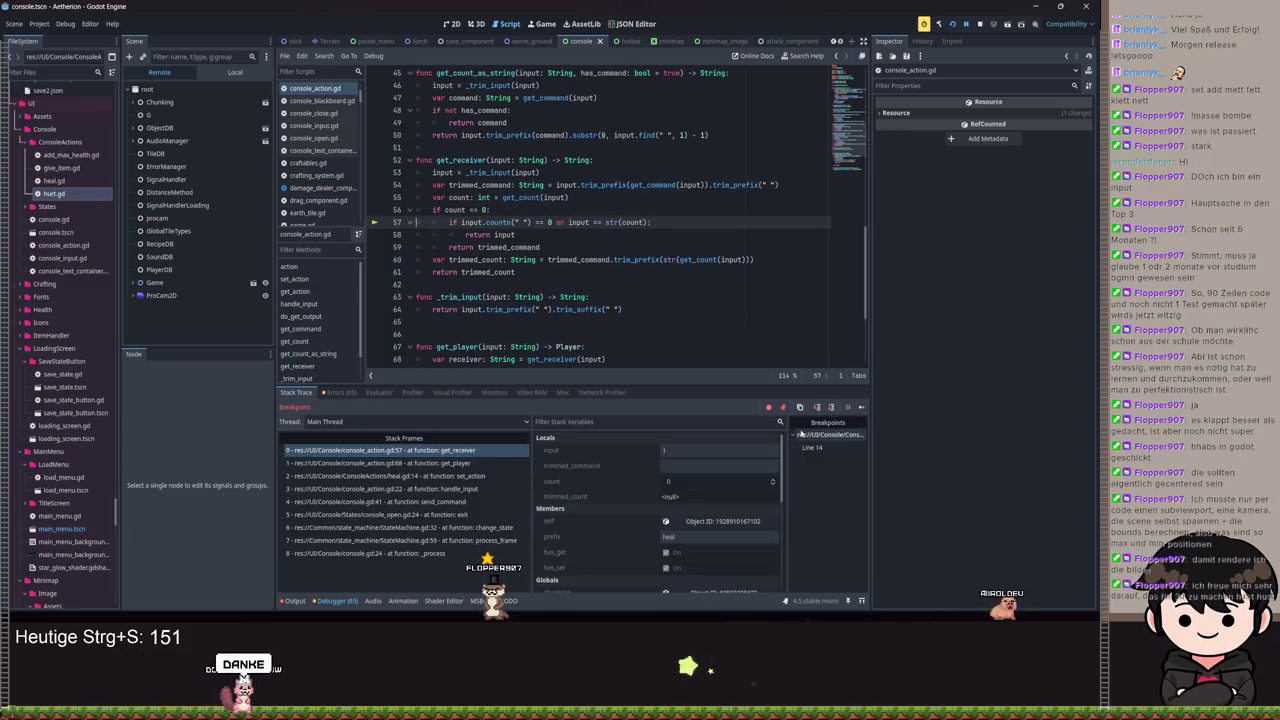
Step: Insert '!' before '==' on line 57 to make it input != str(count), save, and resume
{"action": "left_click", "coordinate": [596, 222]}
{"action": "type", "text": "!"}
{"action": "key", "text": "ctrl+s"}
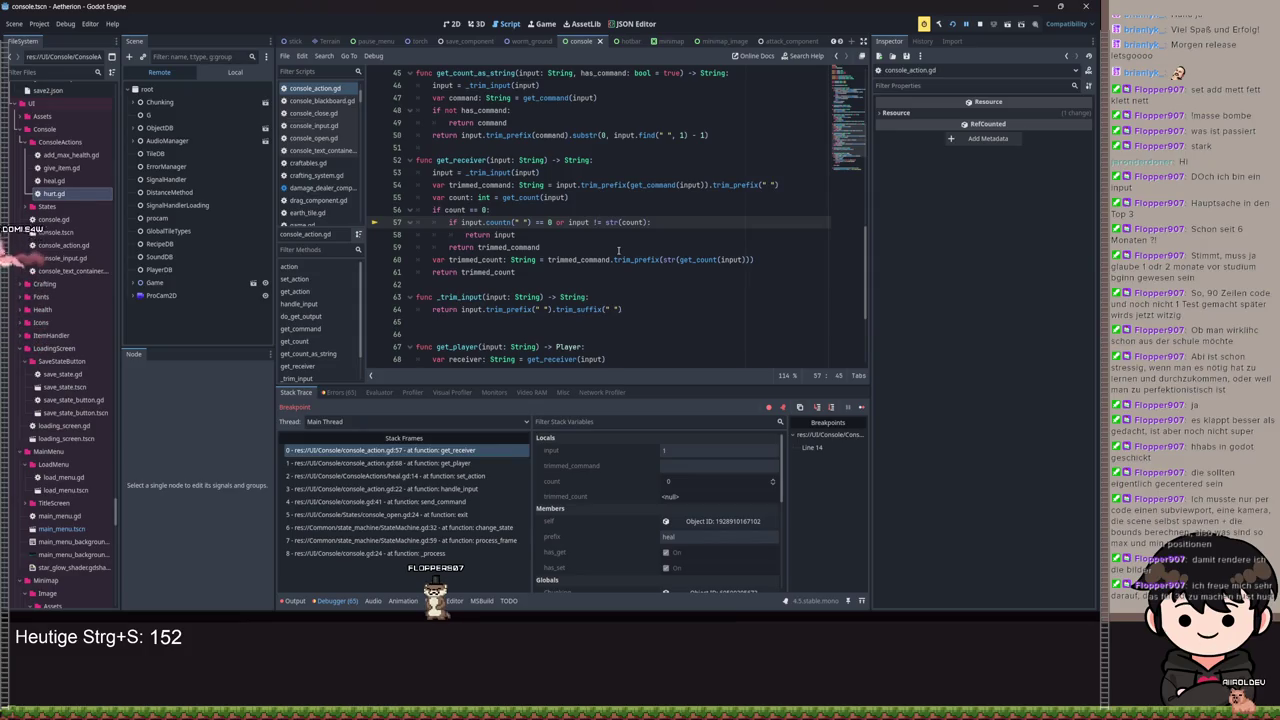
{"action": "left_click", "coordinate": [966, 25]}
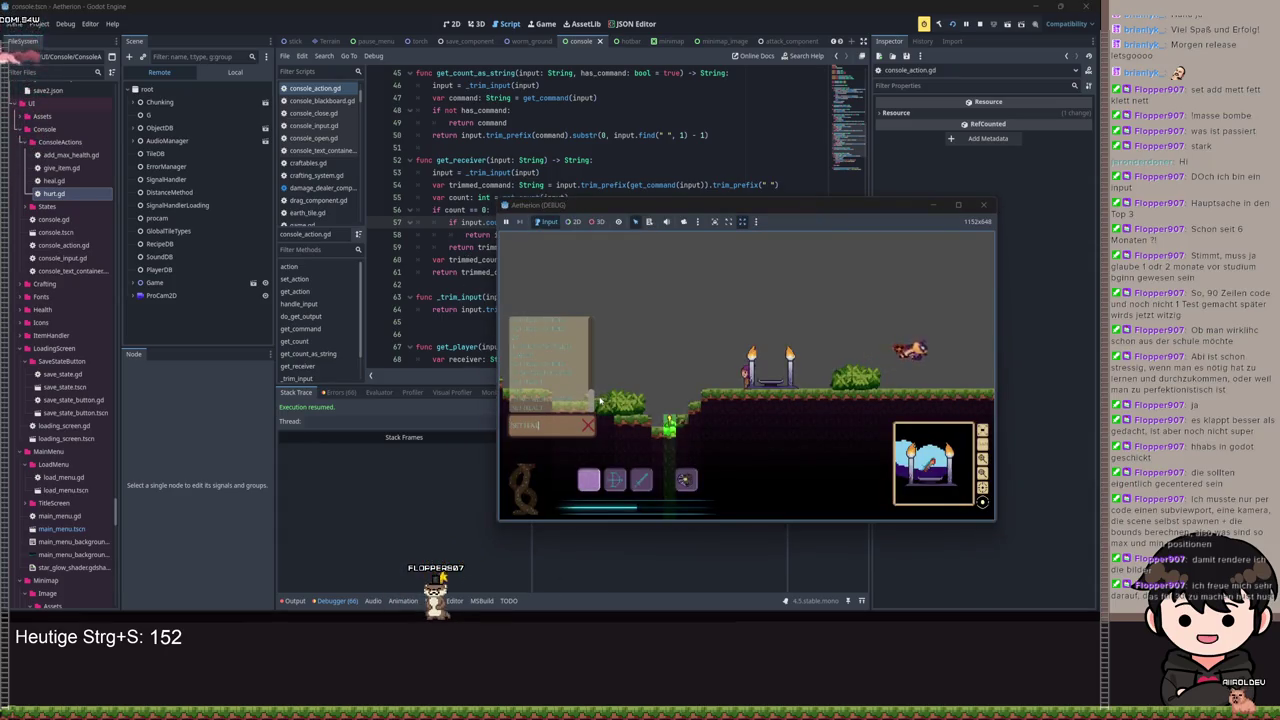
Step: Submit a plain 'heal' command in the game console, continuing past the breakpoint
{"action": "key", "text": "Return"}
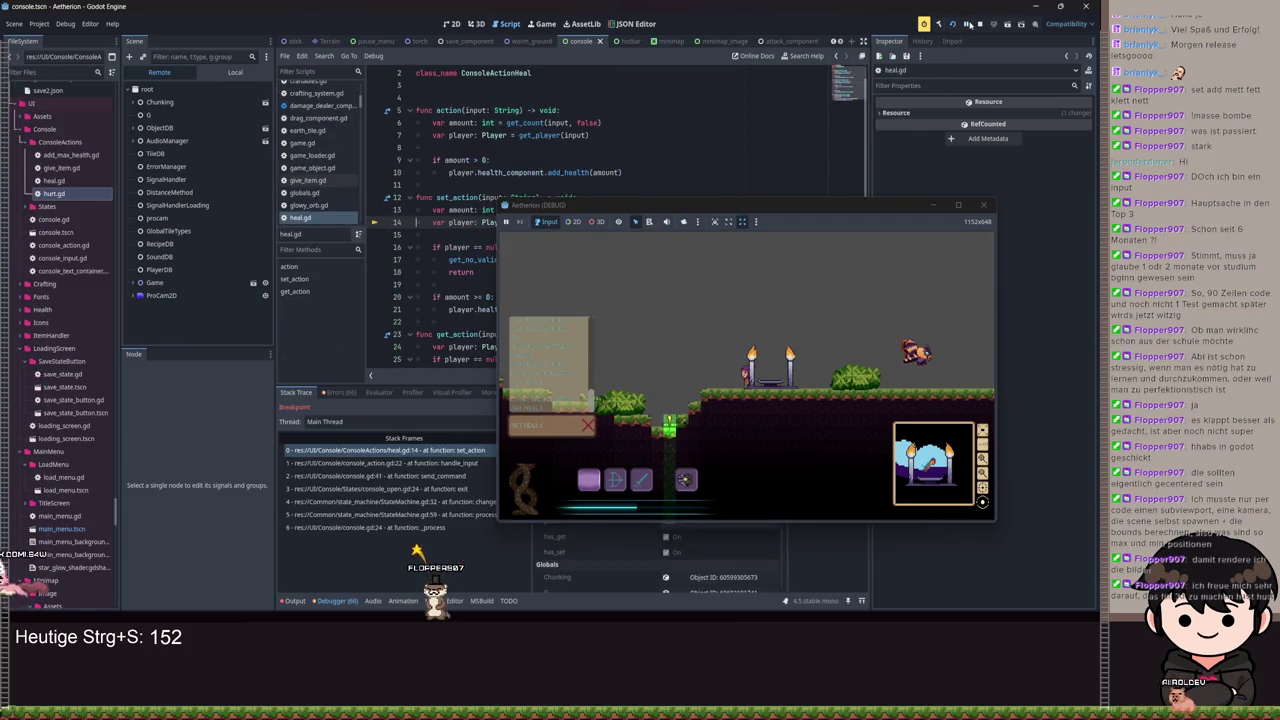
{"action": "left_click", "coordinate": [968, 23]}
{"action": "type", "text": "heal"}
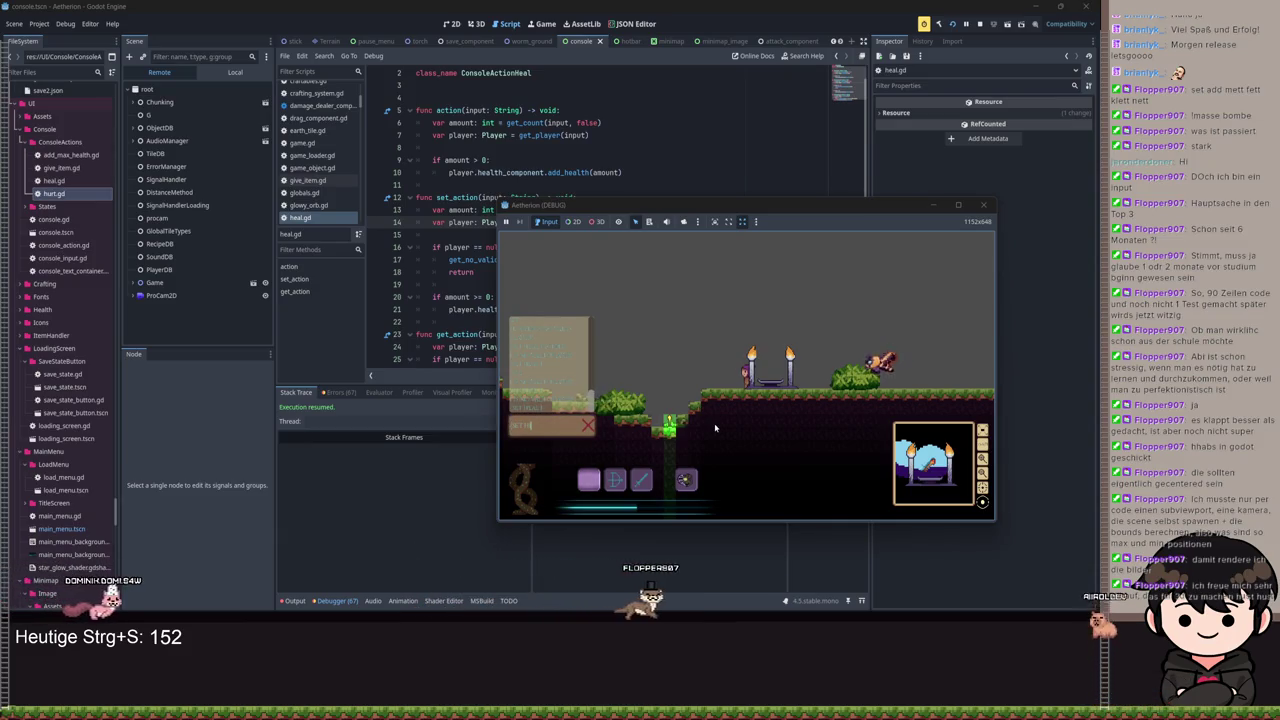
{"action": "key", "text": "Return"}
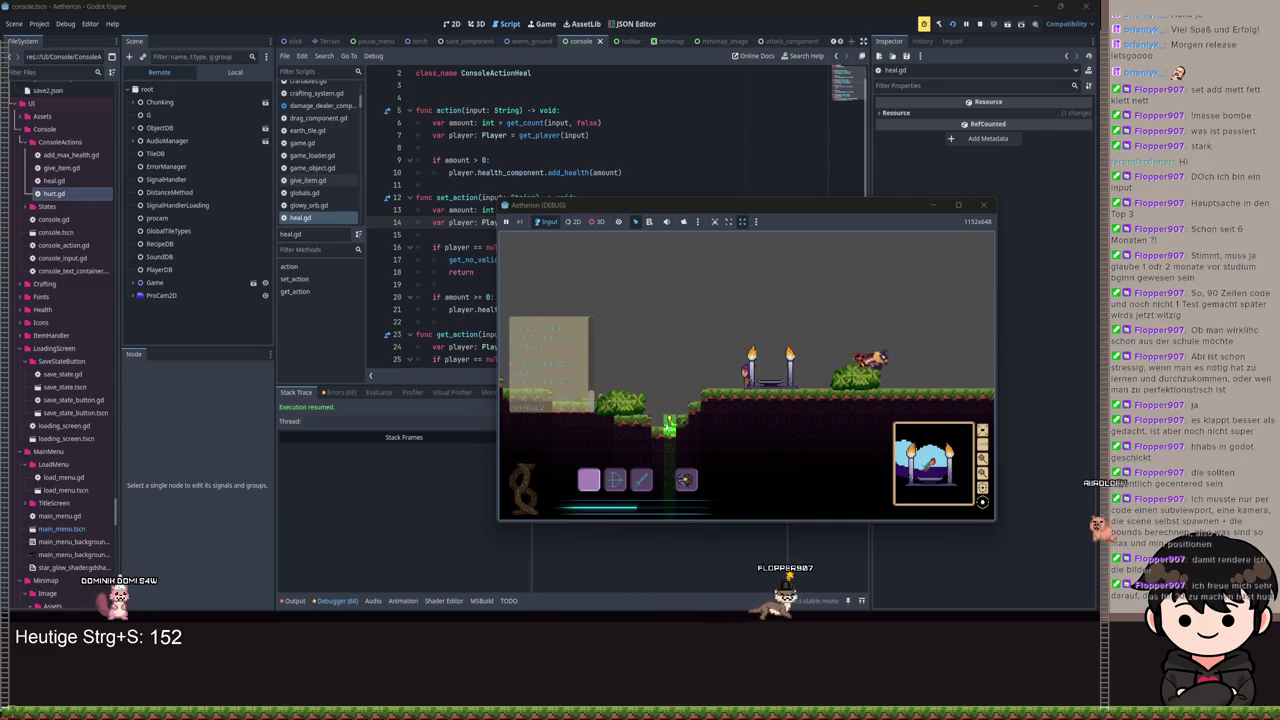
{"action": "left_click", "coordinate": [464, 172]}
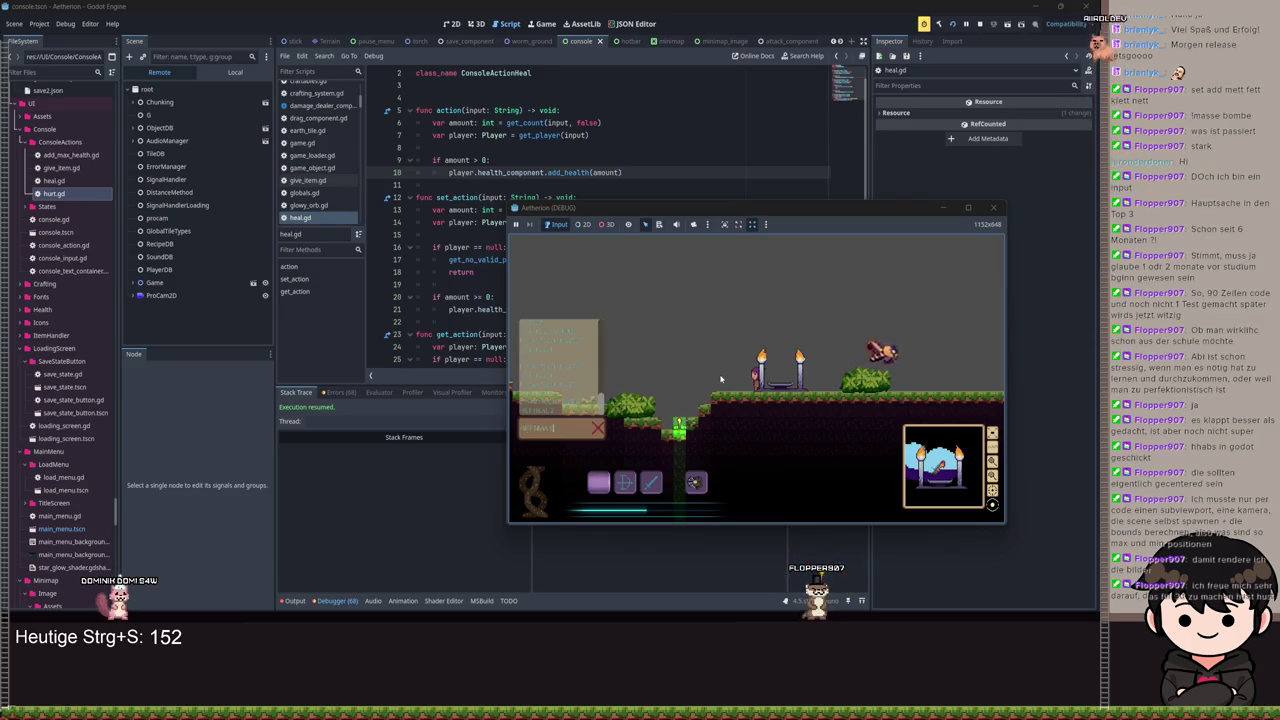
Step: Run 'heal 100' from the in-game console and enlarge the game window
{"action": "key", "text": "Return"}
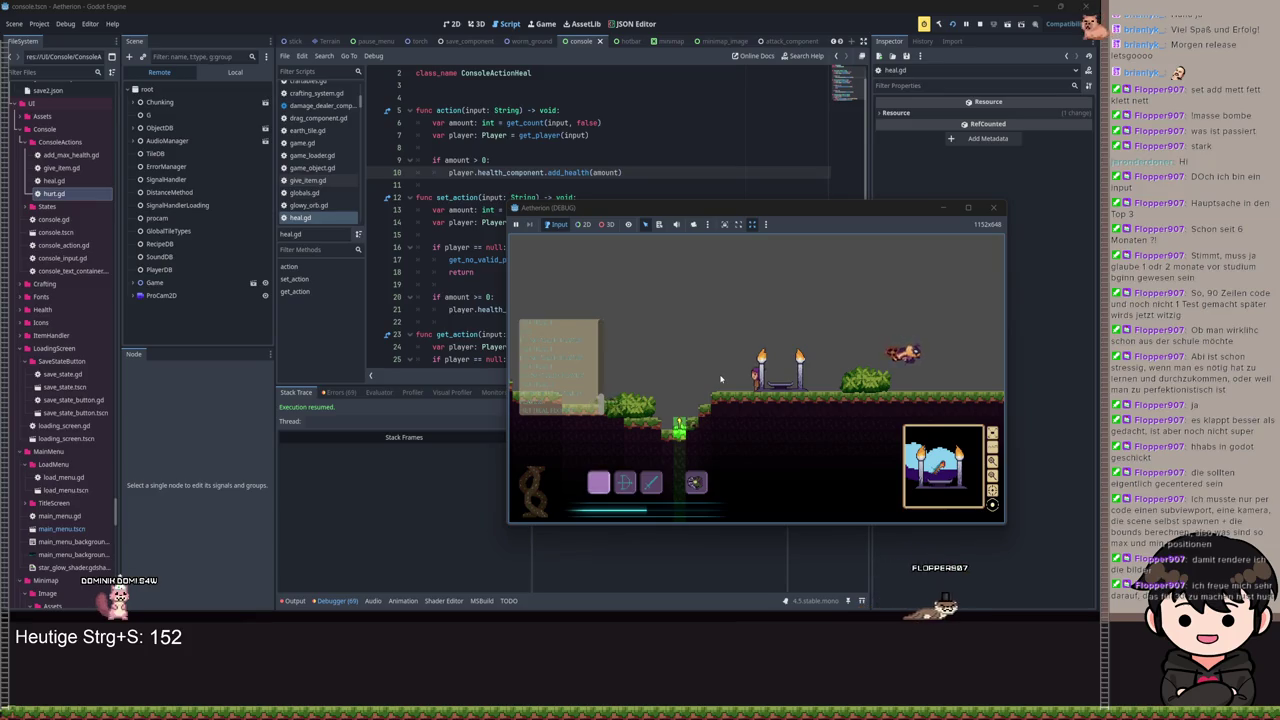
{"action": "key", "text": "Return"}
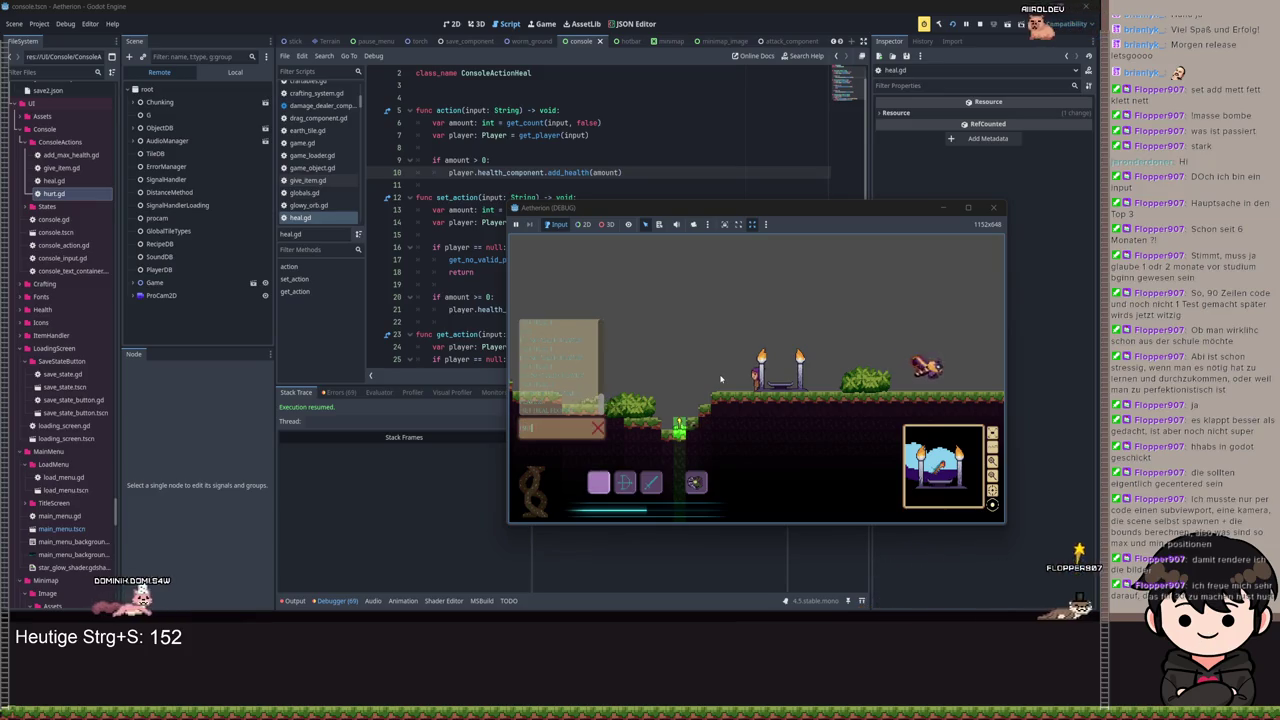
{"action": "type", "text": "heal 100"}
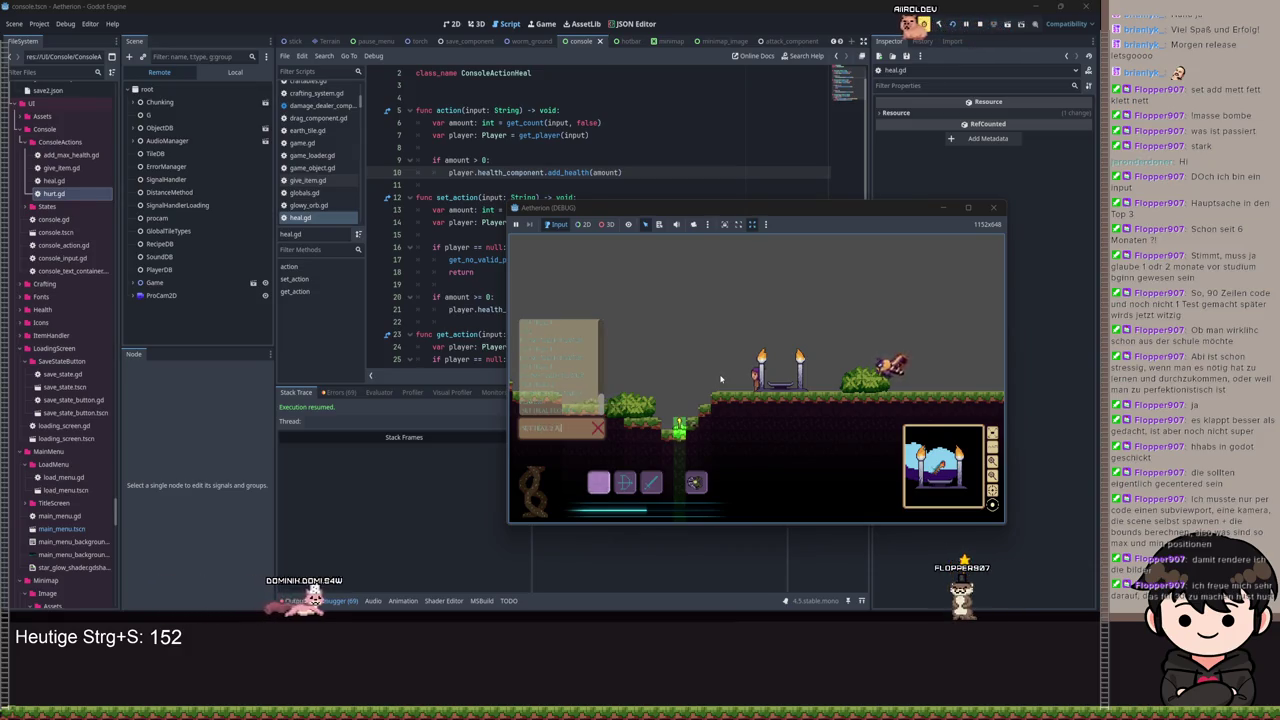
{"action": "key", "text": "Return"}
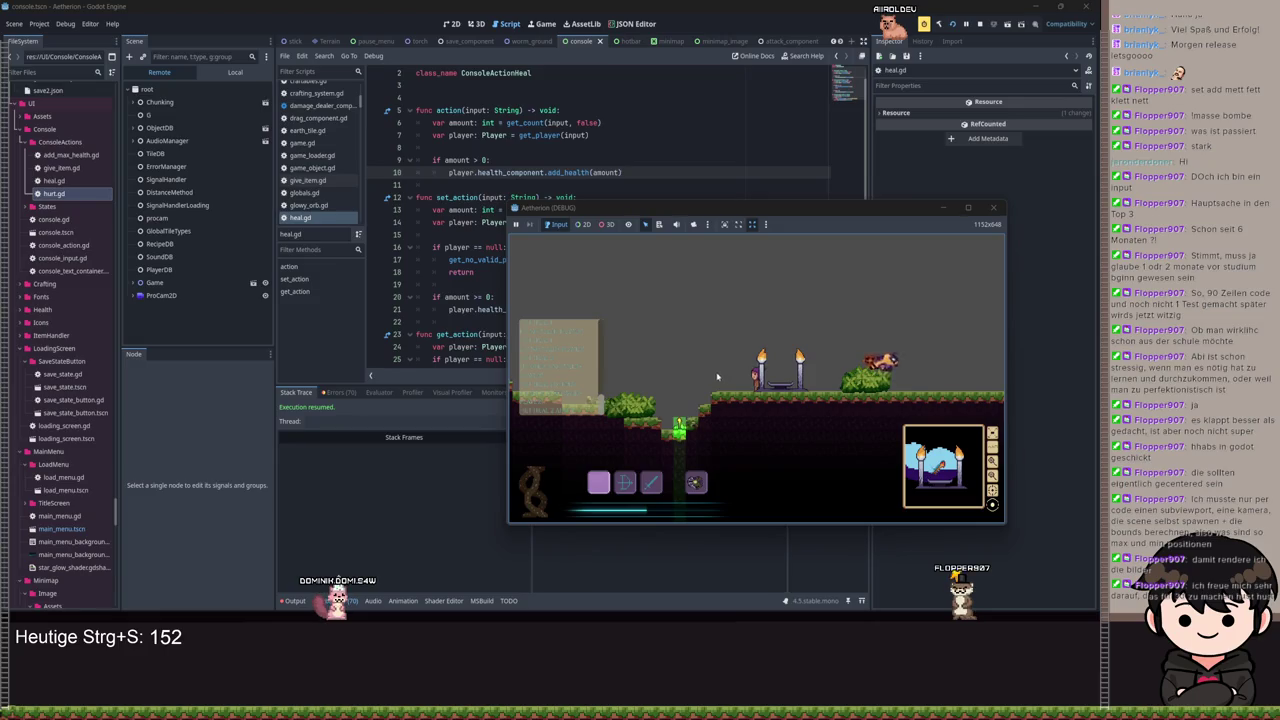
{"action": "left_click", "coordinate": [967, 207]}
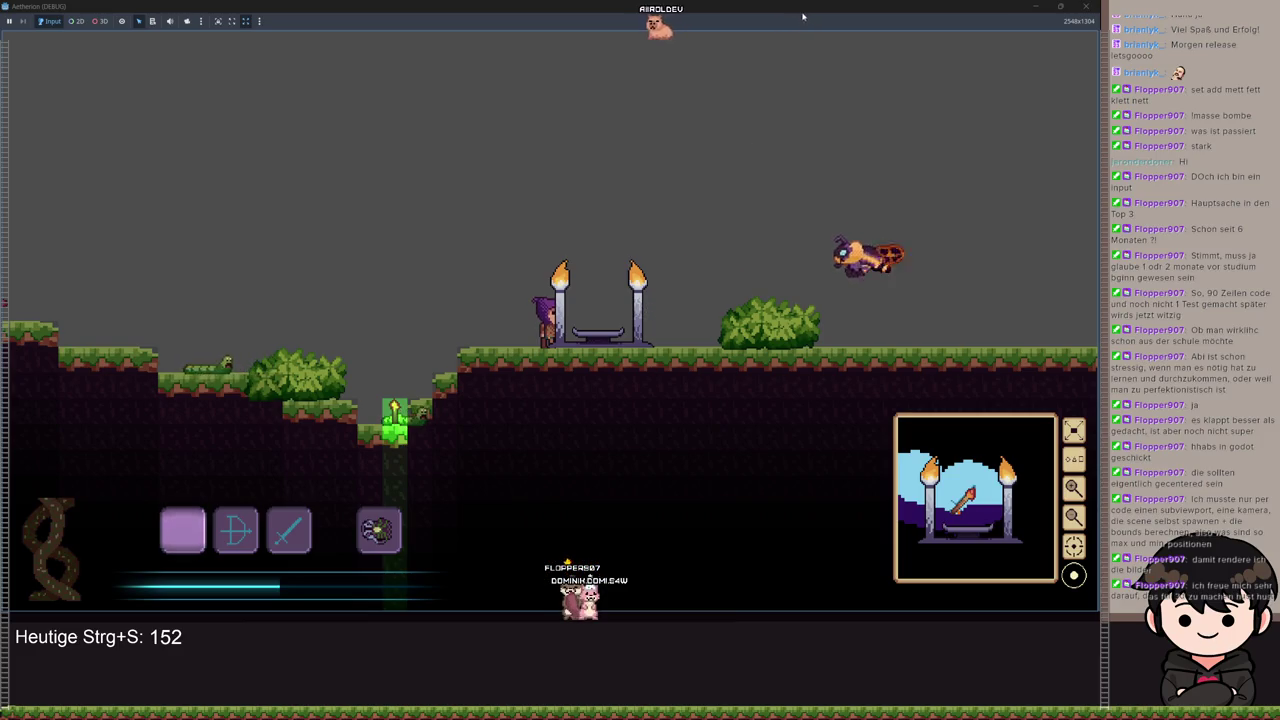
{"action": "key", "text": "super+Down"}
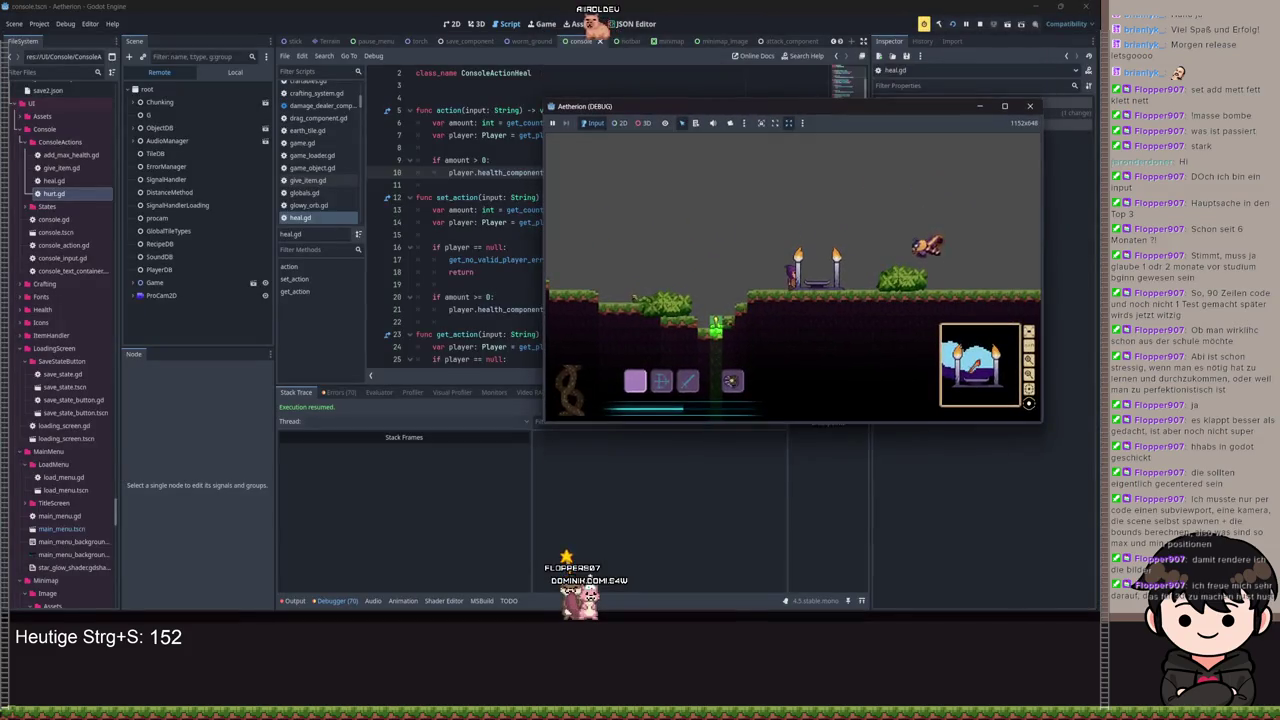
Step: Set a breakpoint on heal.gd line 14 and run the console command to hit it
{"action": "left_click", "coordinate": [467, 185]}
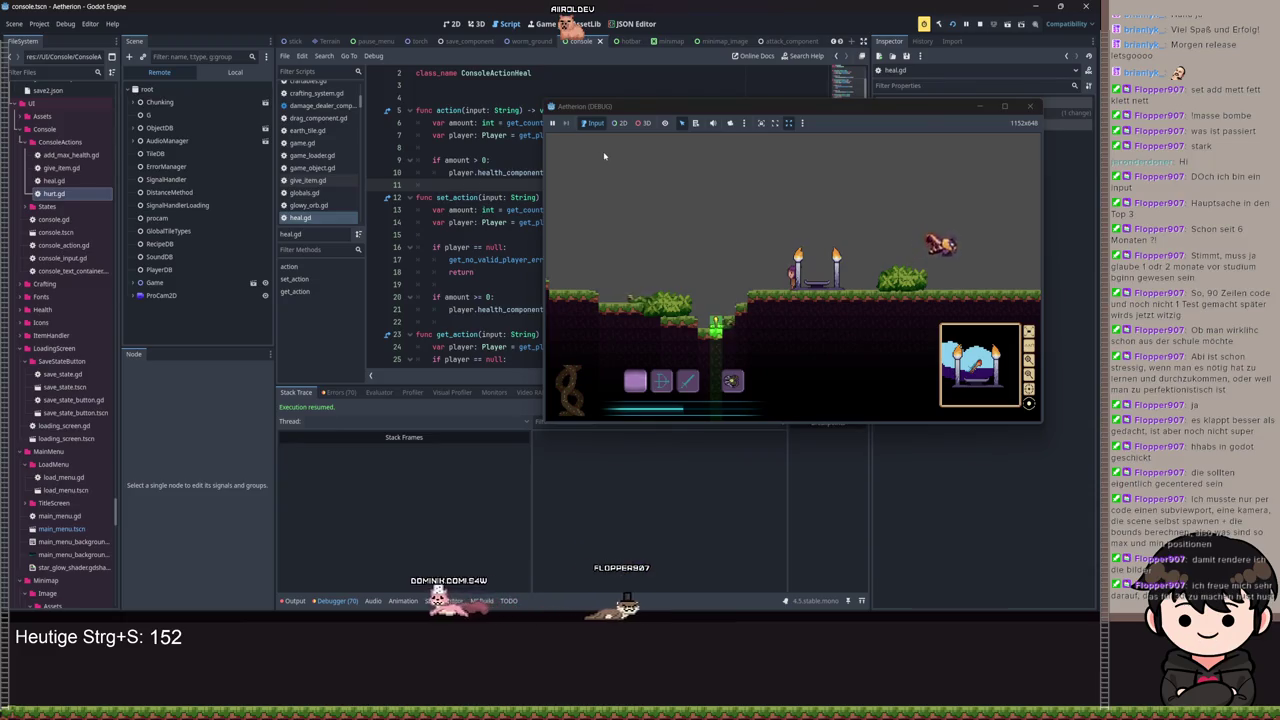
{"action": "left_click", "coordinate": [378, 222], "text": "shift"}
{"action": "key", "text": "quoteleft"}
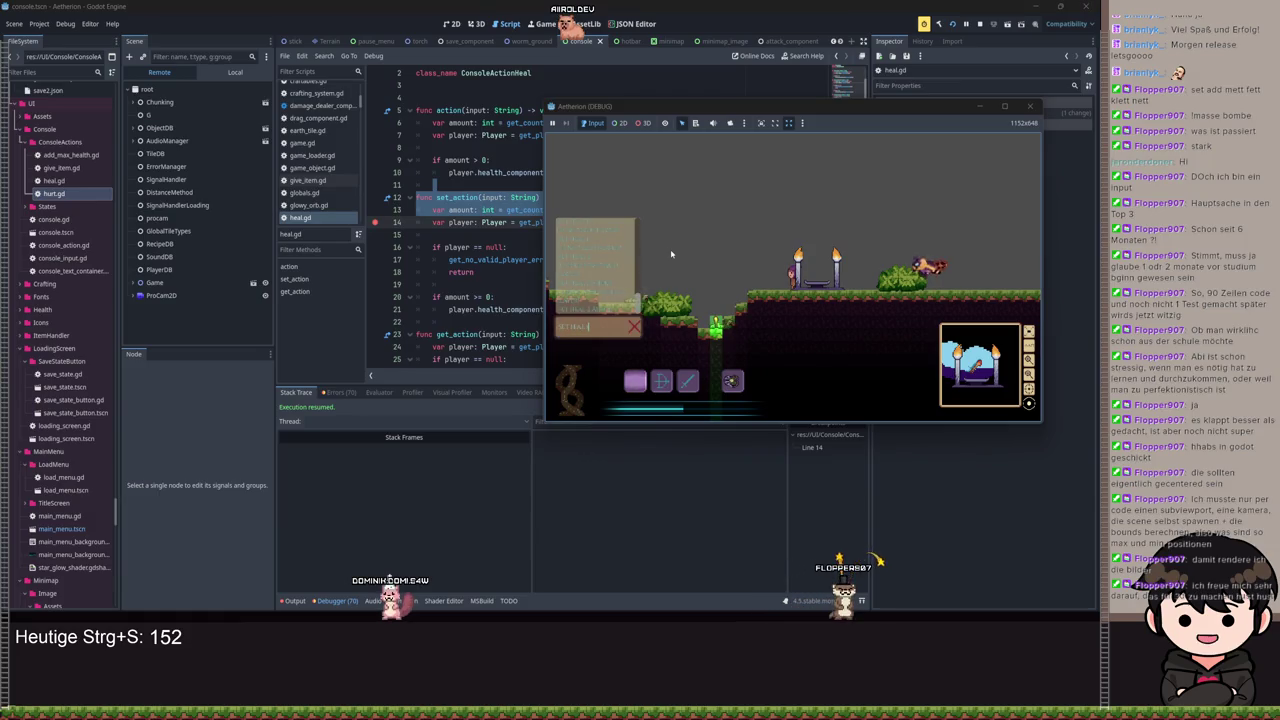
{"action": "key", "text": "Return"}
Step: Step through get_player into get_receiver and get_count, reaching get_receiver line 56
{"action": "left_click", "coordinate": [986, 106]}
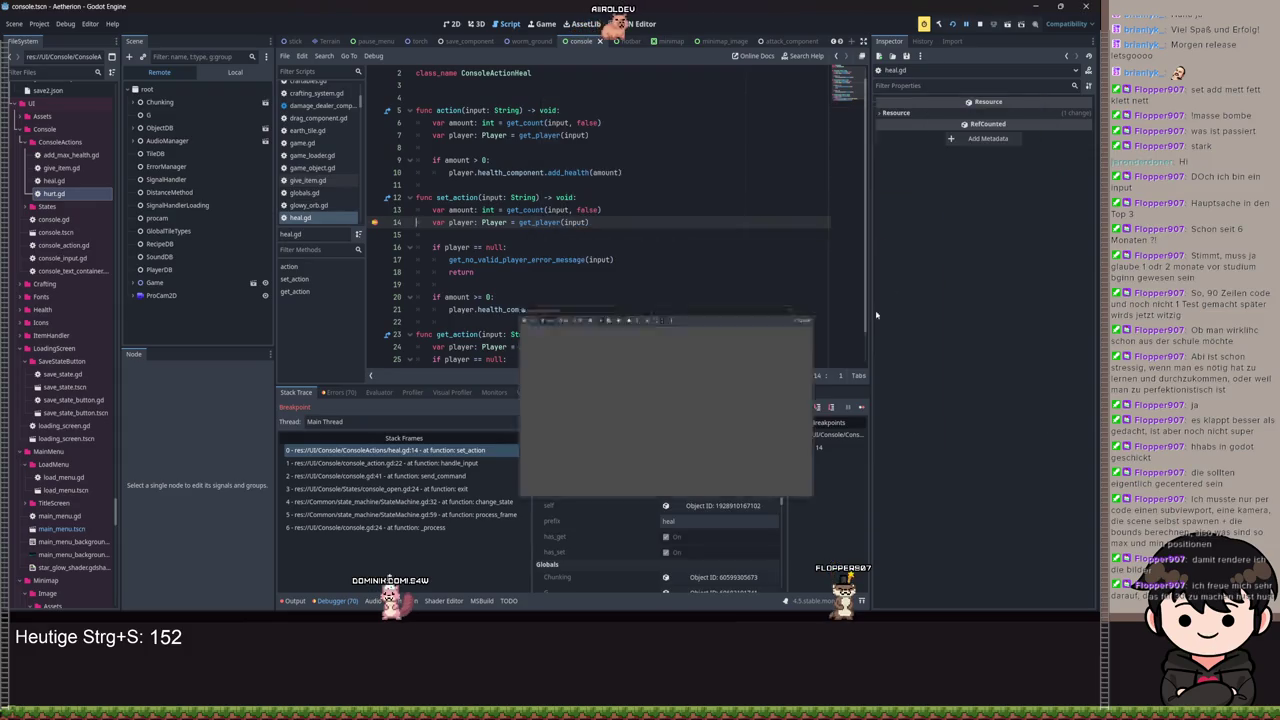
{"action": "left_click", "coordinate": [817, 407]}
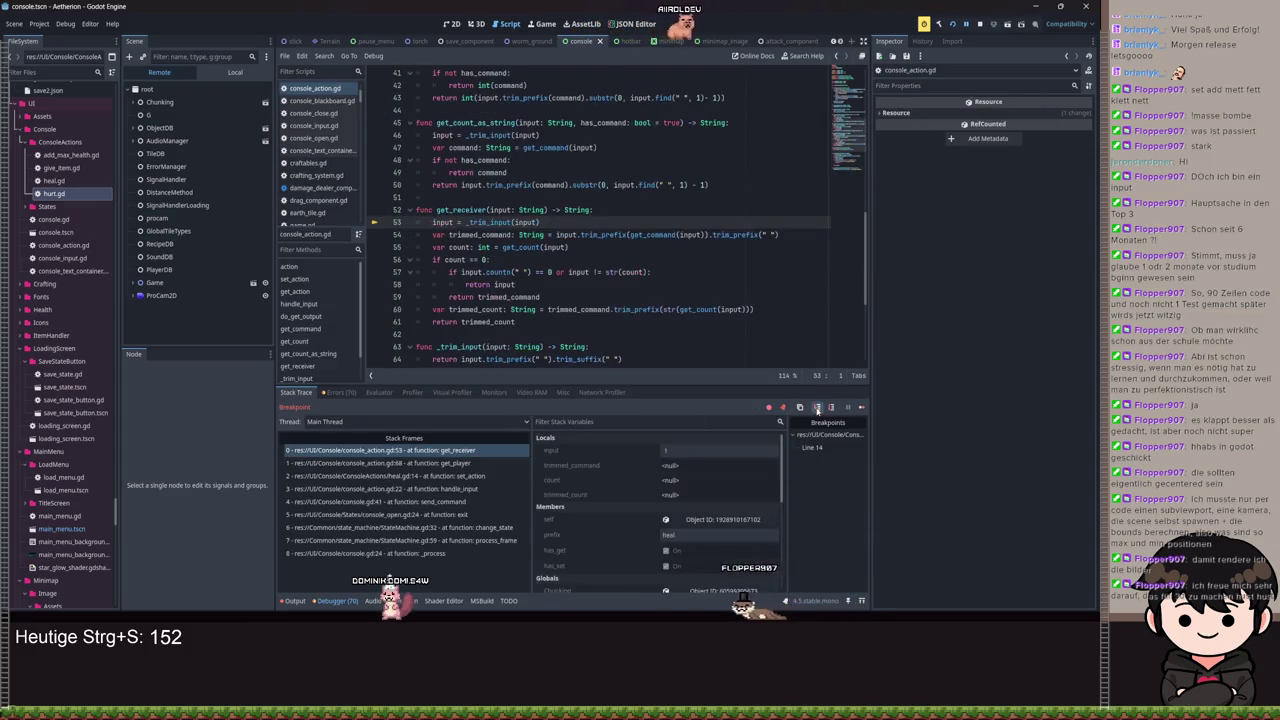
{"action": "left_click", "coordinate": [831, 407]}
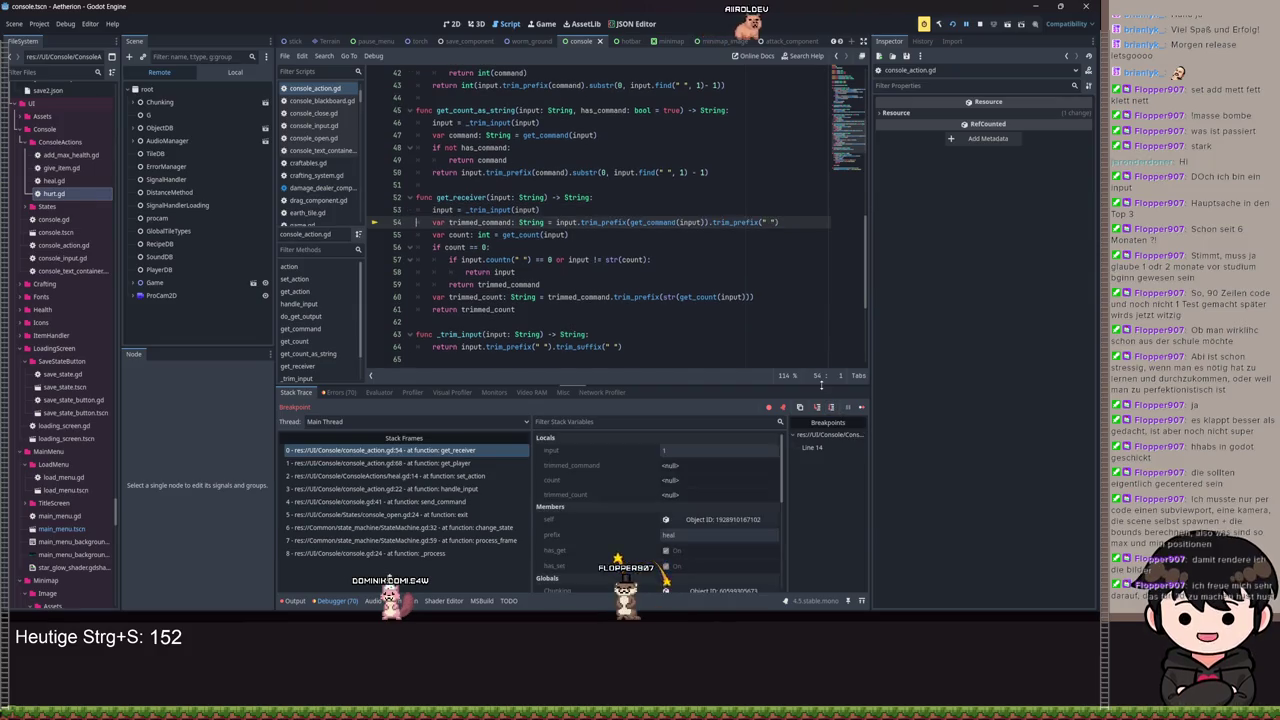
{"action": "left_click", "coordinate": [831, 407]}
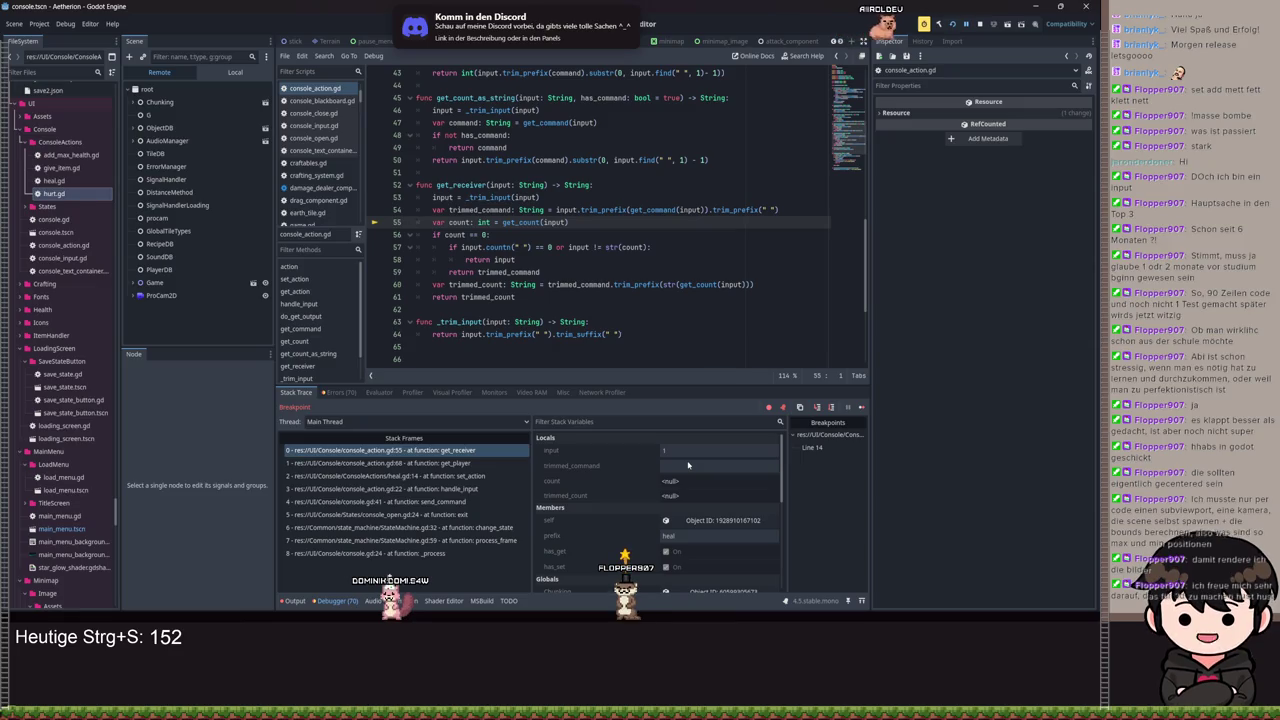
{"action": "mouse_move", "coordinate": [557, 209]}
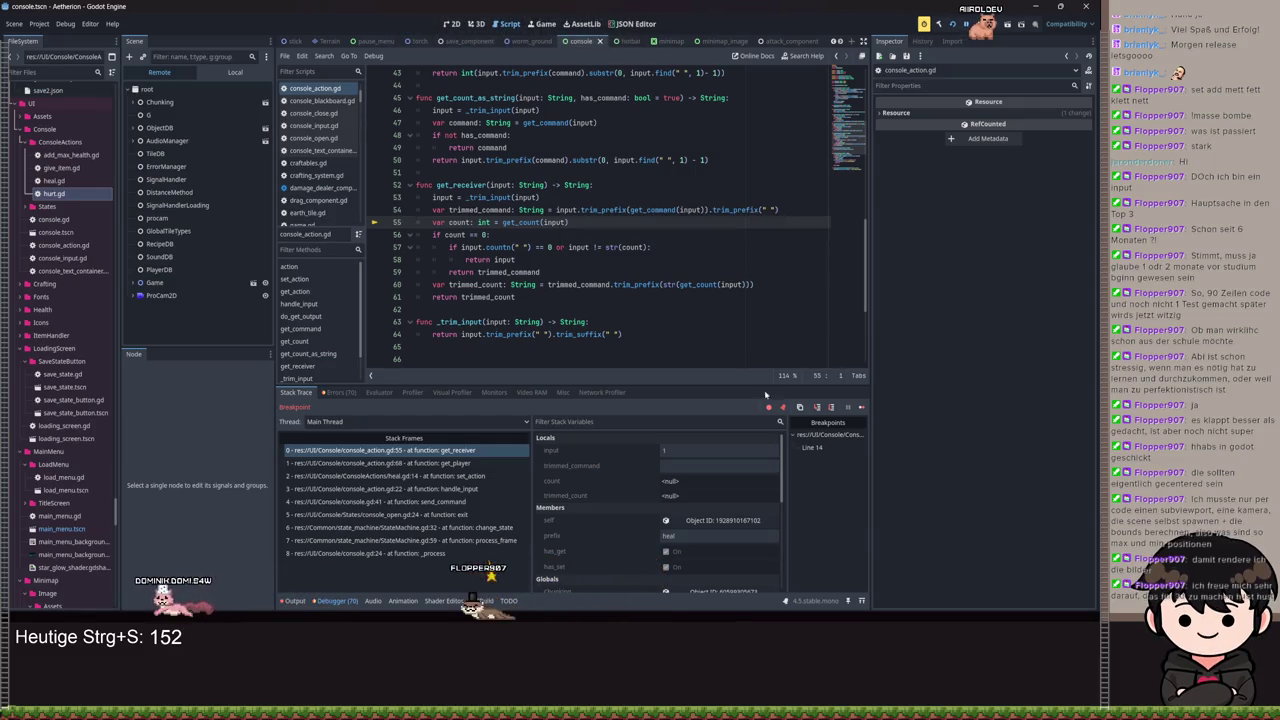
{"action": "left_click", "coordinate": [816, 408]}
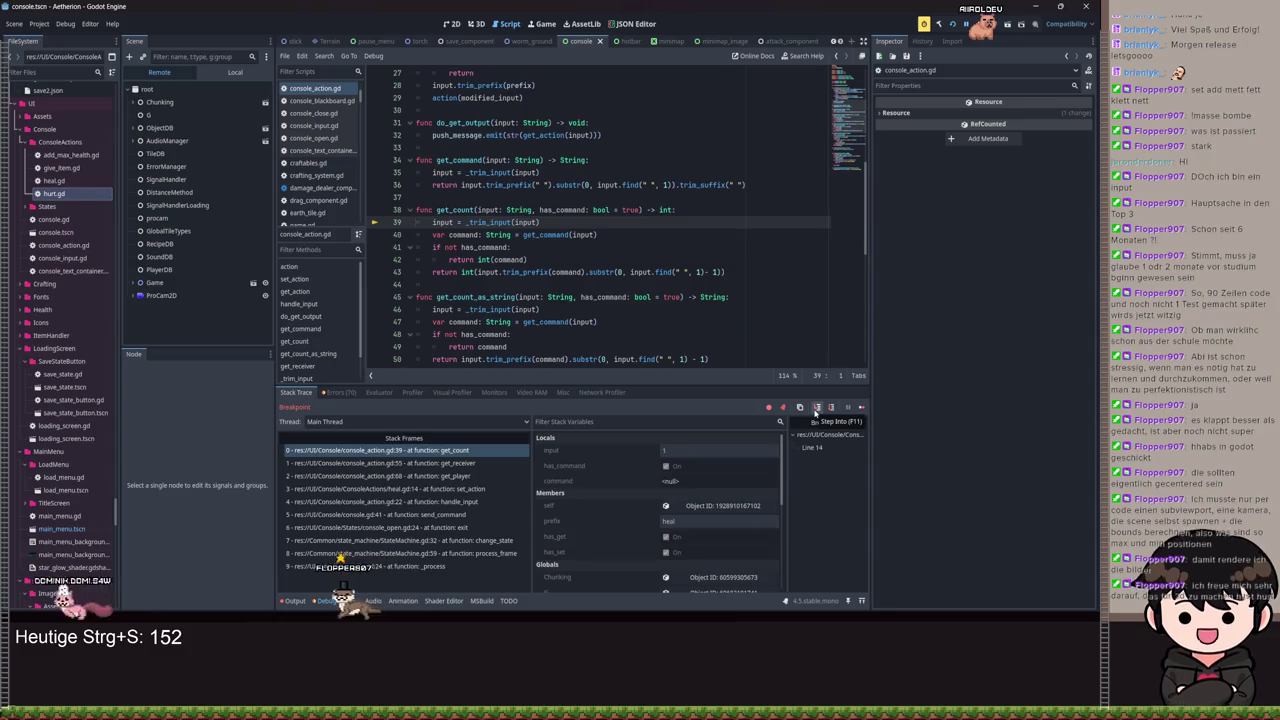
{"action": "left_click", "coordinate": [829, 408]}
{"action": "left_click", "coordinate": [829, 408]}
{"action": "left_click", "coordinate": [829, 408]}
{"action": "left_click", "coordinate": [829, 408]}
{"action": "left_click", "coordinate": [829, 408]}
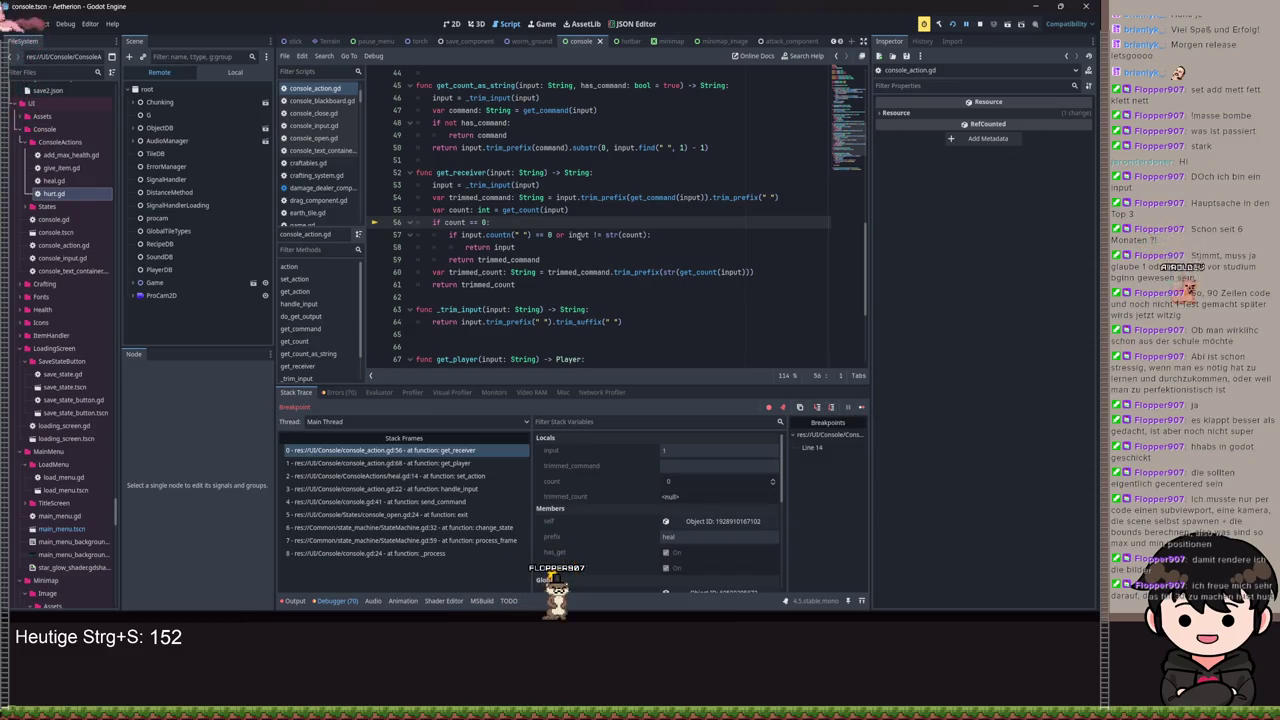
Step: Open the int class documentation from the code and scroll through it
{"action": "mouse_move", "coordinate": [578, 234]}
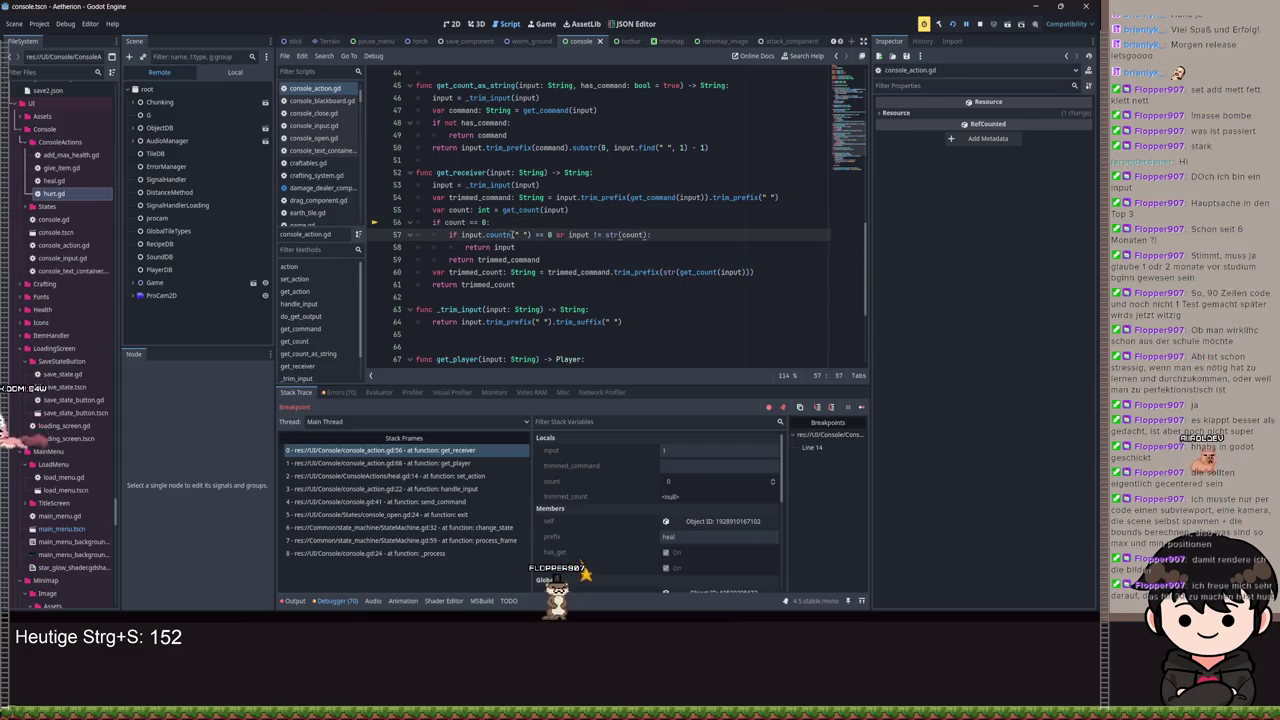
{"action": "left_click", "coordinate": [484, 216], "text": "ctrl"}
{"action": "scroll", "coordinate": [573, 262], "scroll_direction": "down", "scroll_amount": 5}
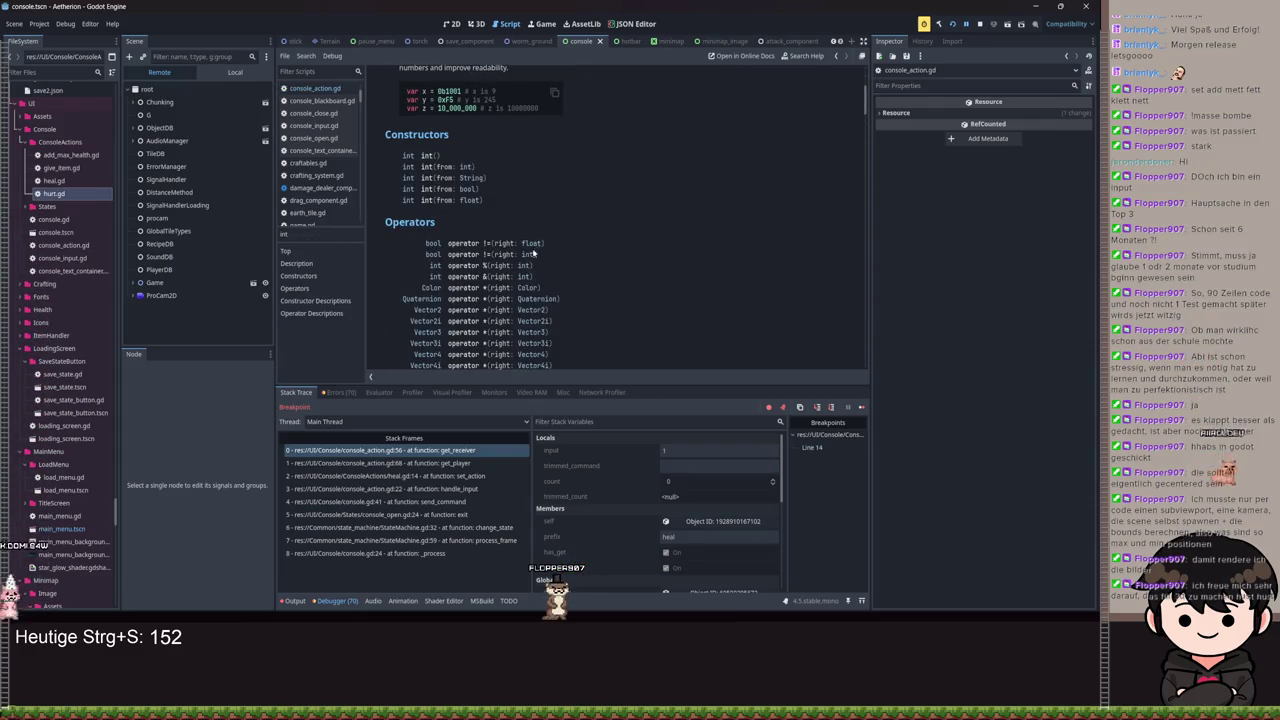
Step: Read the int constructor descriptions and String.to_int() docs, then go back to console_action.gd
{"action": "left_click", "coordinate": [429, 177]}
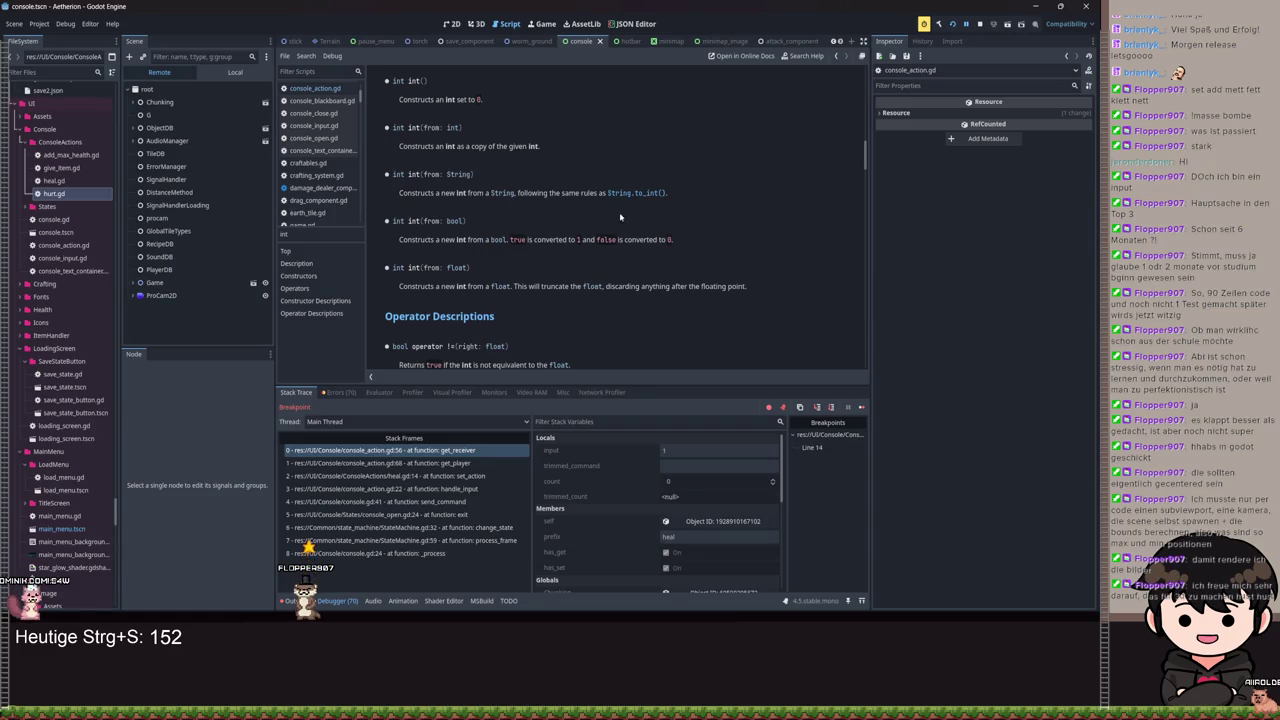
{"action": "left_click", "coordinate": [642, 196]}
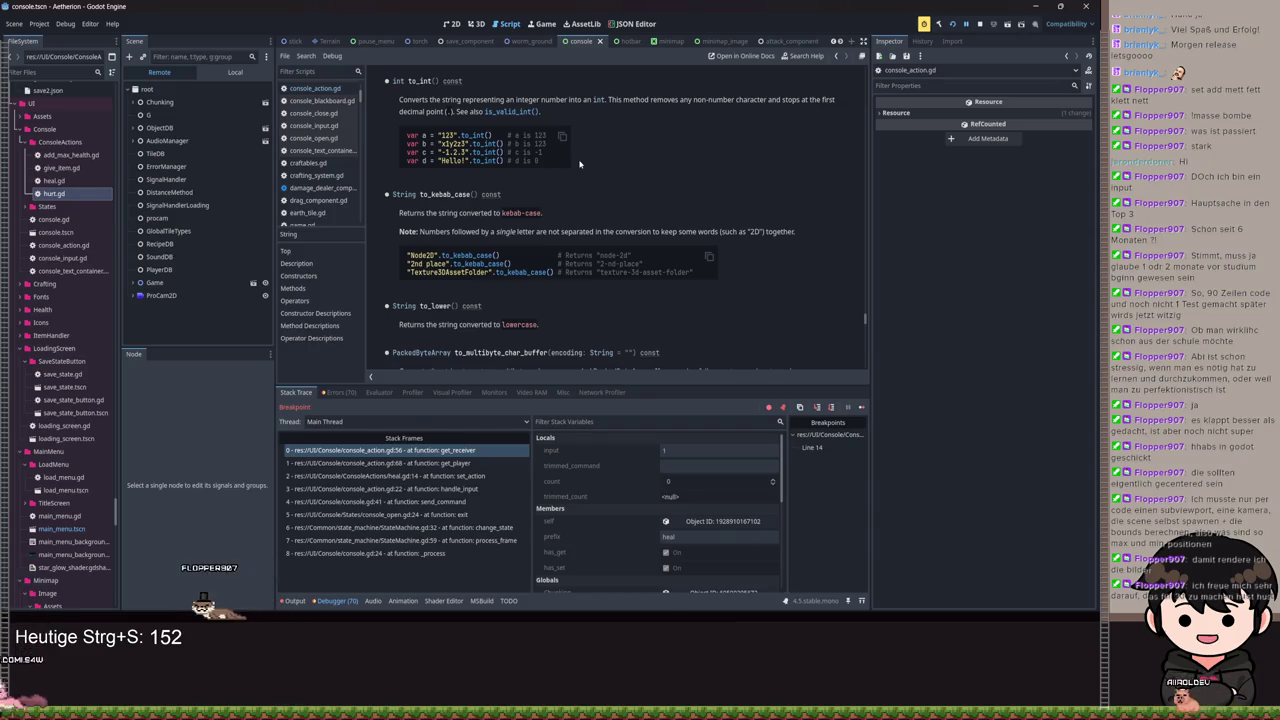
{"action": "key", "text": "alt+Left"}
{"action": "key", "text": "alt+Left"}
{"action": "key", "text": "alt+Left"}
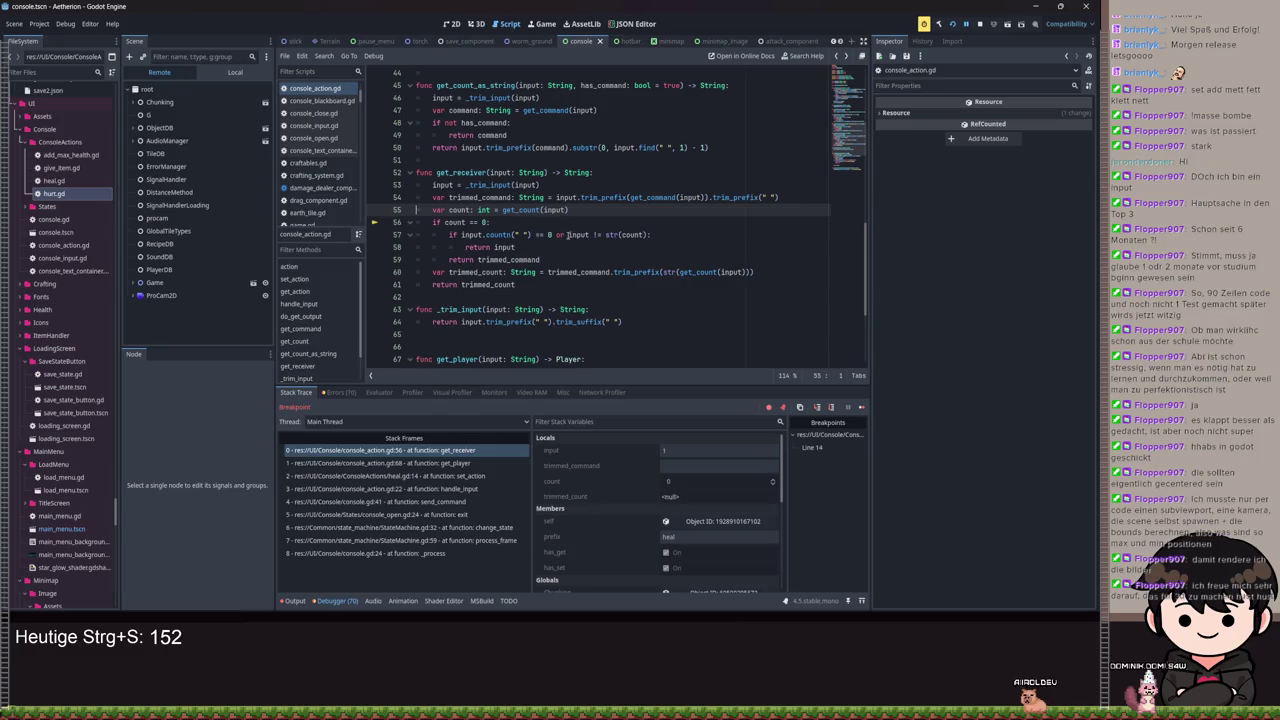
Step: Rewrite line 57's condition to compare int(input) against count instead of str(count)
{"action": "left_click_drag", "start_coordinate": [568, 235], "coordinate": [512, 235]}
{"action": "key", "text": "BackSpace"}
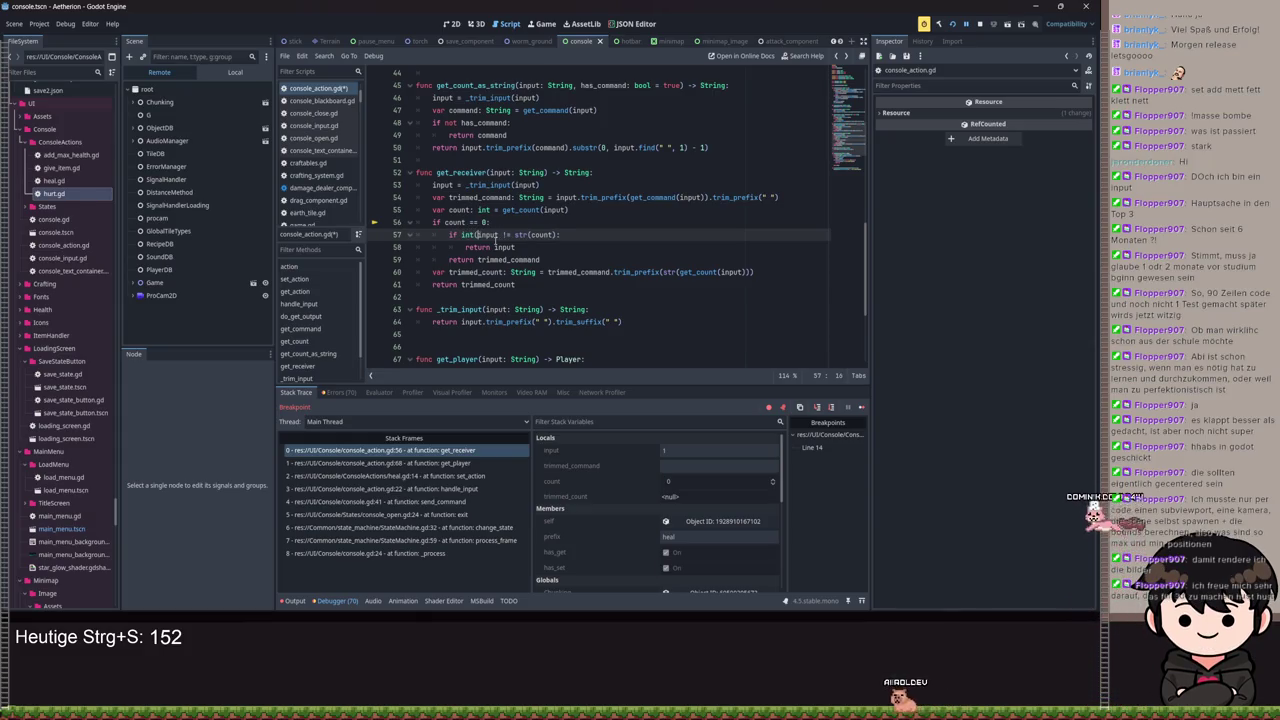
{"action": "type", "text": "int("}
{"action": "left_click", "coordinate": [499, 235]}
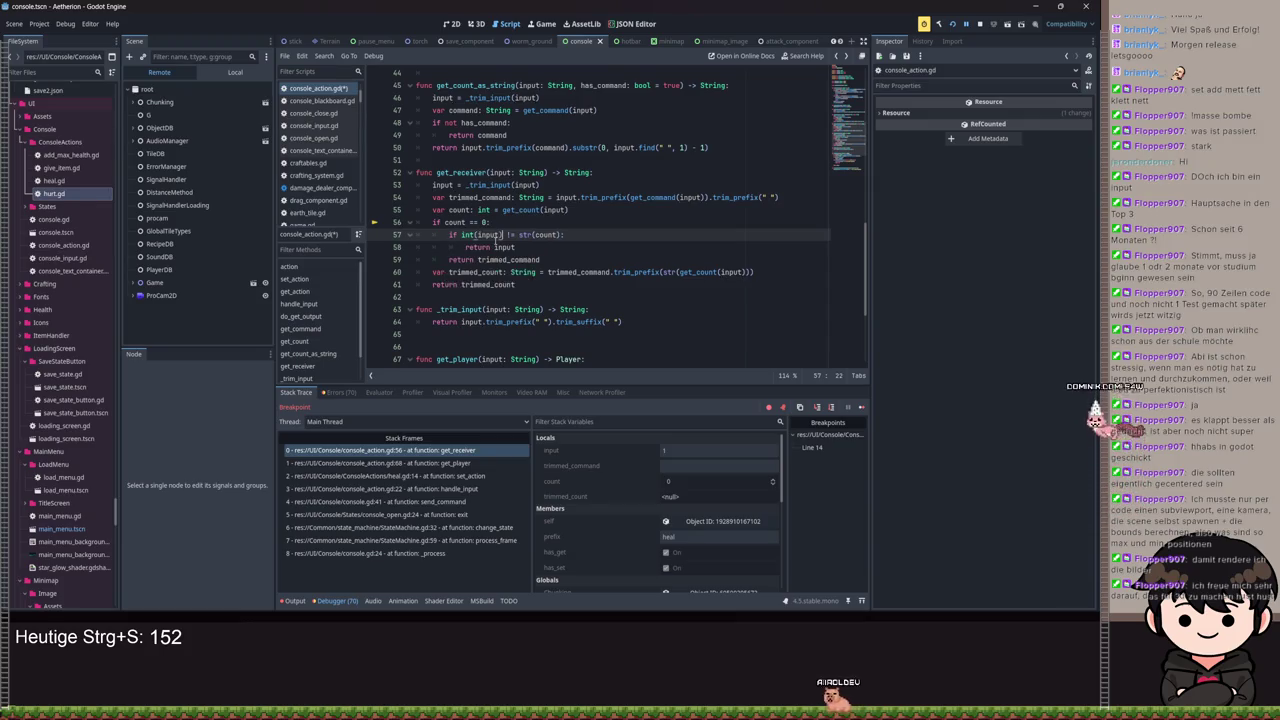
{"action": "type", "text": ")"}
{"action": "scroll", "coordinate": [525, 266], "scroll_direction": "up", "scroll_amount": 1}
{"action": "left_click_drag", "start_coordinate": [520, 272], "coordinate": [565, 272]}
{"action": "type", "text": "count)"}
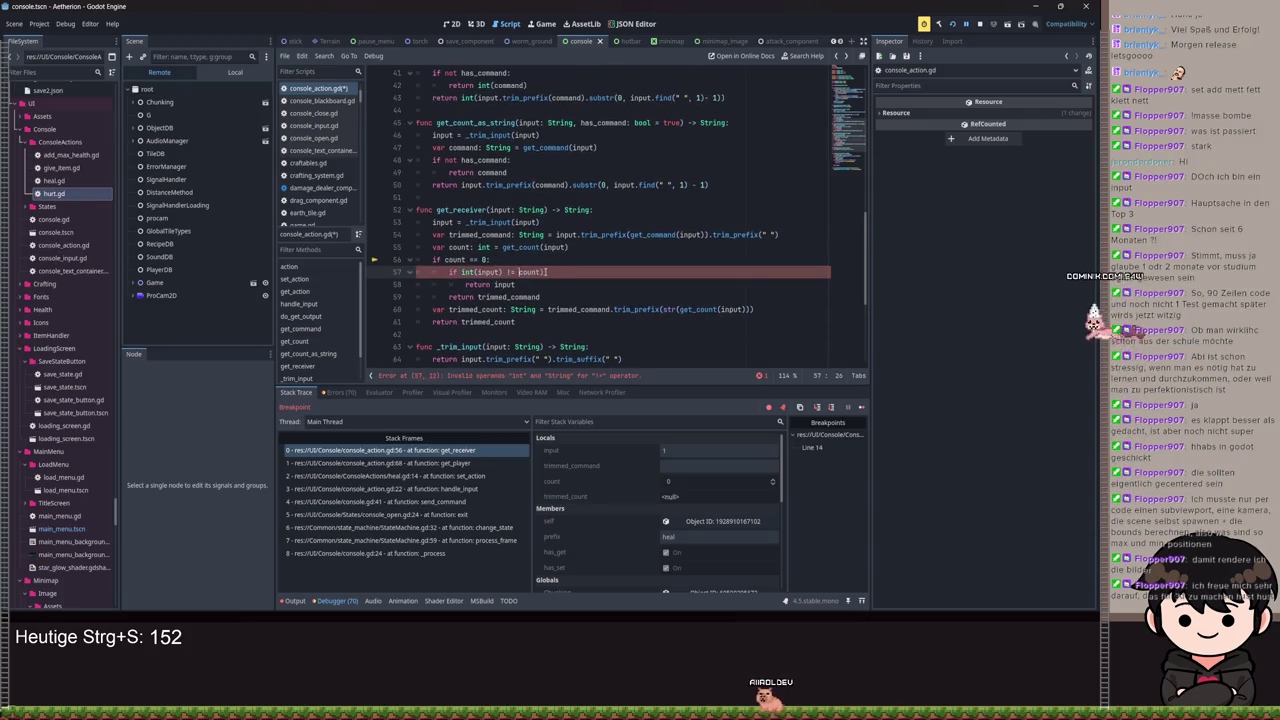
{"action": "key", "text": "BackSpace"}
{"action": "type", "text": ":"}
{"action": "scroll", "coordinate": [640, 300], "scroll_direction": "down", "scroll_amount": 1}
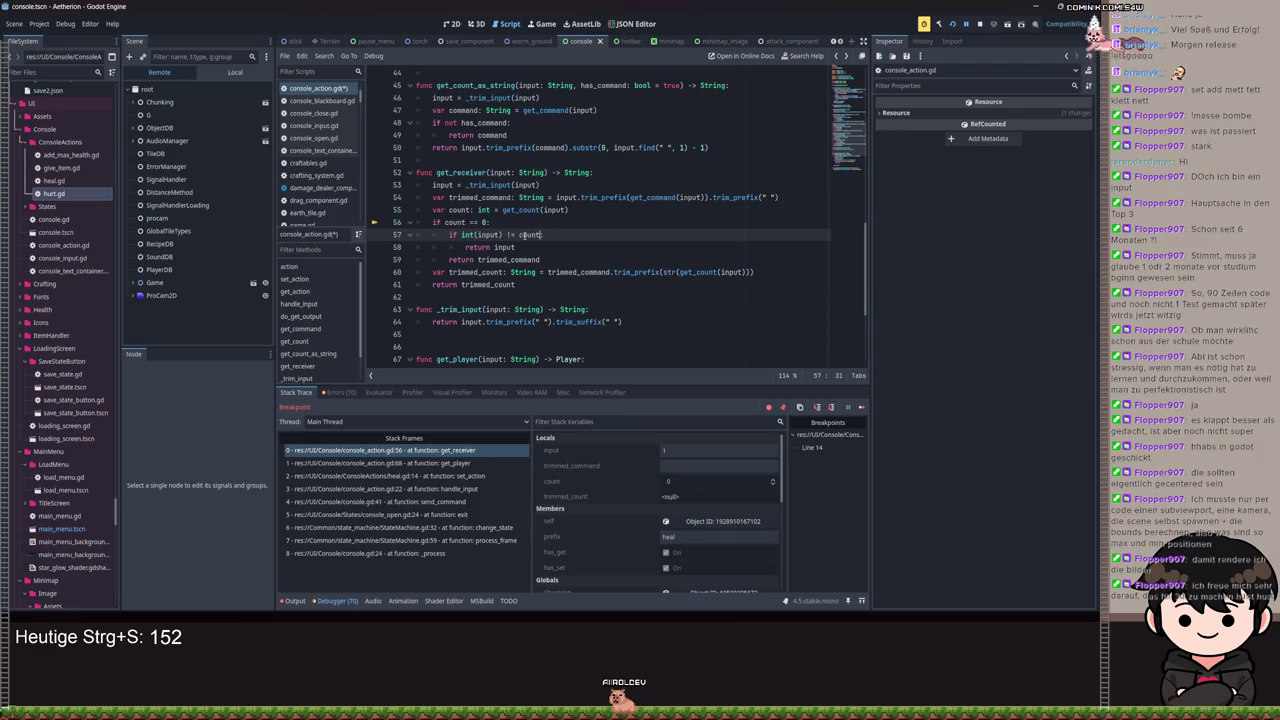
Step: Inspect the input local variable's value and the surrounding get_receiver lines
{"action": "left_click", "coordinate": [665, 451]}
{"action": "left_click", "coordinate": [617, 213]}
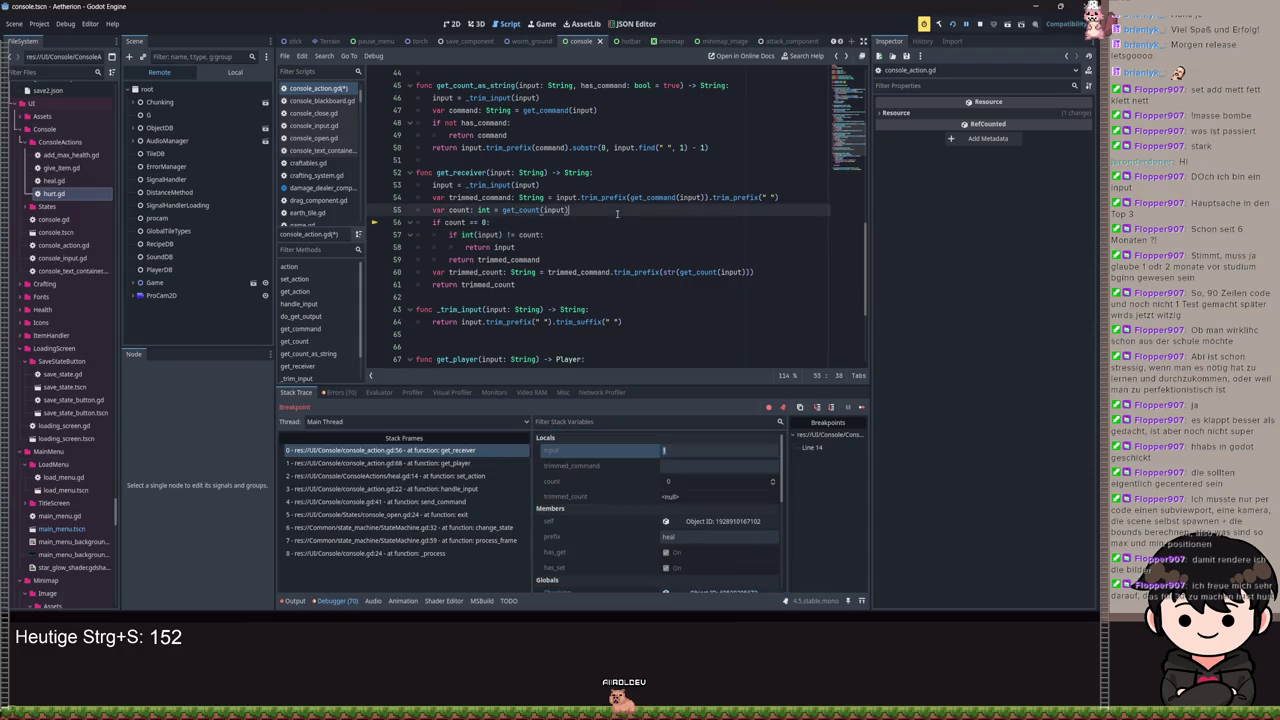
{"action": "double_click", "coordinate": [505, 248]}
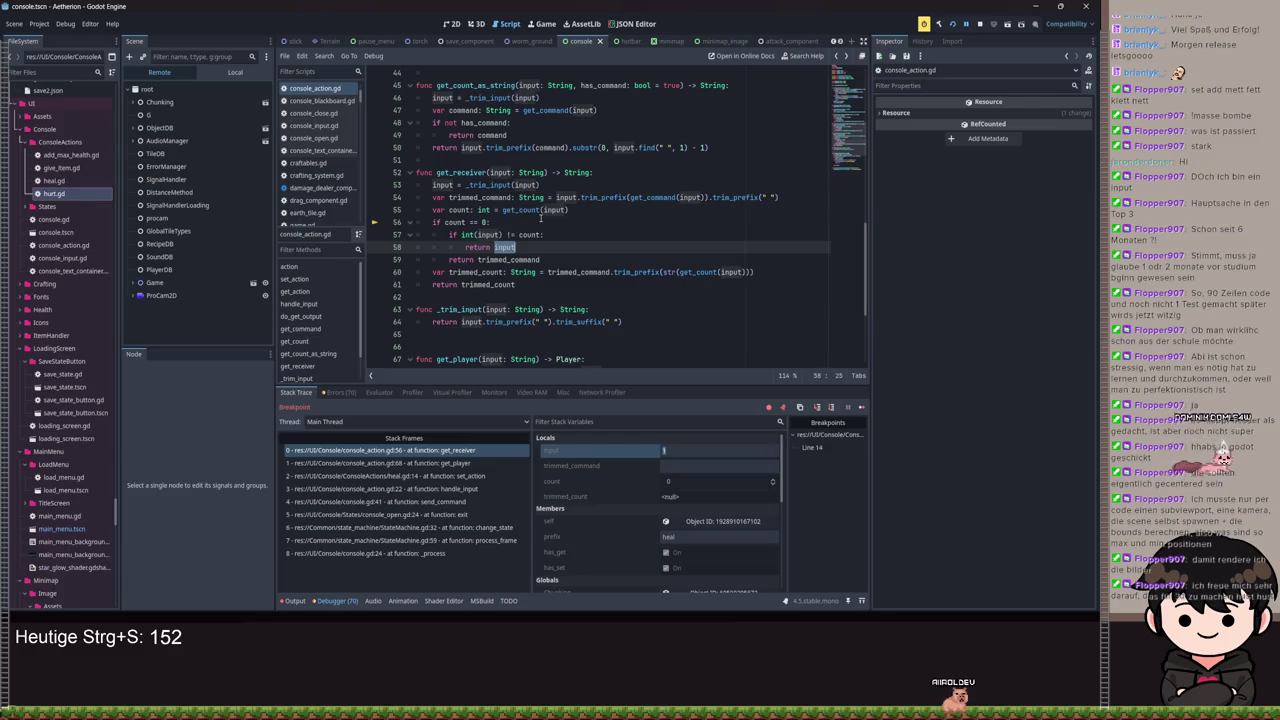
{"action": "mouse_move", "coordinate": [541, 197]}
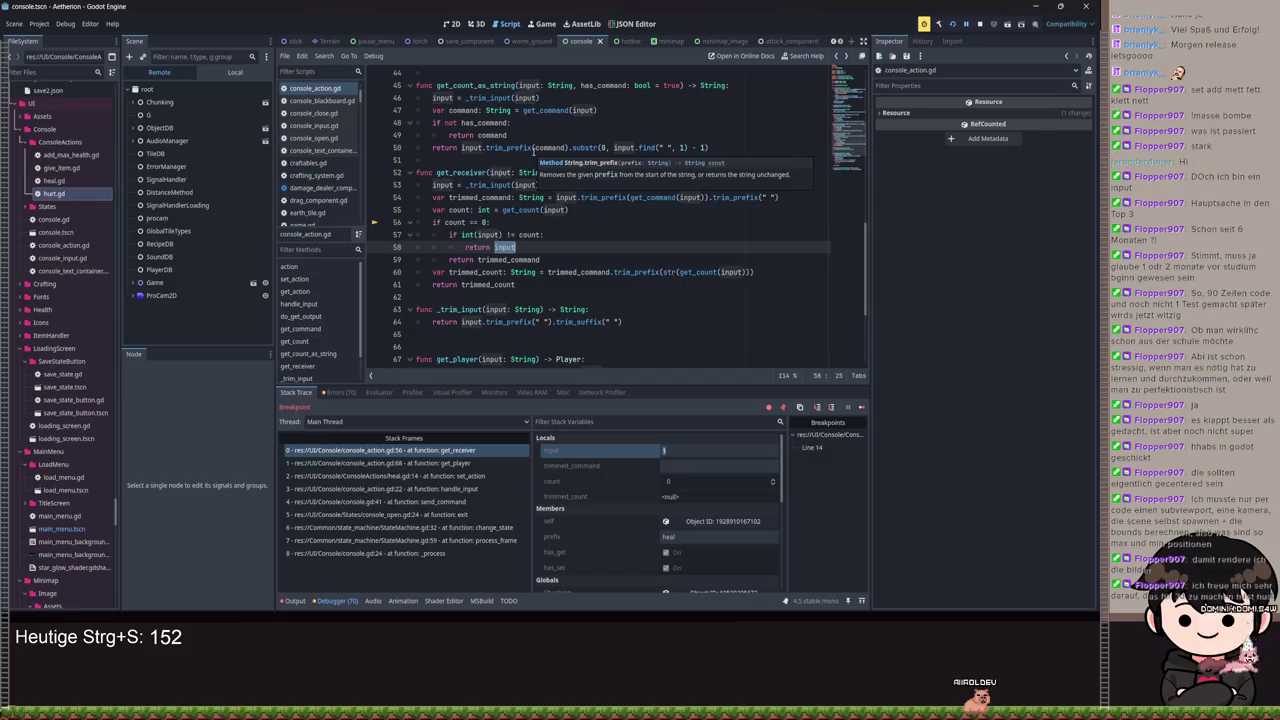
{"action": "mouse_move", "coordinate": [527, 255]}
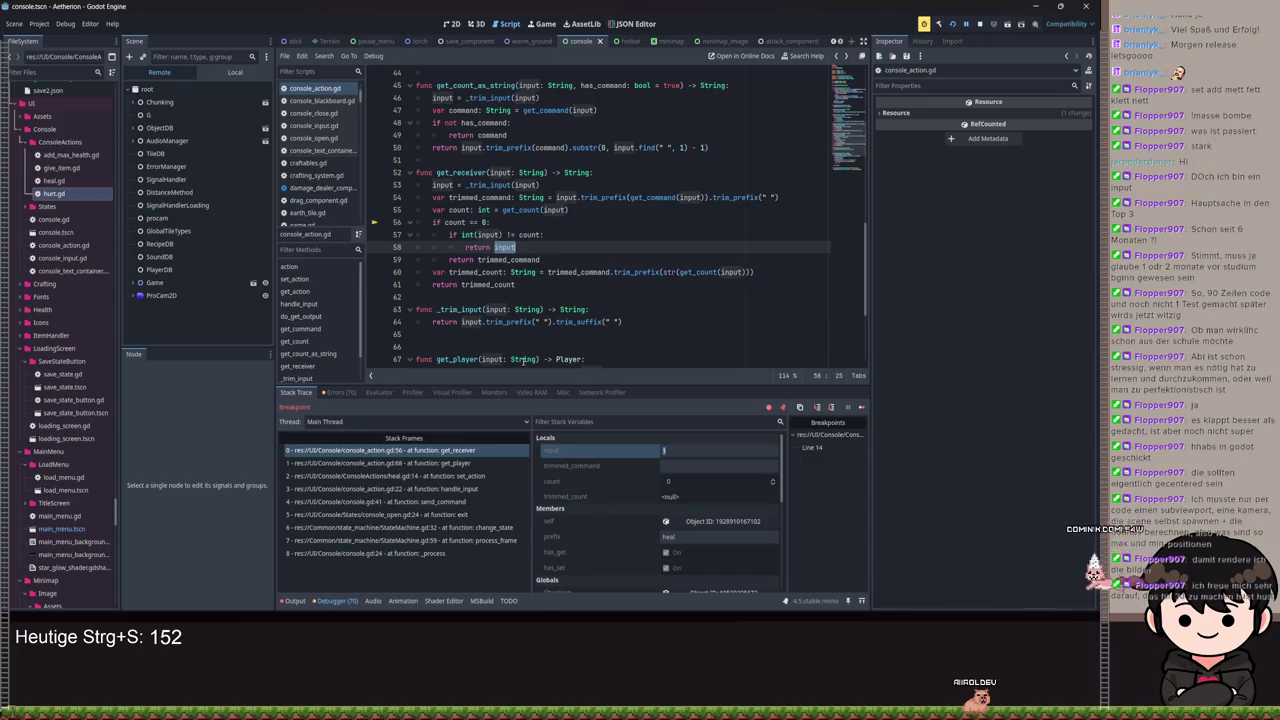
{"action": "mouse_move", "coordinate": [522, 361]}
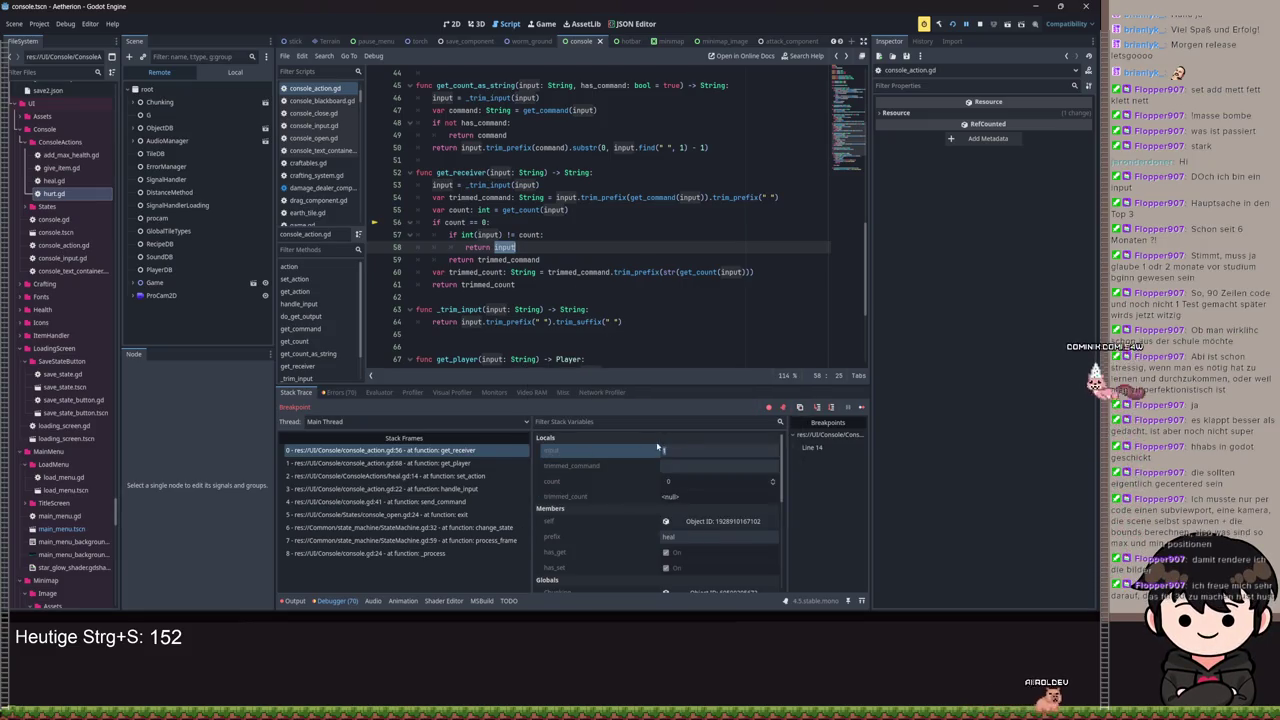
Step: Change the line-57 comparison from != to ==, save the script, and resume the game
{"action": "left_click", "coordinate": [509, 234]}
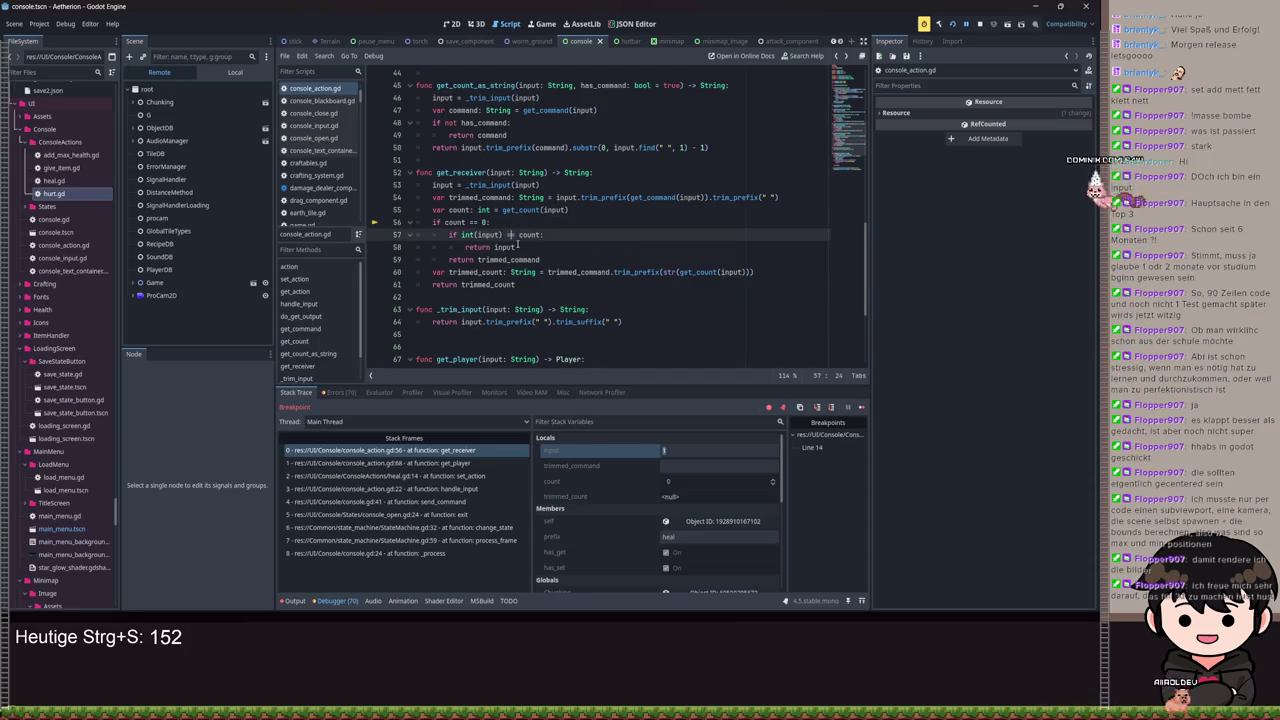
{"action": "key", "text": "BackSpace"}
{"action": "type", "text": "="}
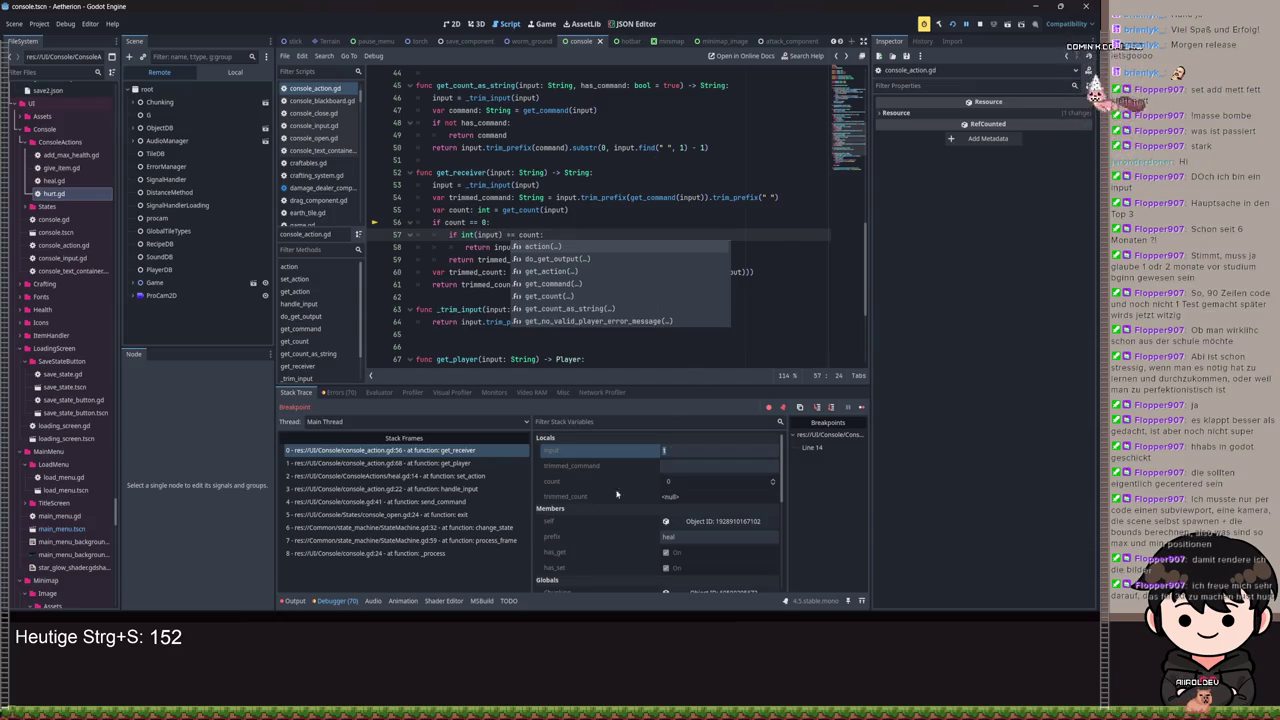
{"action": "key", "text": "ctrl+s"}
{"action": "left_click", "coordinate": [966, 22]}
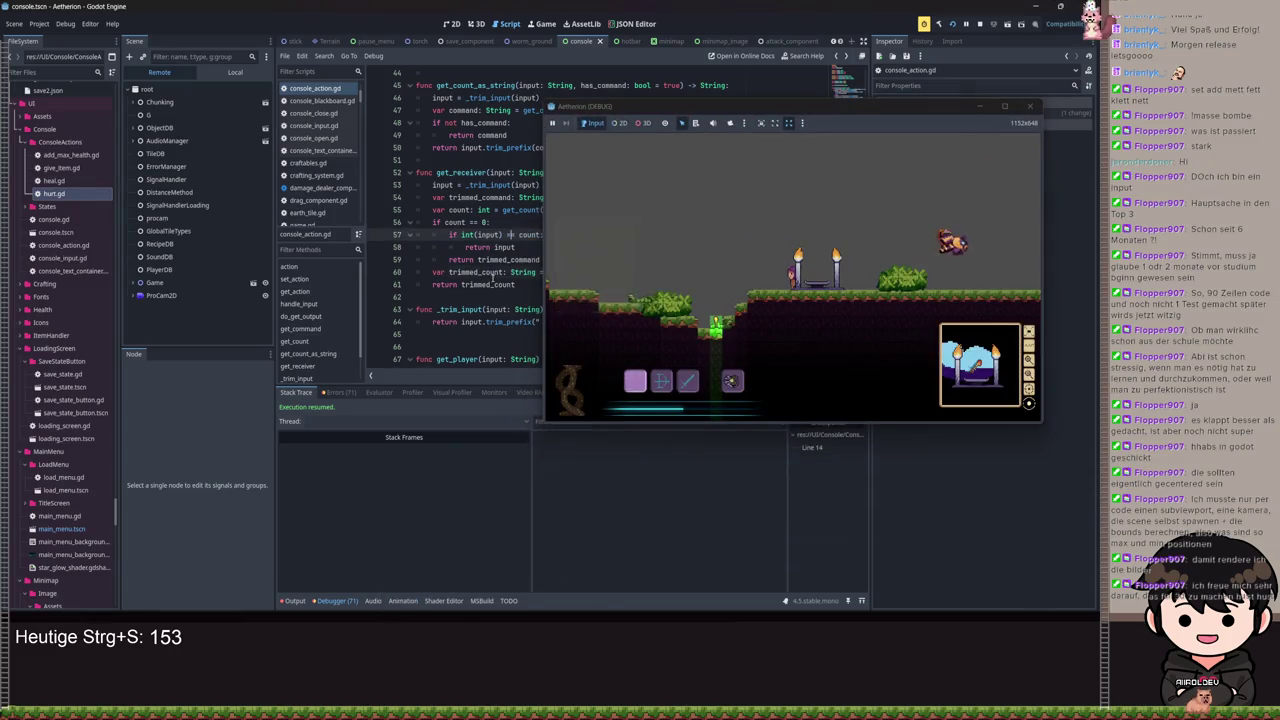
Step: Submit a console command past the heal breakpoint, then enter 'set heal 100' twice
{"action": "left_click", "coordinate": [633, 313]}
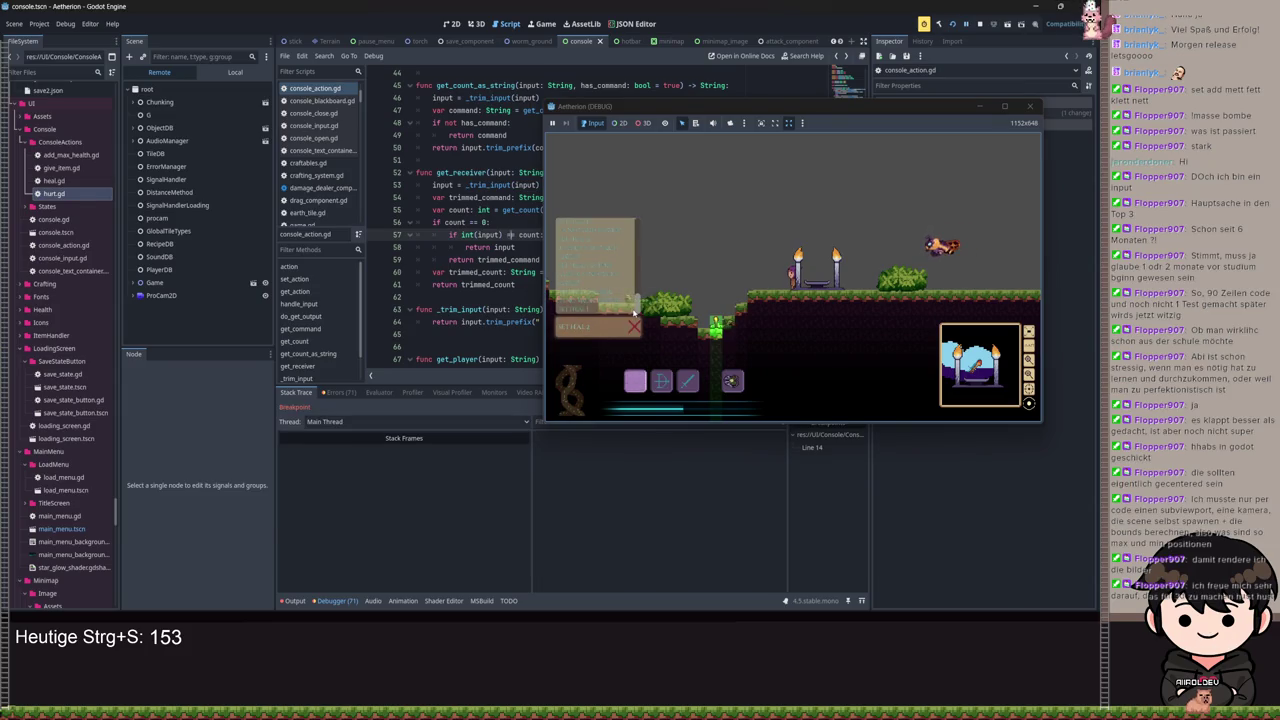
{"action": "key", "text": "Return"}
{"action": "left_click", "coordinate": [952, 25]}
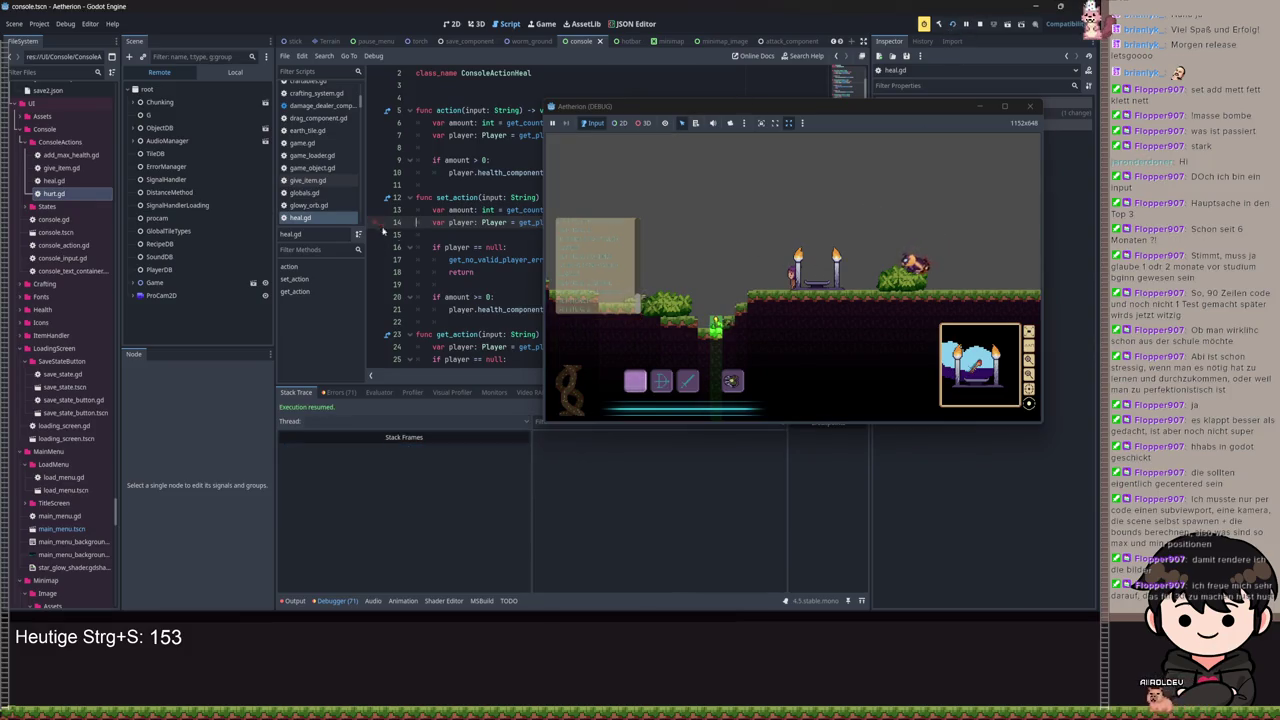
{"action": "left_click", "coordinate": [713, 320]}
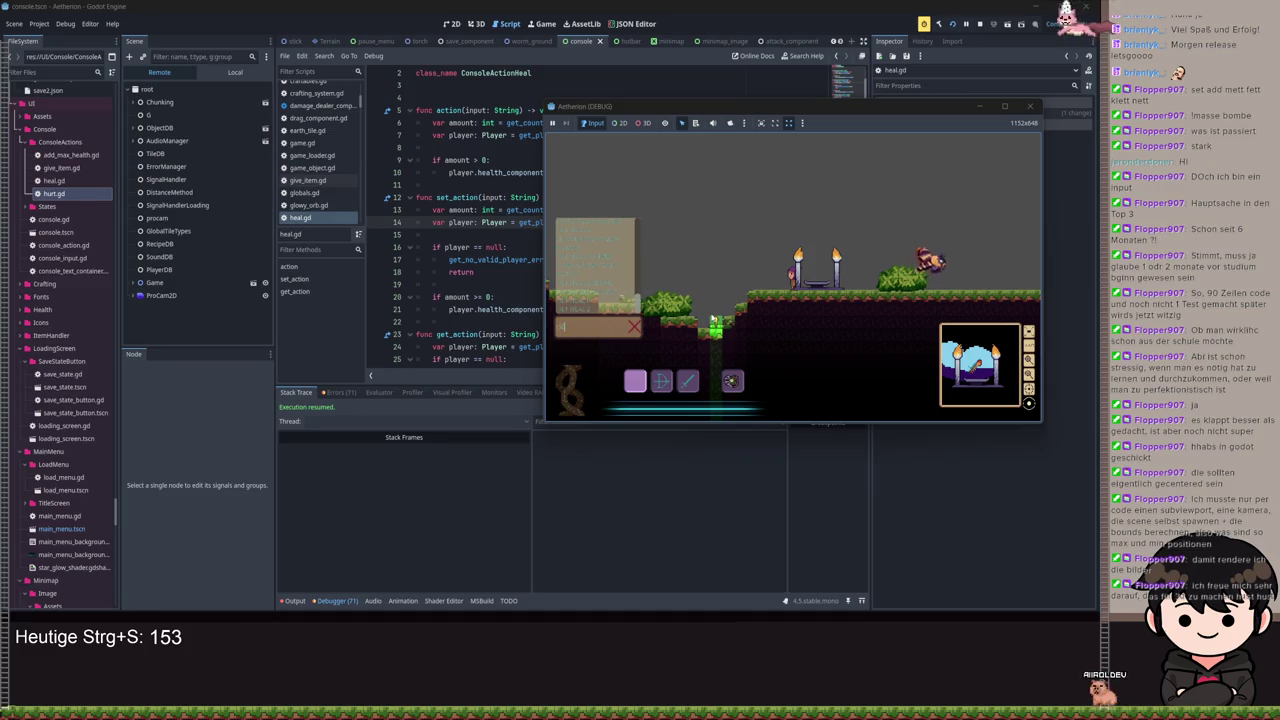
{"action": "type", "text": "set heal"}
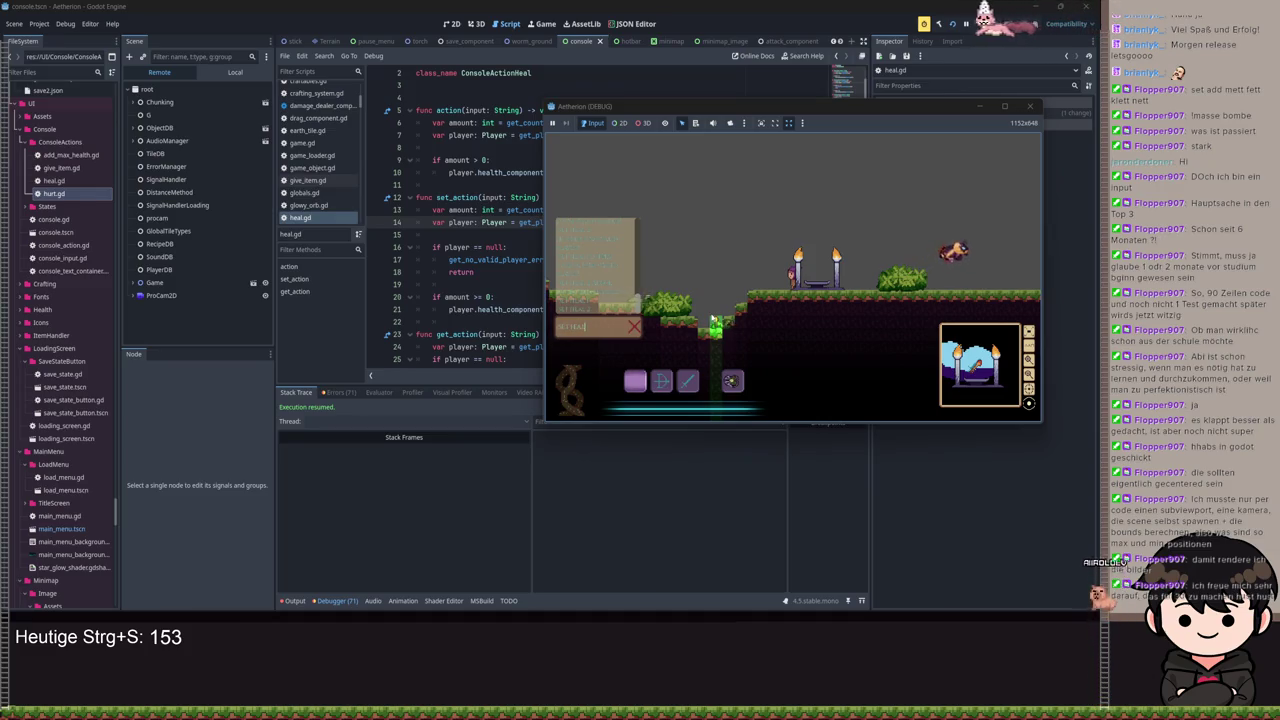
{"action": "type", "text": " 100"}
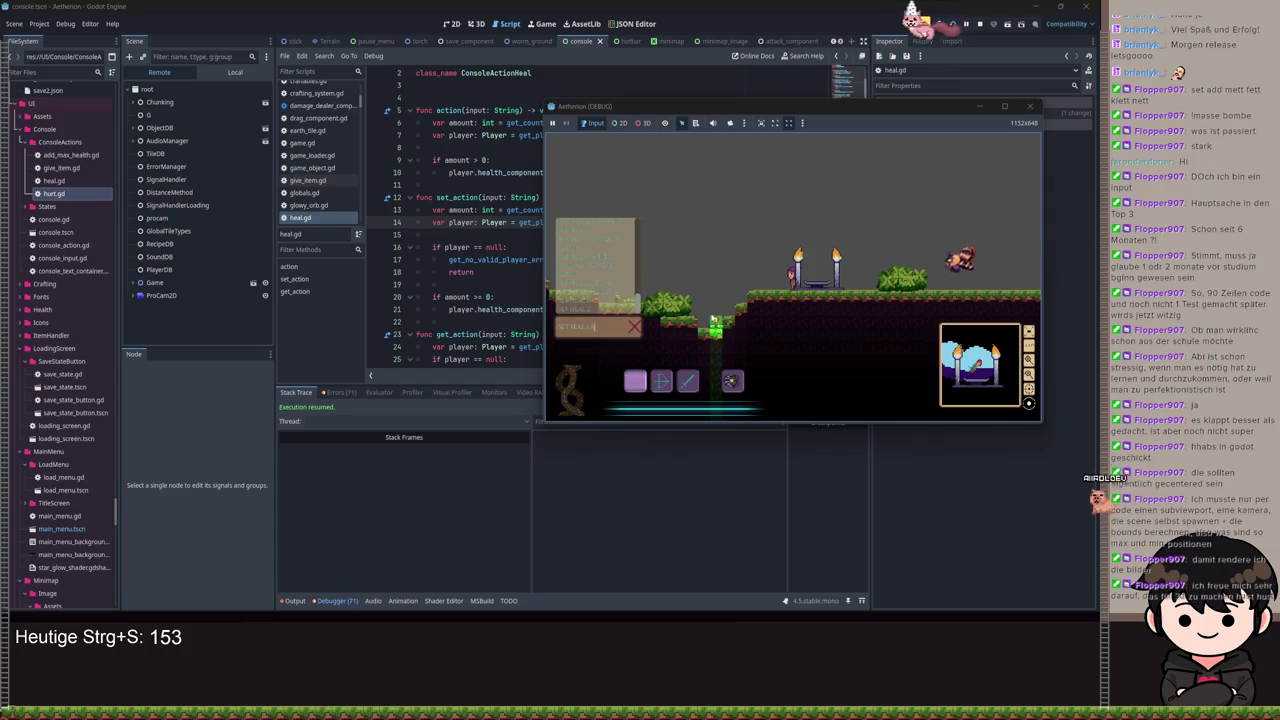
{"action": "key", "text": "Return"}
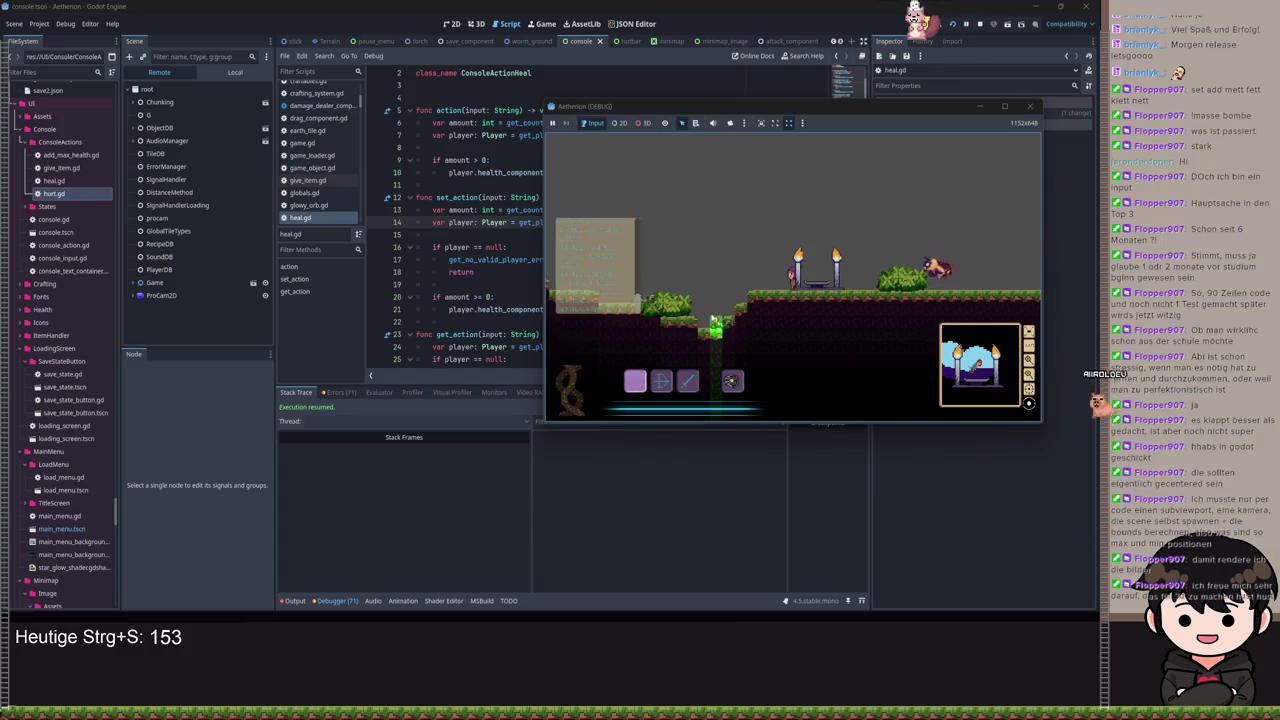
{"action": "key", "text": "Return"}
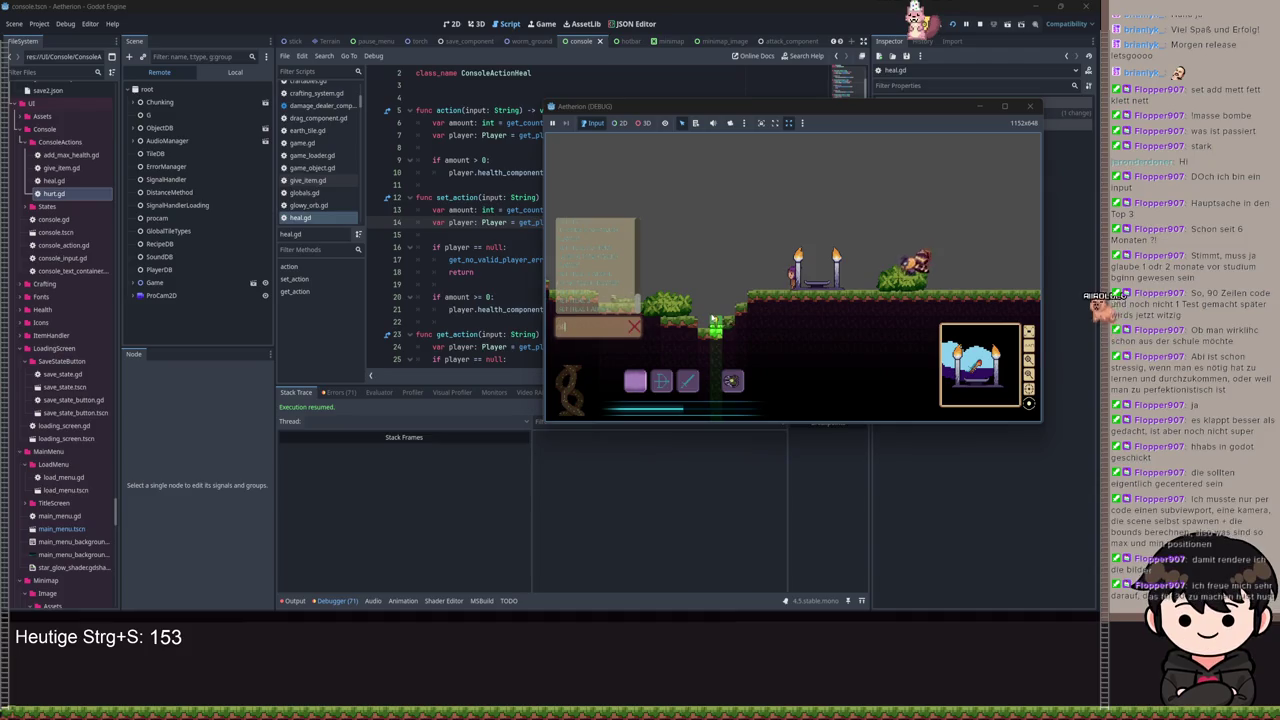
{"action": "key", "text": "Return"}
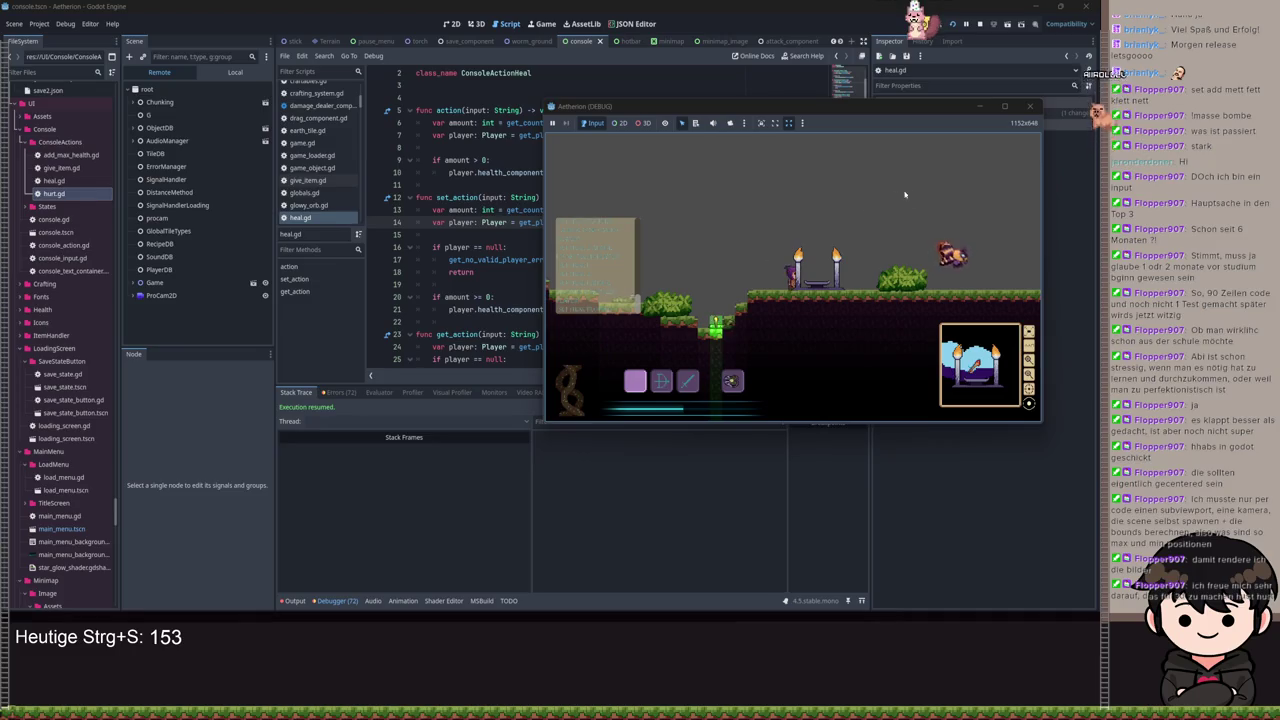
Step: Maximize the game and send /SET HEAL 2 for a named player
{"action": "left_click", "coordinate": [1004, 107]}
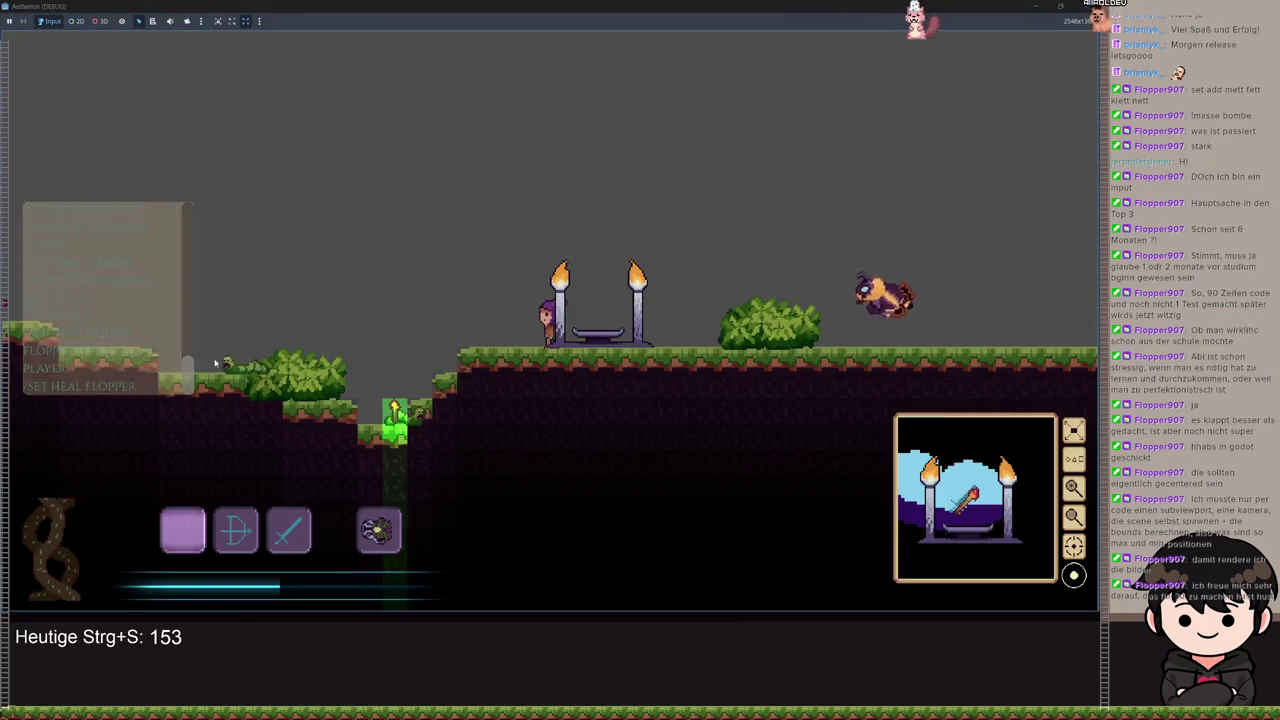
{"action": "key", "text": "Return"}
{"action": "type", "text": "/SET"}
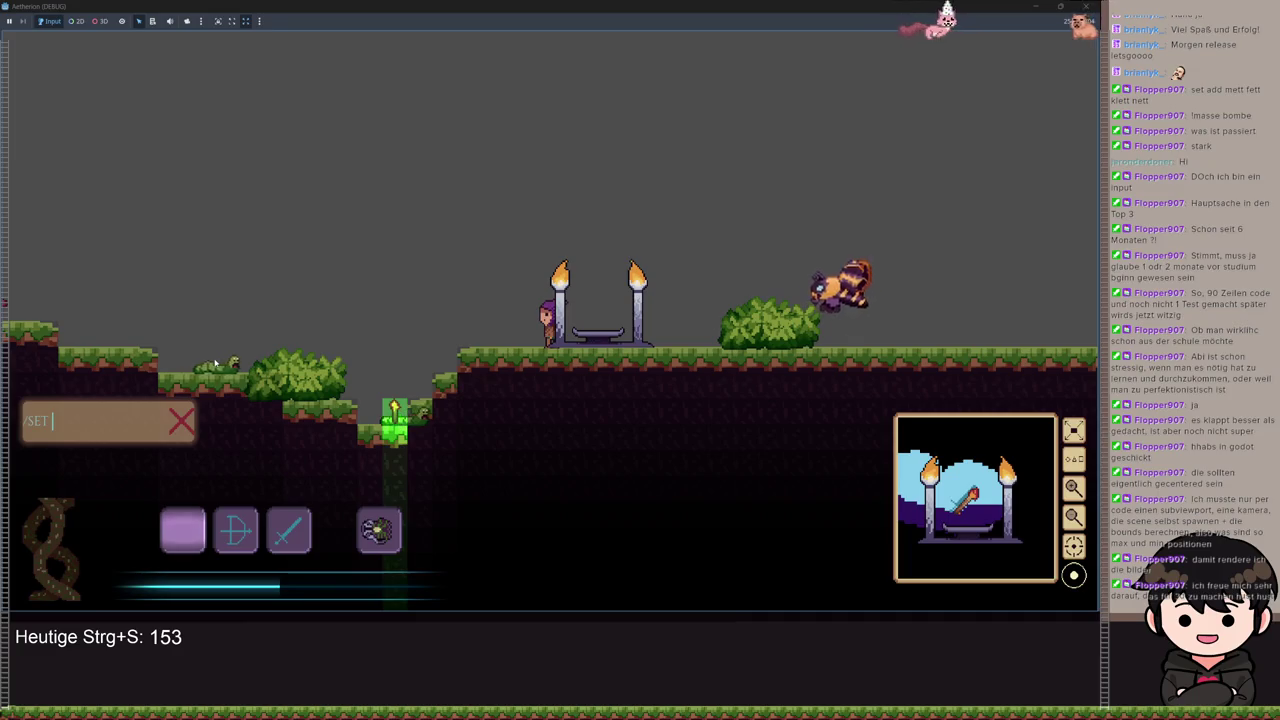
{"action": "type", "text": " HEAL 2 FL"}
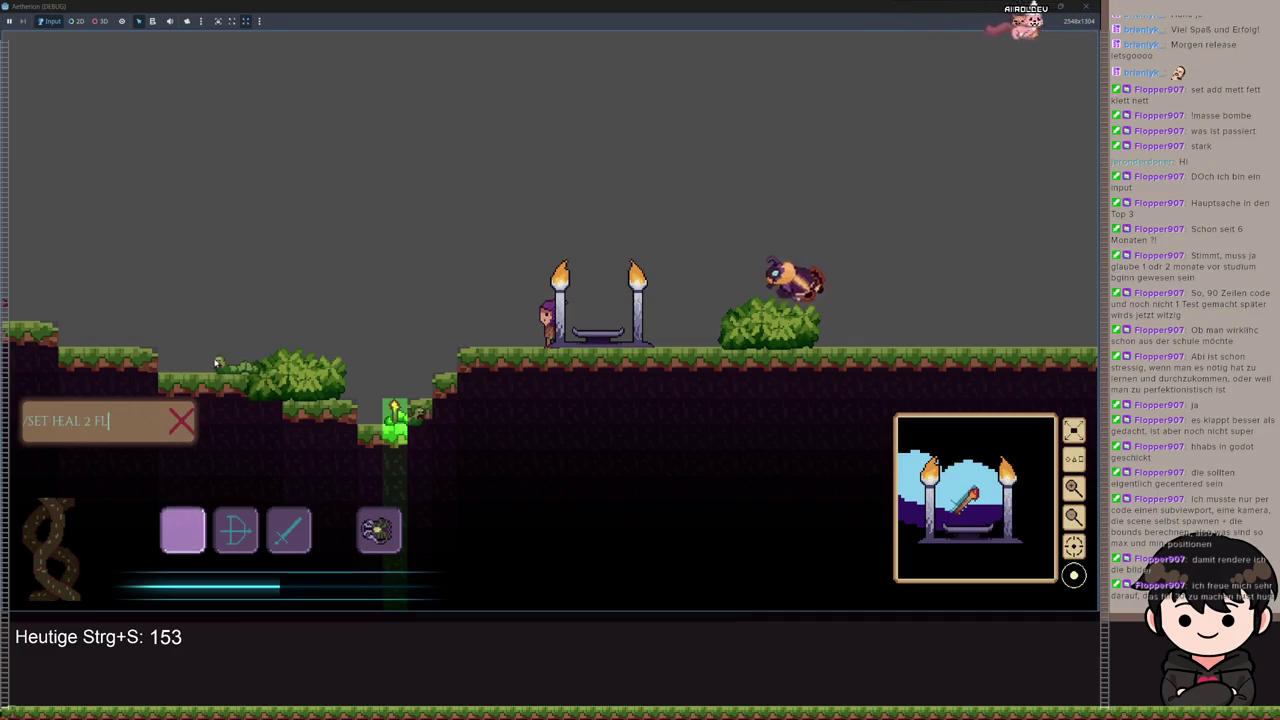
{"action": "type", "text": "OPPER"}
{"action": "key", "text": "Return"}
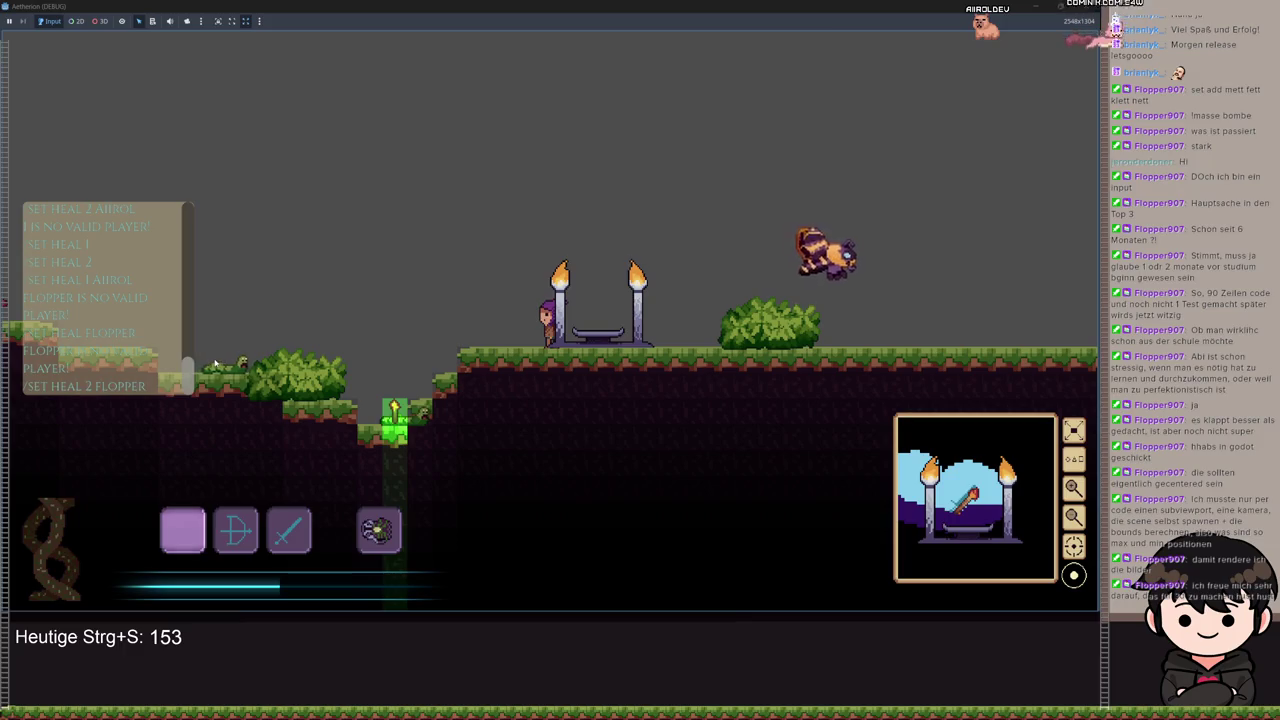
Step: Run /GET MAX HEALTH and /SET MAX HEALT 20, then shrink the game window
{"action": "key", "text": "Return"}
{"action": "type", "text": "/"}
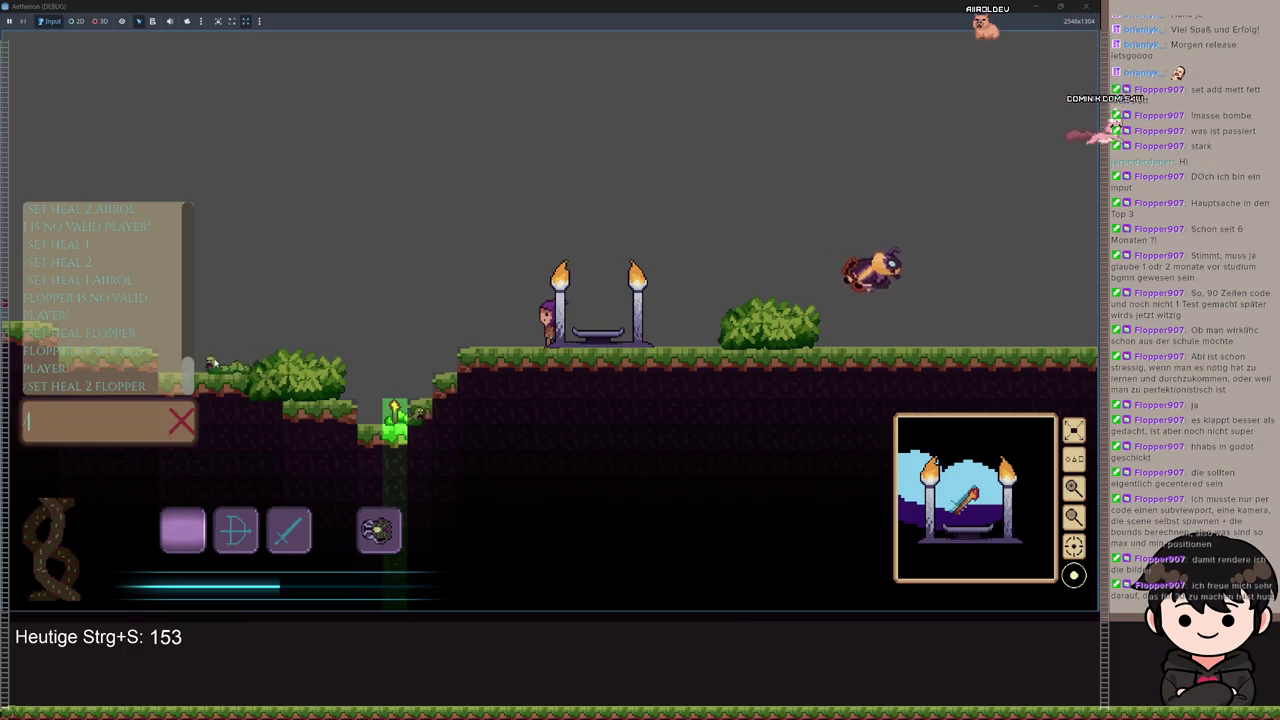
{"action": "type", "text": "GET MA"}
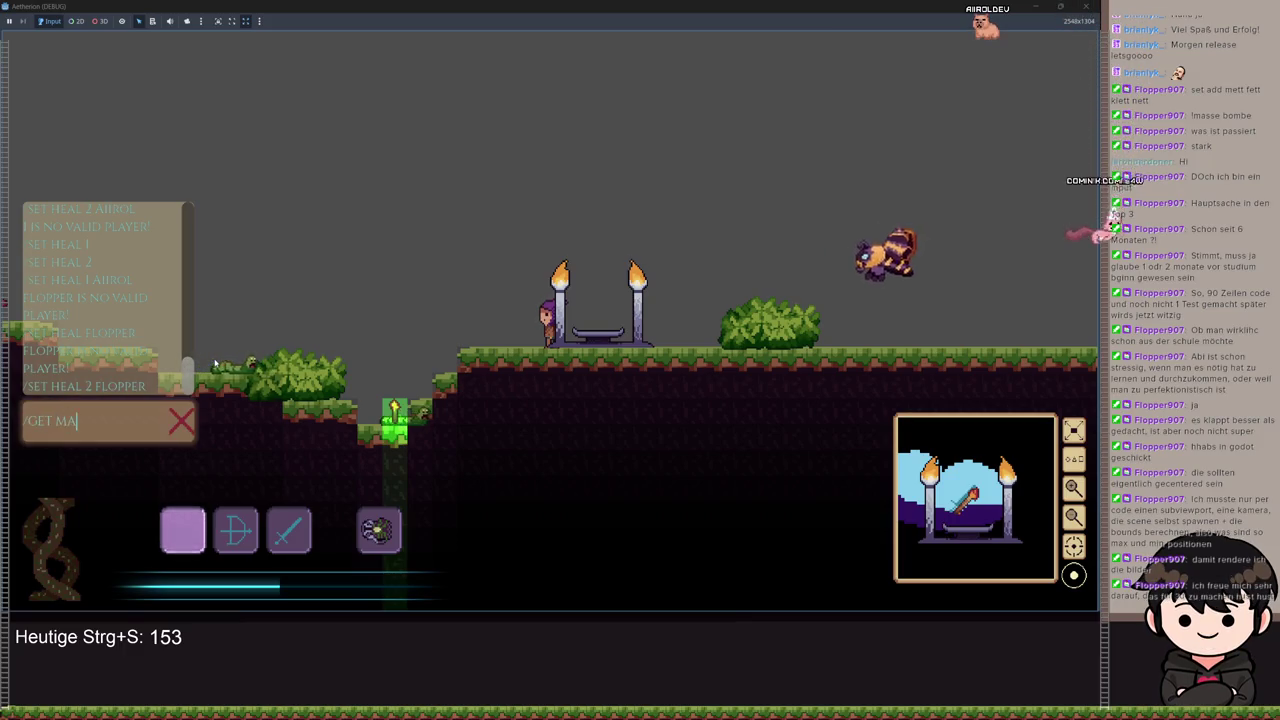
{"action": "type", "text": "X HEALTH"}
{"action": "key", "text": "Return"}
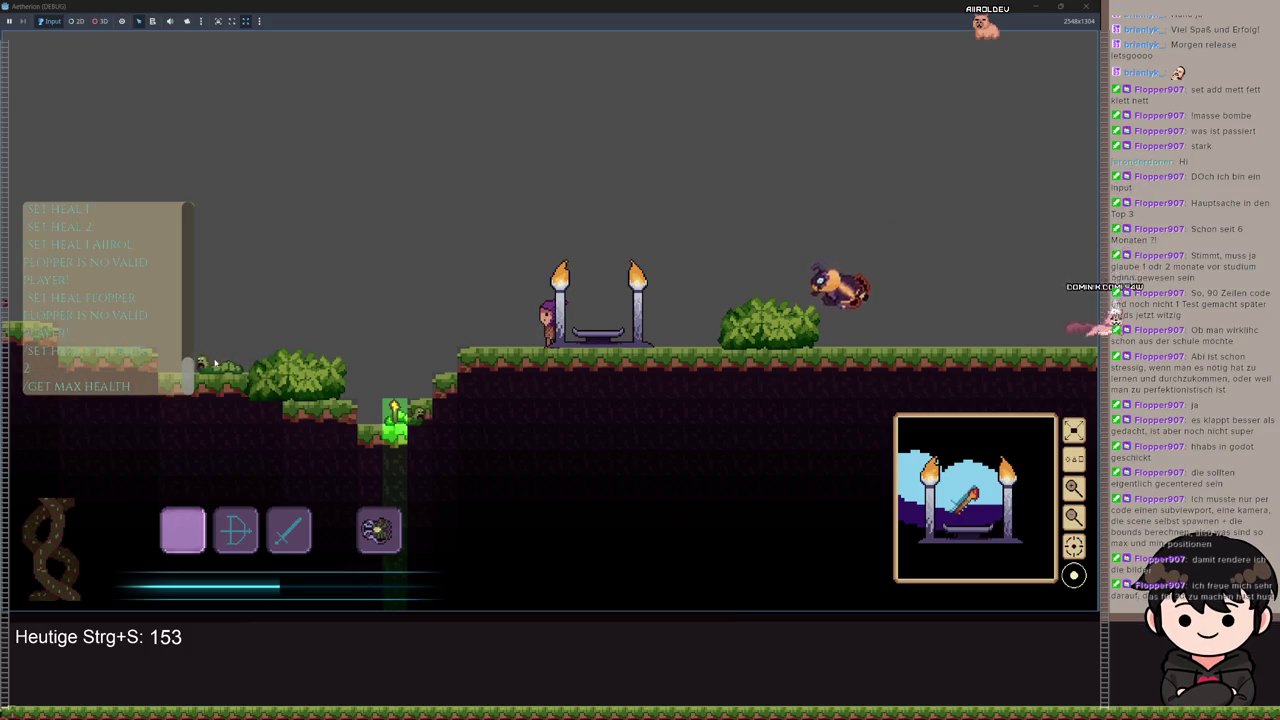
{"action": "key", "text": "Return"}
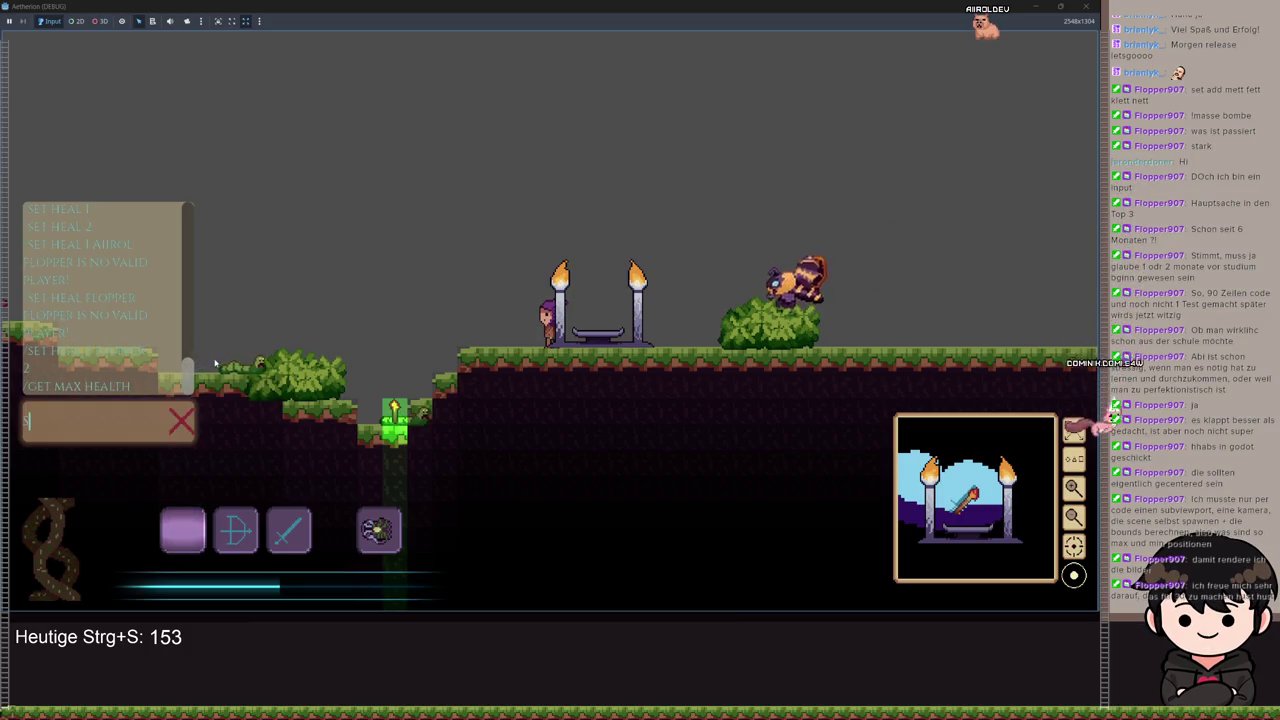
{"action": "type", "text": "/SET M"}
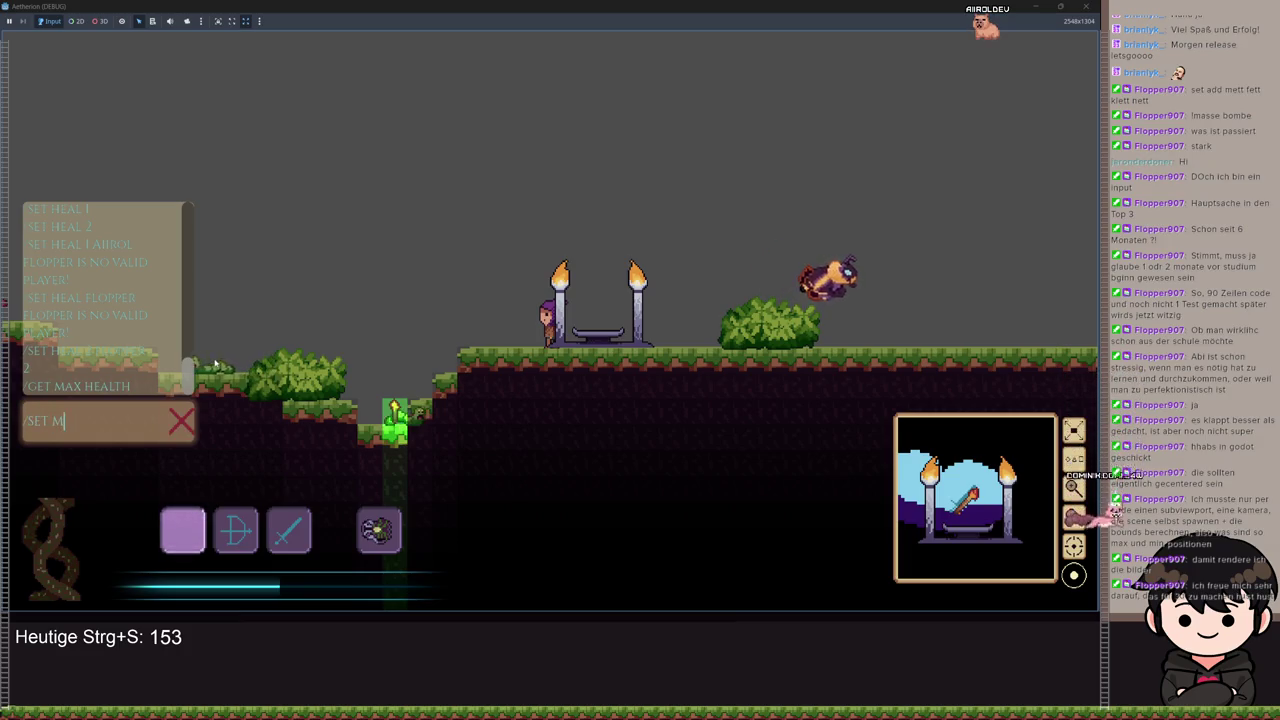
{"action": "type", "text": "AX HE"}
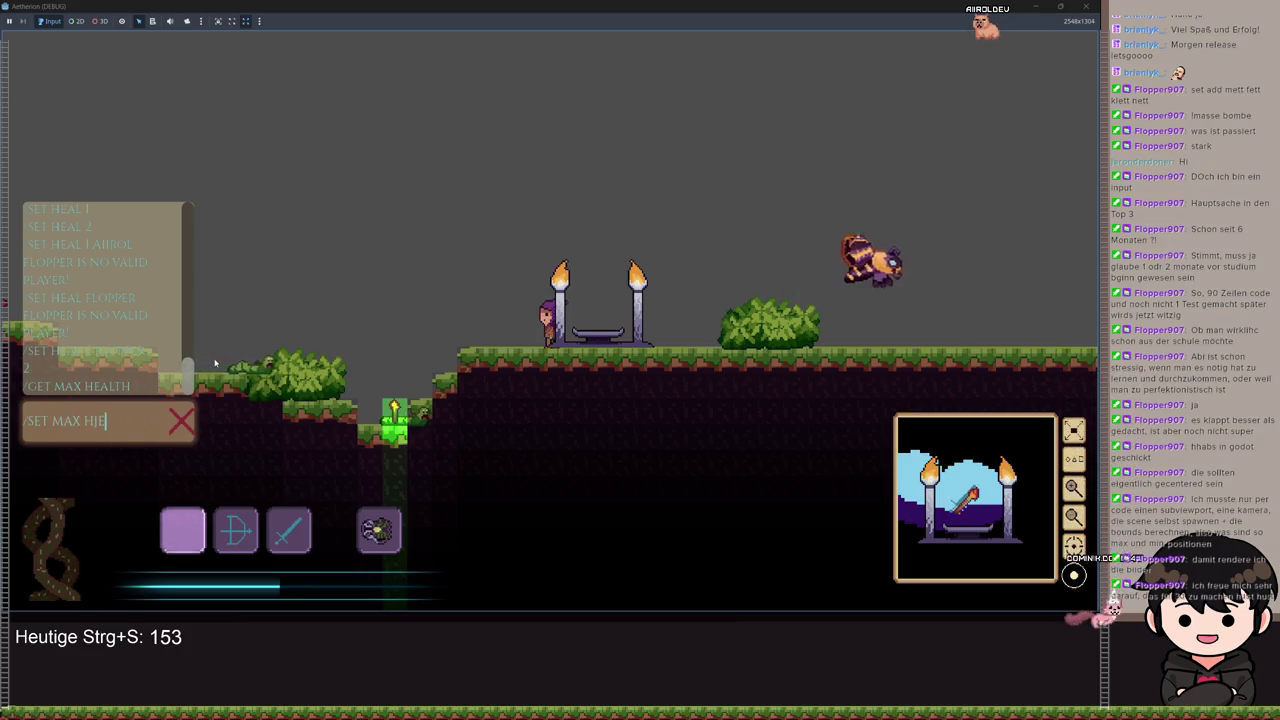
{"action": "type", "text": "ALT 20"}
{"action": "key", "text": "Return"}
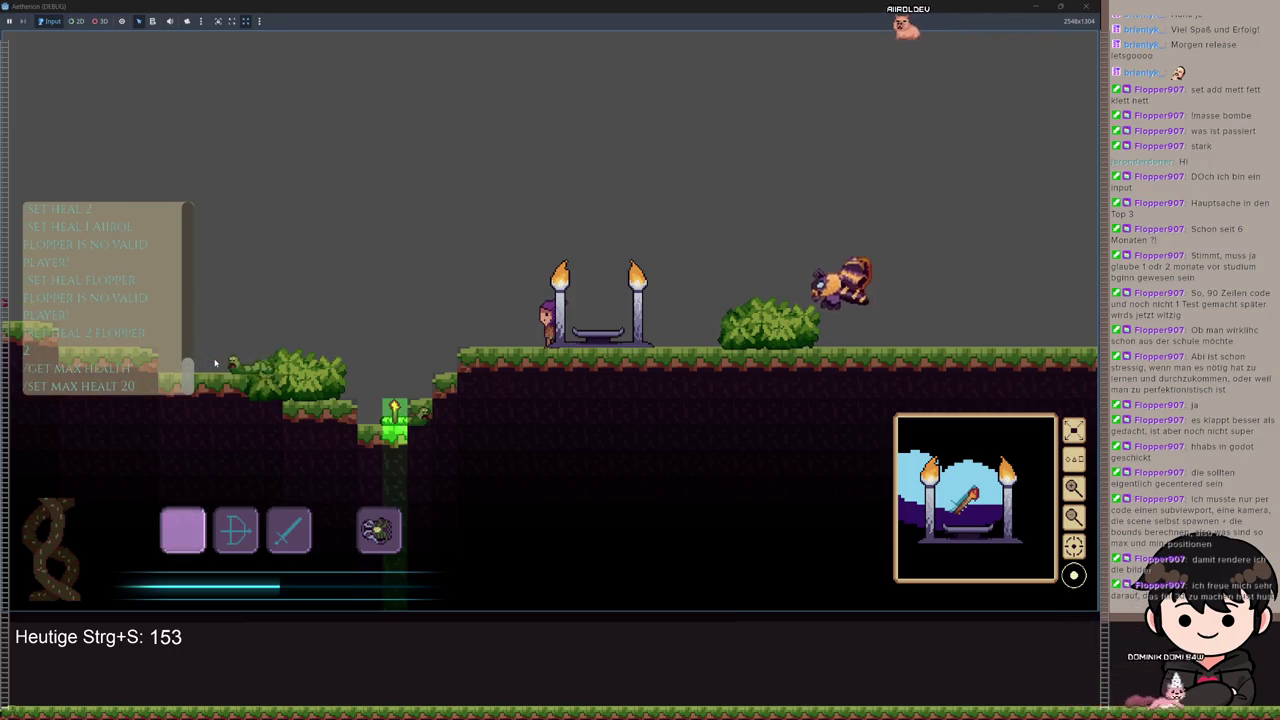
{"action": "key", "text": "super+Down"}
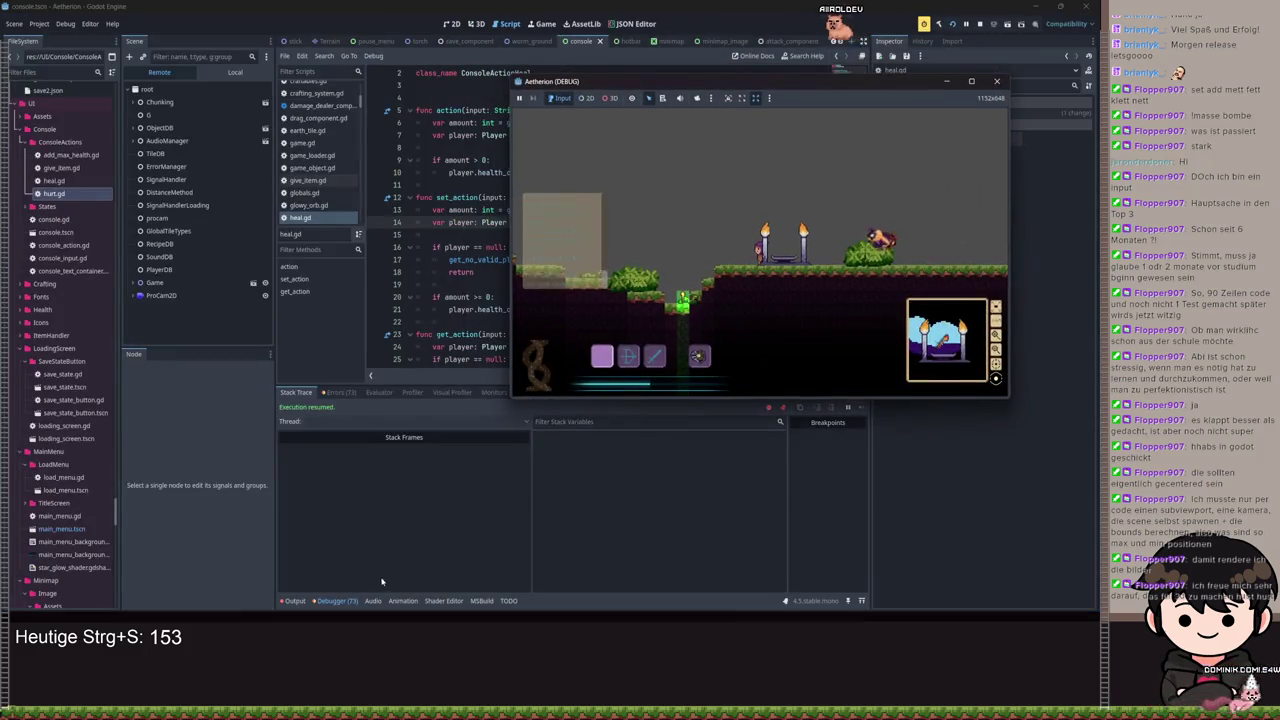
Step: Show the runtime errors list and minimize the game window to reveal the editor
{"action": "left_click", "coordinate": [338, 392]}
{"action": "scroll", "coordinate": [527, 540], "scroll_direction": "down", "scroll_amount": 10}
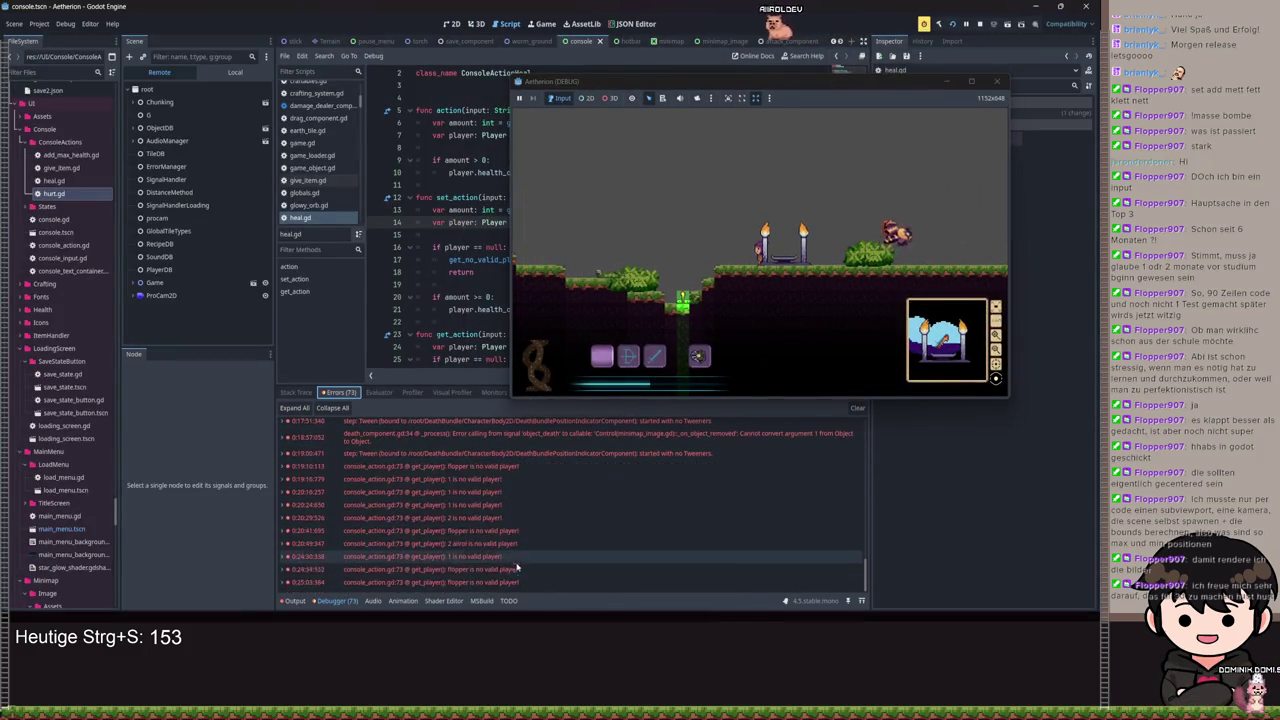
{"action": "left_click_drag", "start_coordinate": [721, 90], "coordinate": [624, 118]}
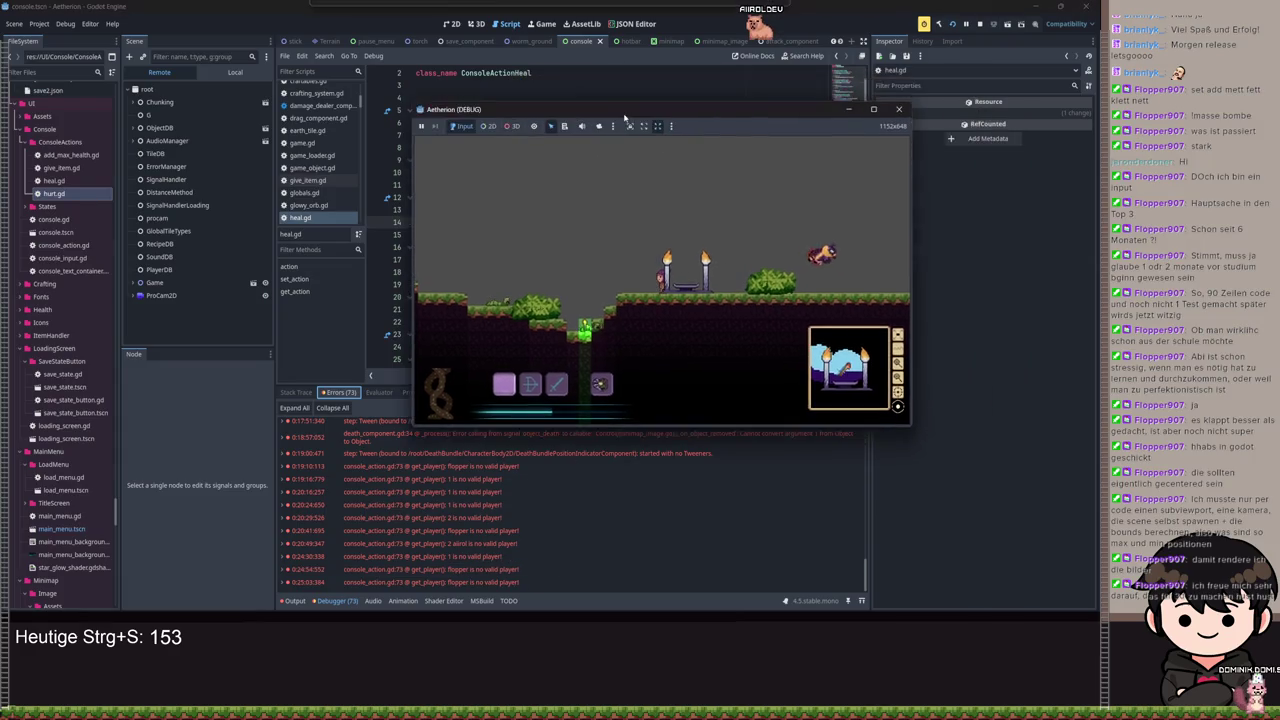
{"action": "key", "text": "super+Down"}
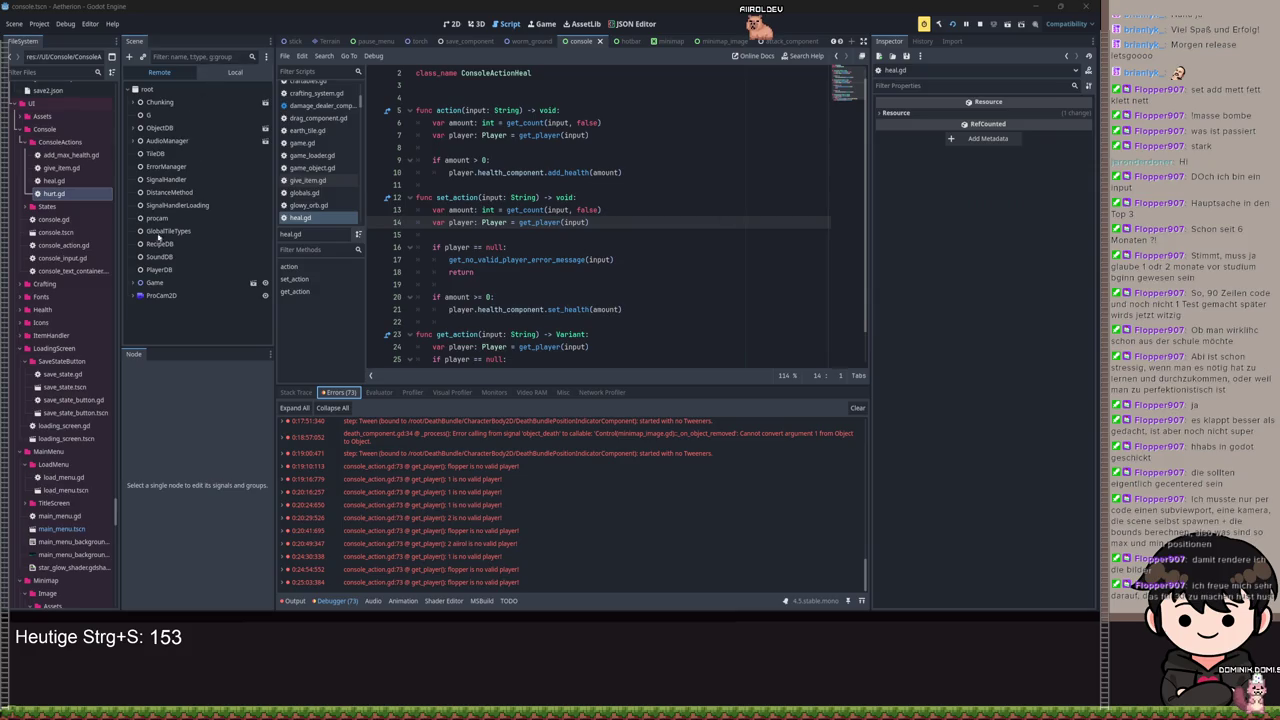
Step: Inspect the live Player's HealthComponent resource (Health 1, Max Health 2), then return to the game
{"action": "left_click", "coordinate": [133, 286]}
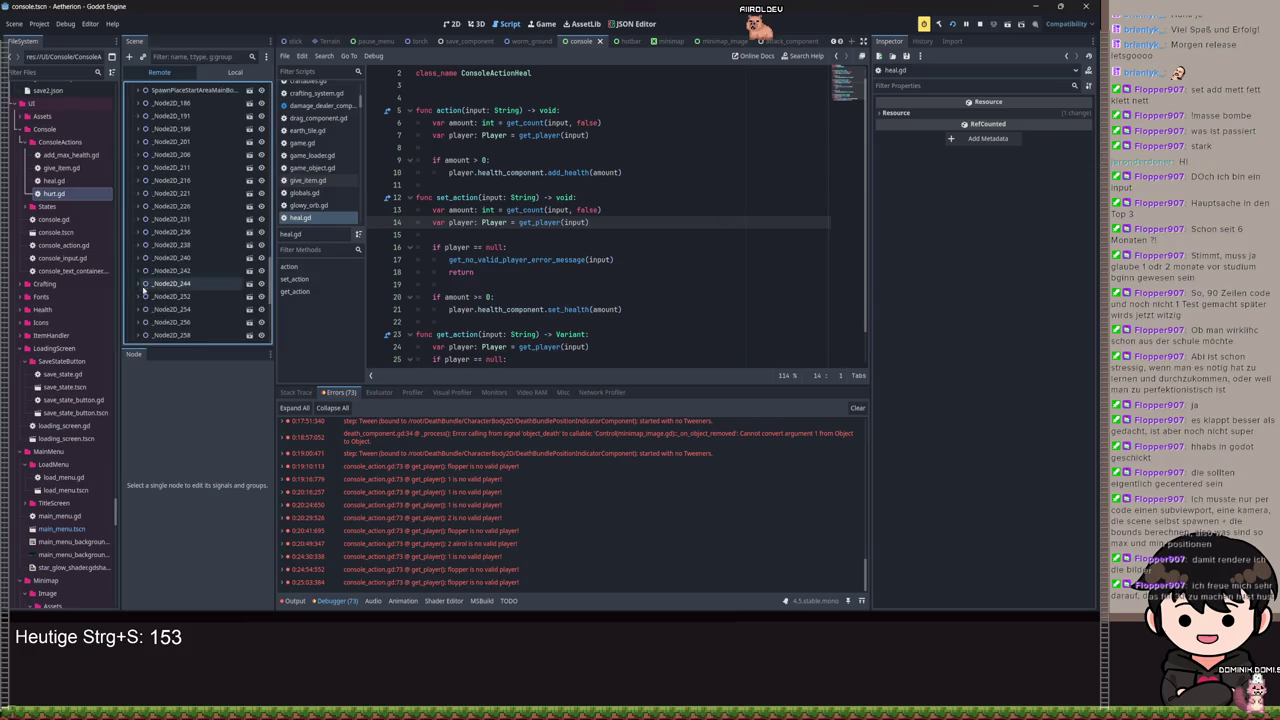
{"action": "scroll", "coordinate": [180, 220], "scroll_direction": "down", "scroll_amount": 5}
{"action": "left_click", "coordinate": [160, 136]}
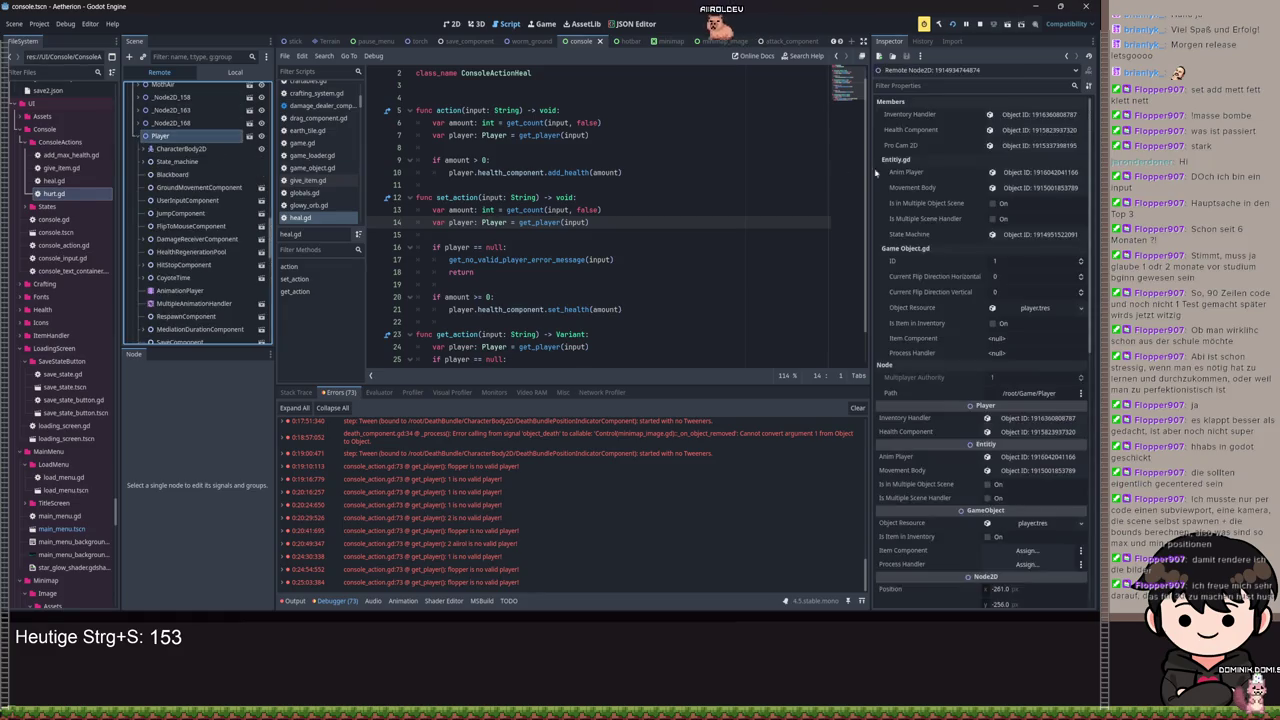
{"action": "left_click", "coordinate": [188, 277]}
{"action": "left_click", "coordinate": [1016, 116]}
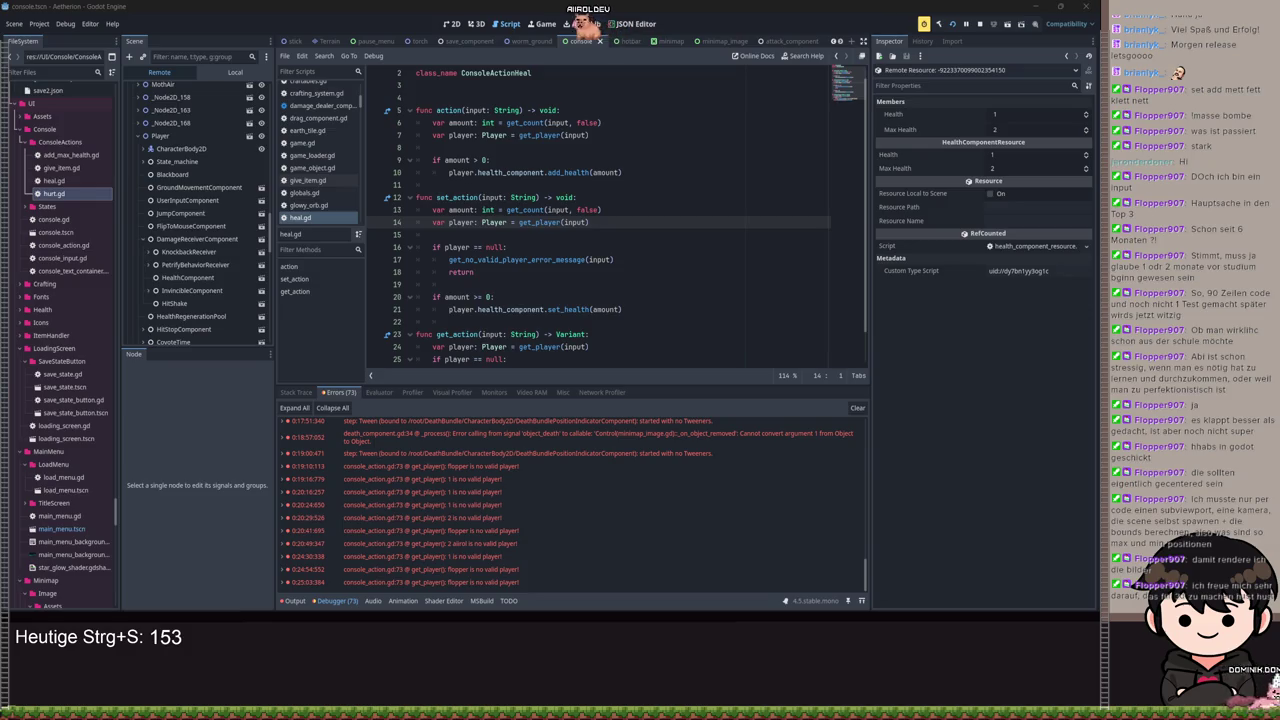
{"action": "key", "text": "alt+Tab"}
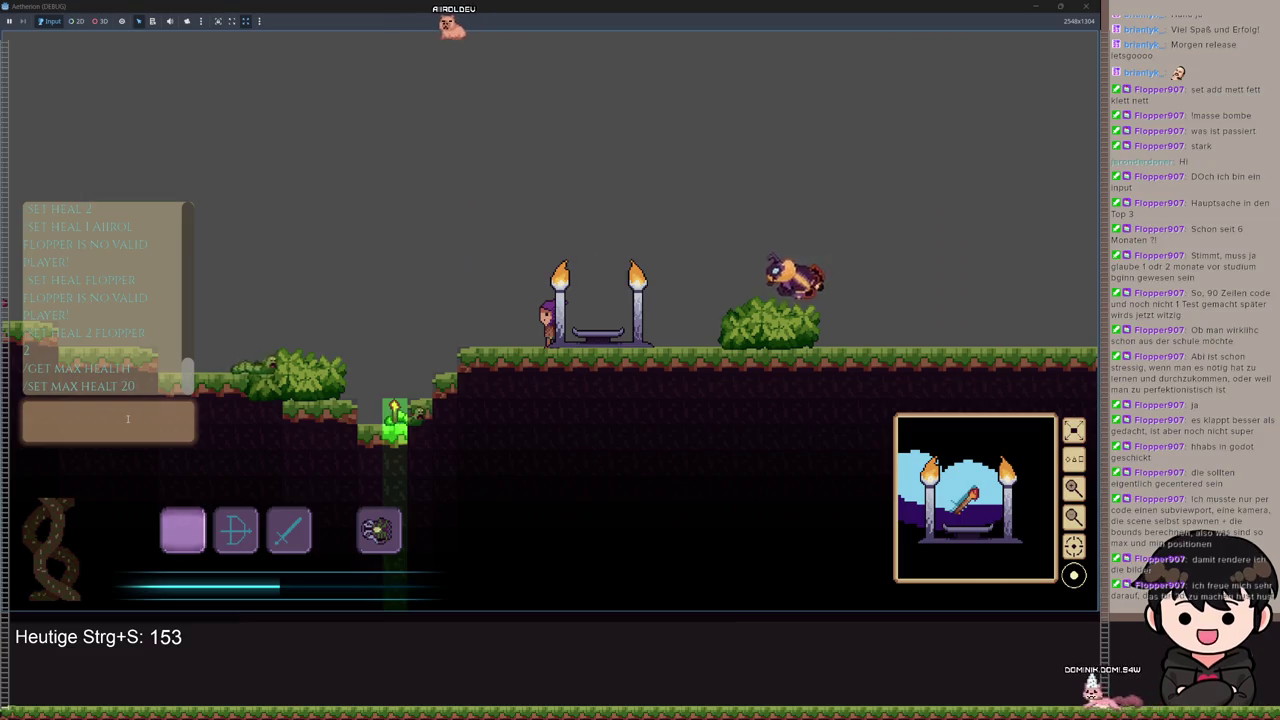
Step: Run the /SET MAX HEALTH 20 command in the in-game console
{"action": "type", "text": "/SRT"}
{"action": "key", "text": "BackSpace"}
{"action": "key", "text": "BackSpace"}
{"action": "key", "text": "BackSpace"}
{"action": "type", "text": "/SET"}
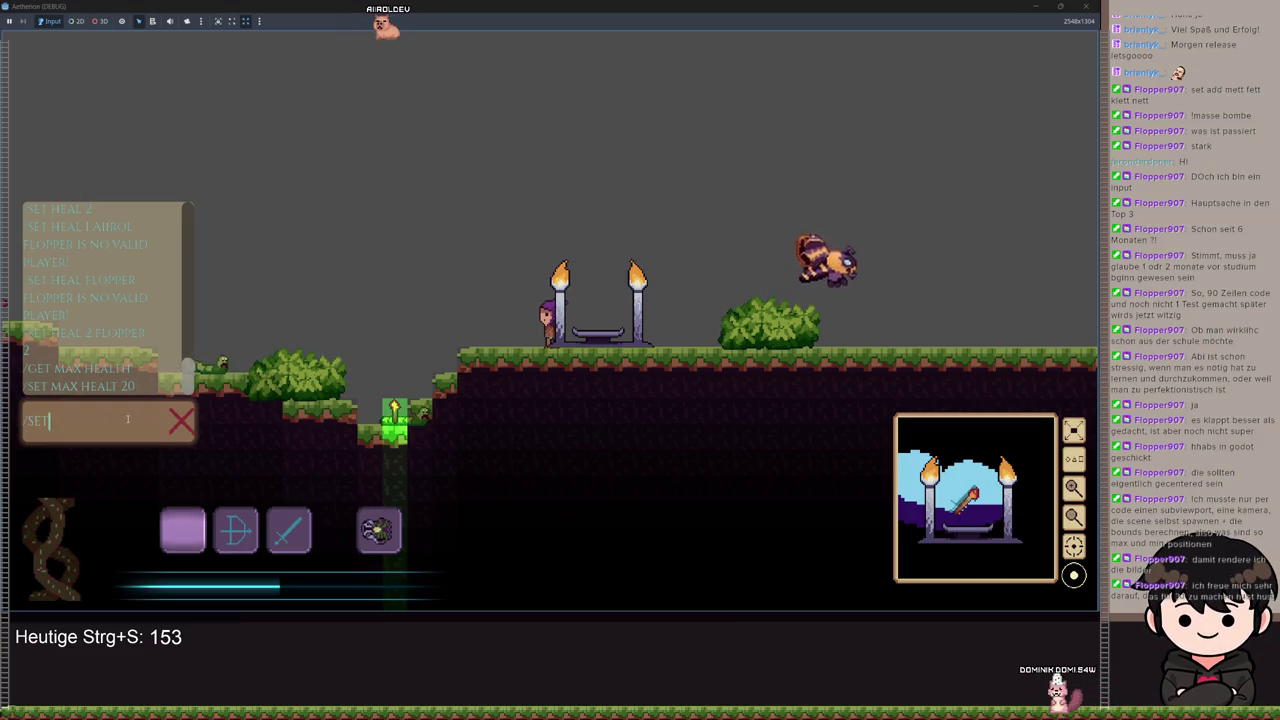
{"action": "type", "text": " MAX HEALTH 20"}
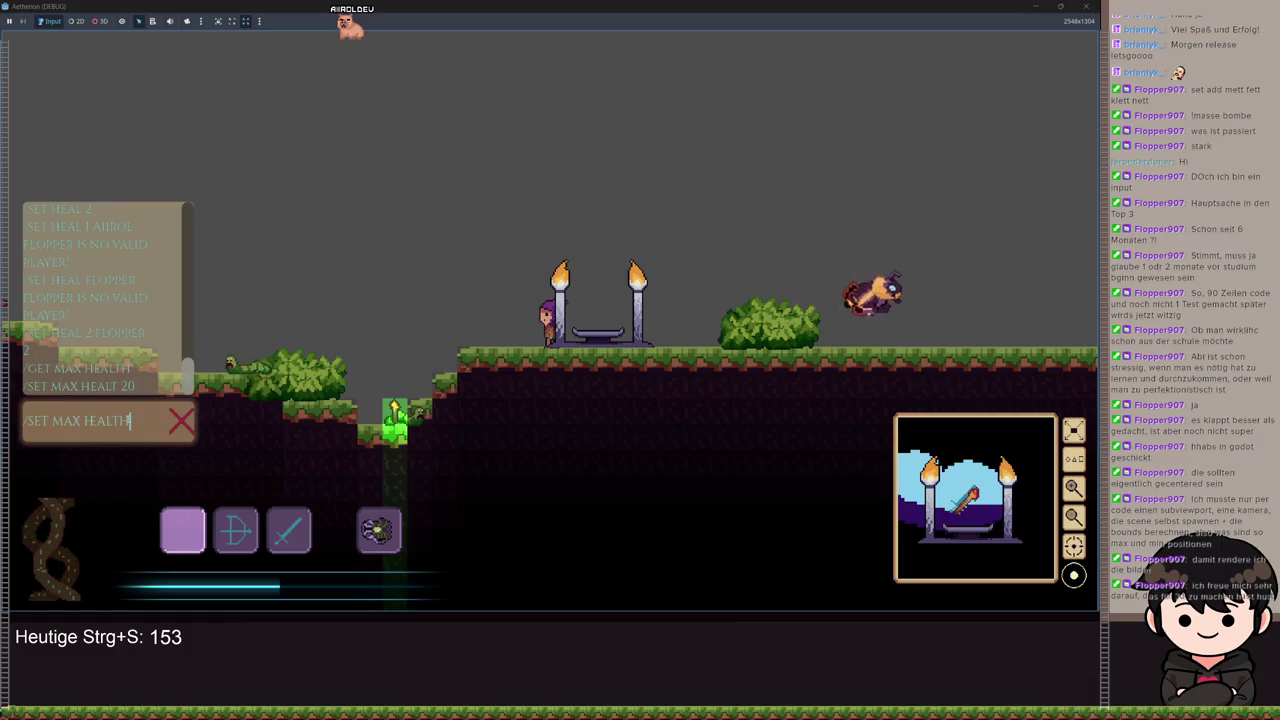
{"action": "key", "text": "Return"}
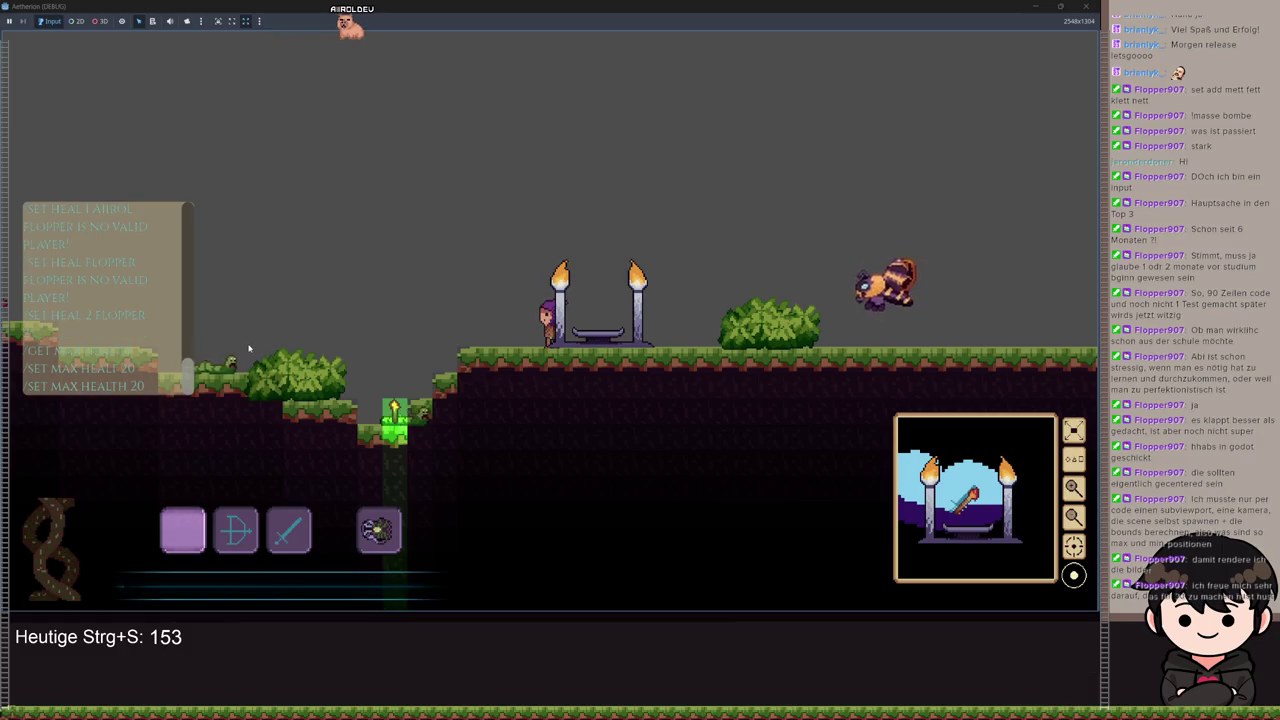
Step: Run the heal 5 command and take the game out of fullscreen
{"action": "key", "text": "Return"}
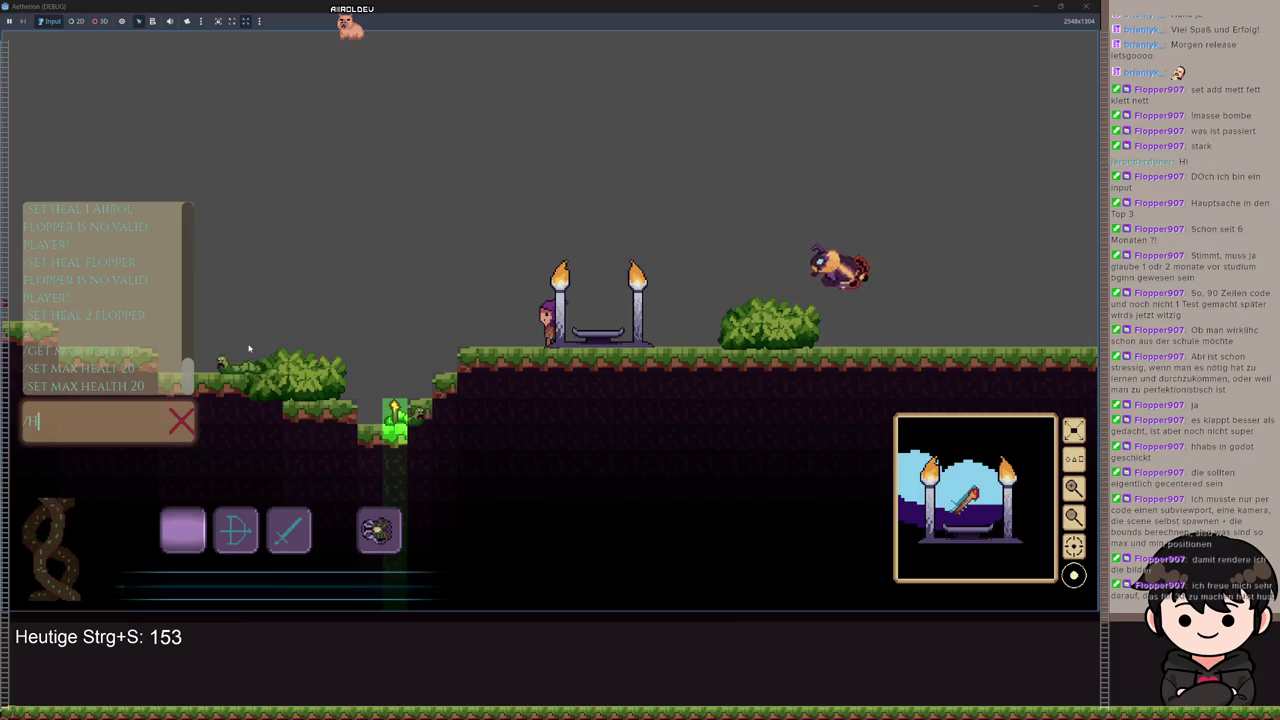
{"action": "type", "text": "EAL 2"}
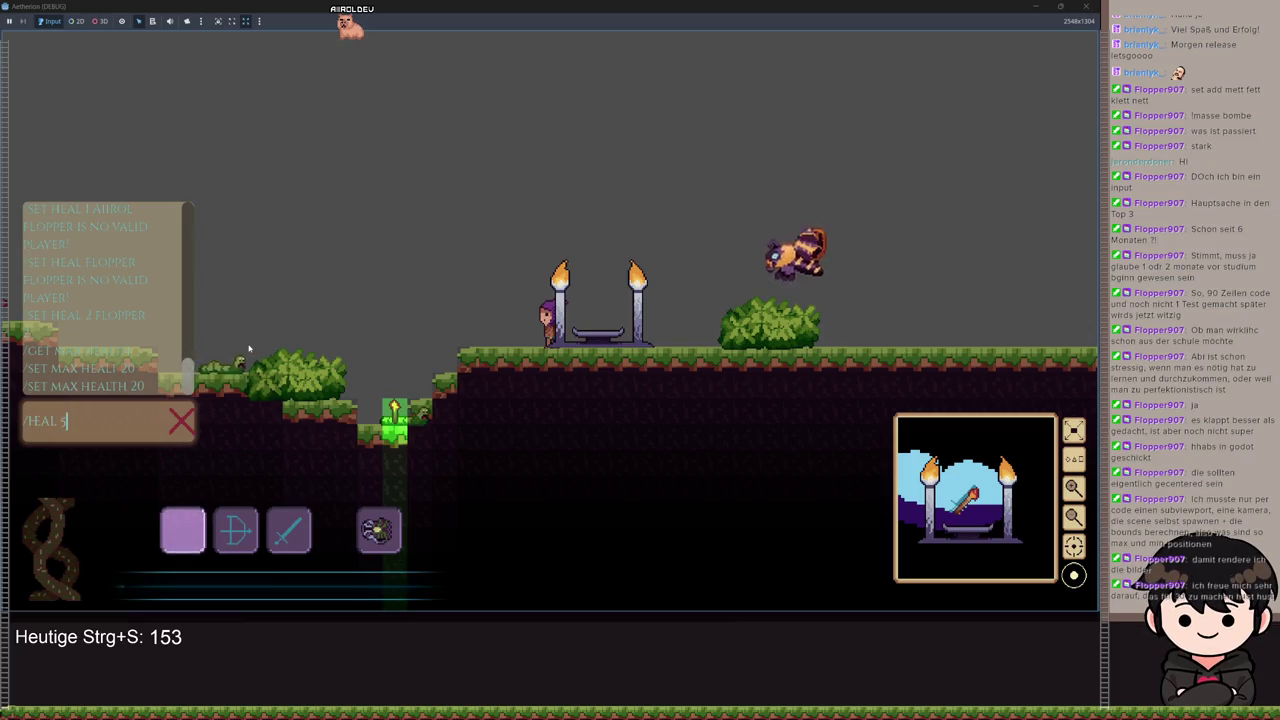
{"action": "key", "text": "Return"}
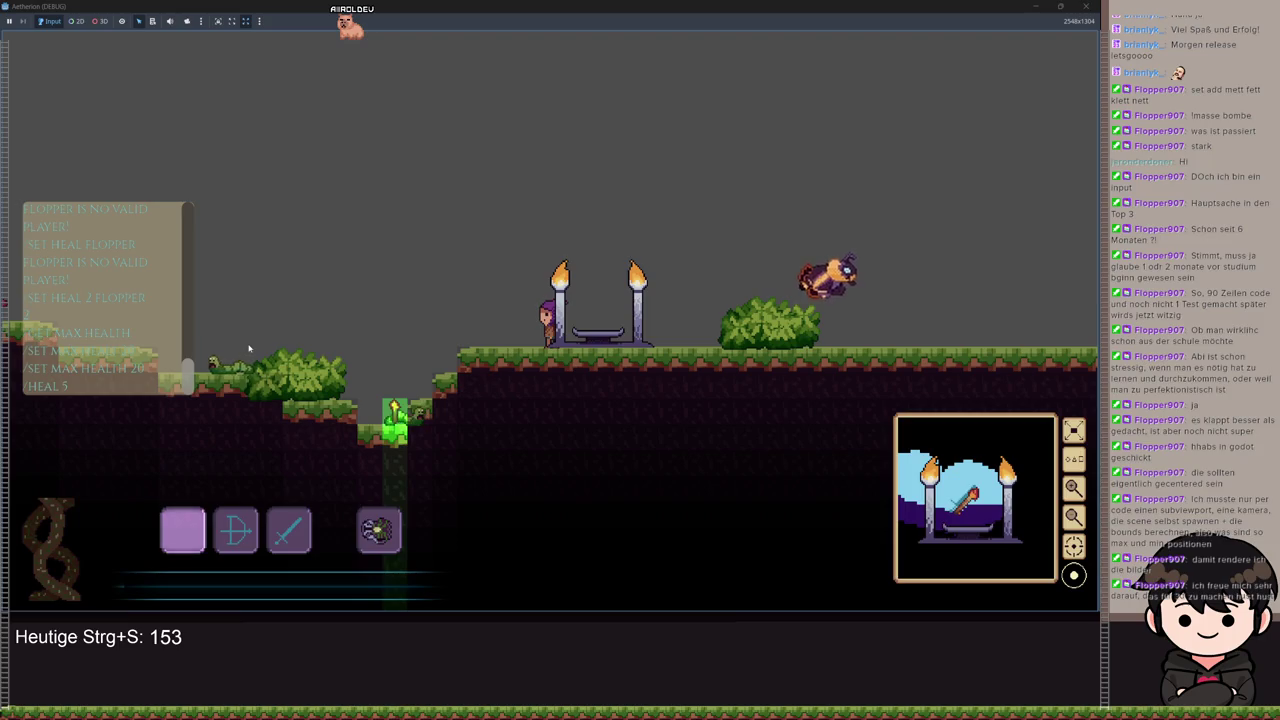
{"action": "key", "text": "super+Down"}
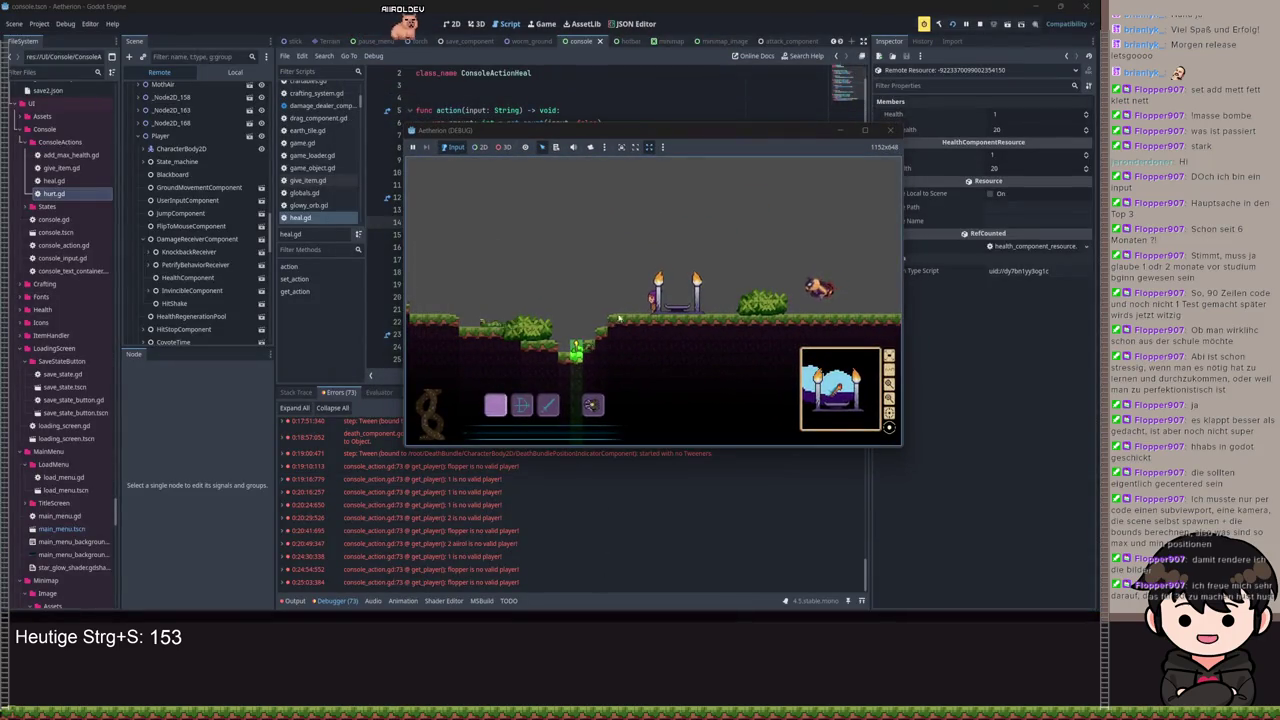
Step: Check the live Player's HealthComponent resource in the Remote tree: Health 1, Max Health 20
{"action": "left_click", "coordinate": [234, 72]}
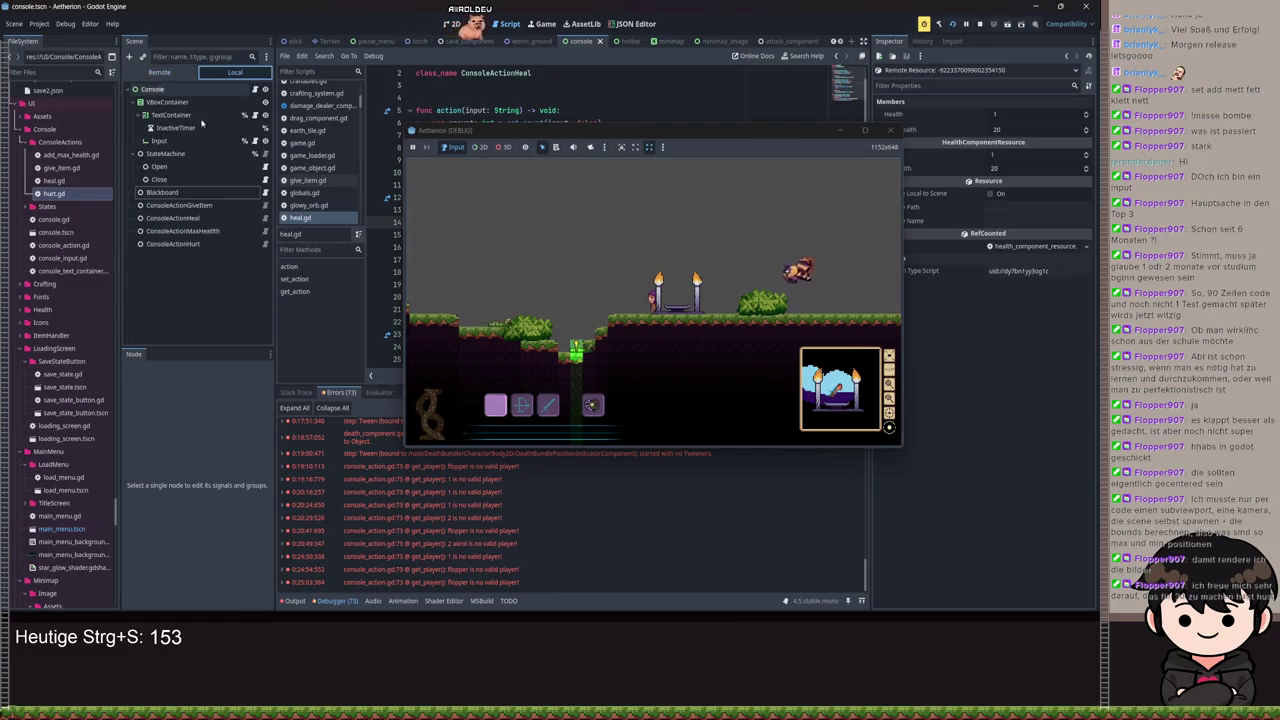
{"action": "left_click", "coordinate": [166, 102]}
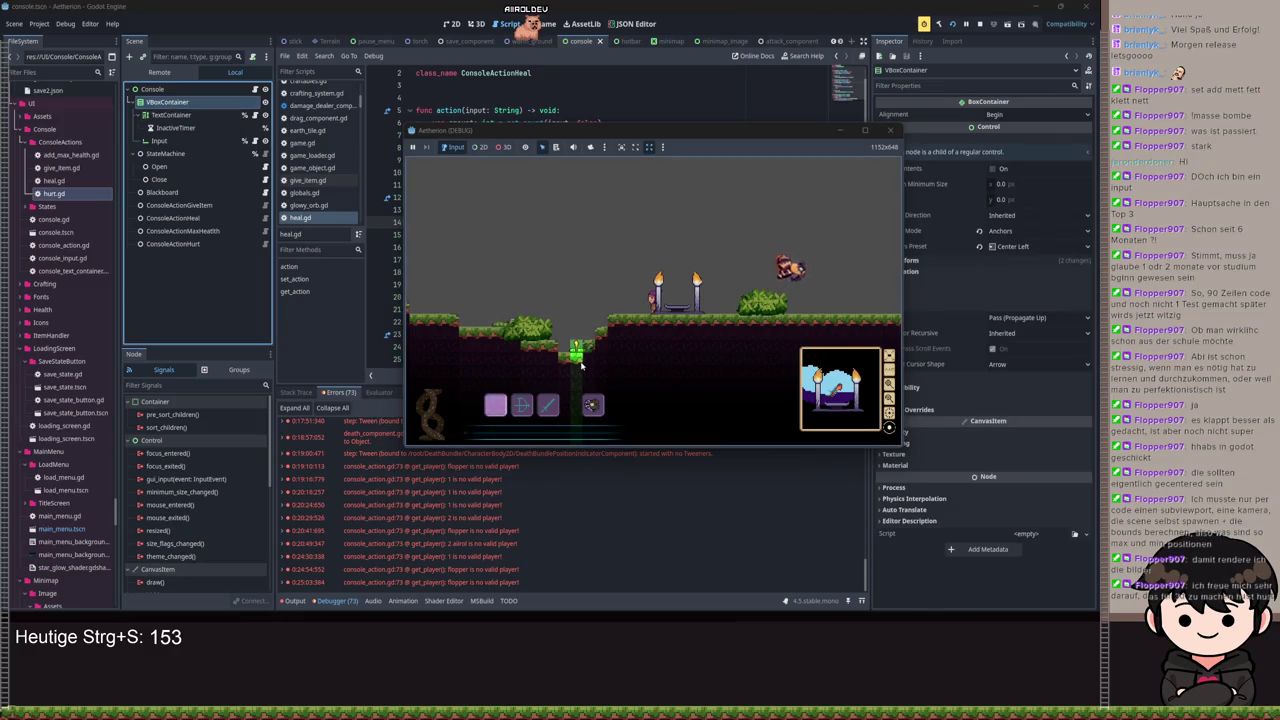
{"action": "left_click", "coordinate": [159, 72]}
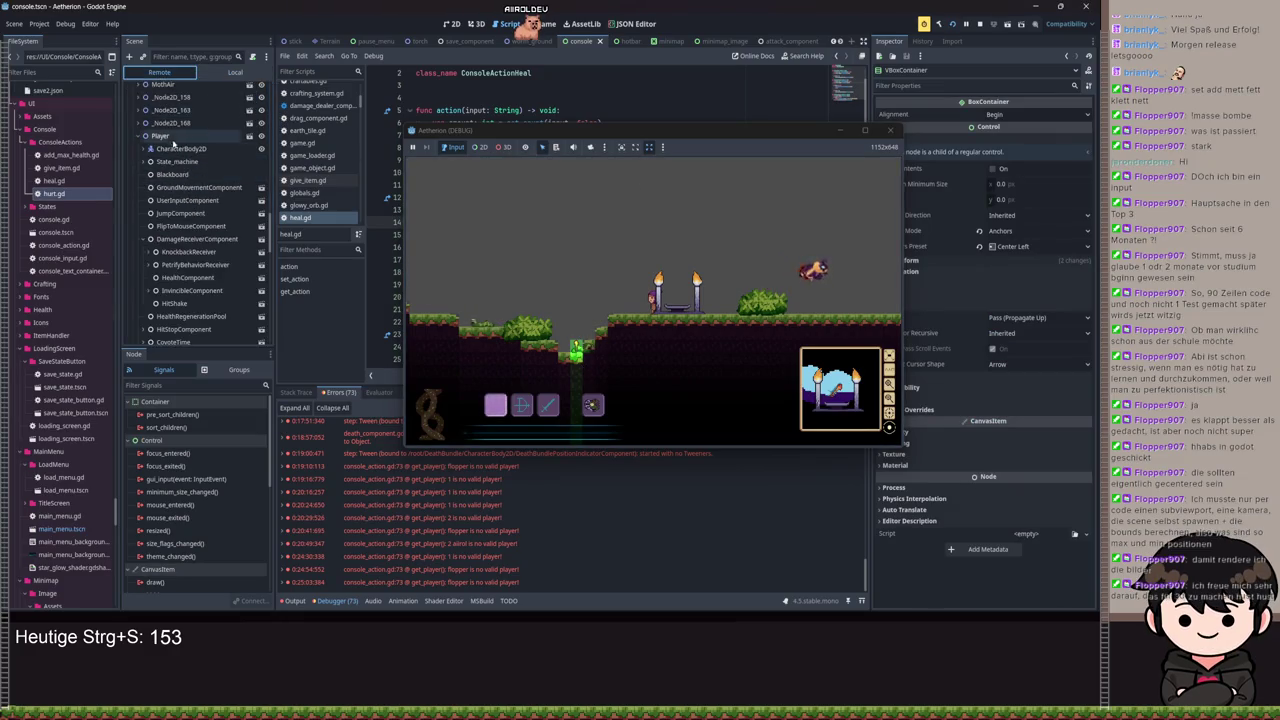
{"action": "left_click", "coordinate": [175, 138]}
{"action": "left_click_drag", "start_coordinate": [773, 135], "coordinate": [679, 133]}
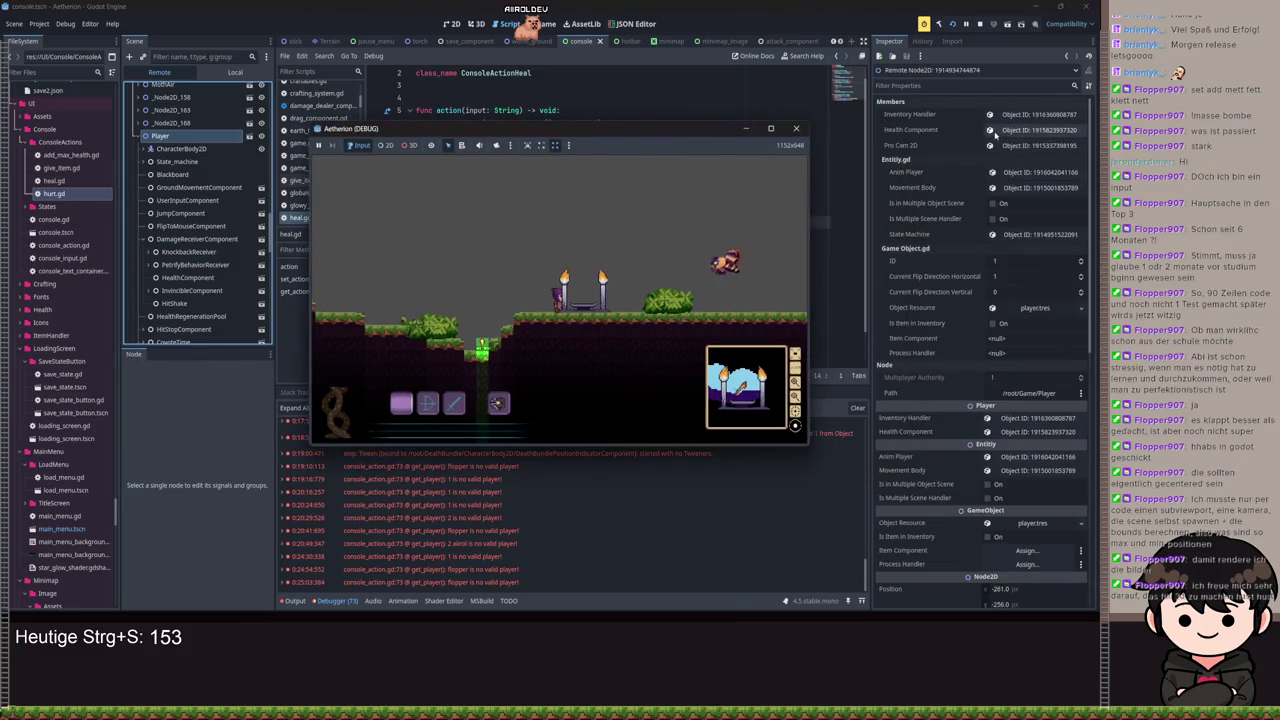
{"action": "left_click", "coordinate": [1020, 131]}
{"action": "left_click", "coordinate": [1013, 116]}
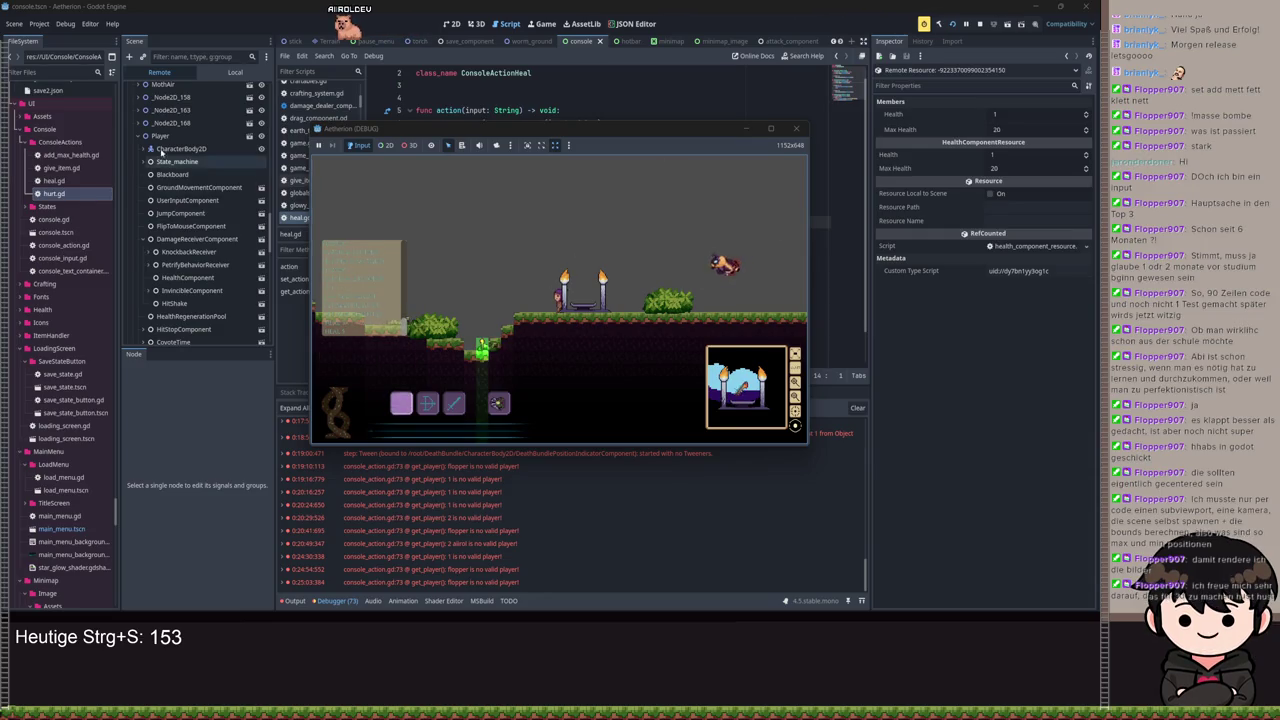
Step: Select the ConsoleActionHeal node locally and submit a heal command in the game console
{"action": "left_click", "coordinate": [212, 75]}
{"action": "left_click", "coordinate": [173, 218]}
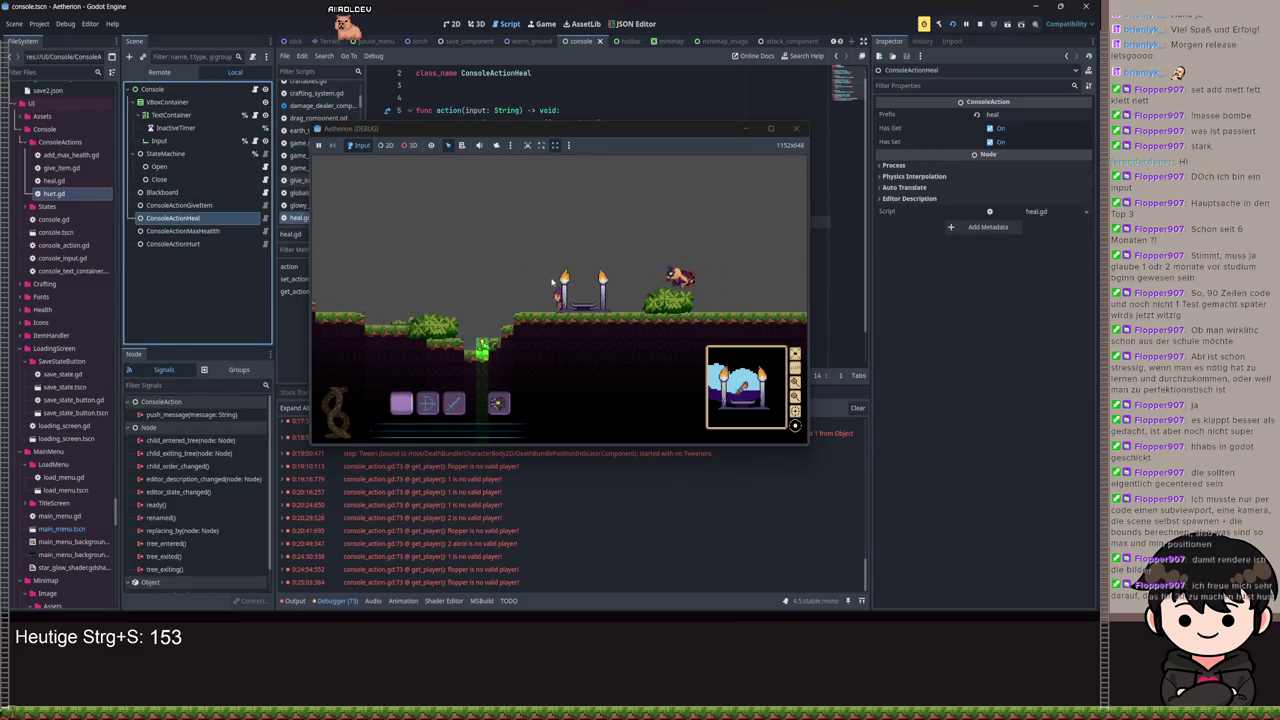
{"action": "key", "text": "grave"}
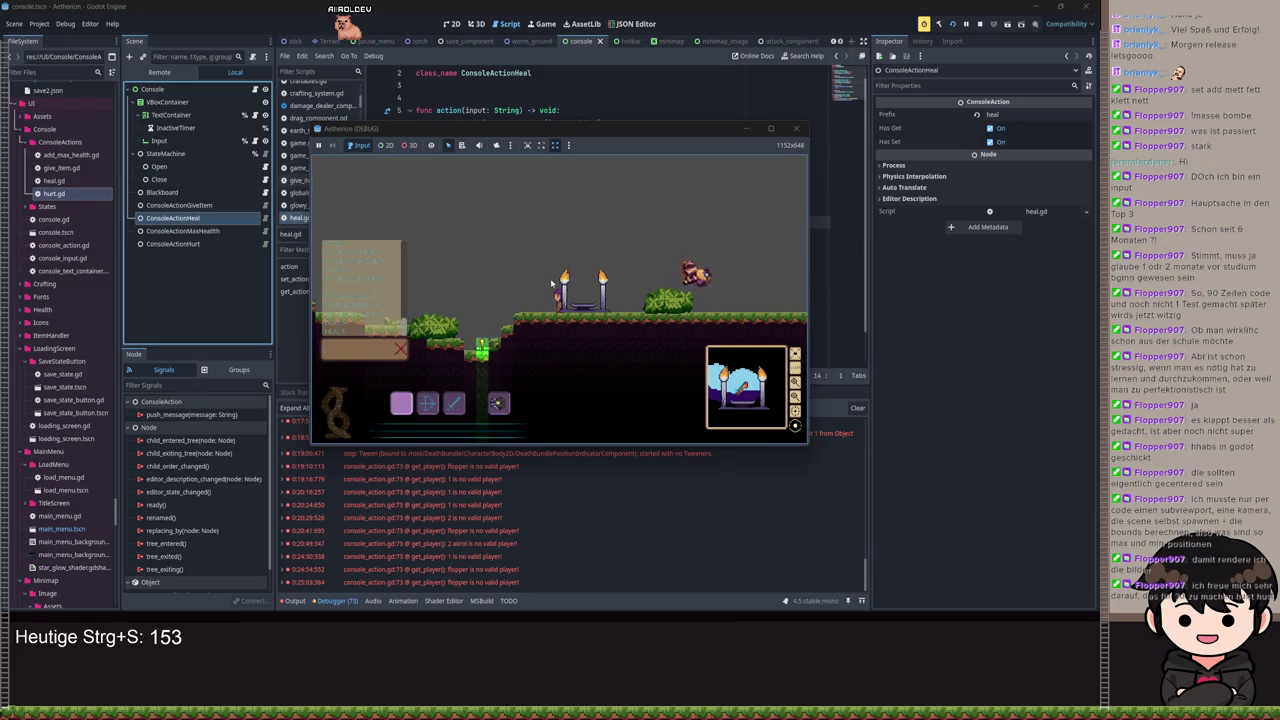
{"action": "type", "text": "heal 100"}
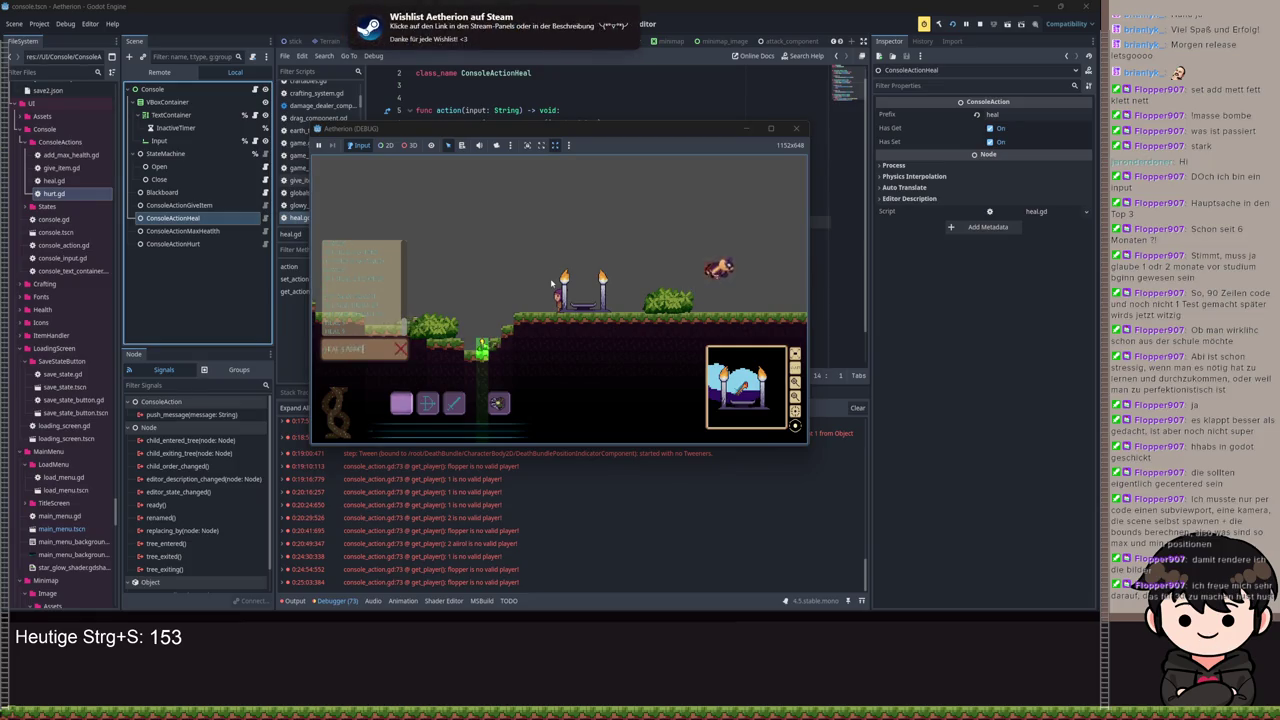
{"action": "key", "text": "Return"}
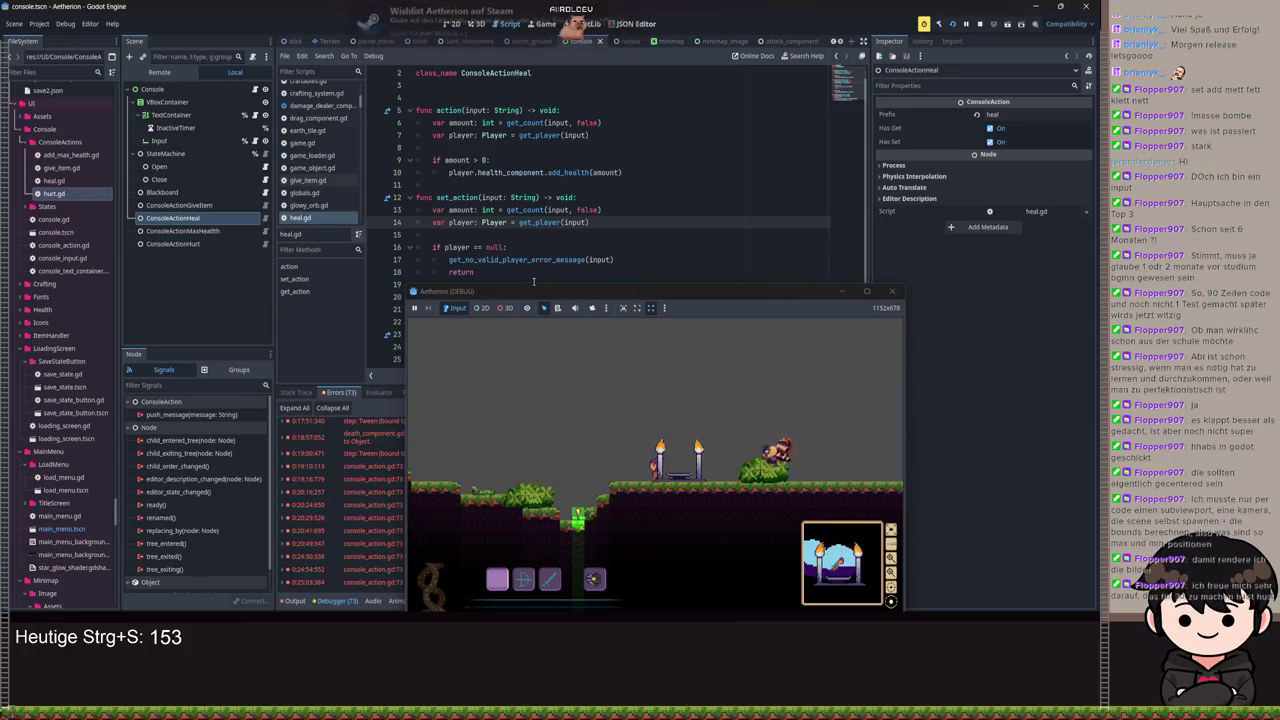
Step: Break on heal.gd line 6 with a heal command, step to line 7, then resume
{"action": "left_click", "coordinate": [376, 125]}
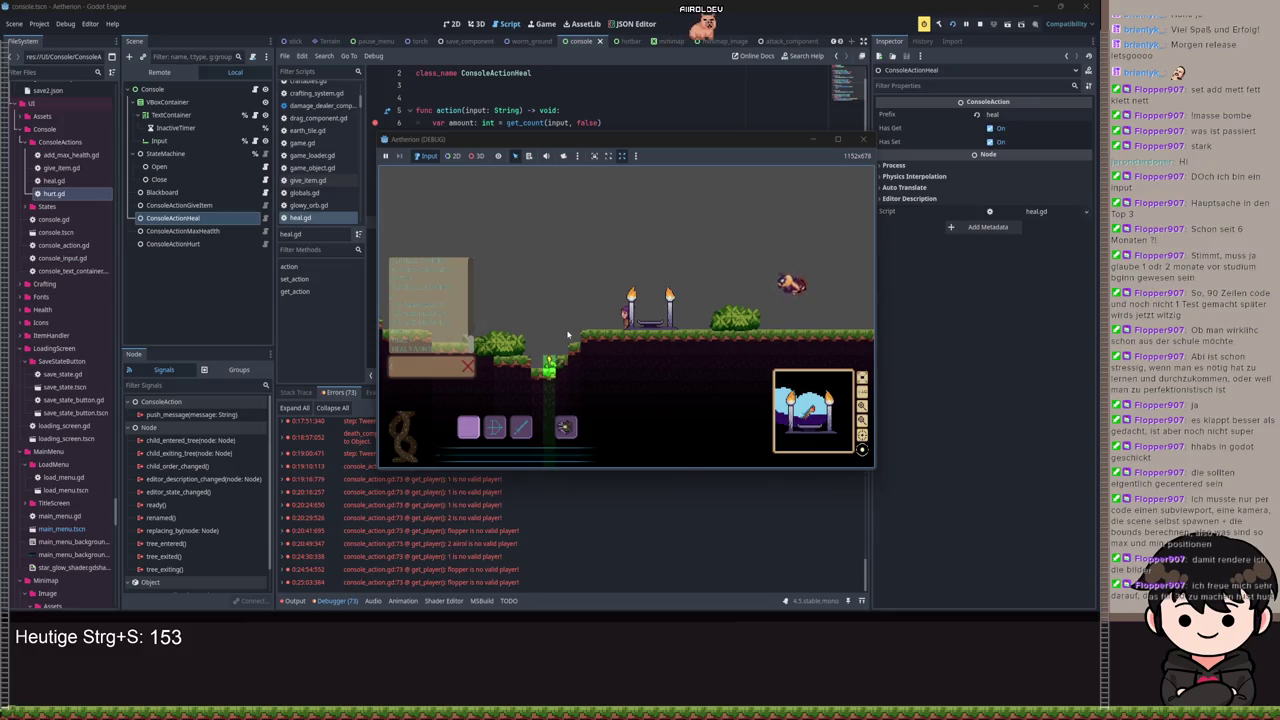
{"action": "key", "text": "Return"}
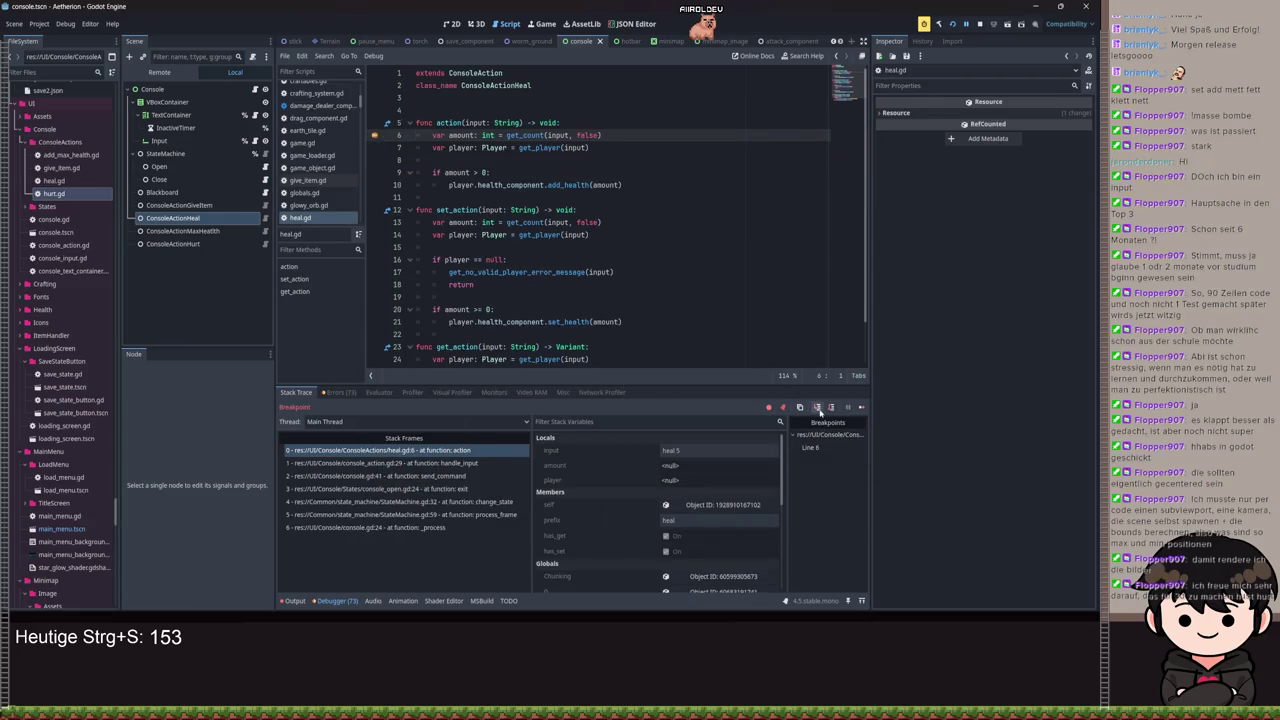
{"action": "left_click", "coordinate": [829, 408]}
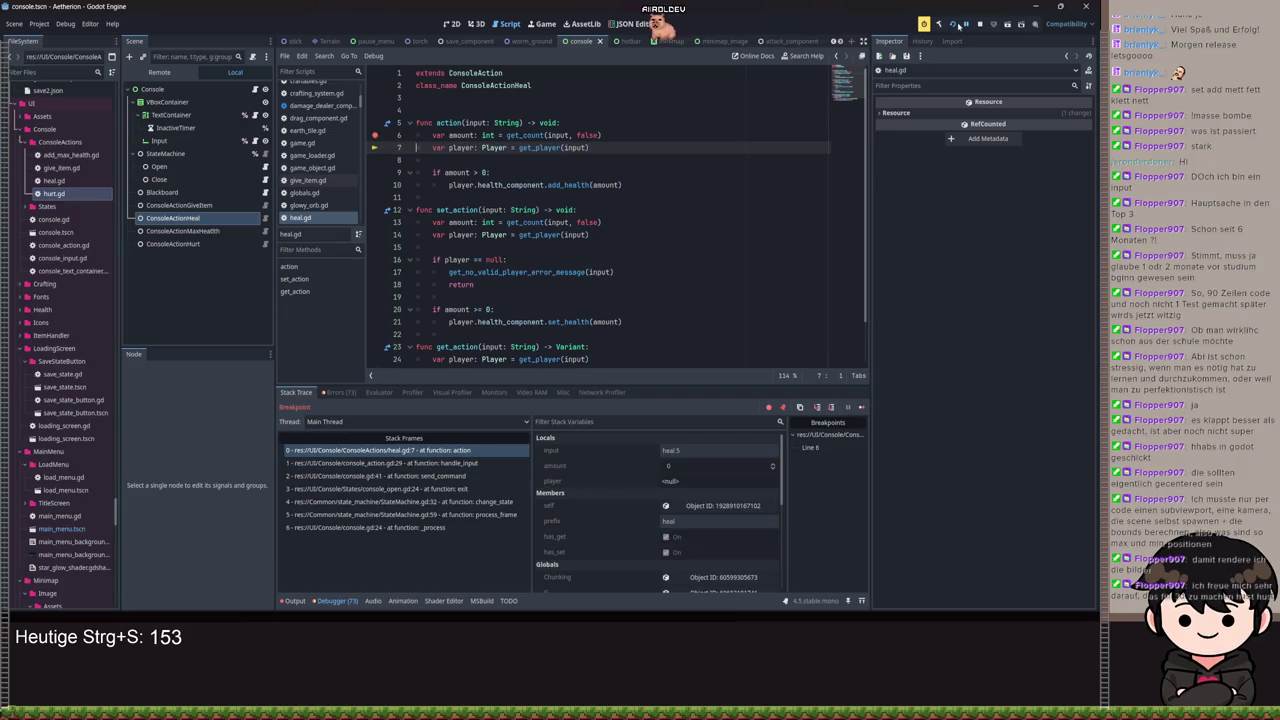
{"action": "left_click", "coordinate": [957, 25]}
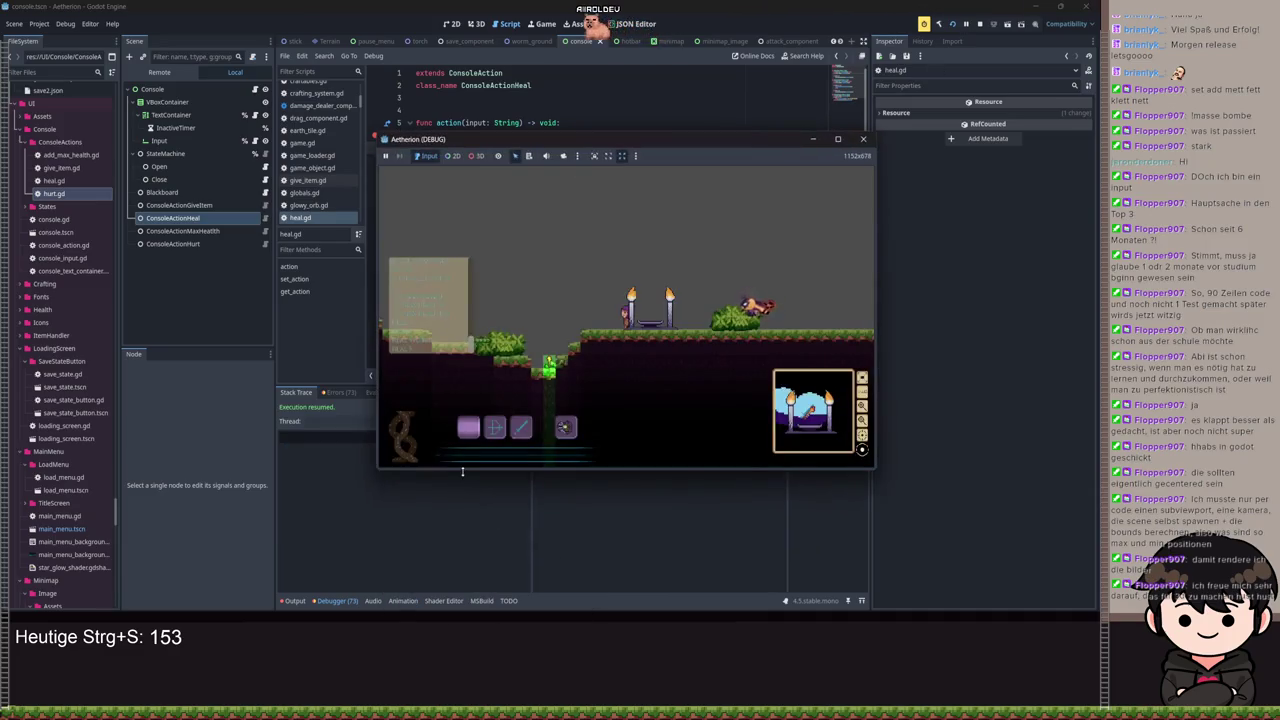
Step: Rerun heal and step into get_count to console_action.gd line 42, highlighting has_command uses
{"action": "left_click", "coordinate": [472, 111]}
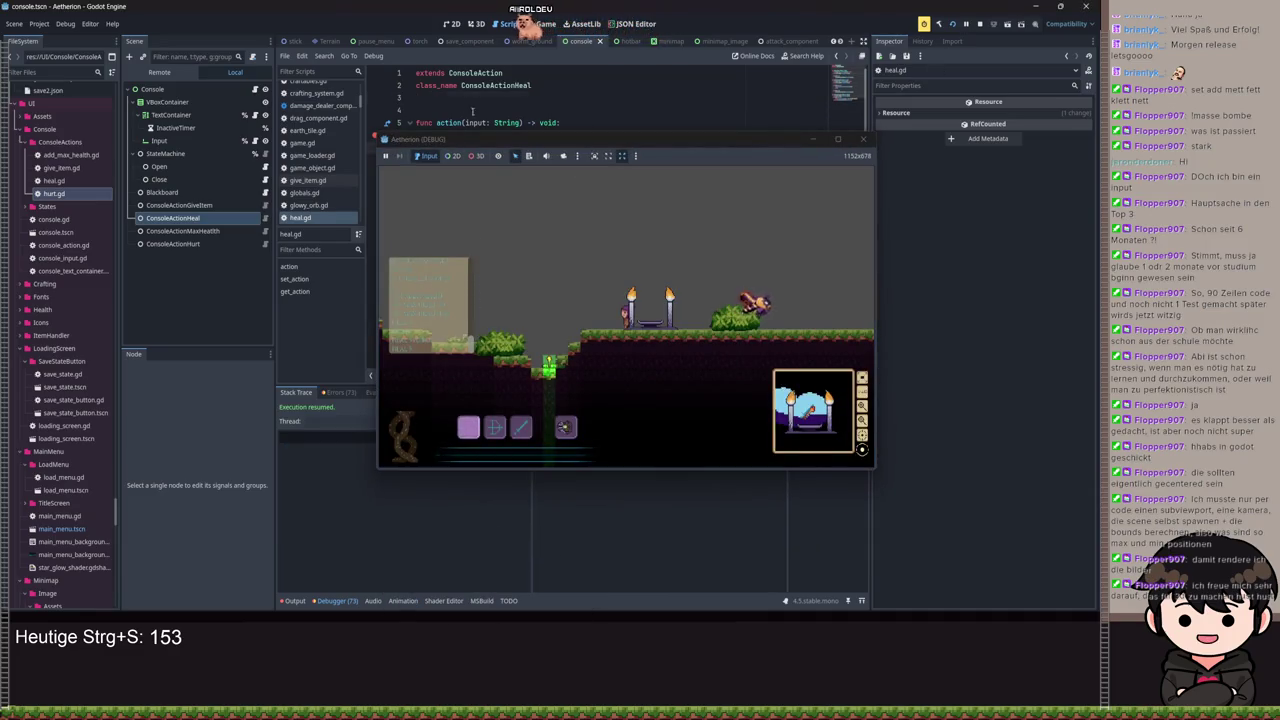
{"action": "left_click", "coordinate": [460, 337]}
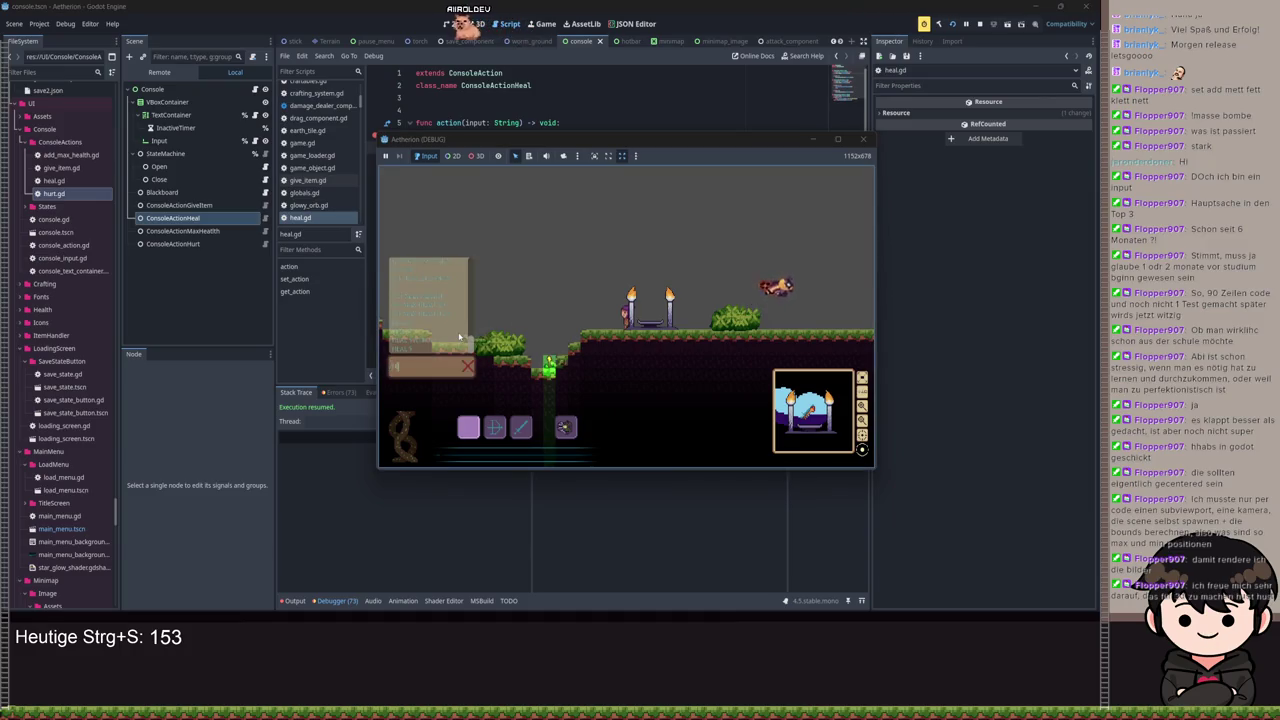
{"action": "type", "text": "heal"}
{"action": "key", "text": "Return"}
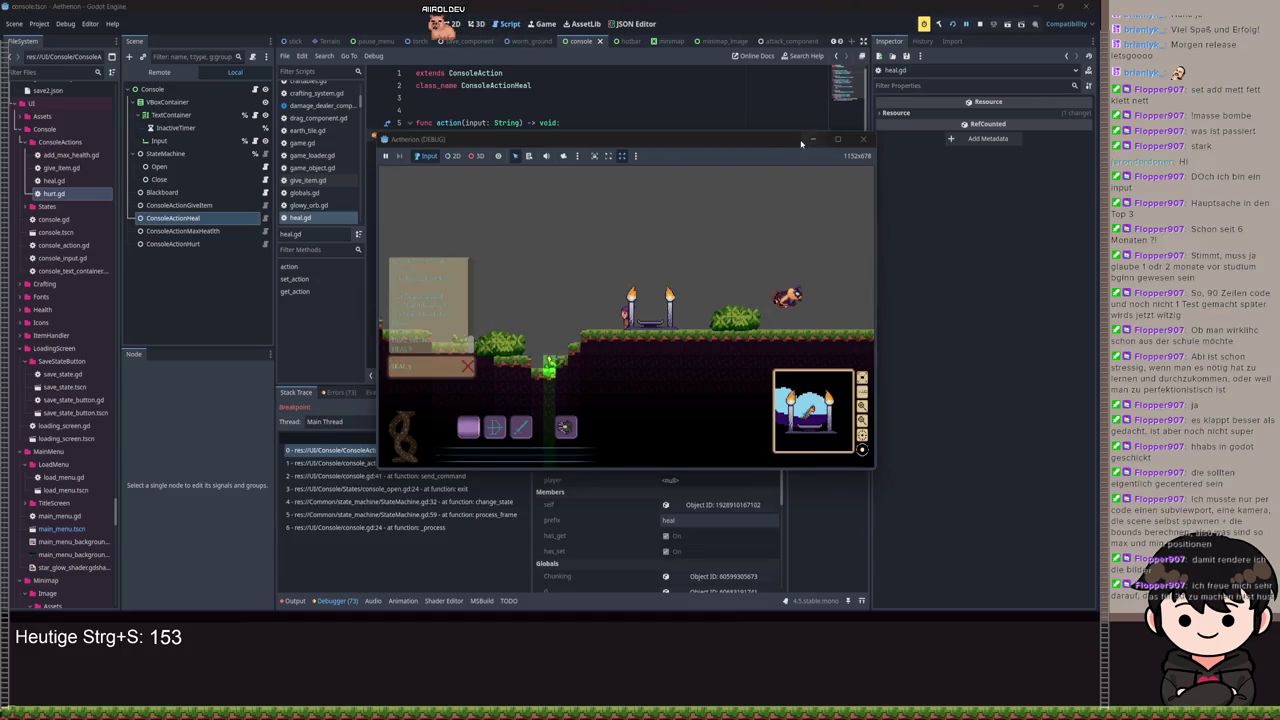
{"action": "left_click", "coordinate": [813, 139]}
{"action": "left_click", "coordinate": [817, 408]}
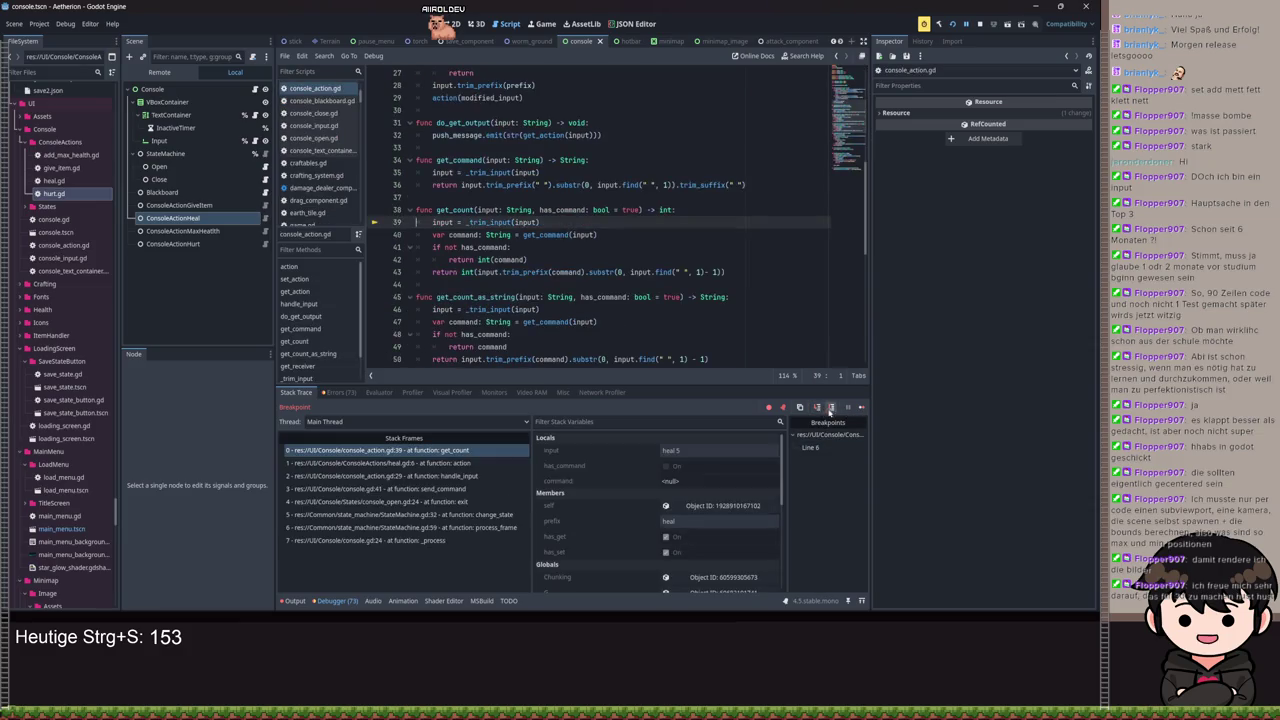
{"action": "left_click", "coordinate": [830, 409]}
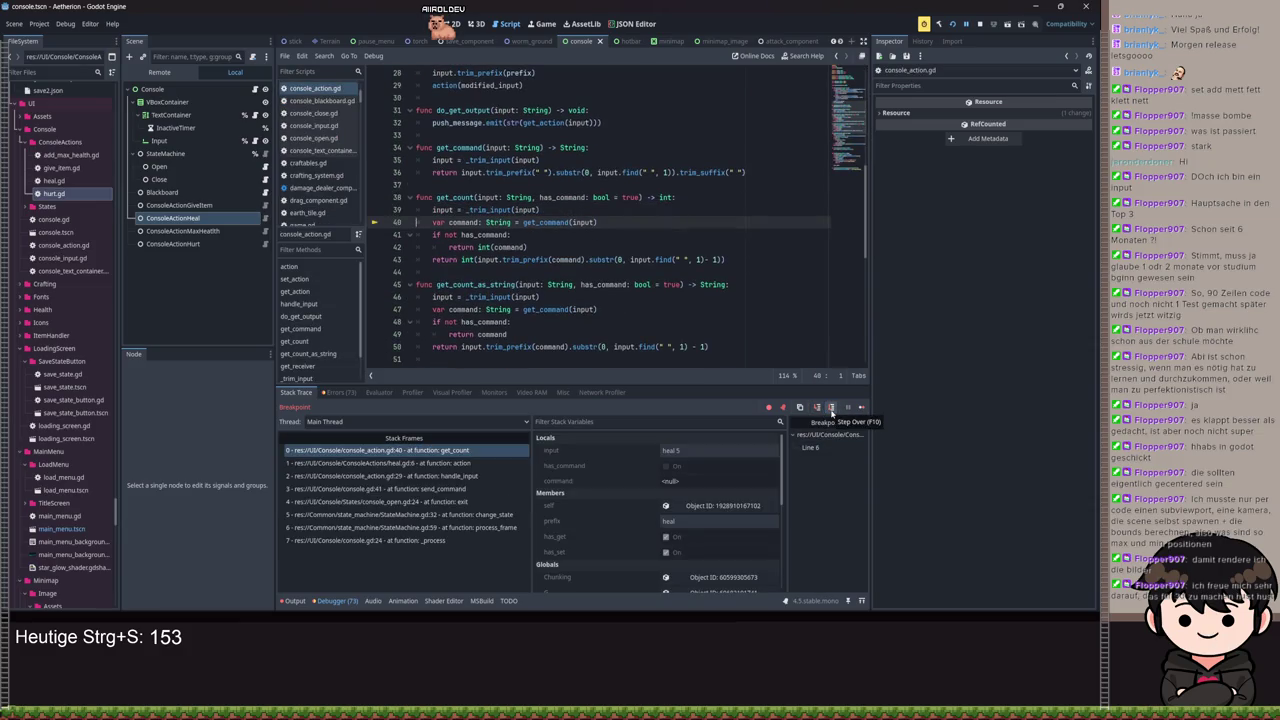
{"action": "left_click", "coordinate": [831, 409]}
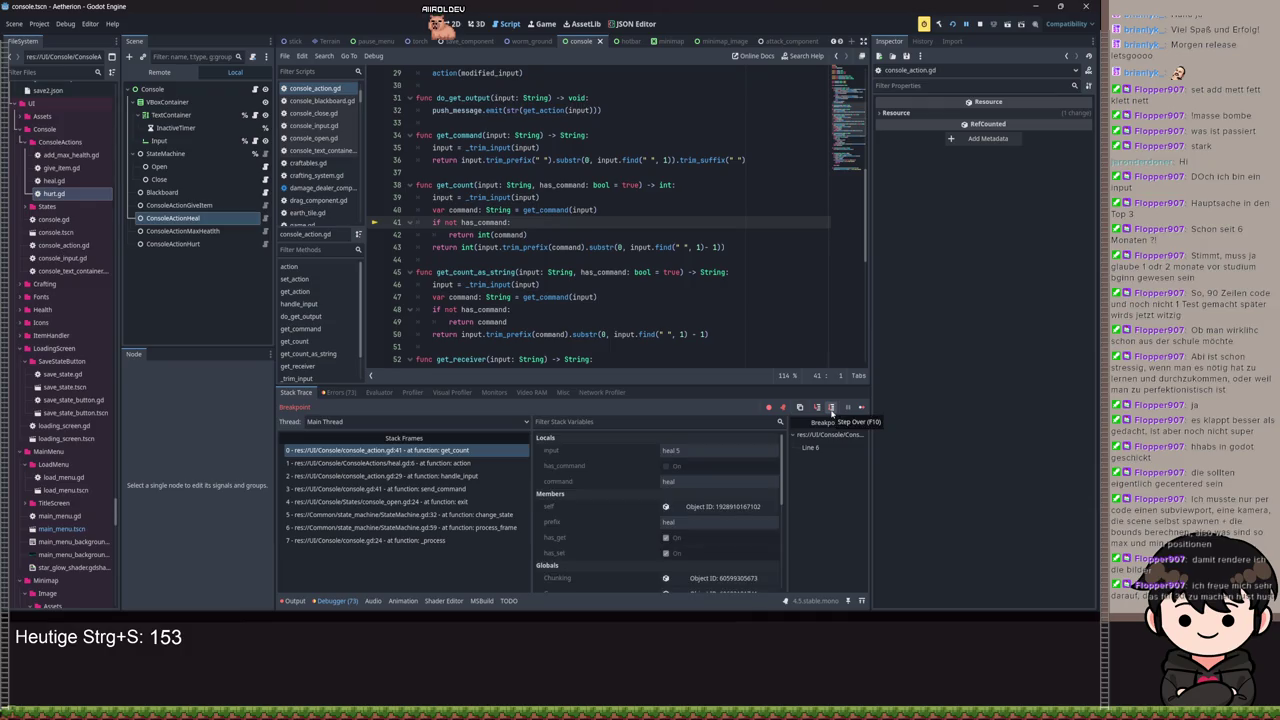
{"action": "left_click", "coordinate": [831, 409]}
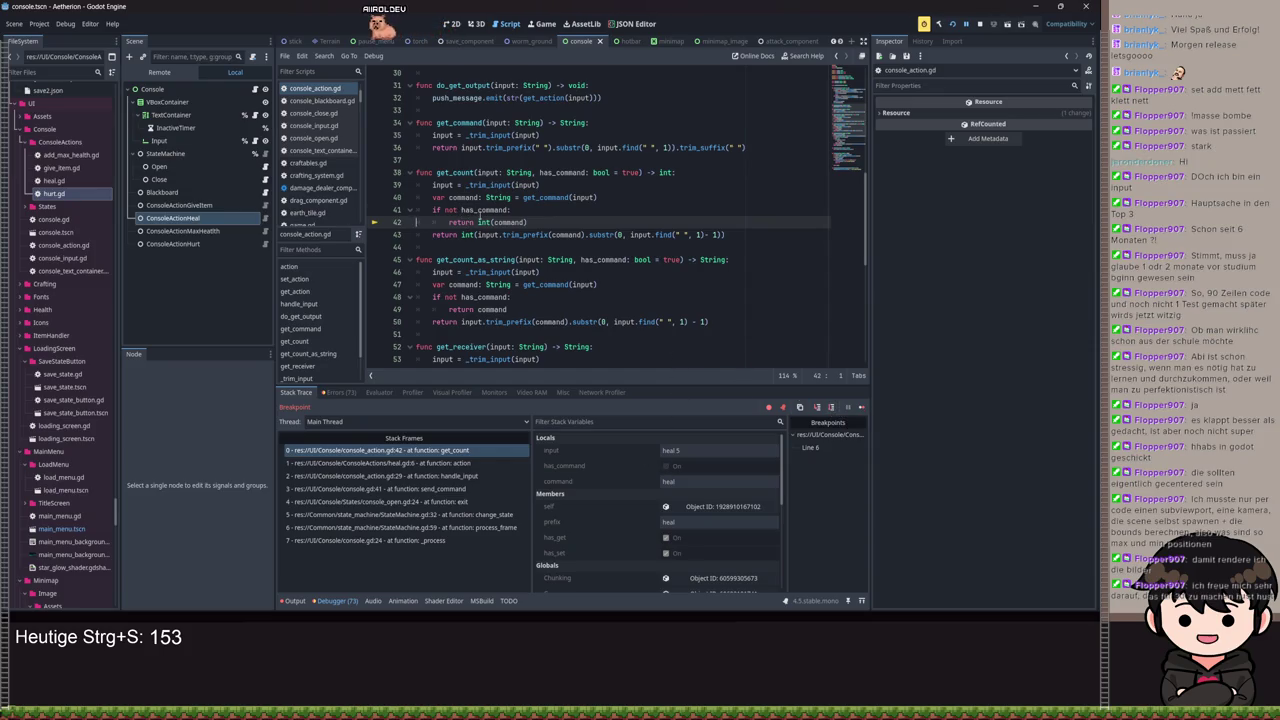
{"action": "double_click", "coordinate": [484, 210]}
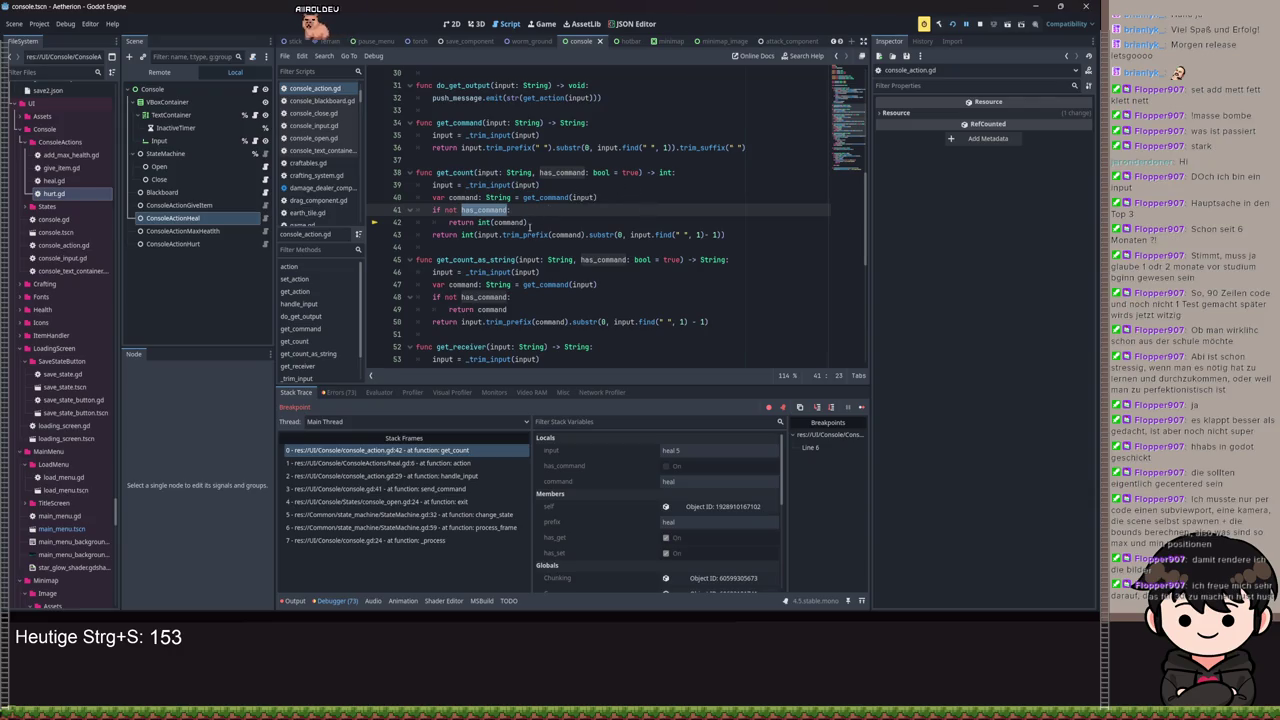
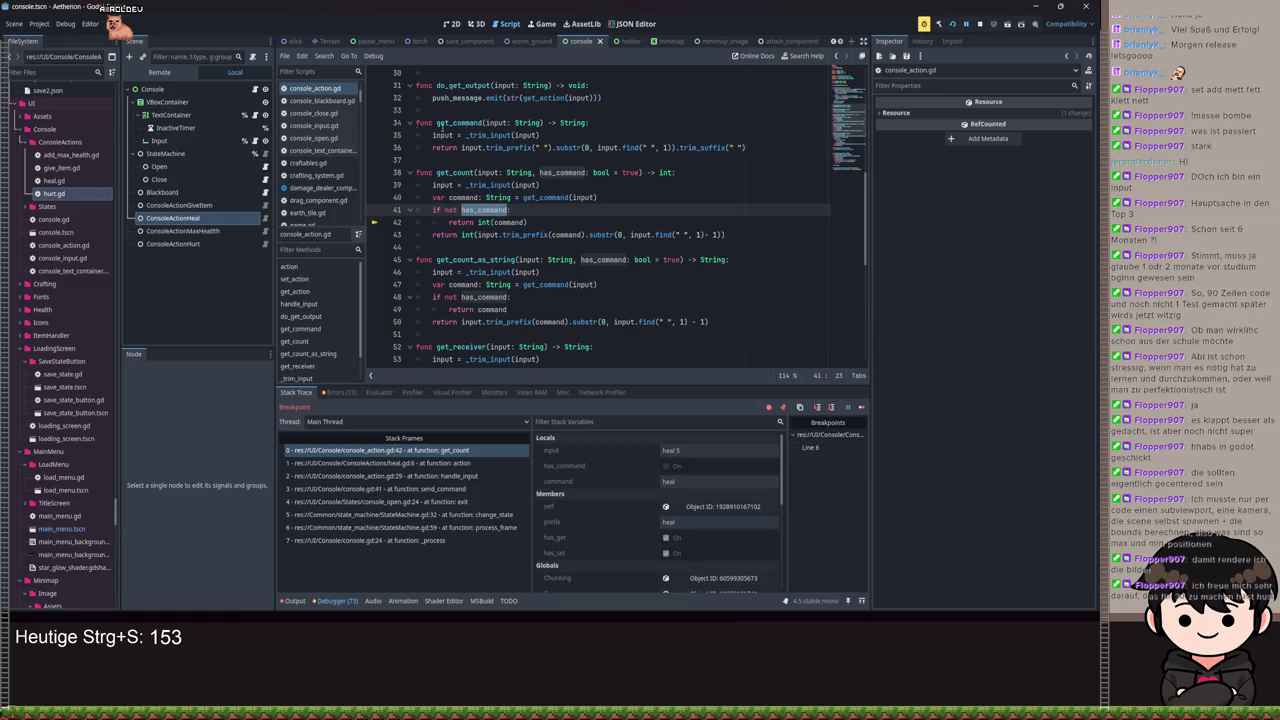
Step: Remove the false argument from the get_count call in heal.gd and save it
{"action": "left_click", "coordinate": [265, 218]}
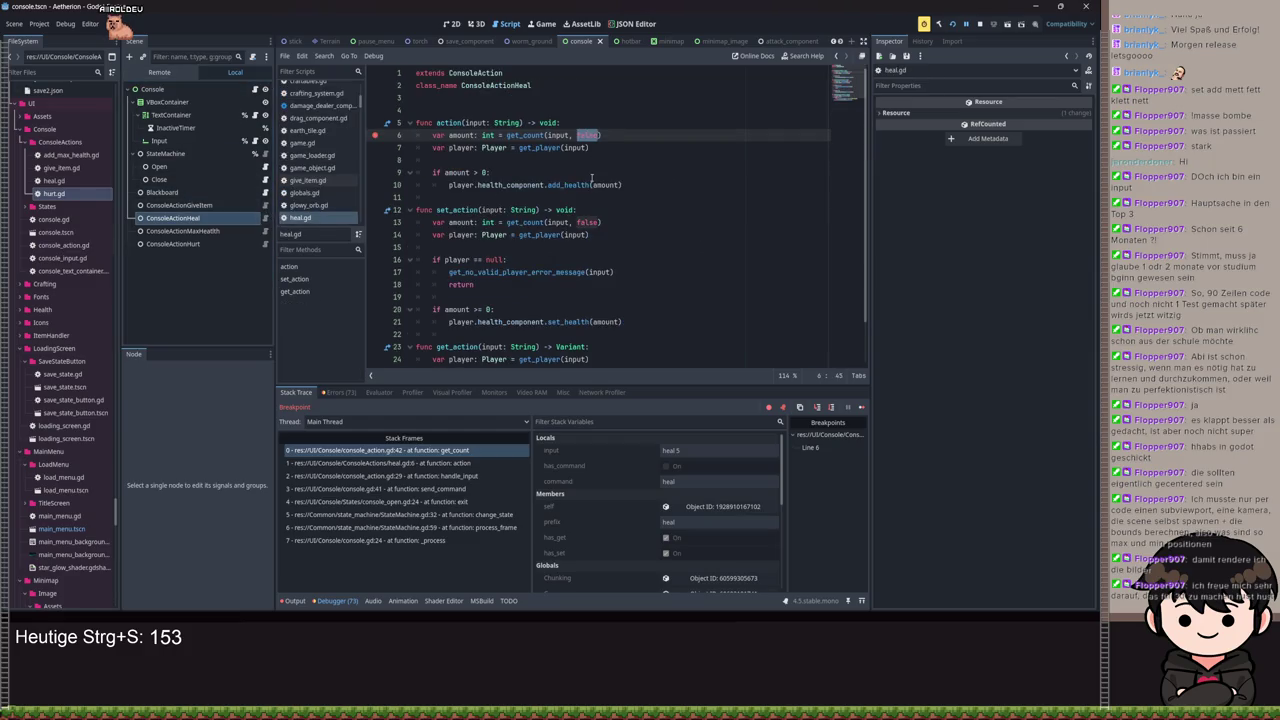
{"action": "left_click", "coordinate": [591, 222]}
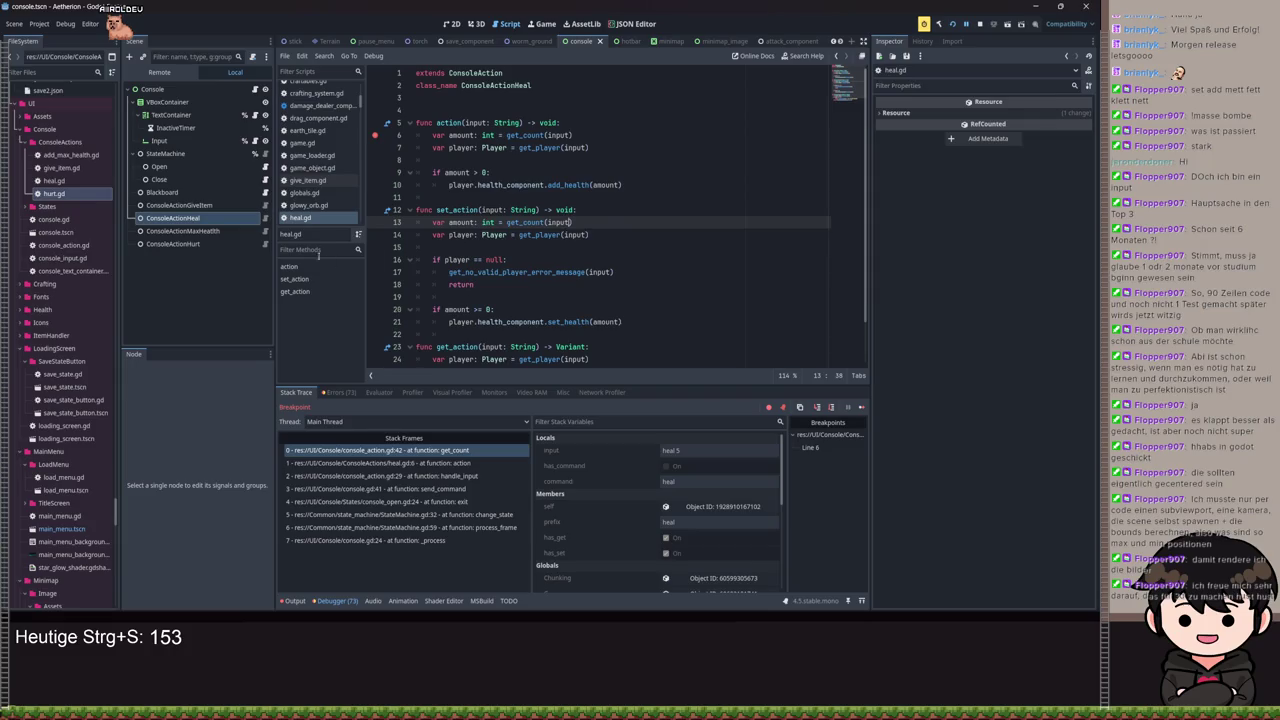
{"action": "left_click", "coordinate": [205, 232]}
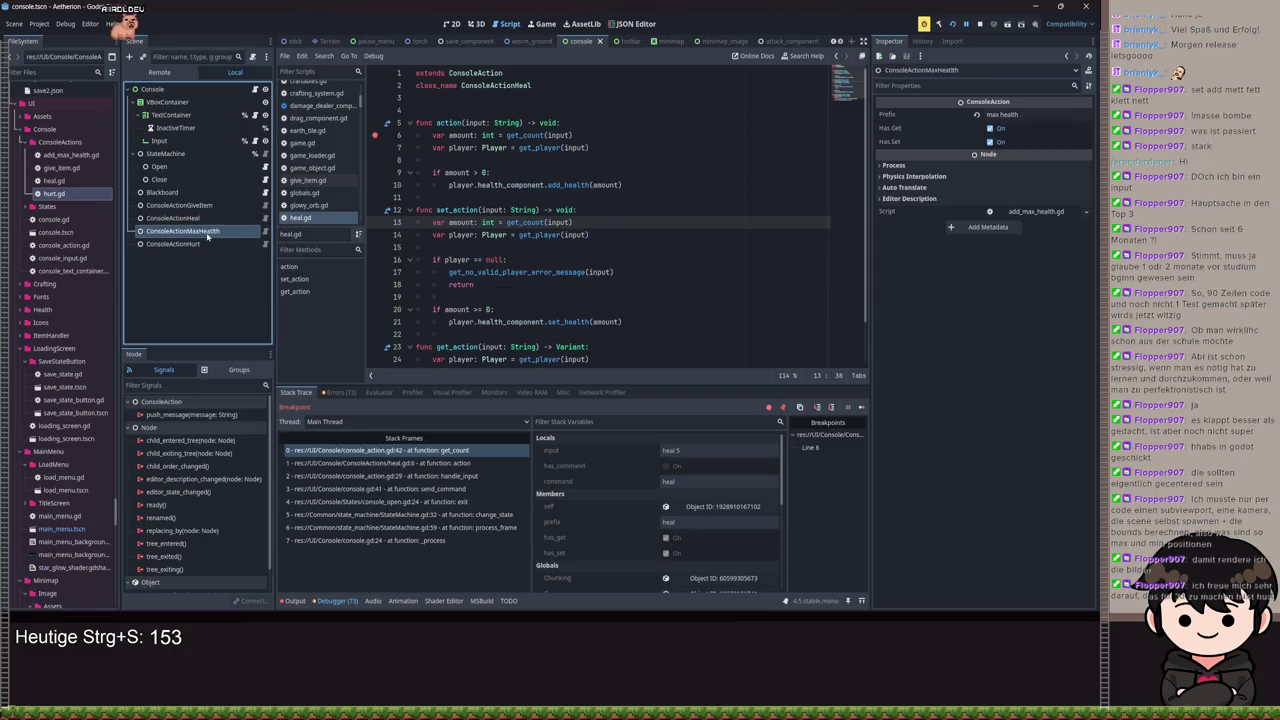
{"action": "key", "text": "ctrl+s"}
Step: Compare add_max_health.gd's get_count call on line 12 with heal.gd, then resume the paused game
{"action": "left_click", "coordinate": [258, 231]}
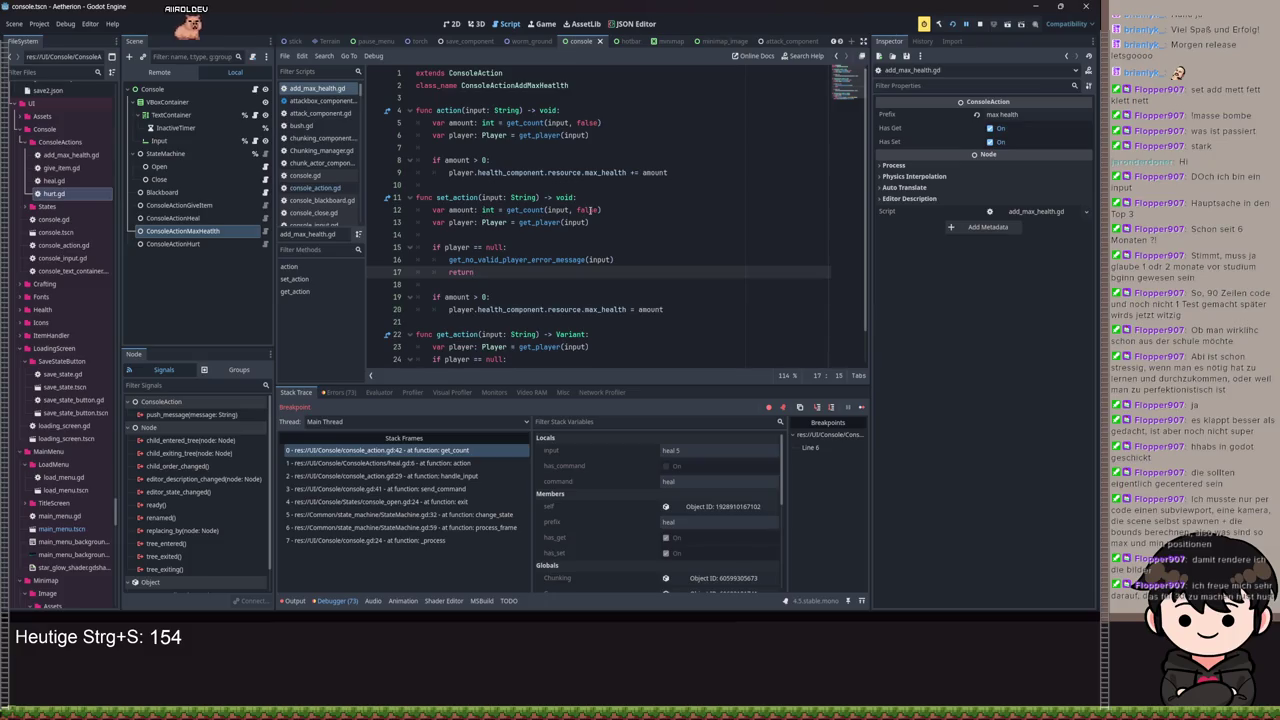
{"action": "left_click", "coordinate": [265, 219]}
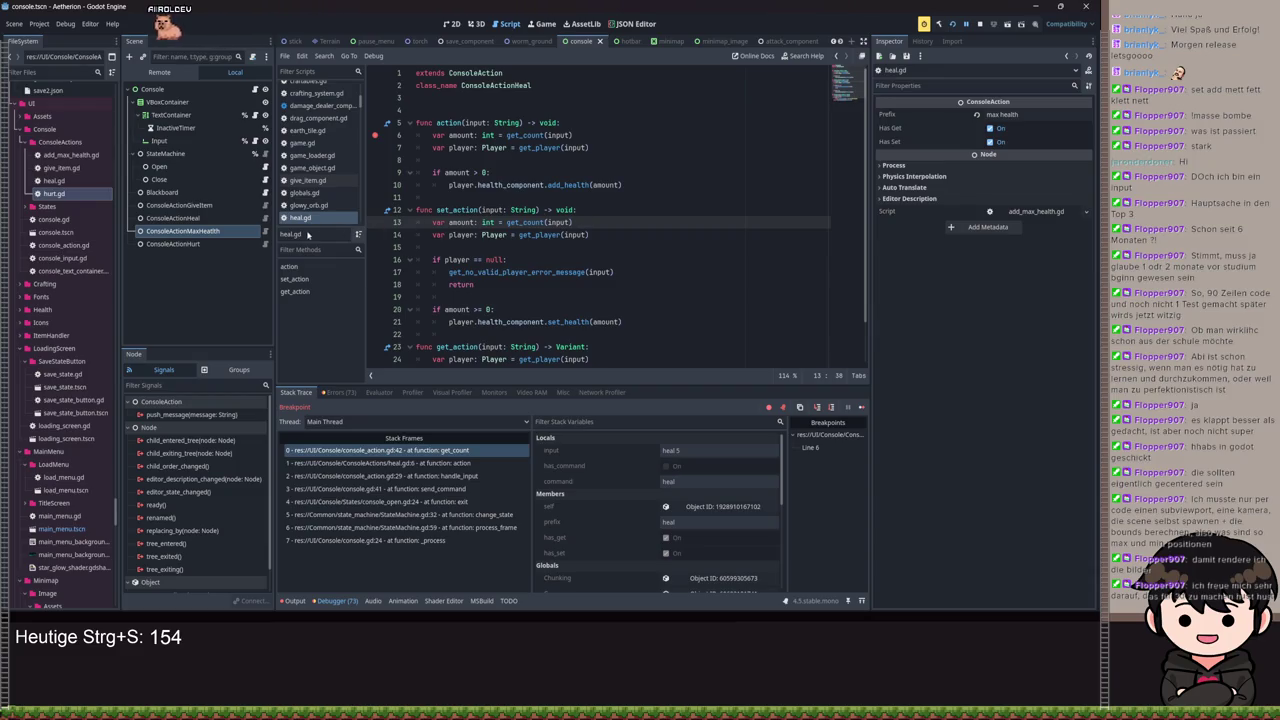
{"action": "left_click", "coordinate": [266, 232]}
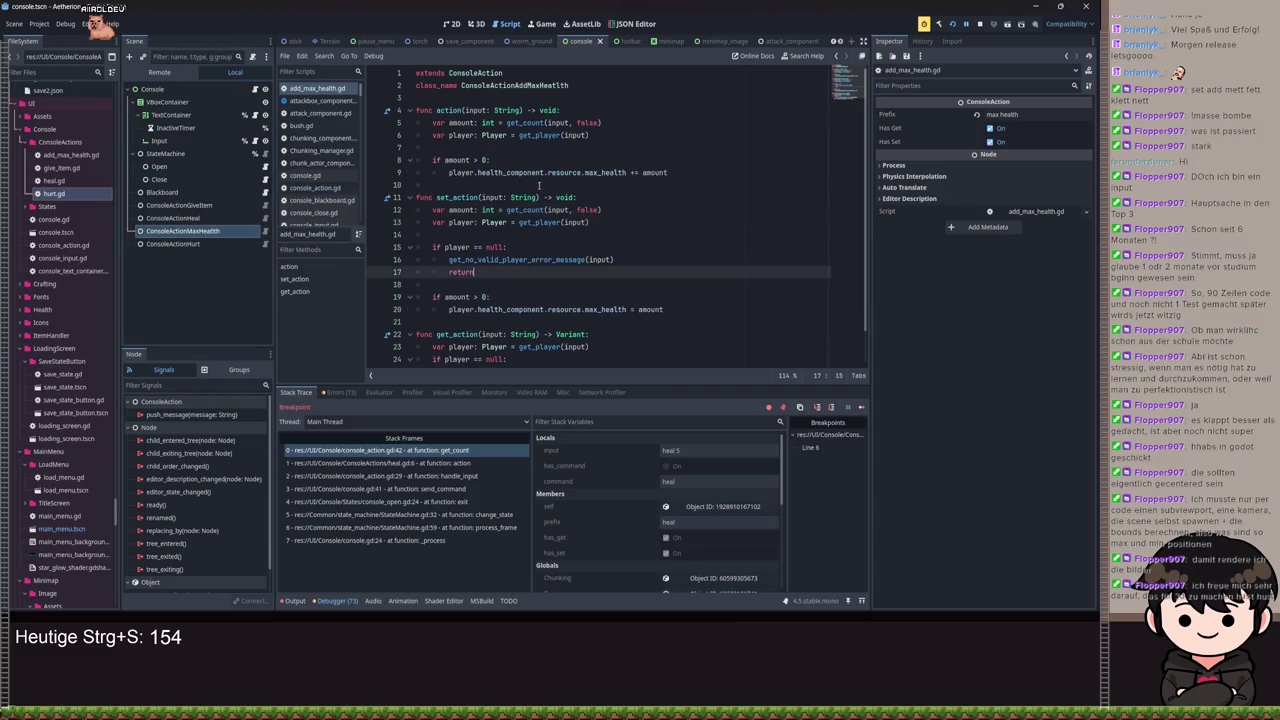
{"action": "left_click", "coordinate": [646, 211]}
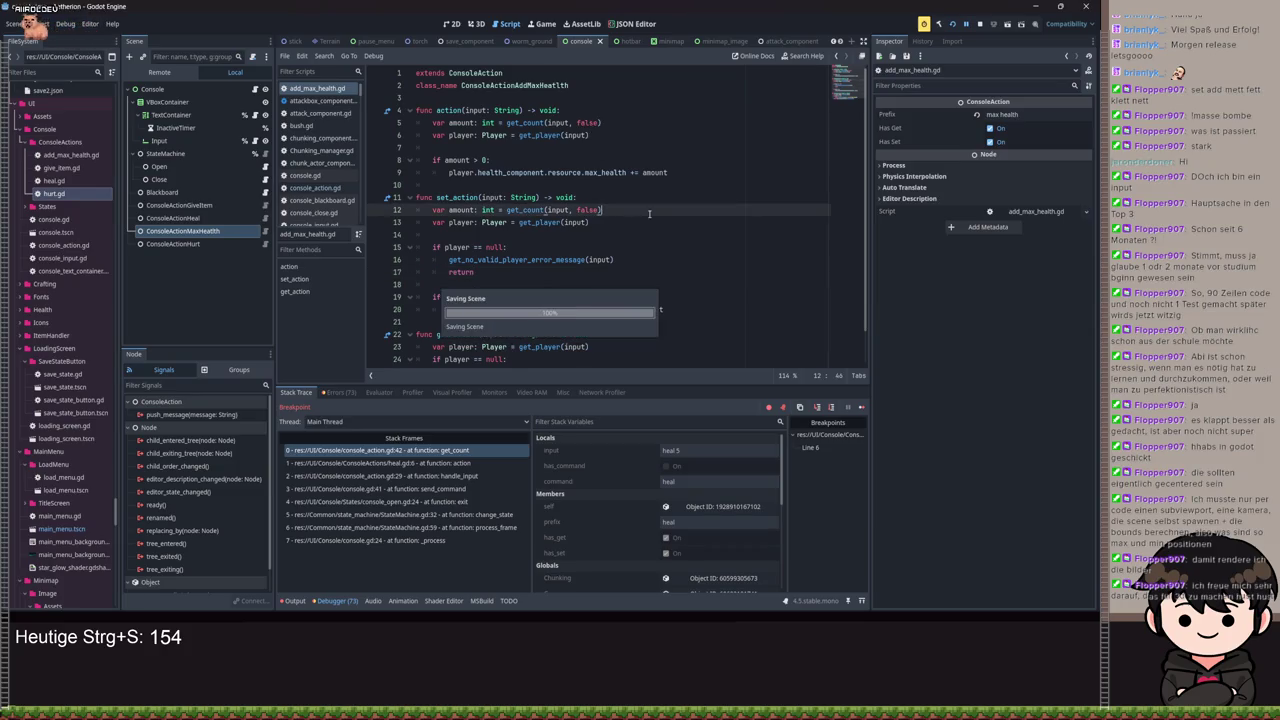
{"action": "left_click", "coordinate": [963, 25]}
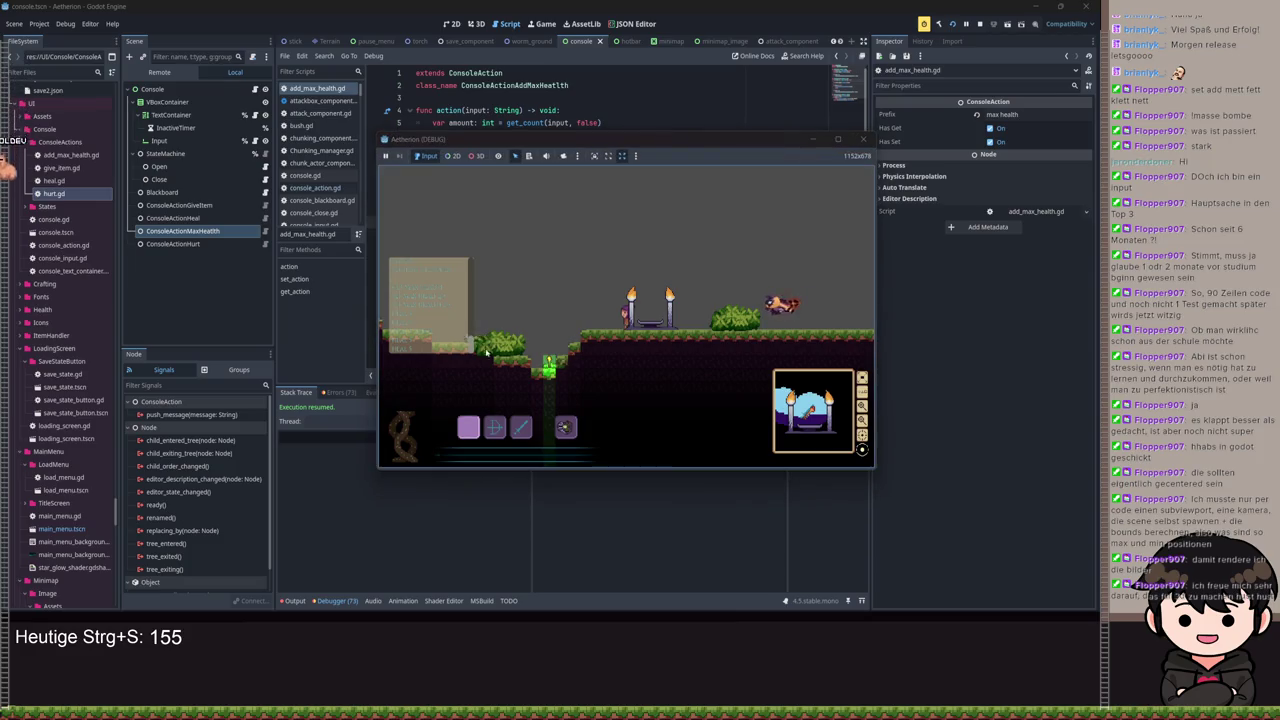
Step: Submit the heal command in the in-game console and continue past the heal.gd breakpoint
{"action": "key", "text": "Return"}
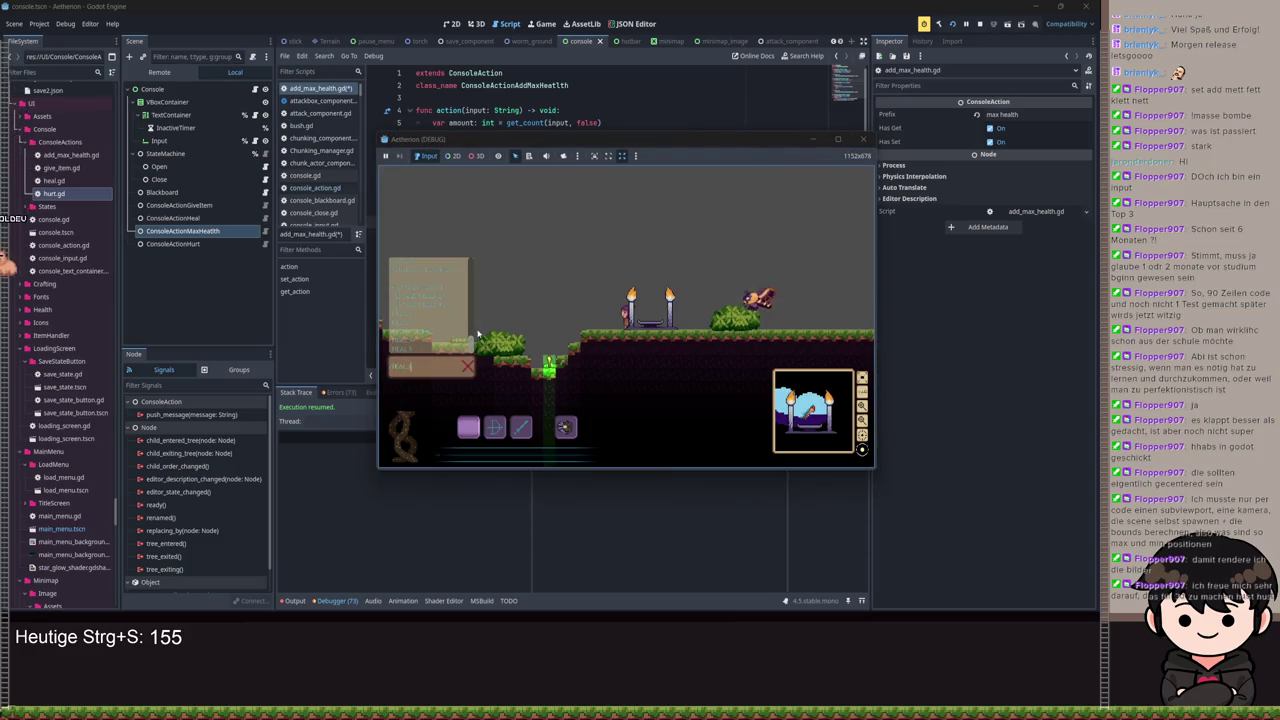
{"action": "key", "text": "Return"}
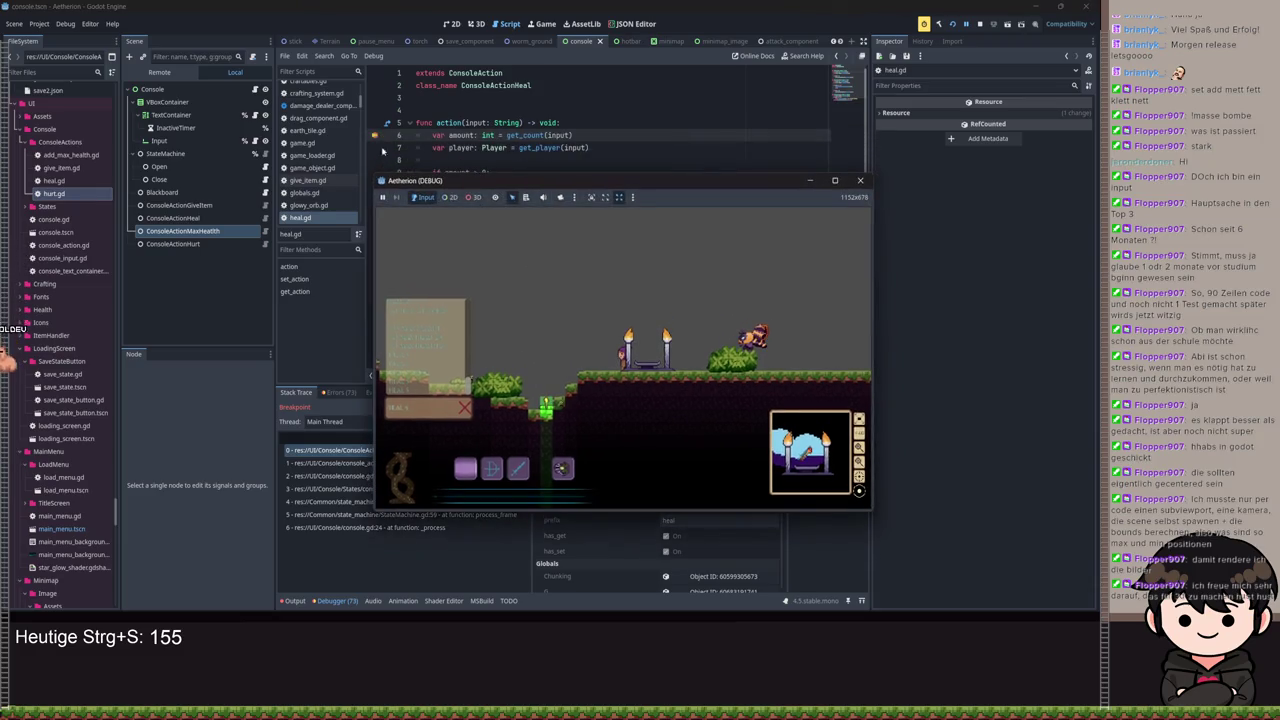
{"action": "left_click", "coordinate": [966, 25]}
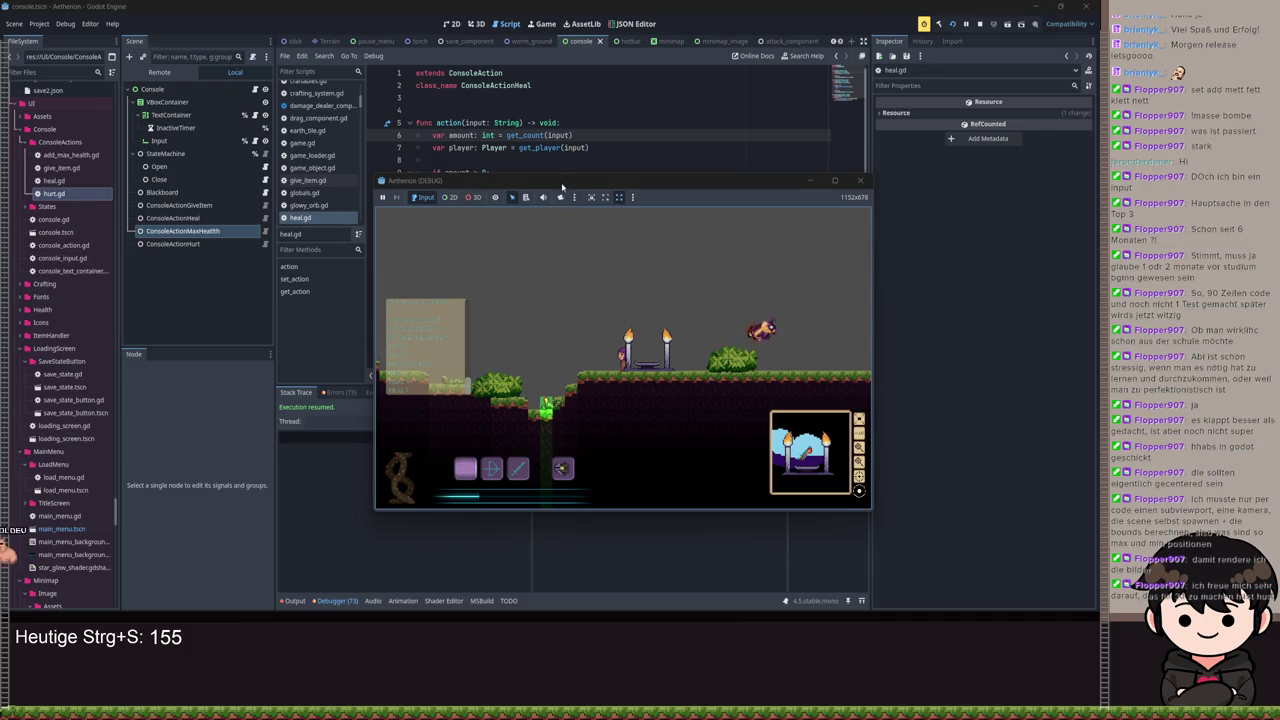
Step: Delete the false argument on lines 5 and 12 of add_max_health.gd and save
{"action": "left_click", "coordinate": [265, 231]}
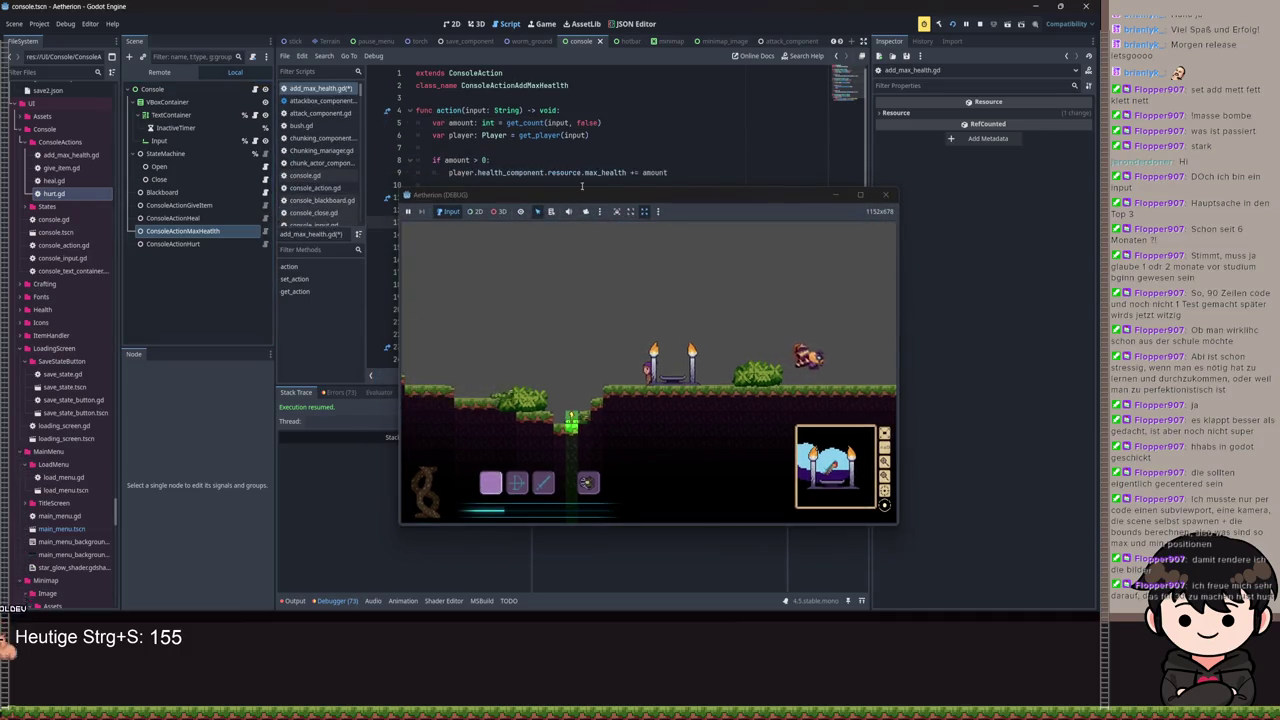
{"action": "left_click_drag", "start_coordinate": [567, 122], "coordinate": [599, 122]}
{"action": "key", "text": "Delete"}
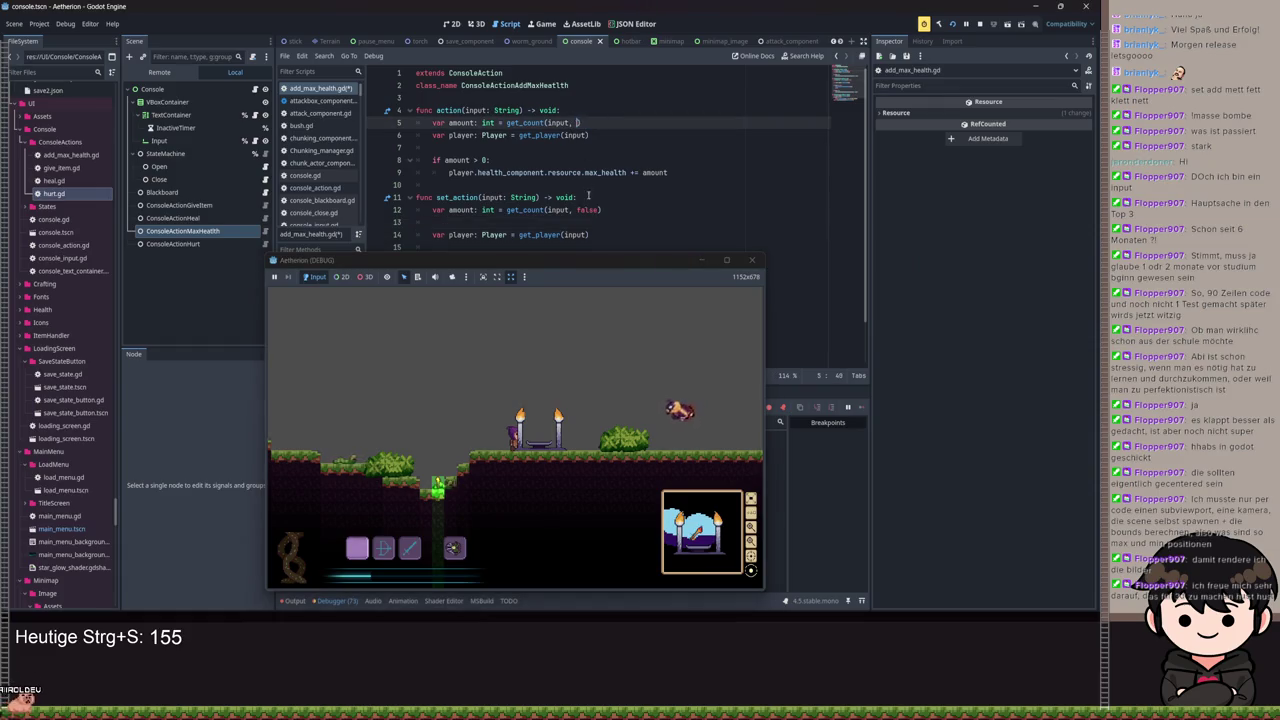
{"action": "double_click", "coordinate": [588, 210]}
{"action": "key", "text": "BackSpace"}
{"action": "key", "text": "BackSpace"}
{"action": "key", "text": "BackSpace"}
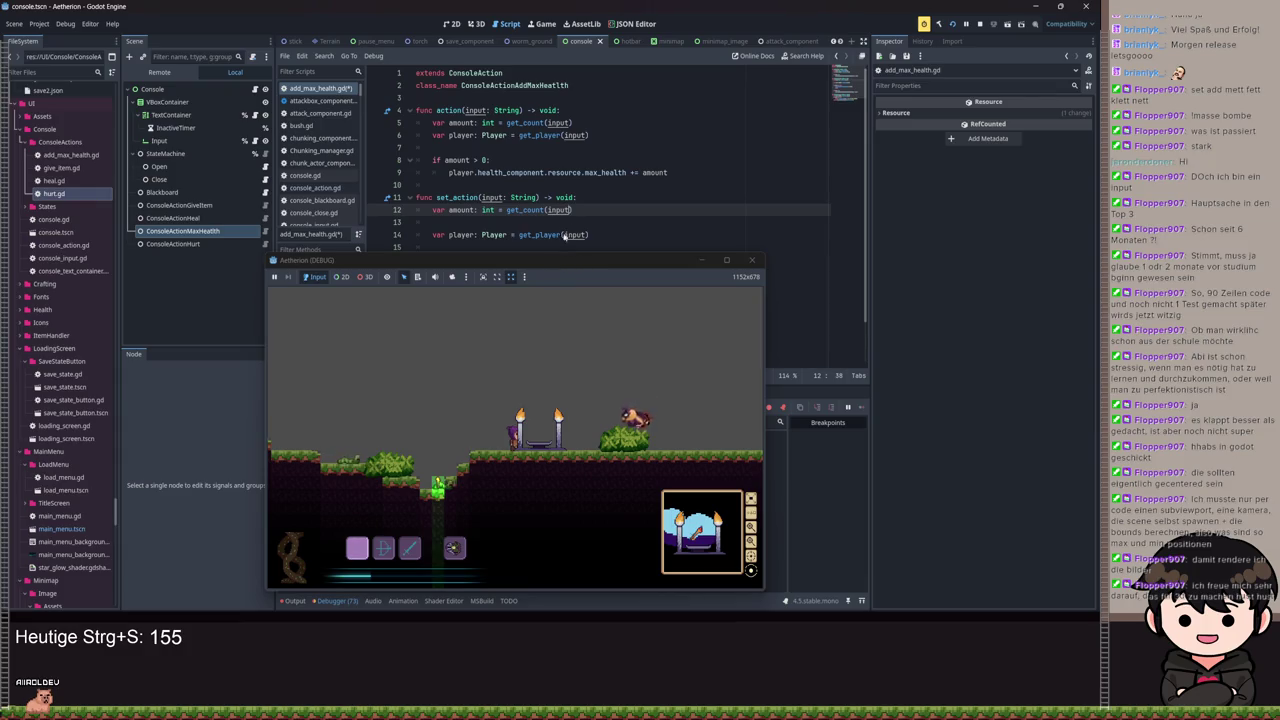
{"action": "key", "text": "ctrl+s"}
{"action": "key", "text": "ctrl+s"}
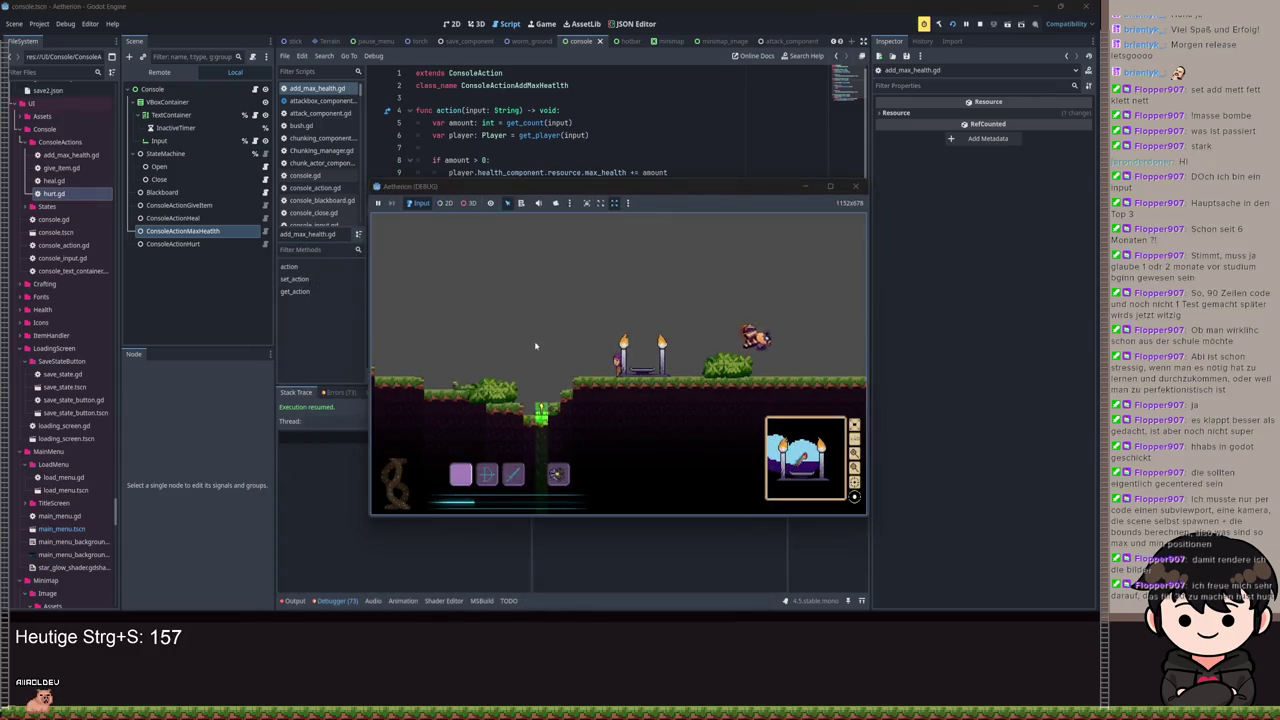
Step: Test the max health command in the game console, then stop the game
{"action": "key", "text": "grave"}
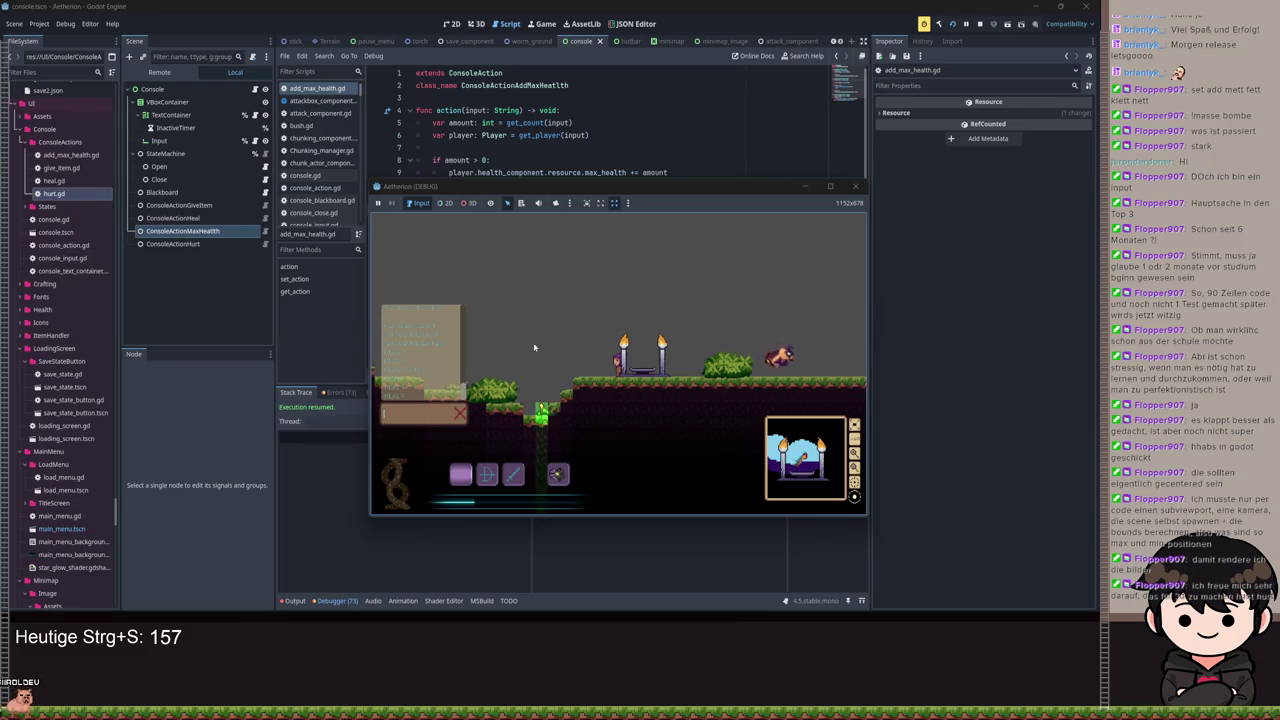
{"action": "type", "text": "axhealth"}
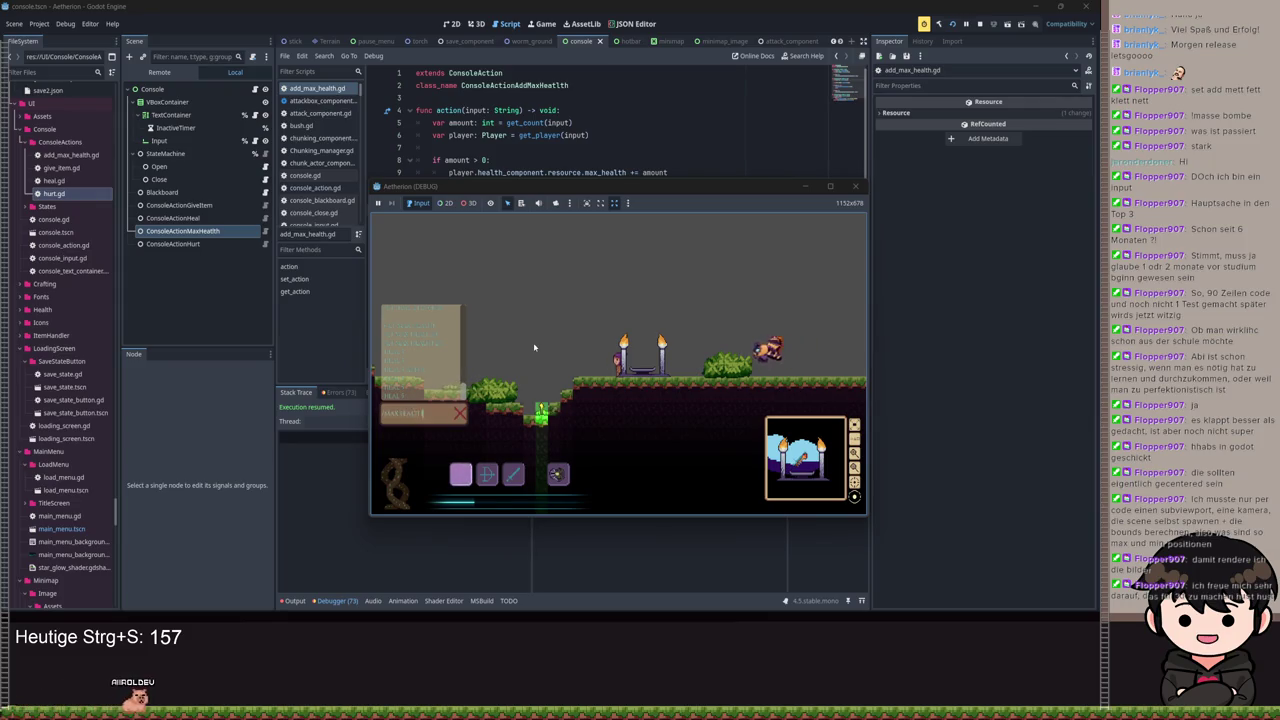
{"action": "key", "text": "Return"}
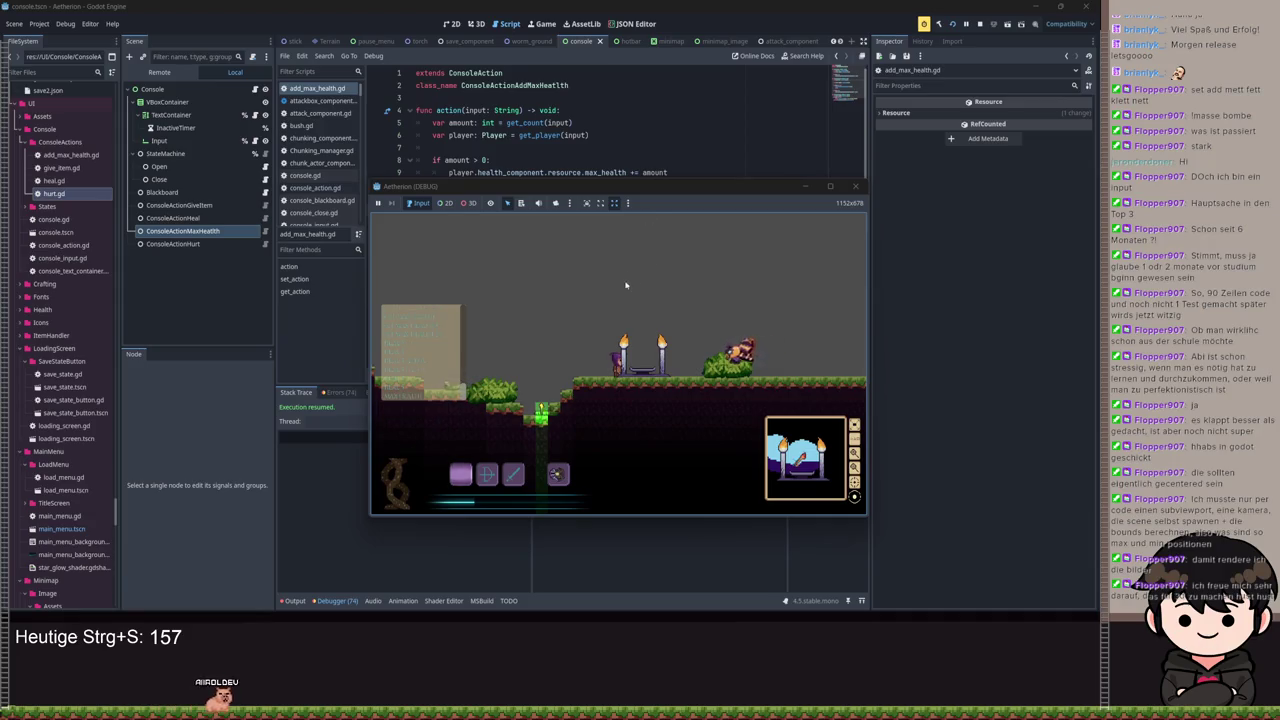
{"action": "key", "text": "t"}
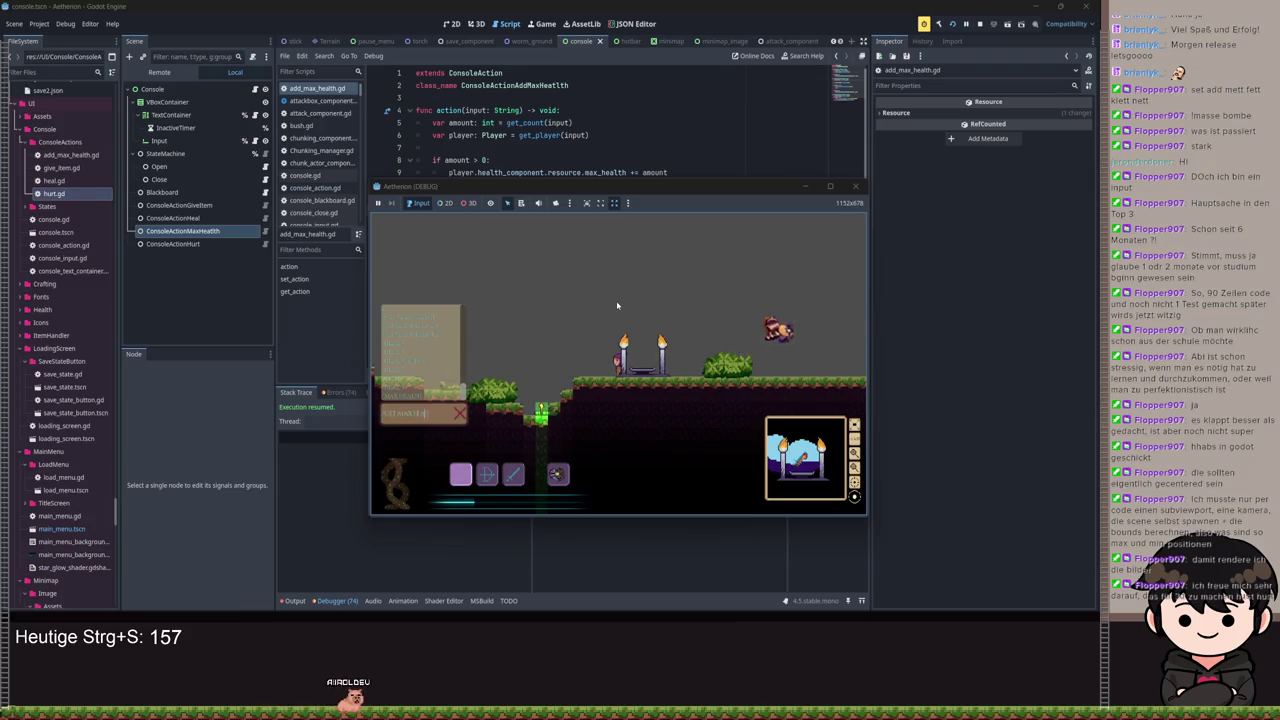
{"action": "key", "text": "Escape"}
{"action": "key", "text": "t"}
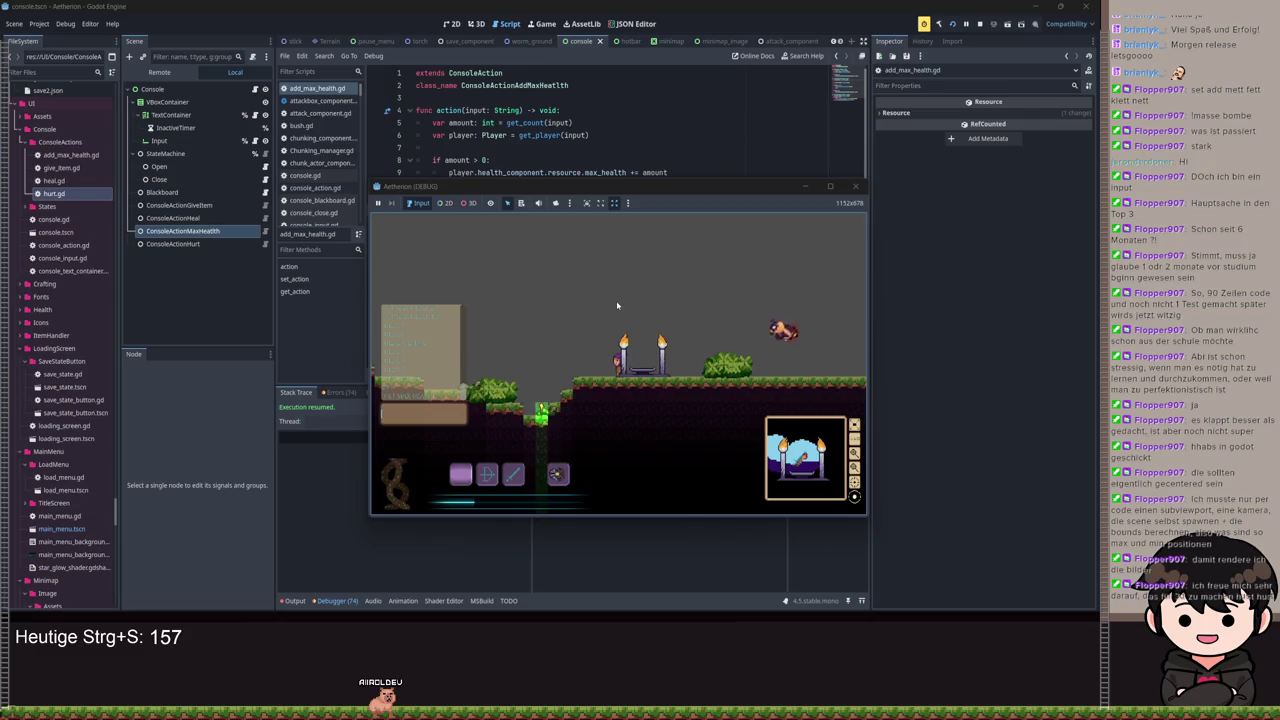
{"action": "left_click", "coordinate": [980, 23]}
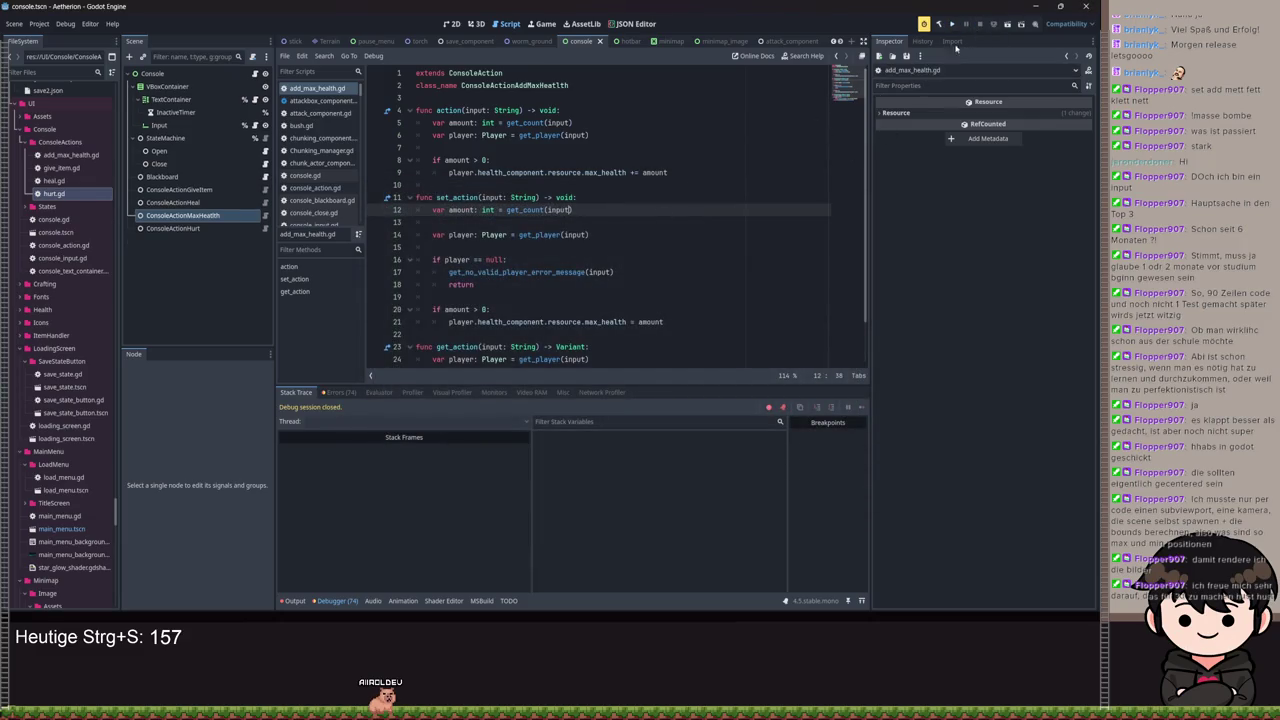
Step: Relaunch the project and continue the saved game from the title menu
{"action": "left_click", "coordinate": [953, 25]}
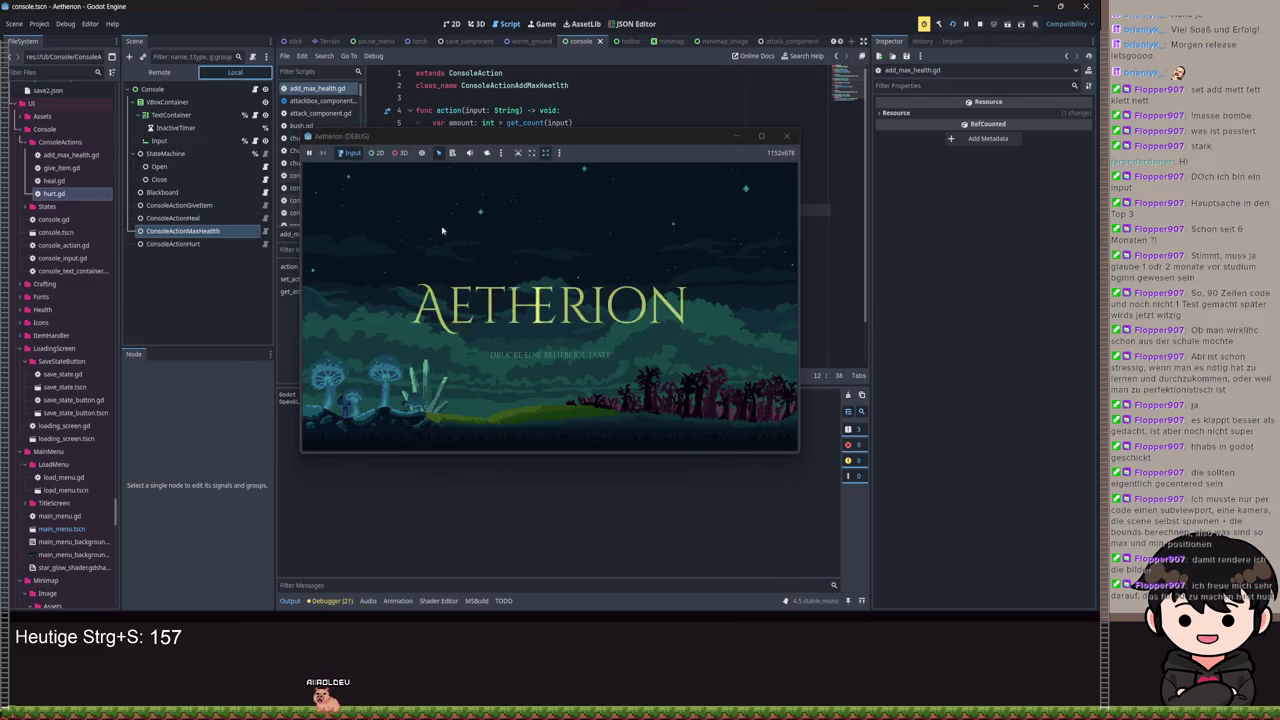
{"action": "key", "text": "space"}
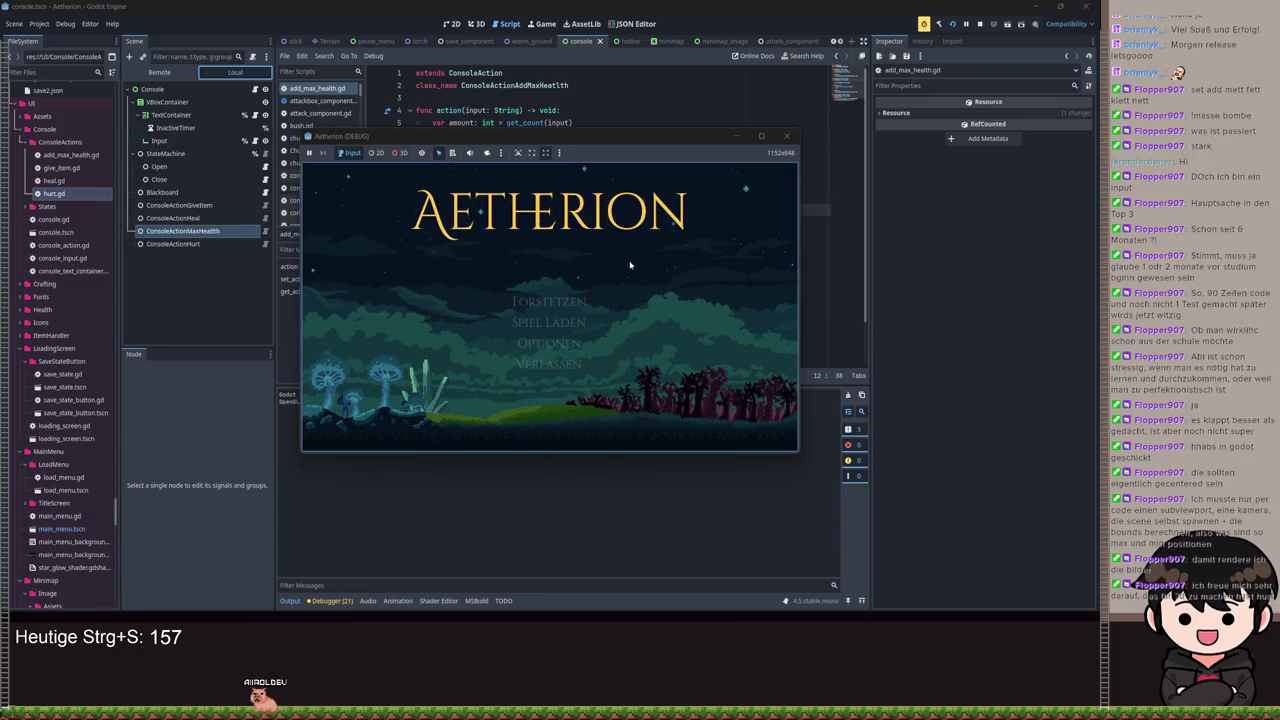
{"action": "left_click", "coordinate": [548, 309]}
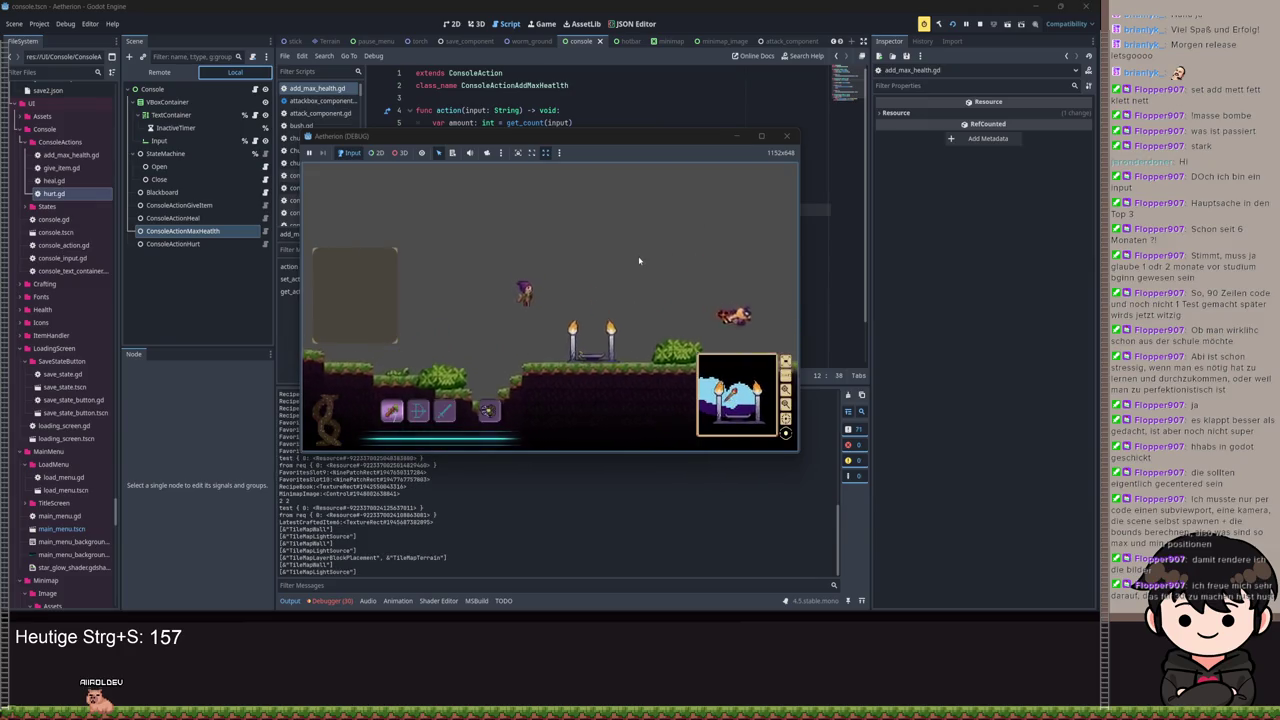
Step: Enter 'give item stack' in the game console, then select the ConsoleActionGiveItem node
{"action": "key", "text": "grave"}
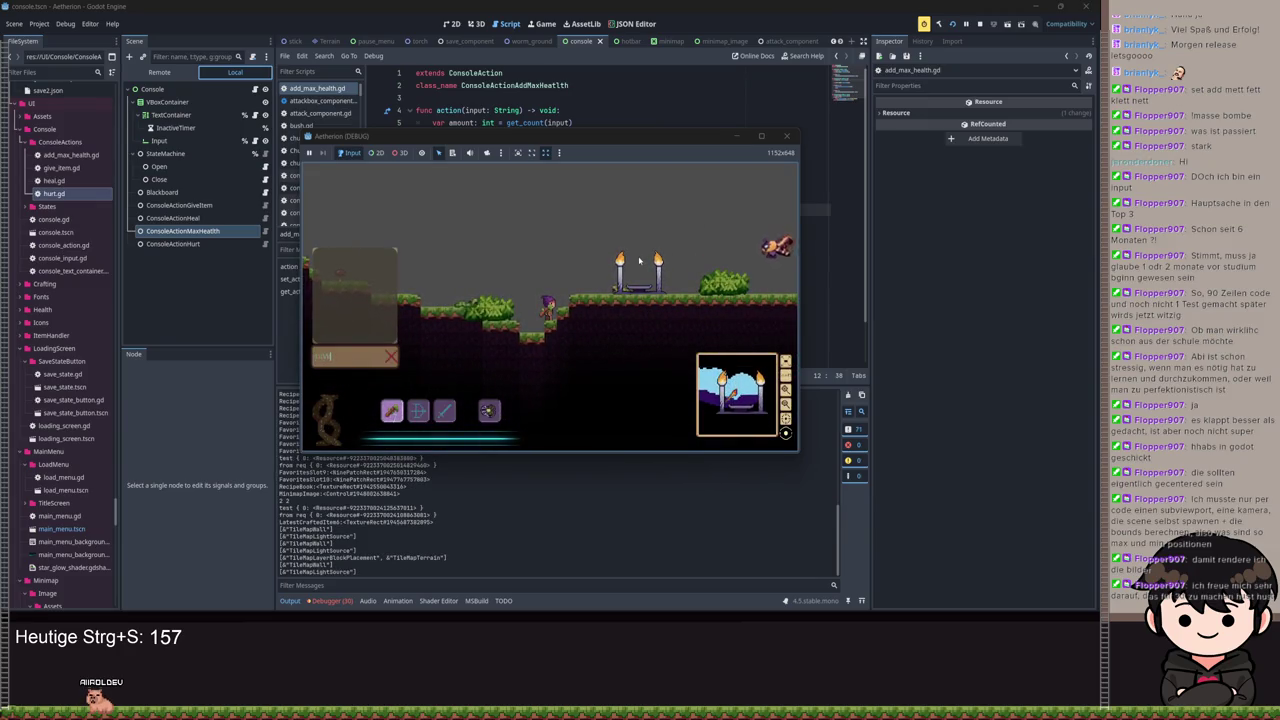
{"action": "type", "text": "item stack"}
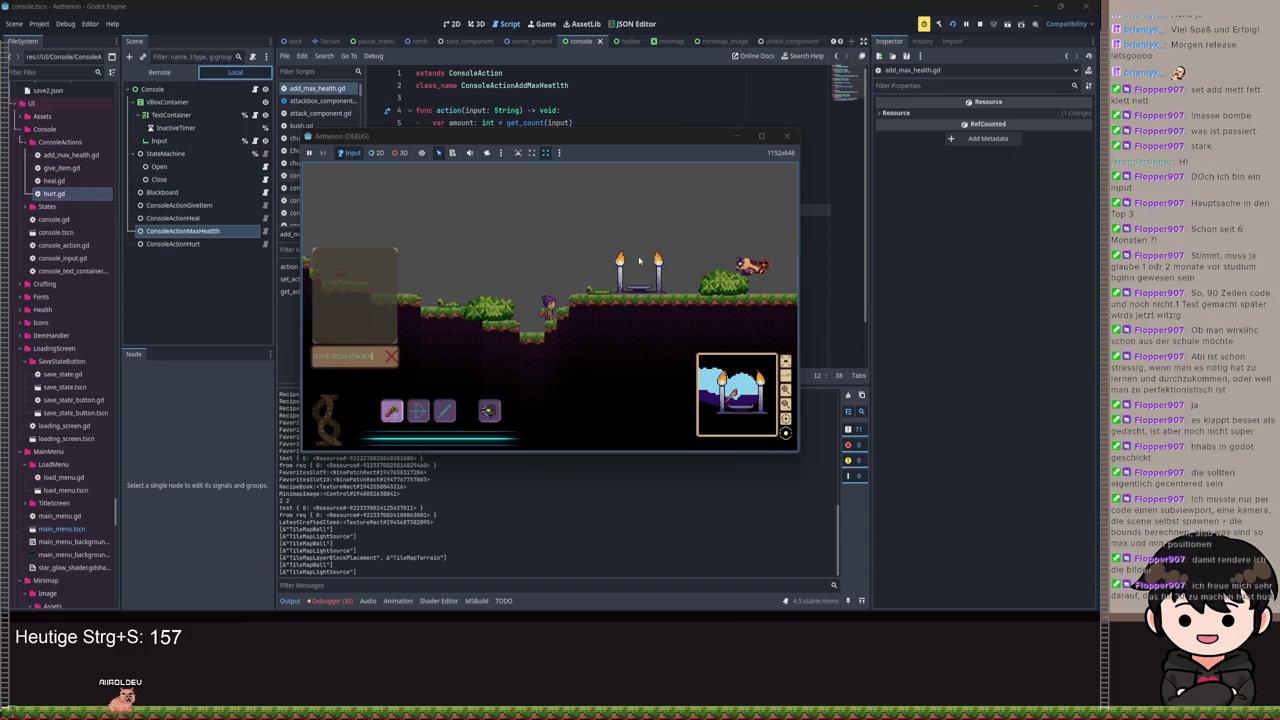
{"action": "key", "text": "Return"}
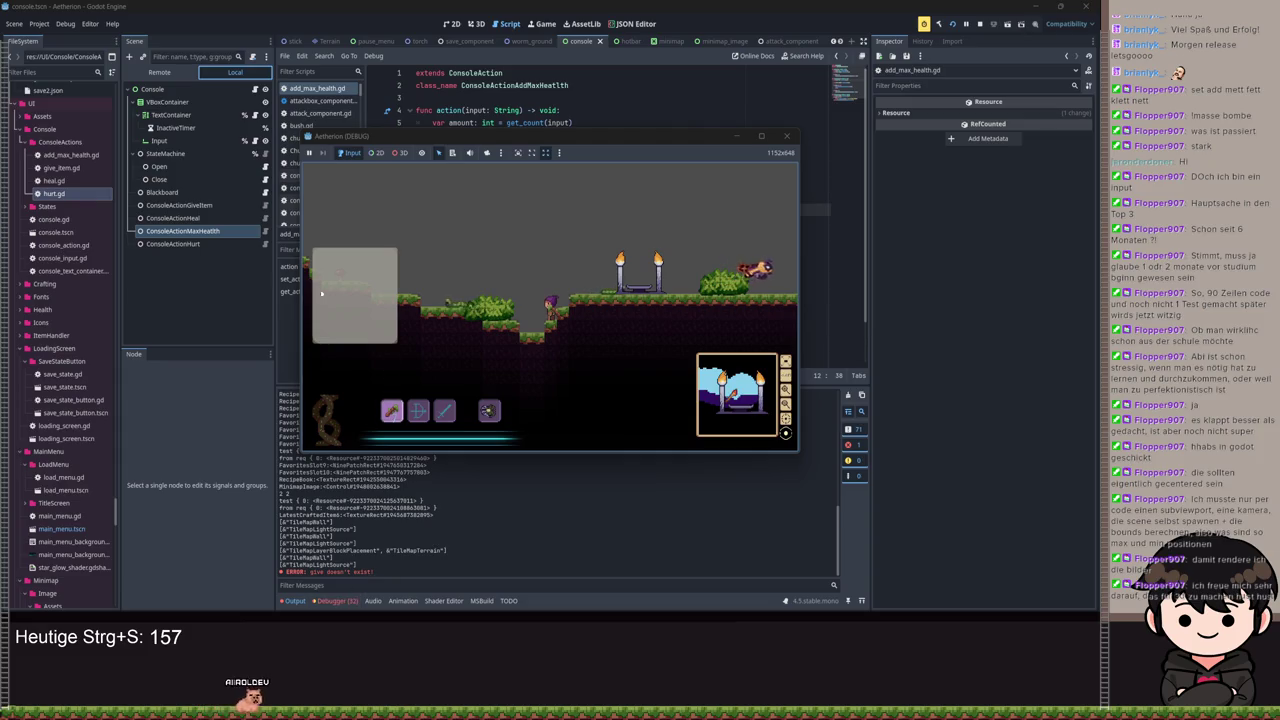
{"action": "left_click", "coordinate": [179, 205]}
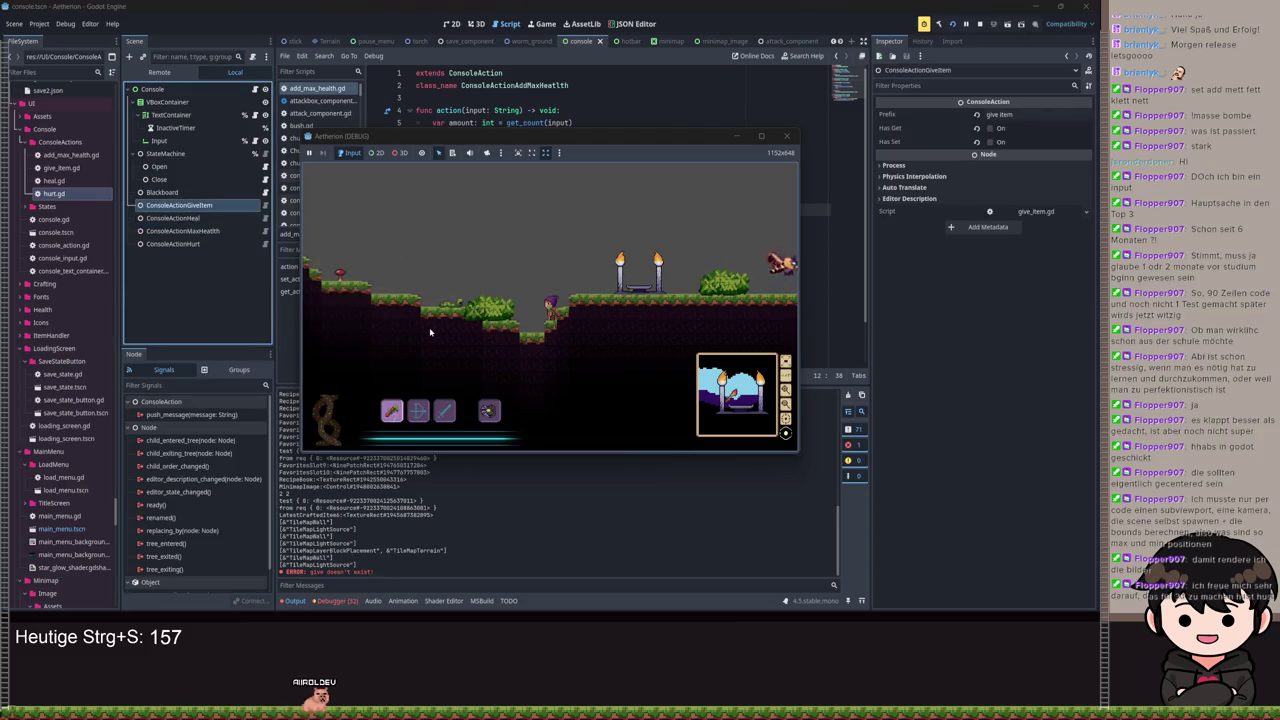
Step: Resubmit the give item command in the game console, then move the game window aside
{"action": "key", "text": "t"}
{"action": "type", "text": "GIVE ITEM STICK 4"}
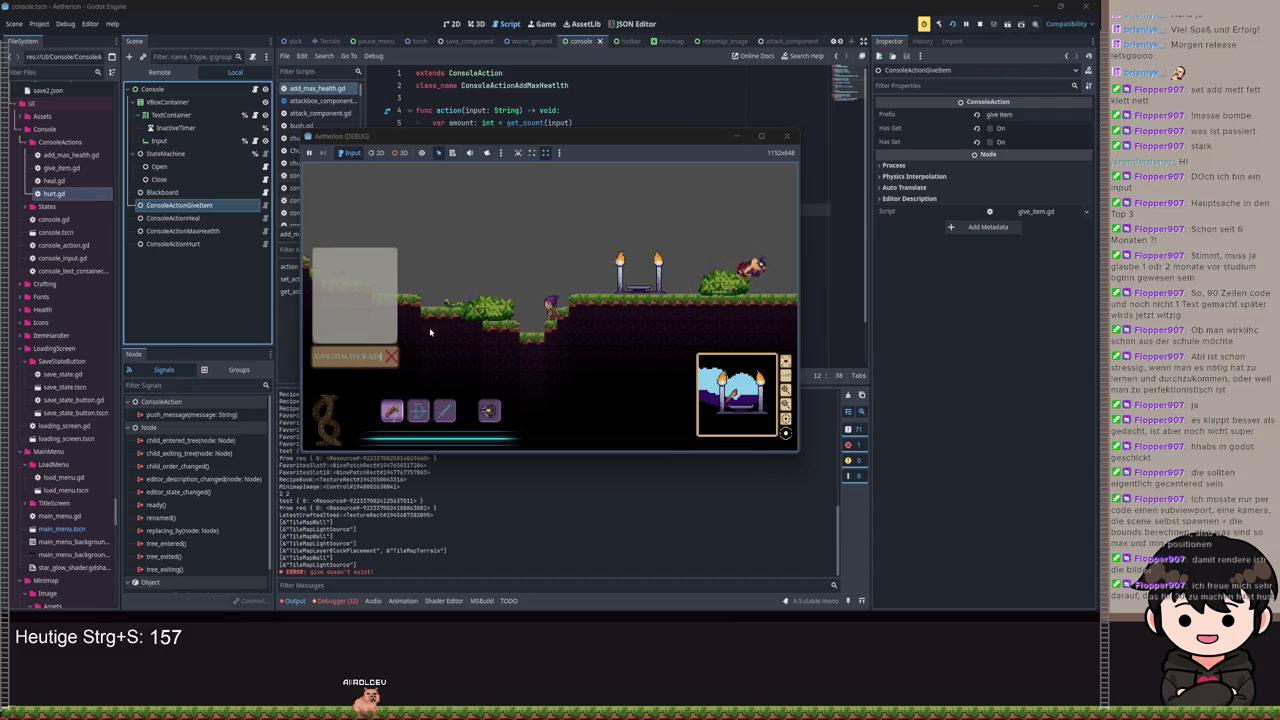
{"action": "key", "text": "Return"}
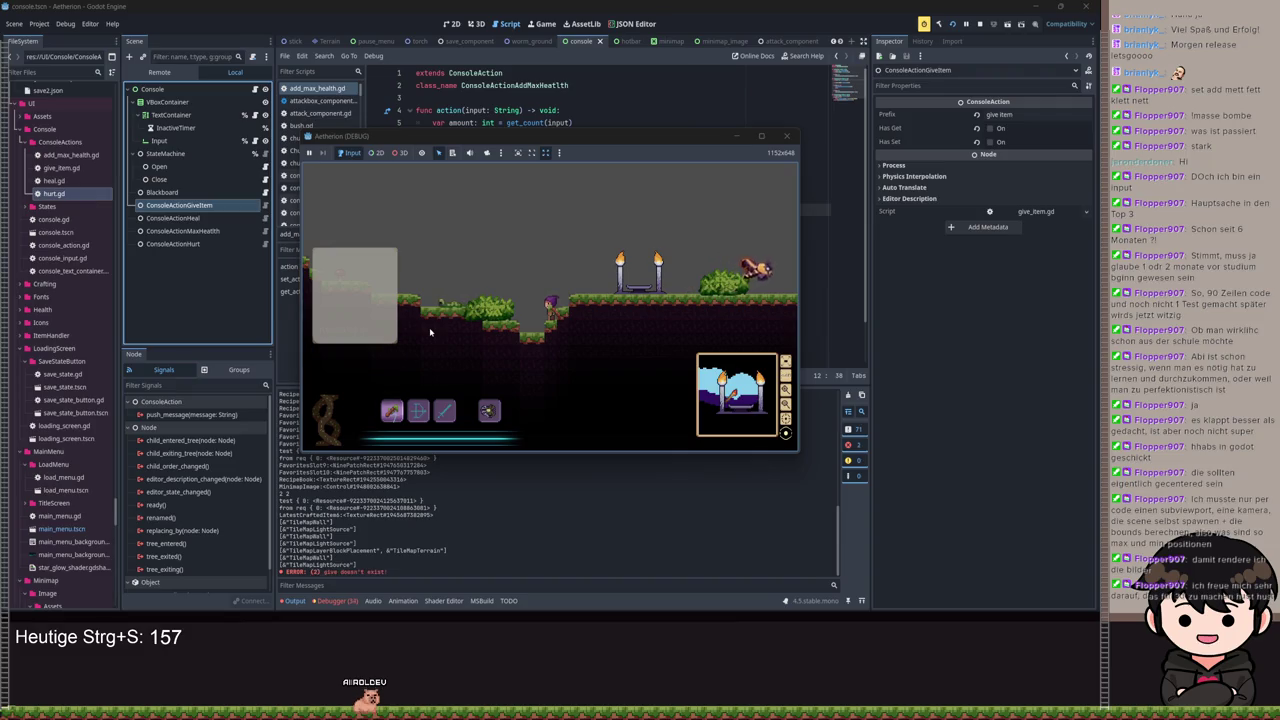
{"action": "key", "text": "t"}
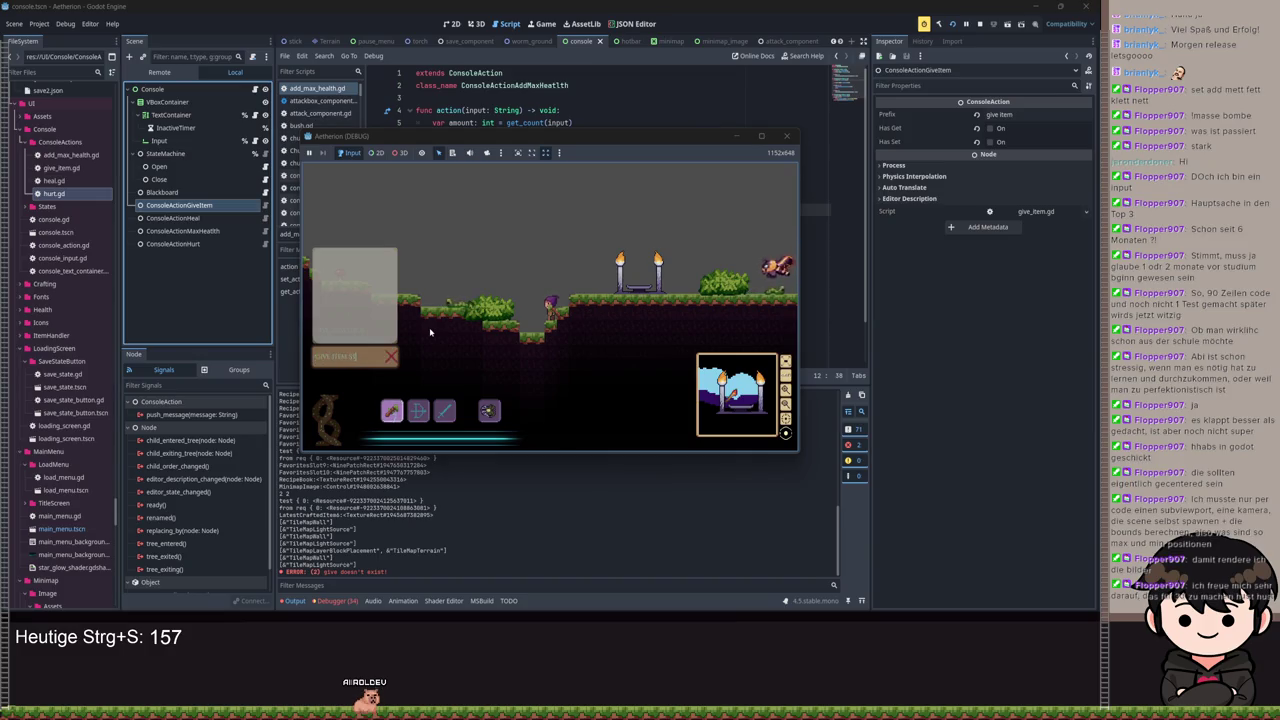
{"action": "key", "text": "Escape"}
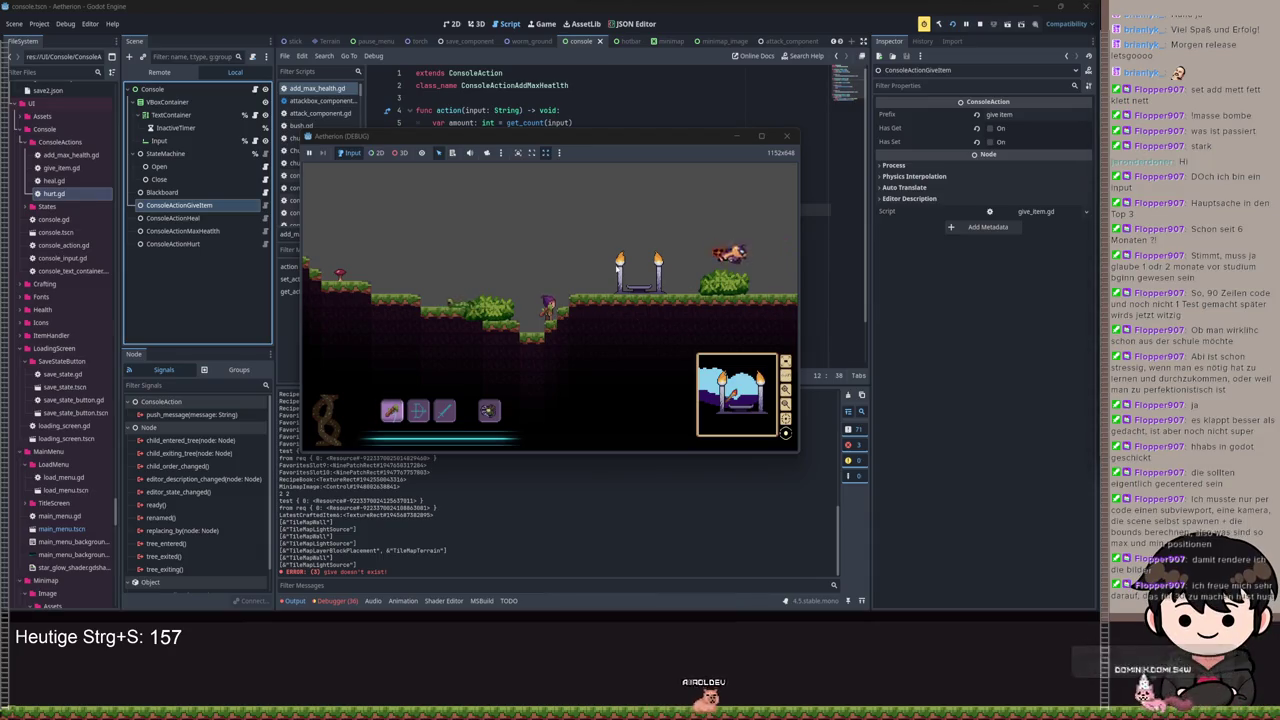
{"action": "type", "text": "a"}
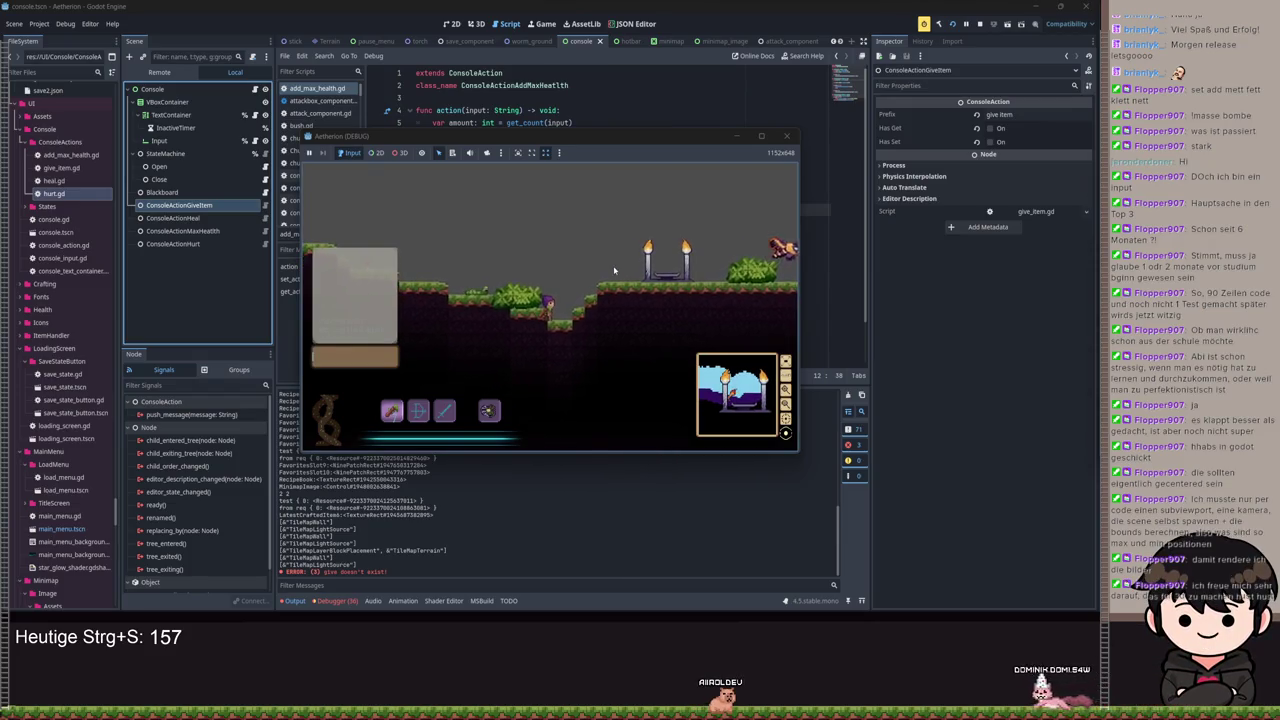
{"action": "type", "text": "give"}
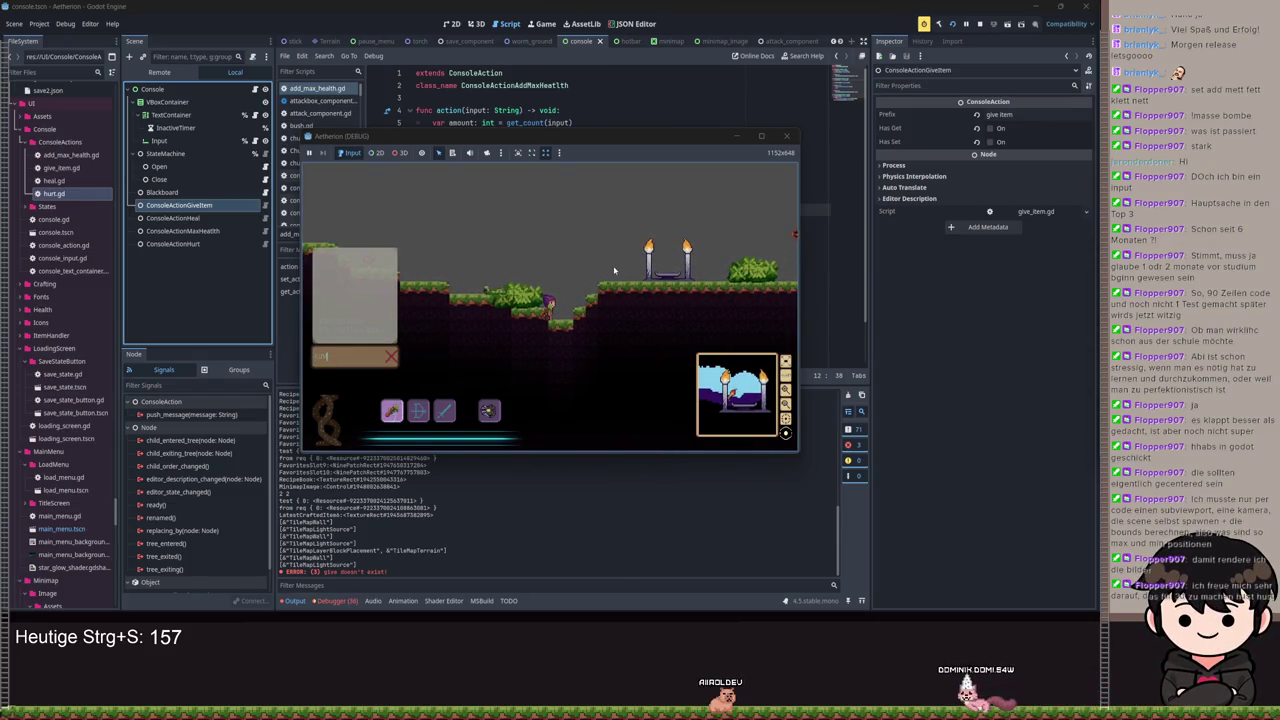
{"action": "type", "text": " item stick"}
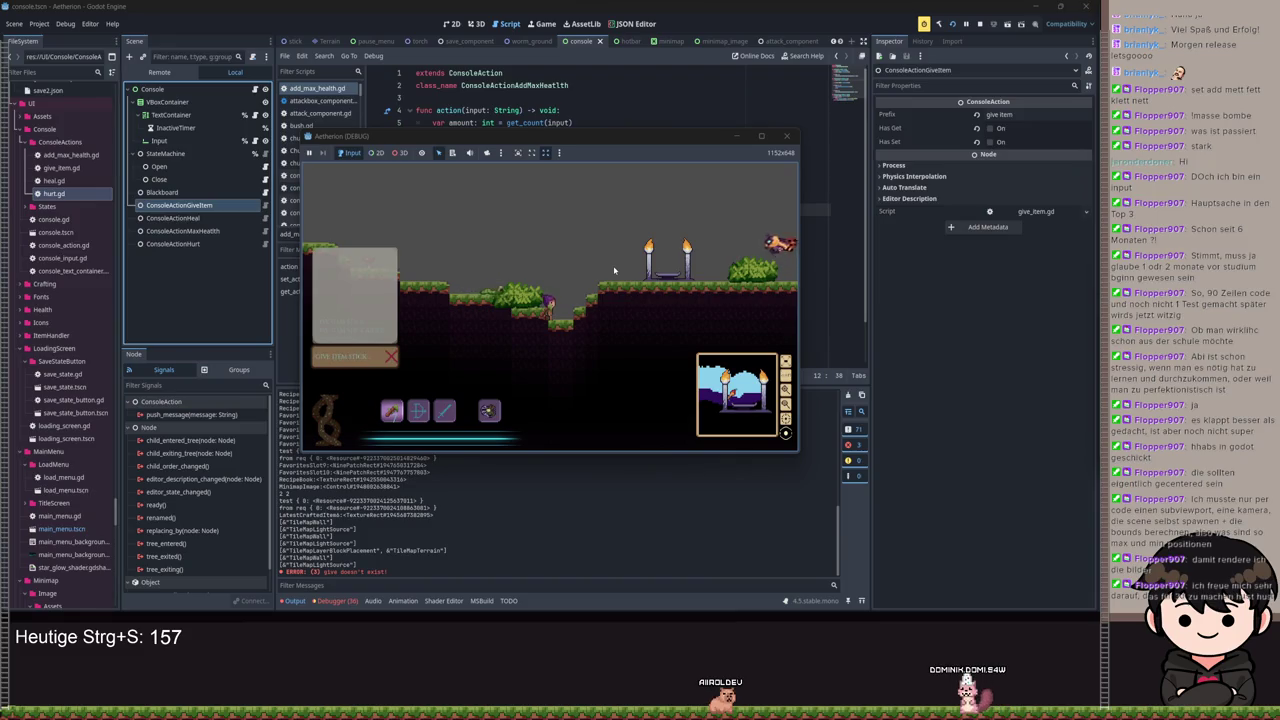
{"action": "key", "text": "Return"}
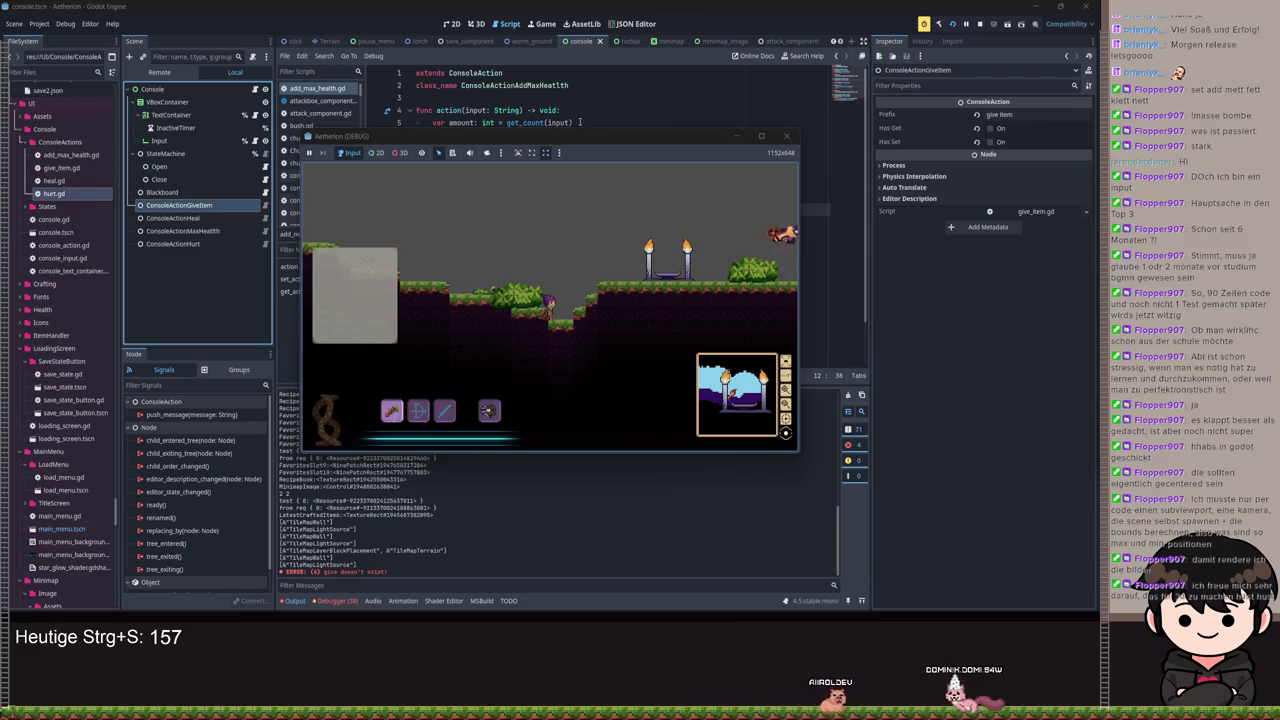
{"action": "left_click_drag", "start_coordinate": [581, 137], "coordinate": [832, 222]}
{"action": "left_click", "coordinate": [832, 222]}
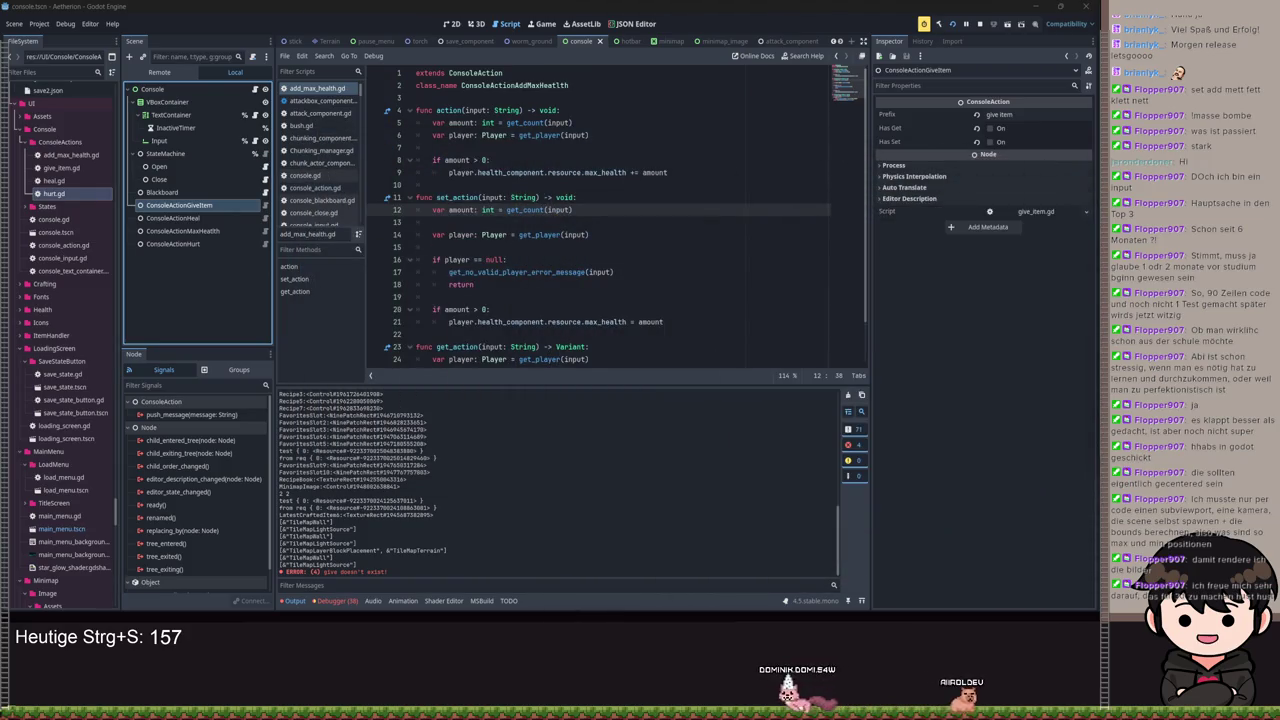
Step: Browse the running game's Remote scene tree with the Game node expanded
{"action": "key", "text": "alt+Tab"}
{"action": "left_click", "coordinate": [178, 74]}
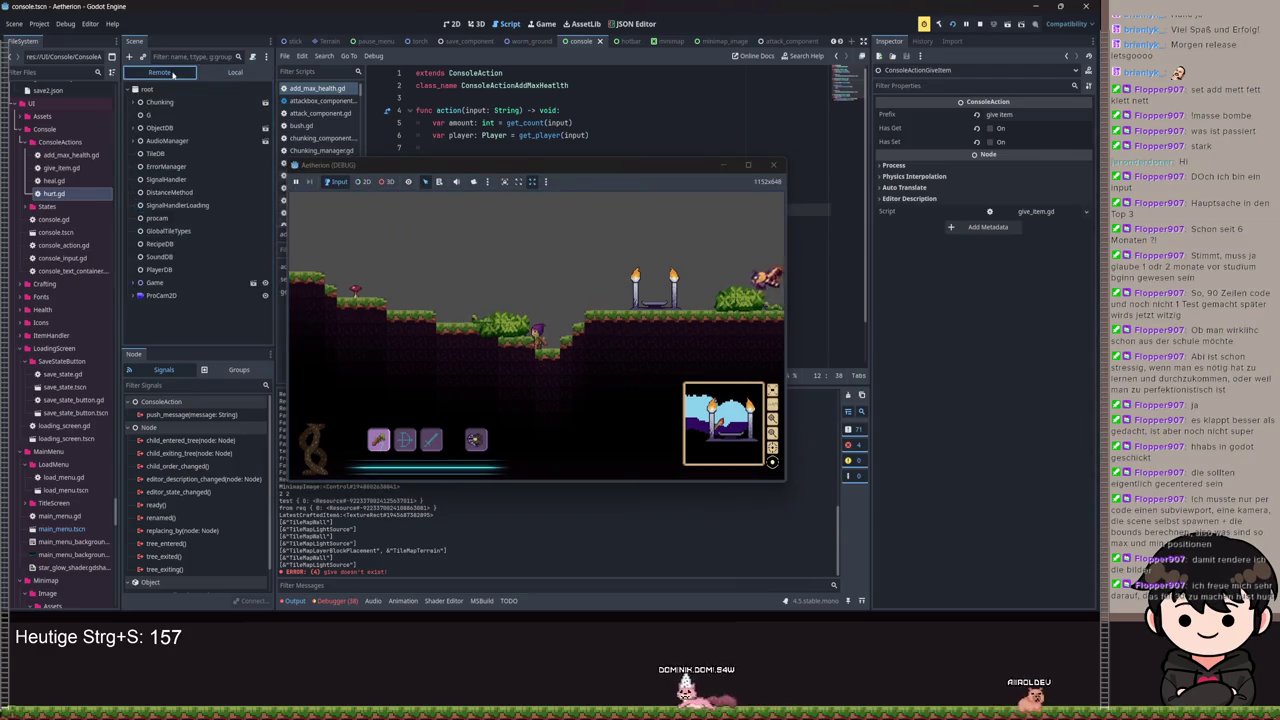
{"action": "left_click", "coordinate": [133, 283]}
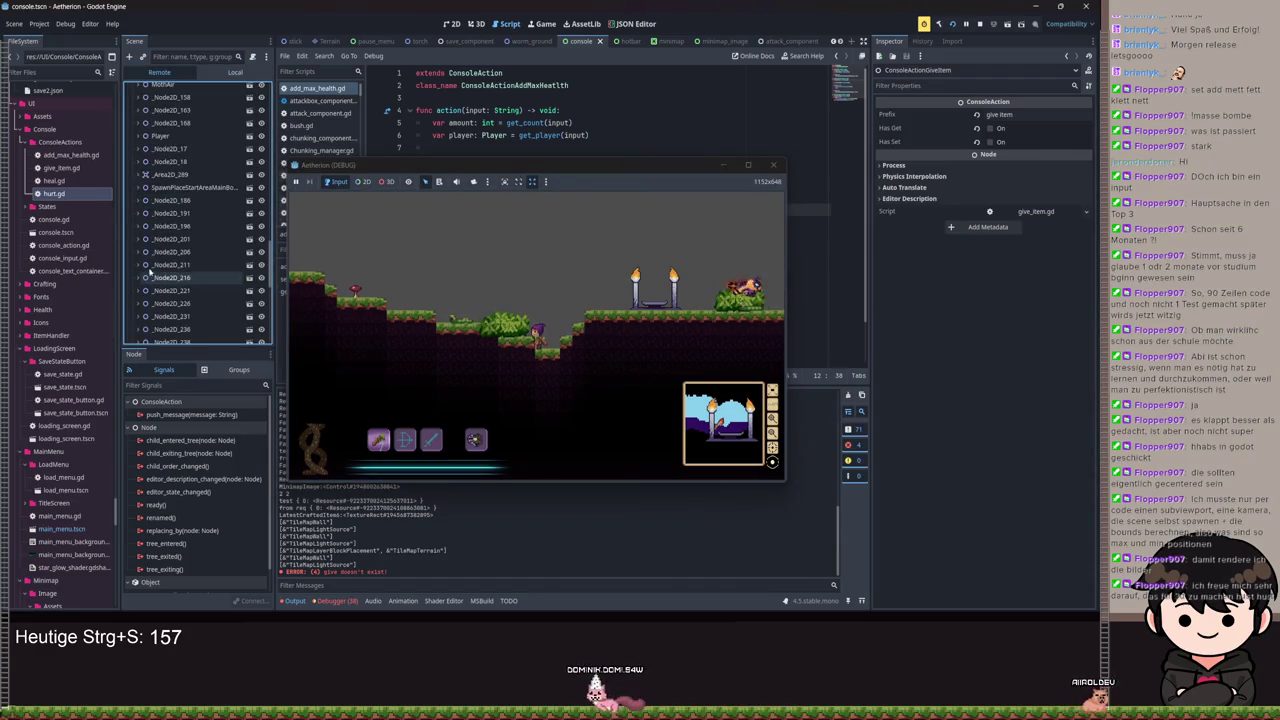
{"action": "scroll", "coordinate": [188, 186], "scroll_direction": "down", "scroll_amount": 5}
{"action": "scroll", "coordinate": [188, 186], "scroll_direction": "up", "scroll_amount": 6}
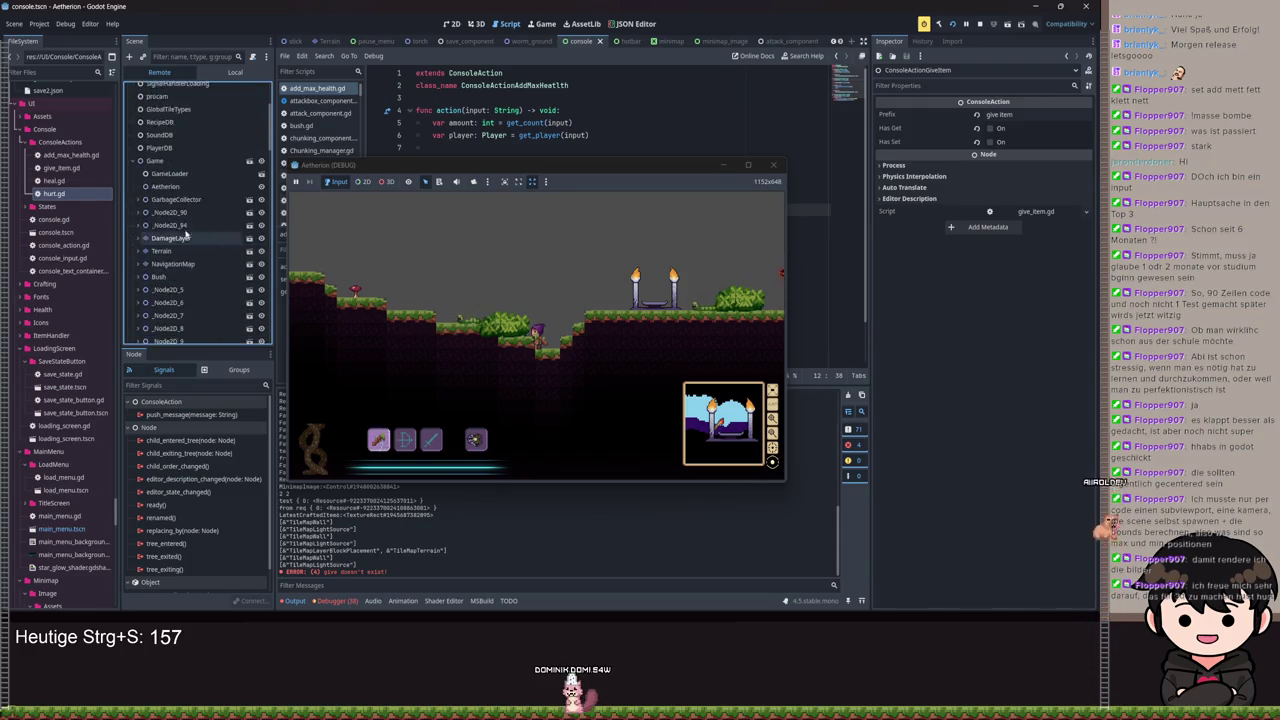
Step: Back in the Local tree, open the Console node's console.gd script and read line 16
{"action": "left_click", "coordinate": [235, 72]}
{"action": "left_click", "coordinate": [257, 89]}
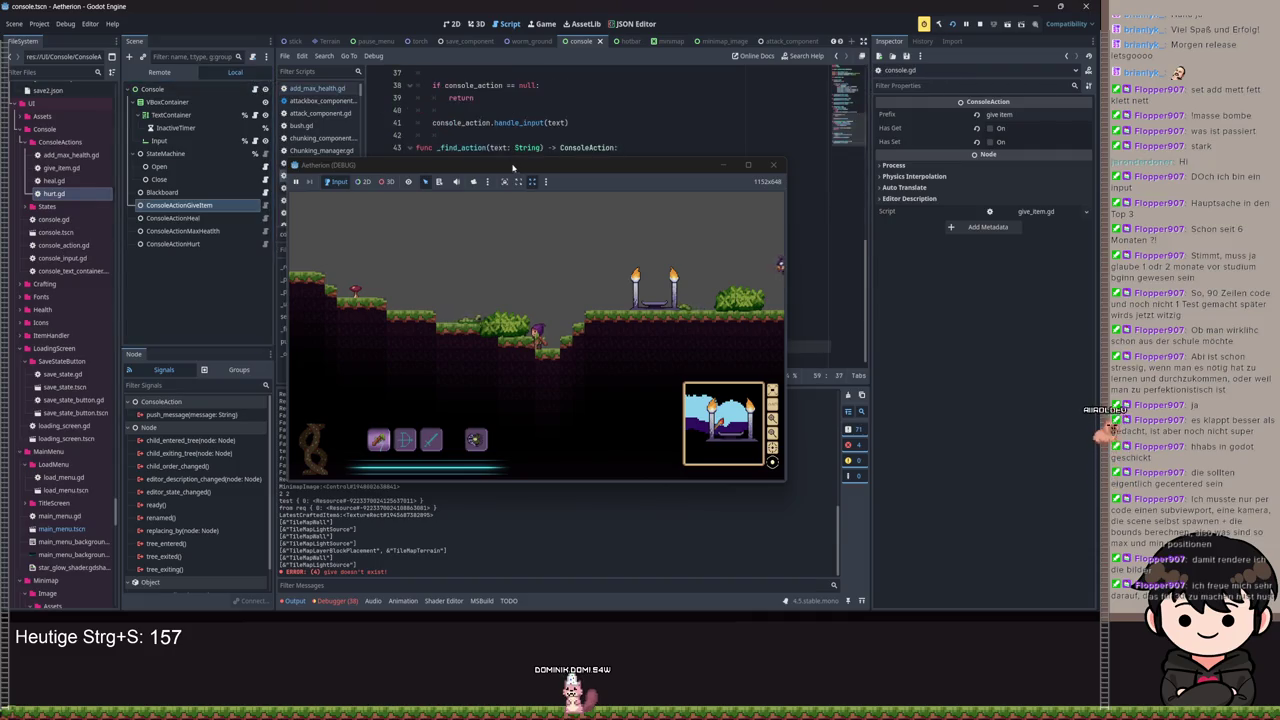
{"action": "left_click_drag", "start_coordinate": [520, 164], "coordinate": [834, 126]}
{"action": "scroll", "coordinate": [476, 198], "scroll_direction": "down", "scroll_amount": 1}
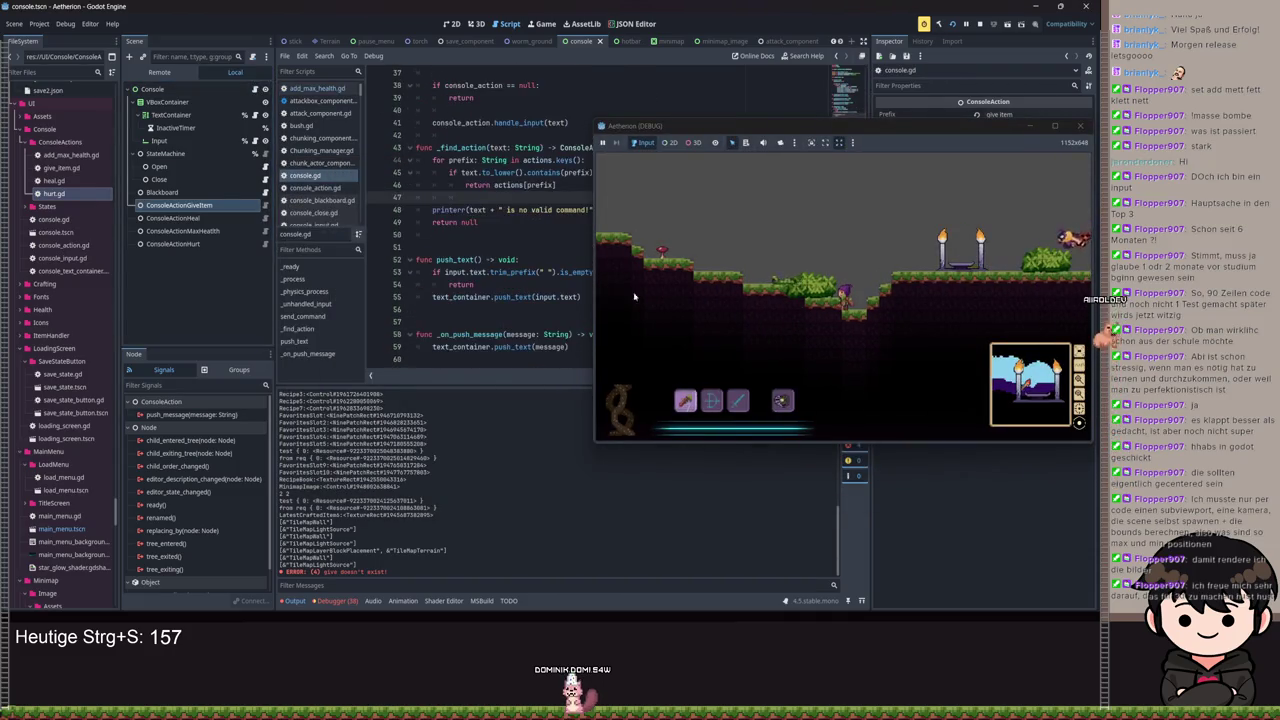
{"action": "left_click_drag", "start_coordinate": [690, 131], "coordinate": [448, 298]}
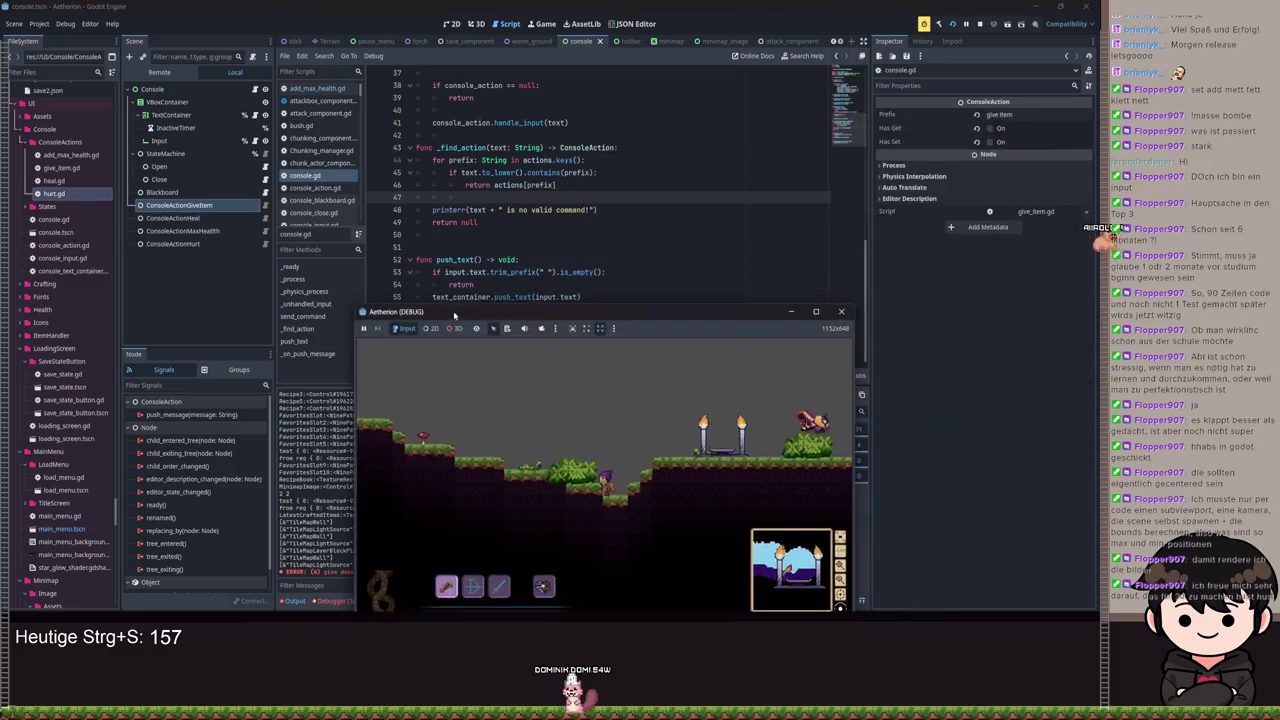
{"action": "scroll", "coordinate": [659, 213], "scroll_direction": "up", "scroll_amount": 5}
{"action": "scroll", "coordinate": [659, 213], "scroll_direction": "up", "scroll_amount": 6}
{"action": "left_click", "coordinate": [713, 217]}
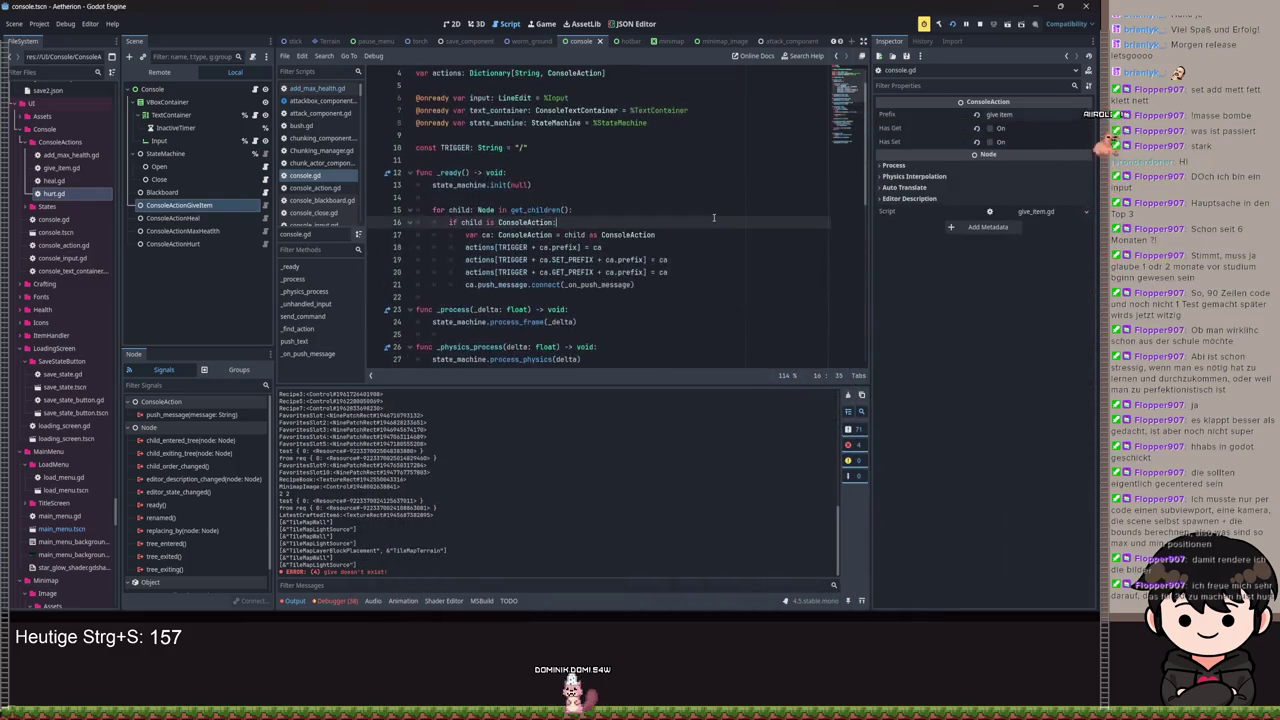
Step: Search all project files for "doesn't" and open the give_item.gd match on line 8
{"action": "key", "text": "ctrl+shift+f"}
{"action": "type", "text": "doesn't"}
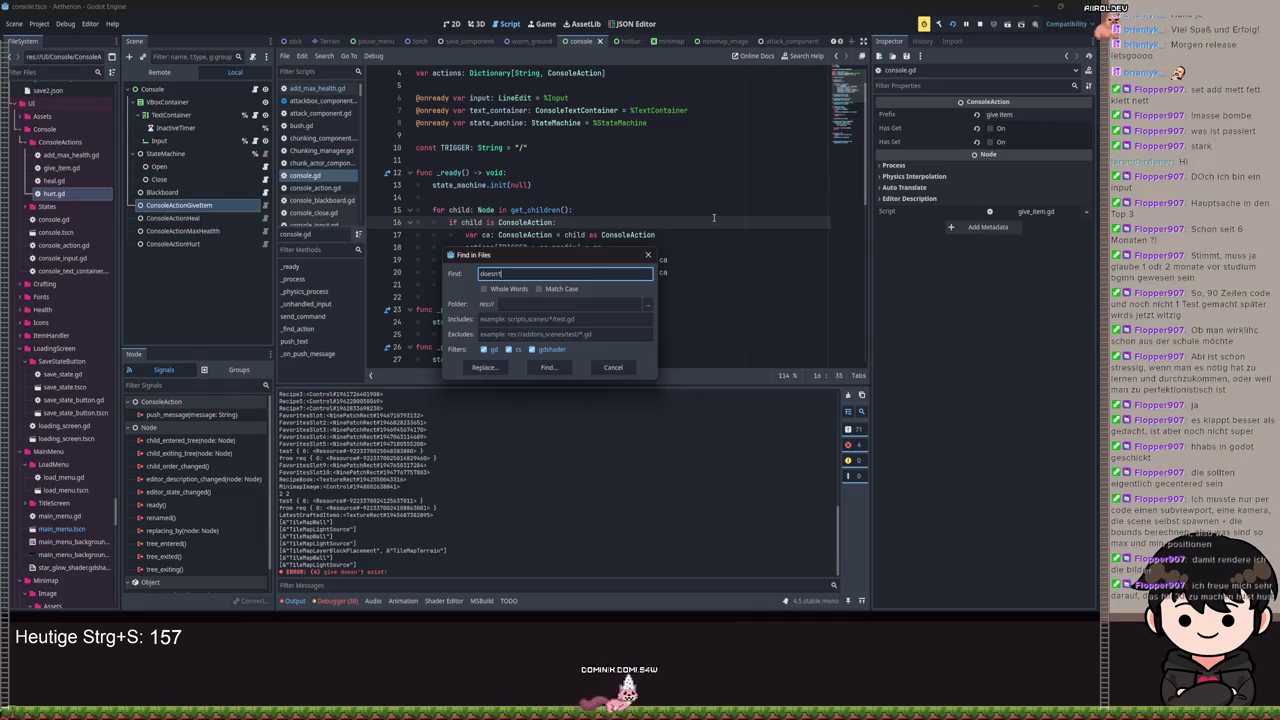
{"action": "key", "text": "Return"}
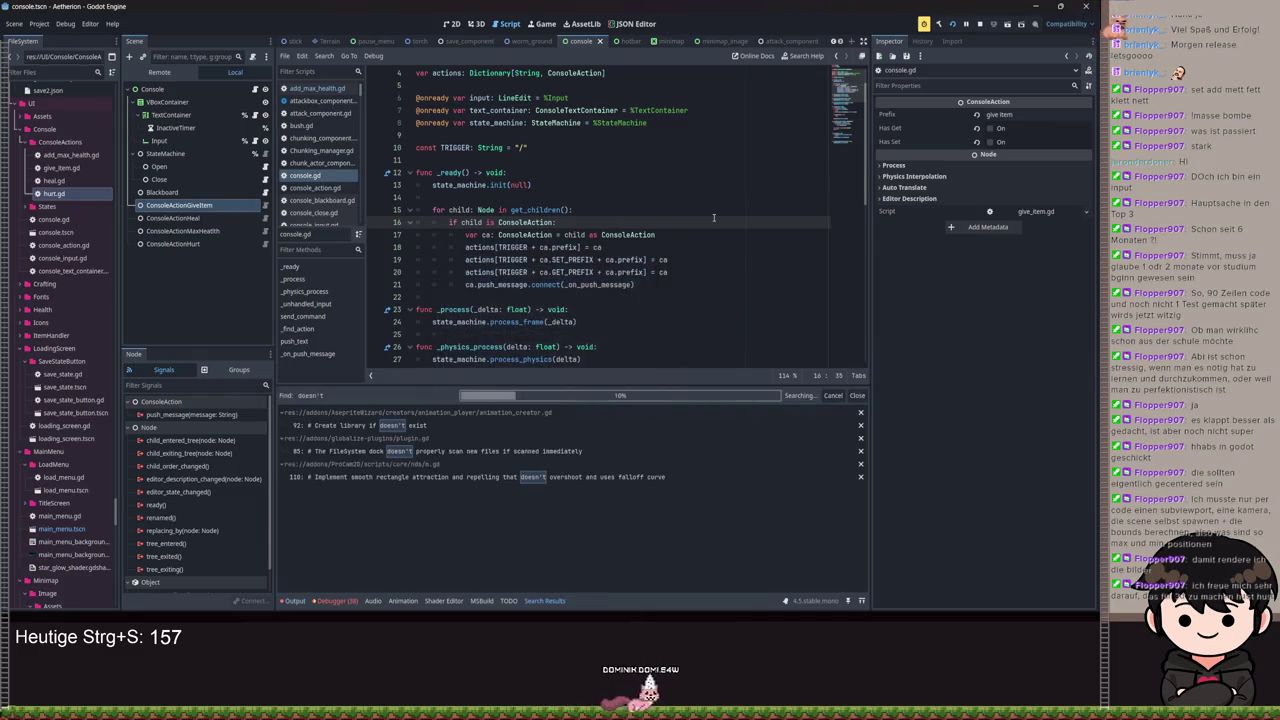
{"action": "left_click", "coordinate": [409, 502]}
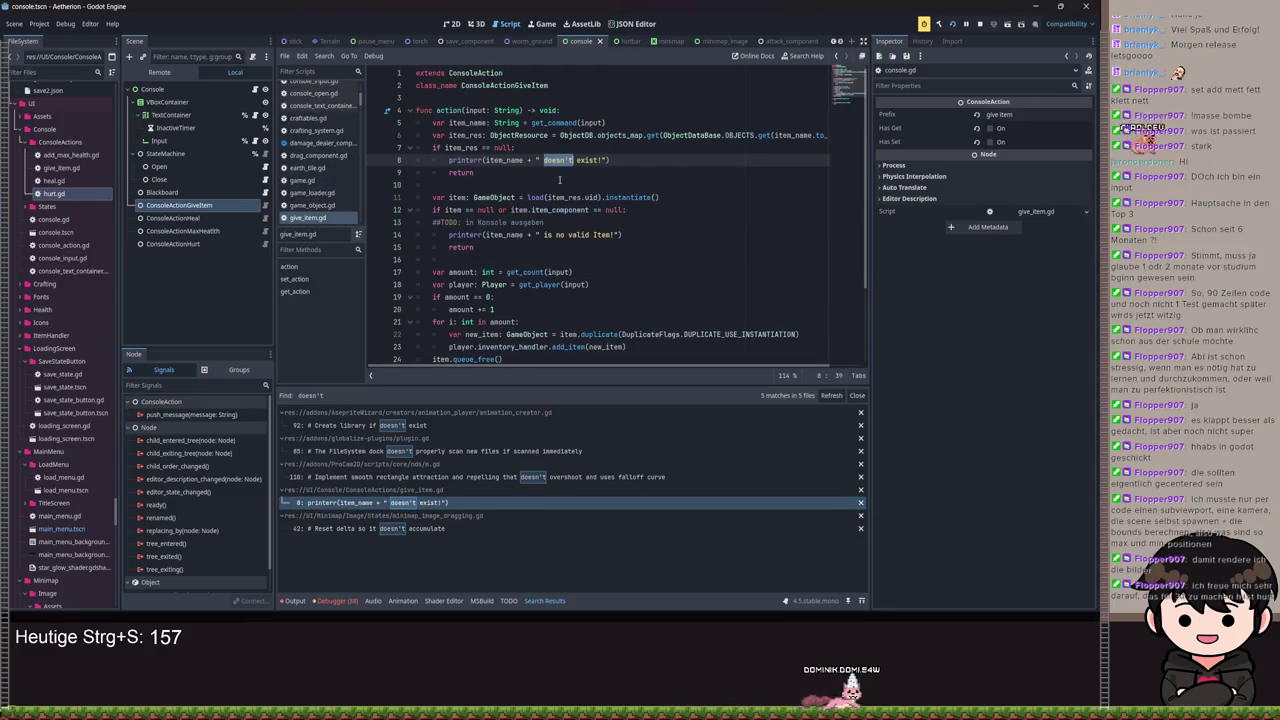
Step: Run the give item command with 'potato' in the game to hit the line 5 breakpoint
{"action": "key", "text": "F5"}
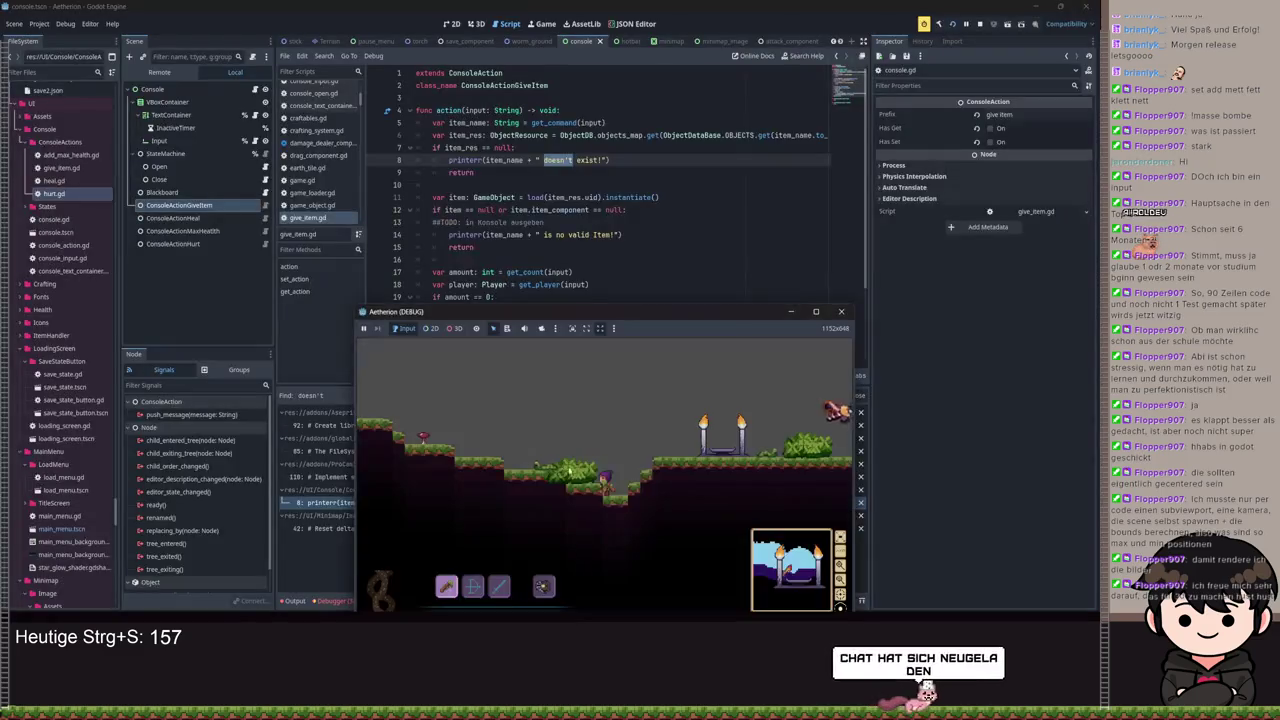
{"action": "left_click", "coordinate": [787, 311]}
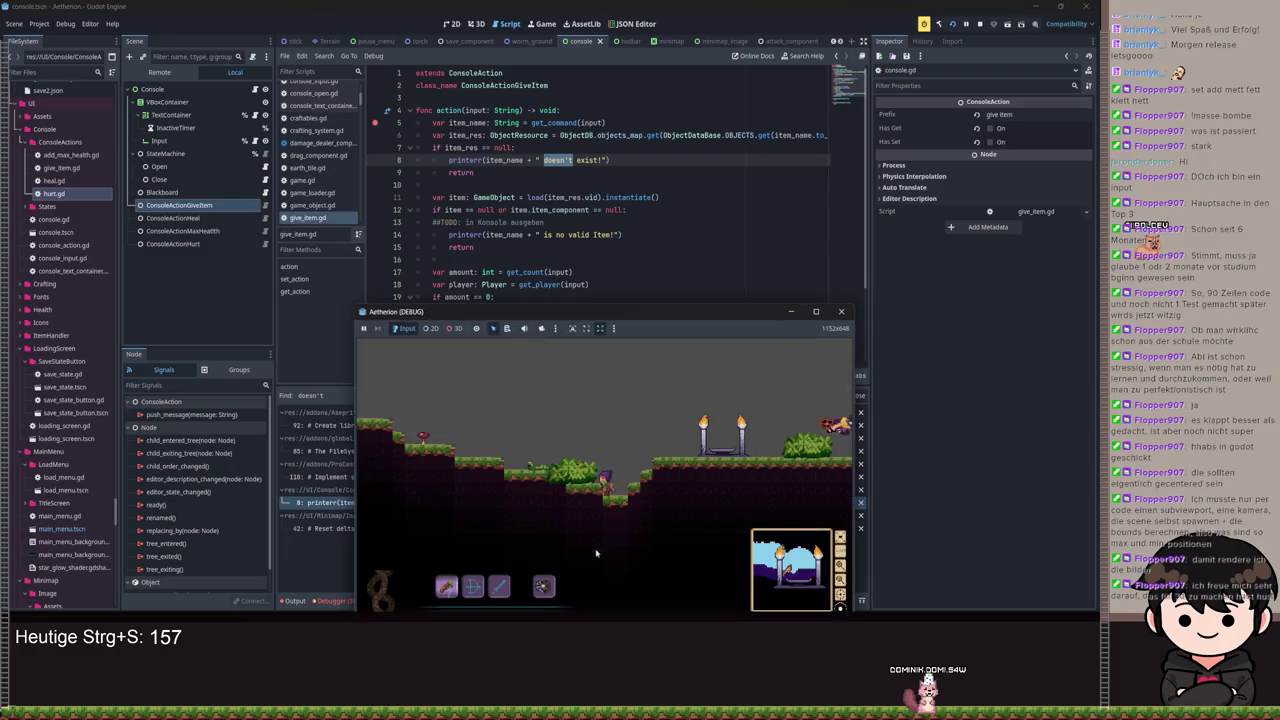
{"action": "left_click_drag", "start_coordinate": [674, 314], "coordinate": [674, 211]}
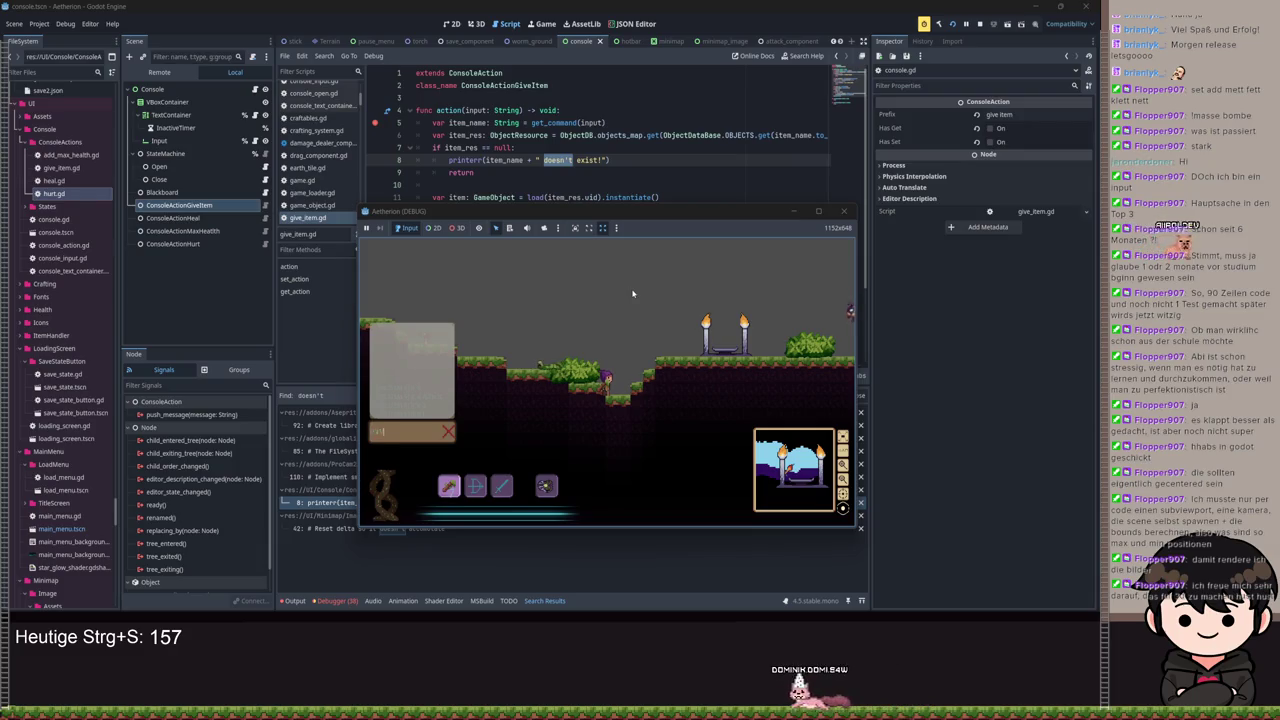
{"action": "type", "text": "potato"}
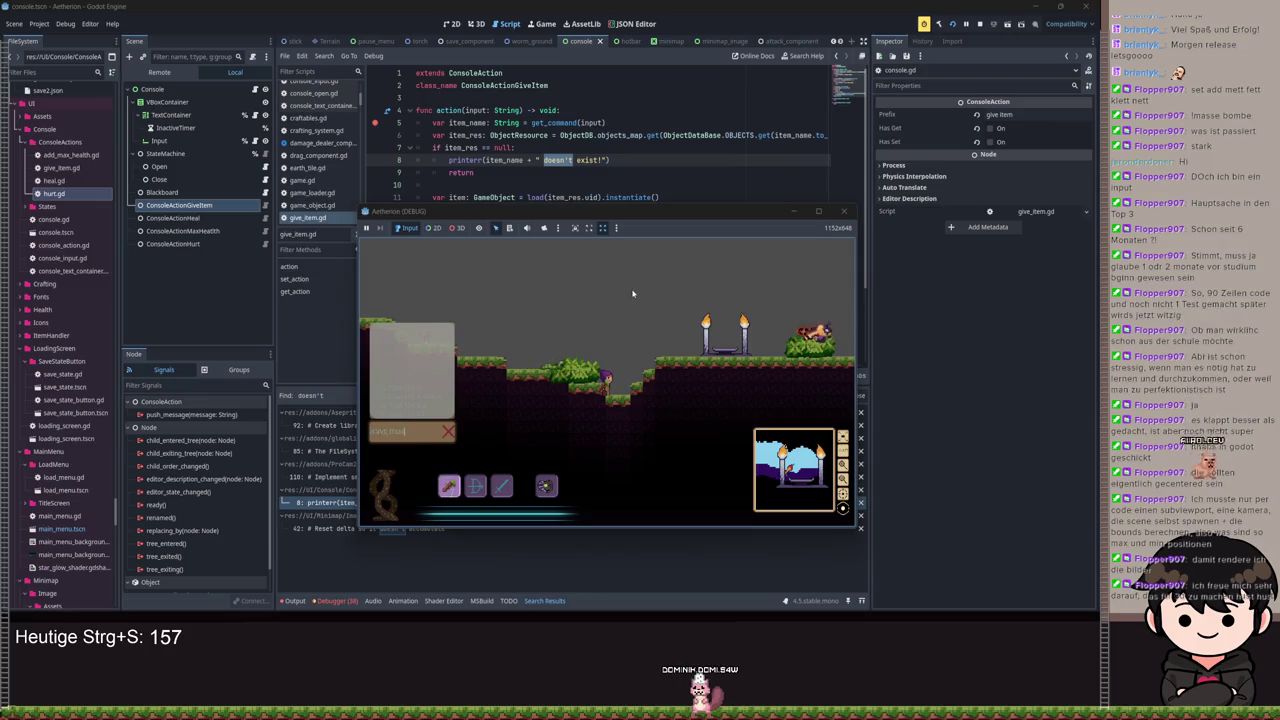
{"action": "key", "text": "Return"}
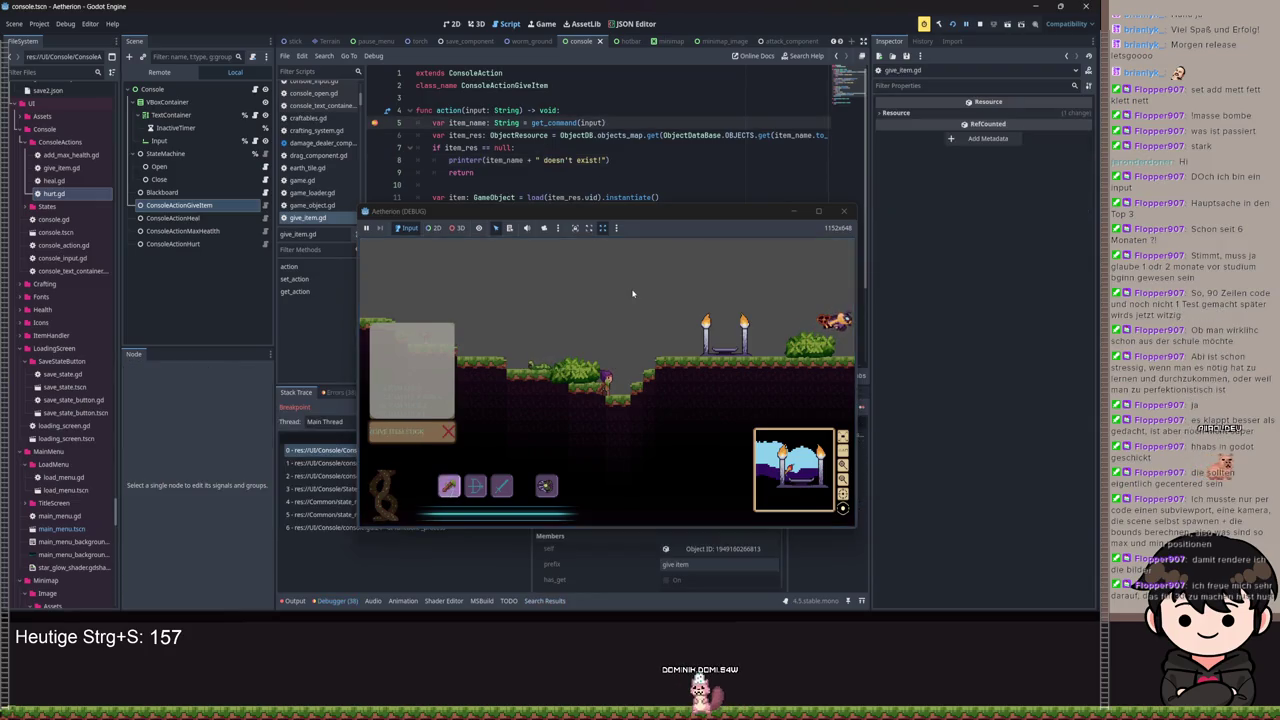
Step: Step the paused debugger into and back out of get_command in console_action.gd
{"action": "left_click", "coordinate": [794, 211]}
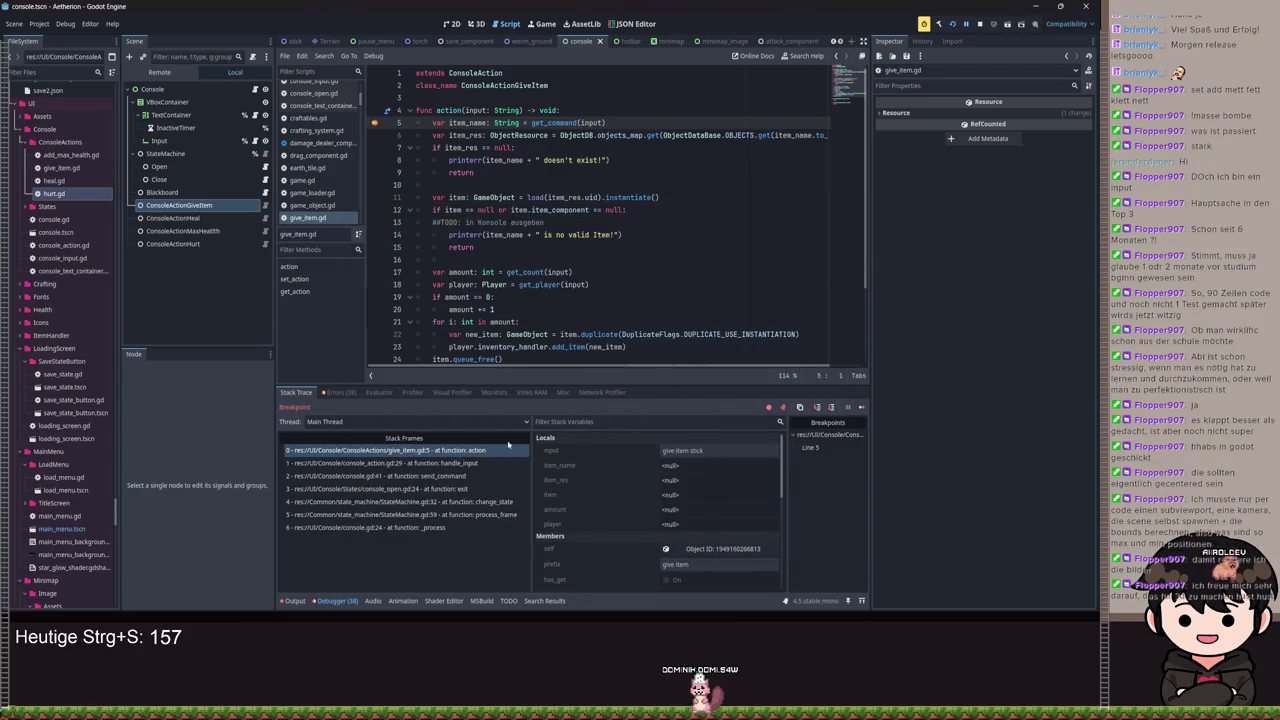
{"action": "left_click", "coordinate": [347, 394]}
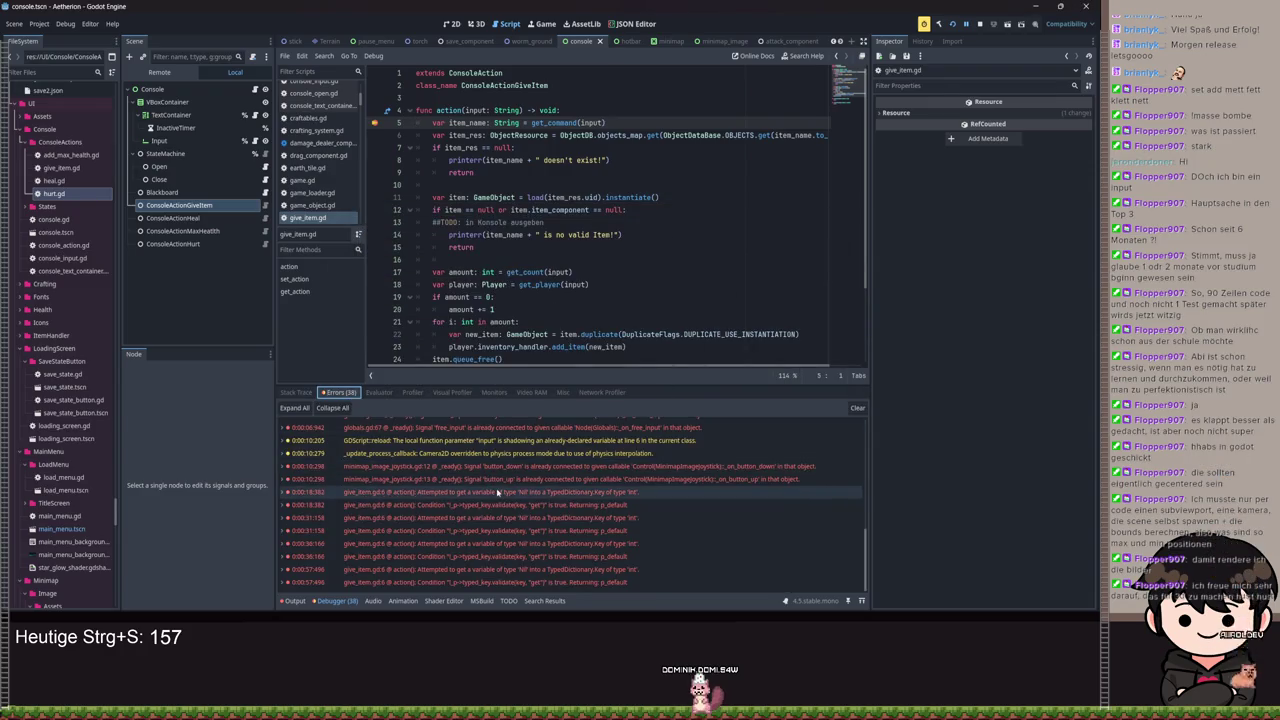
{"action": "left_click", "coordinate": [294, 392]}
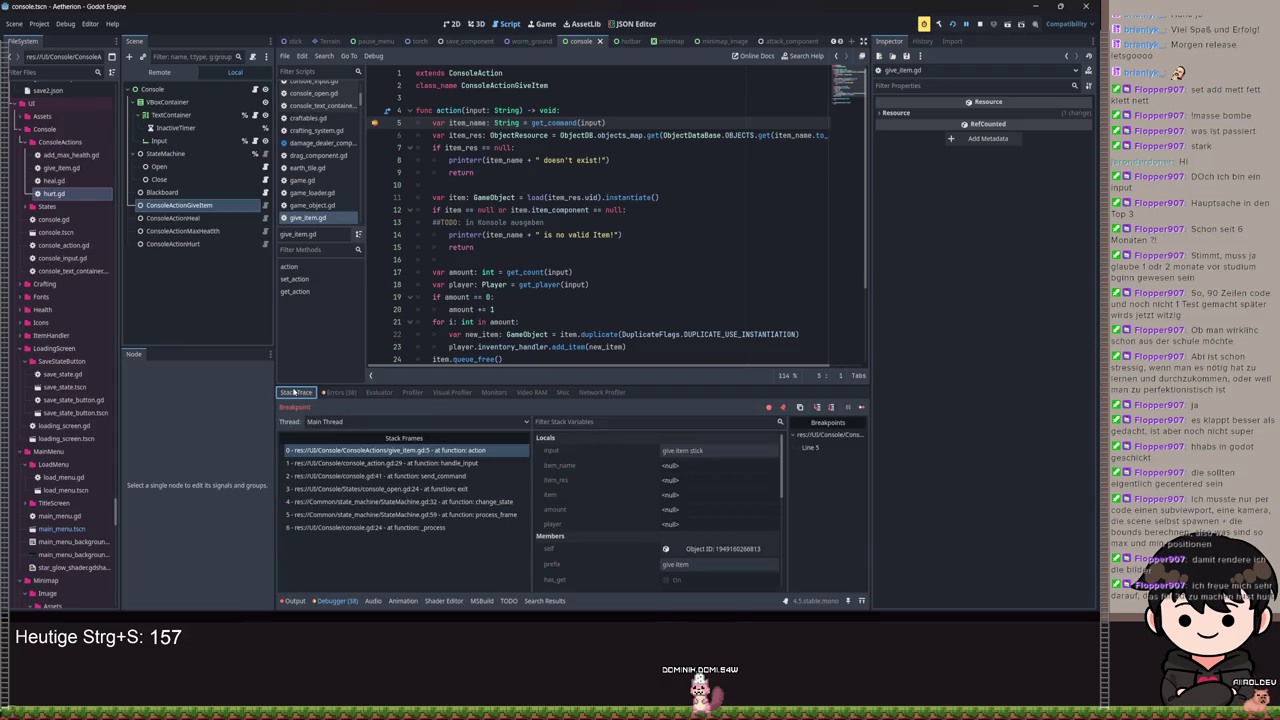
{"action": "left_click", "coordinate": [817, 407]}
{"action": "left_click", "coordinate": [831, 407]}
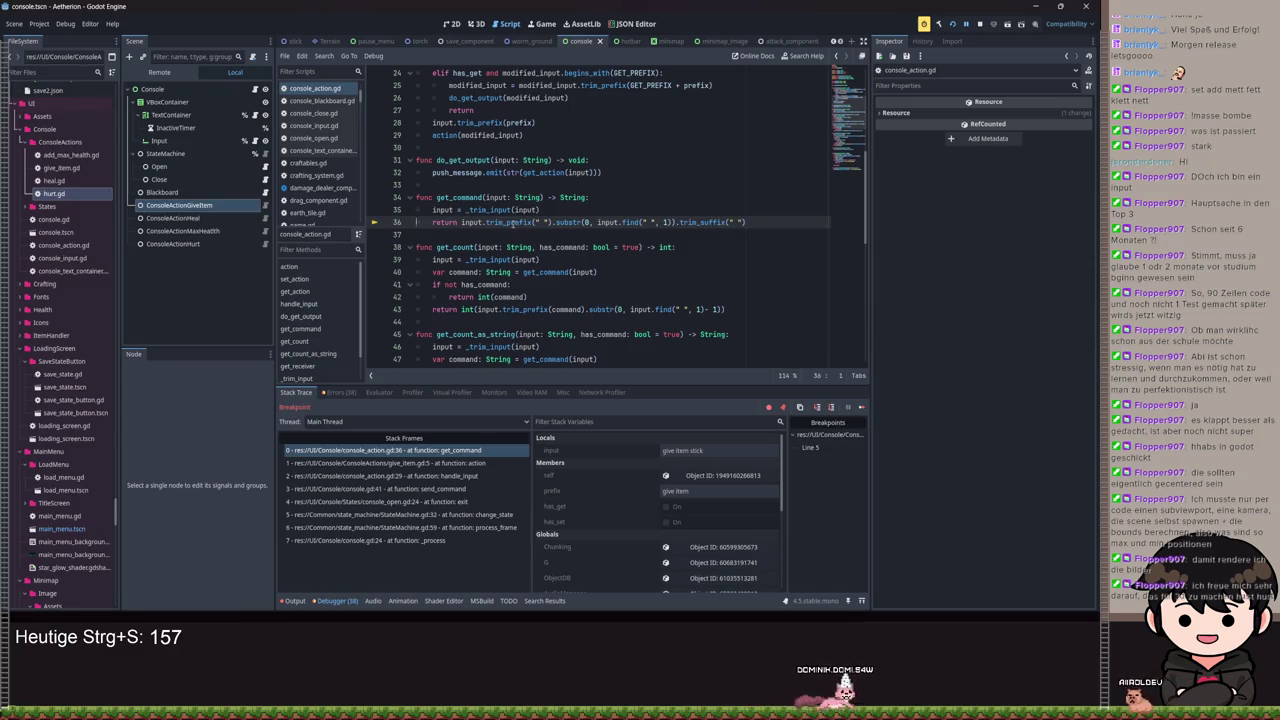
{"action": "left_click", "coordinate": [818, 408]}
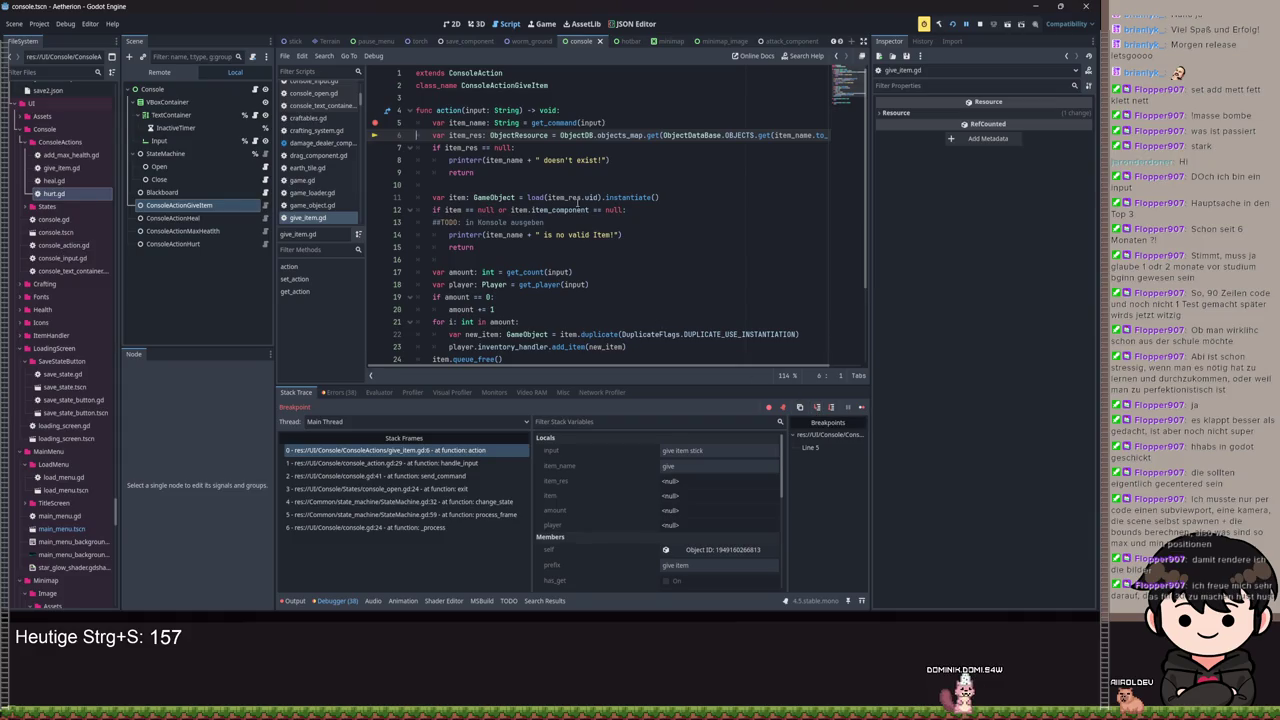
Step: Inspect get_command's definition, set a breakpoint on line 28, and resume the game
{"action": "left_click", "coordinate": [535, 122], "text": "ctrl"}
{"action": "double_click", "coordinate": [490, 247]}
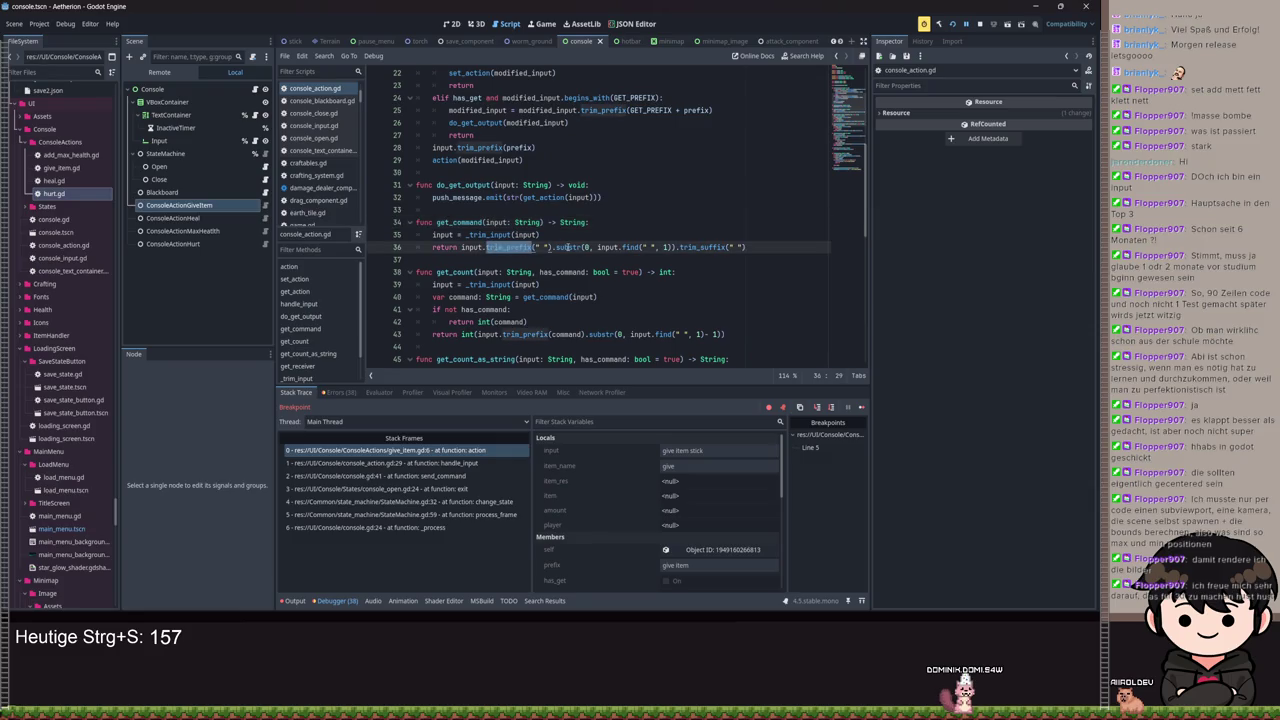
{"action": "double_click", "coordinate": [568, 247]}
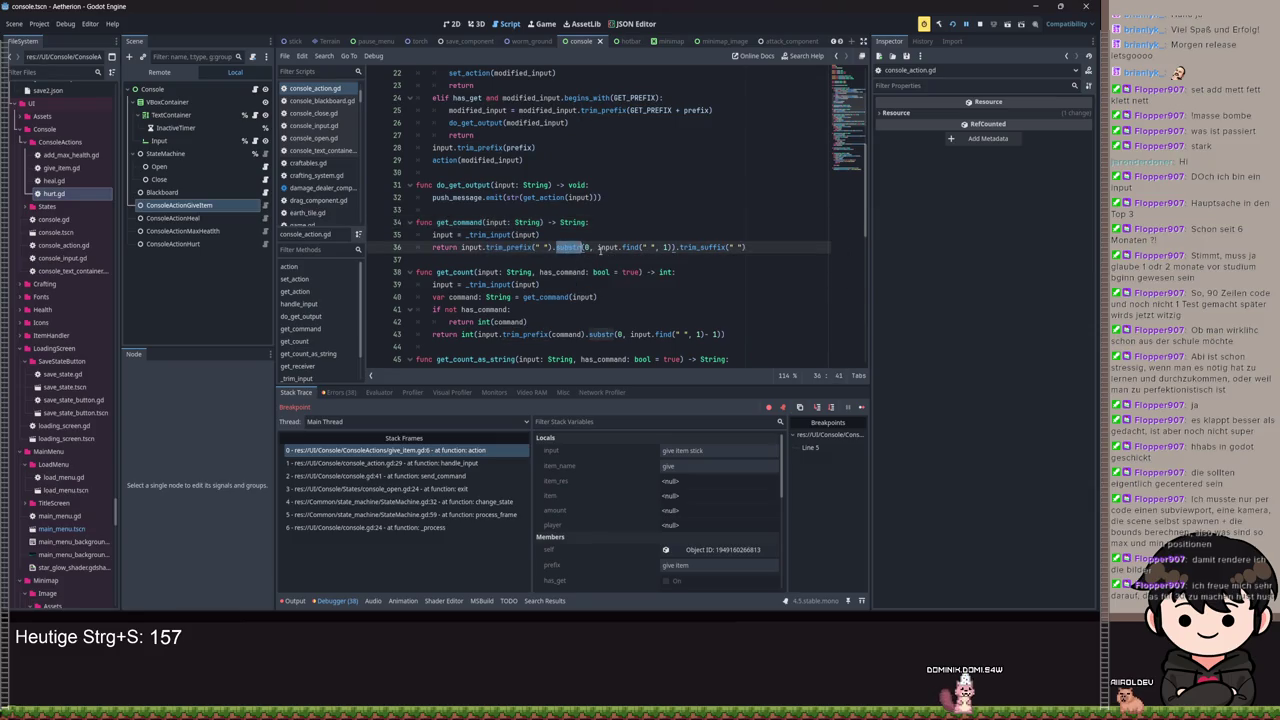
{"action": "double_click", "coordinate": [607, 247]}
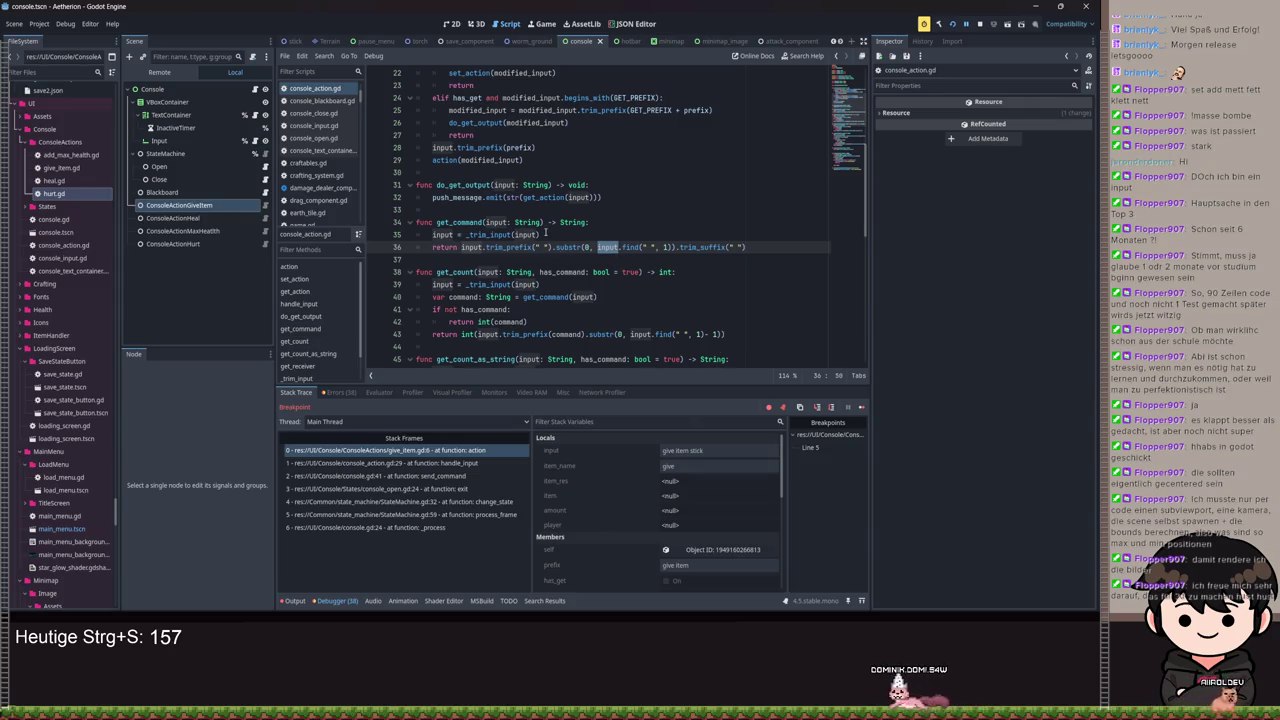
{"action": "double_click", "coordinate": [488, 234]}
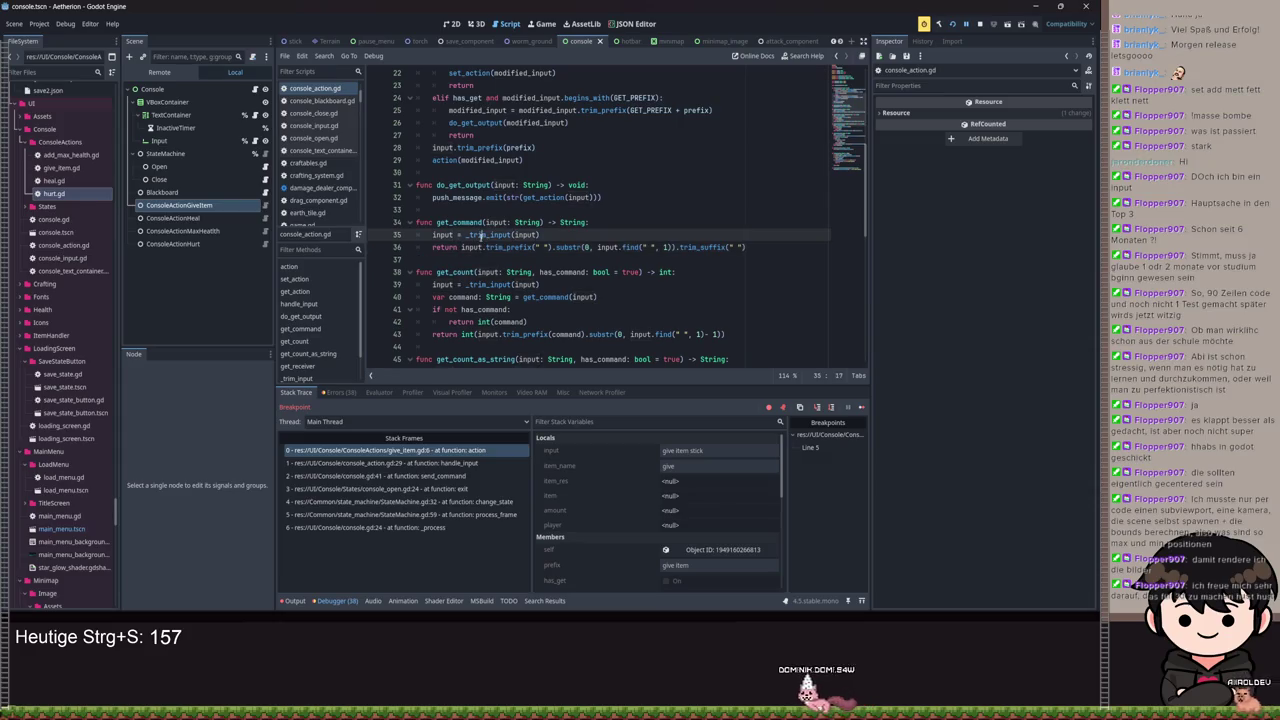
{"action": "scroll", "coordinate": [545, 207], "scroll_direction": "up", "scroll_amount": 1}
{"action": "double_click", "coordinate": [520, 184]}
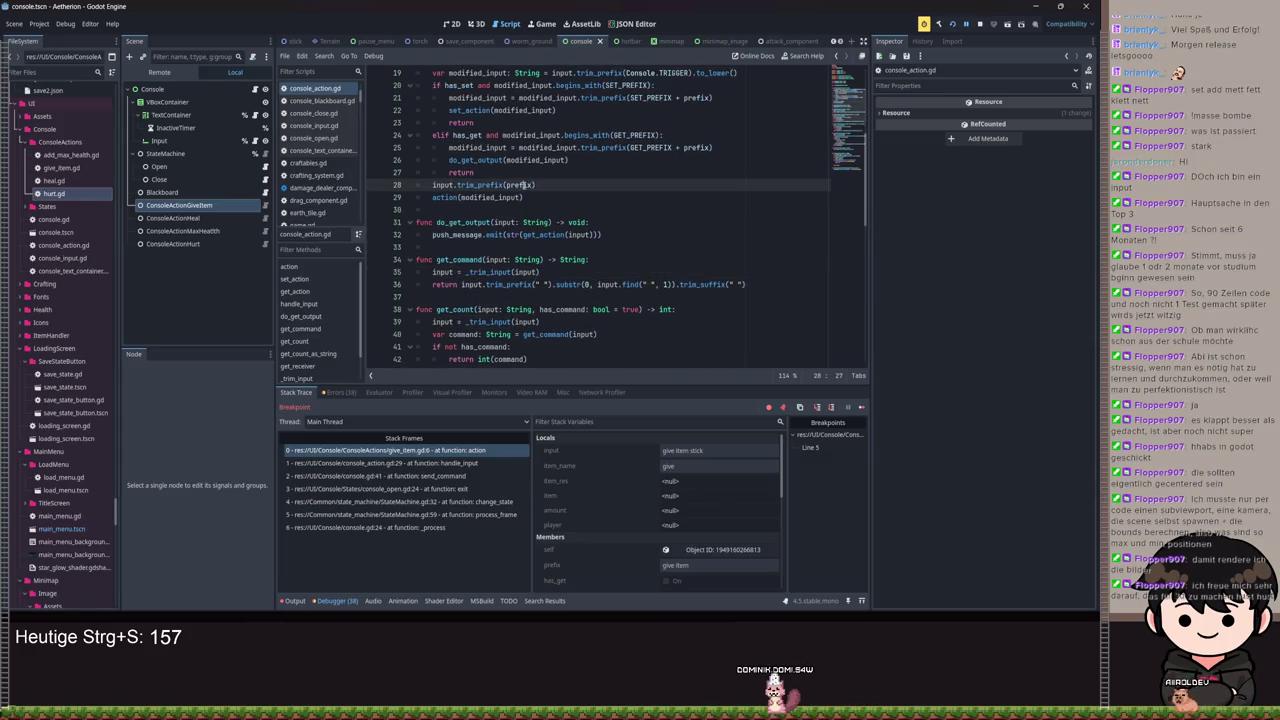
{"action": "scroll", "coordinate": [565, 285], "scroll_direction": "up", "scroll_amount": 3}
{"action": "scroll", "coordinate": [512, 318], "scroll_direction": "down", "scroll_amount": 3}
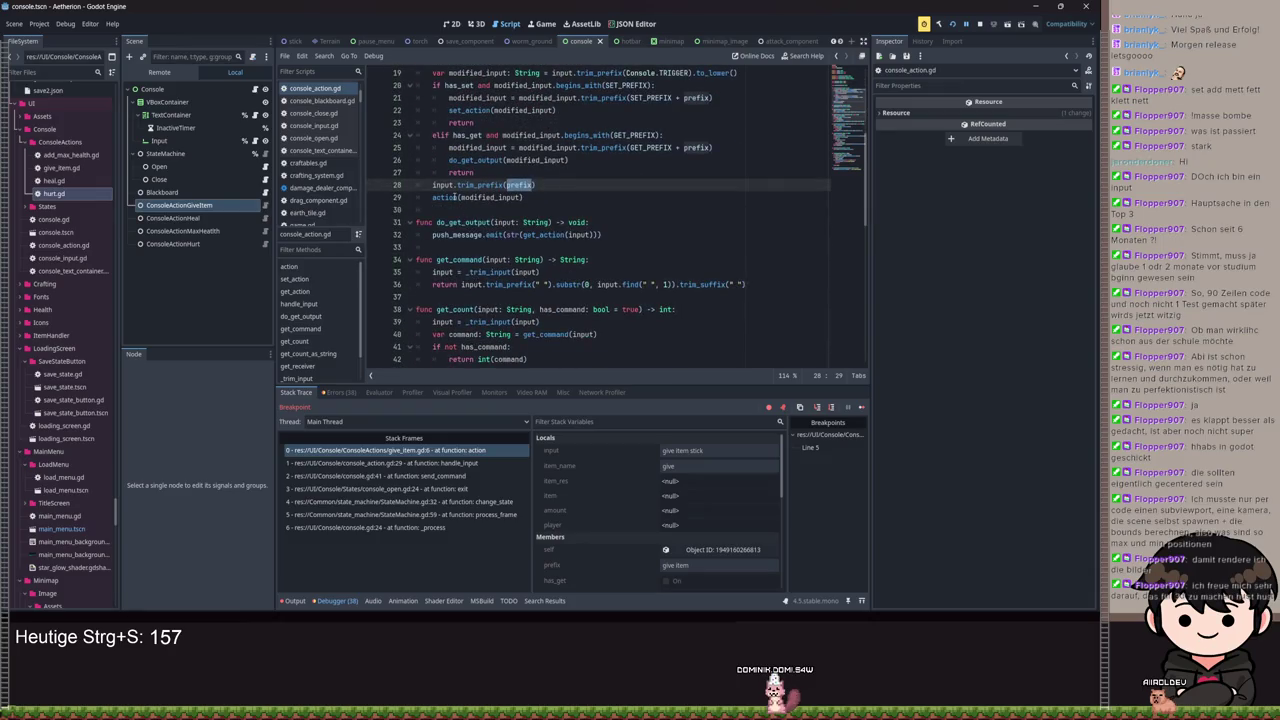
{"action": "double_click", "coordinate": [455, 197]}
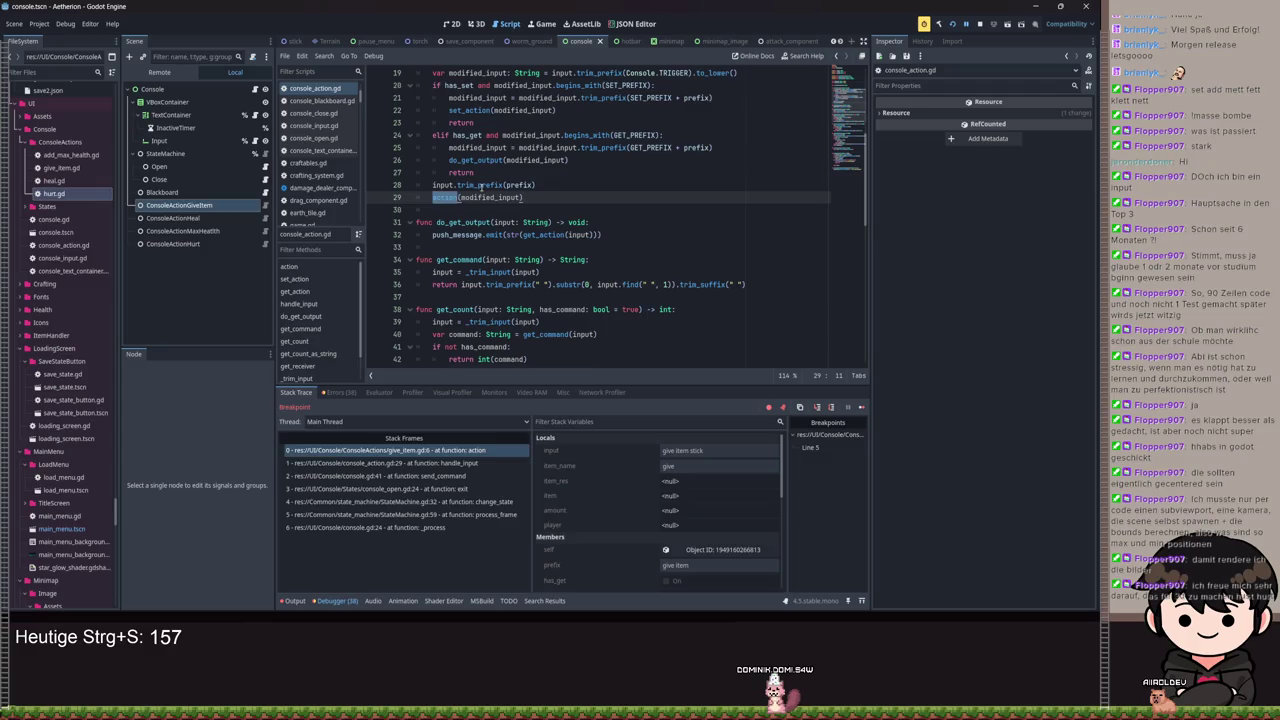
{"action": "double_click", "coordinate": [482, 186]}
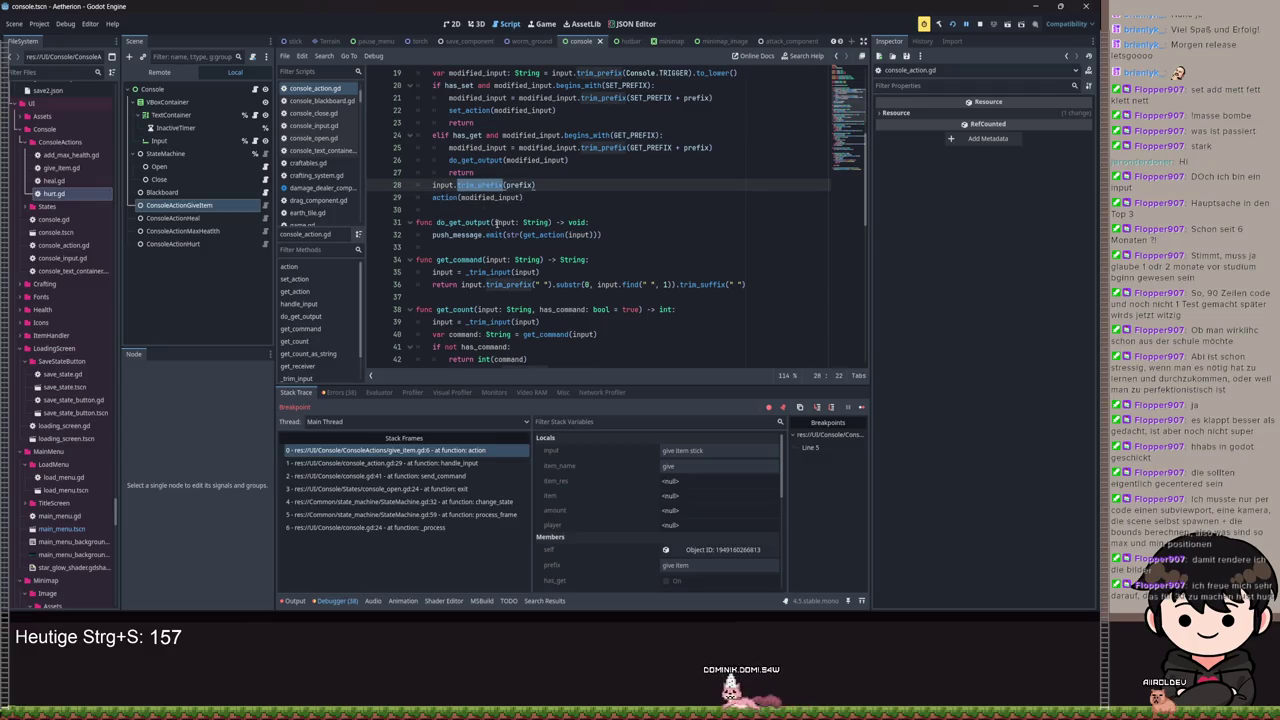
{"action": "scroll", "coordinate": [560, 225], "scroll_direction": "up", "scroll_amount": 2}
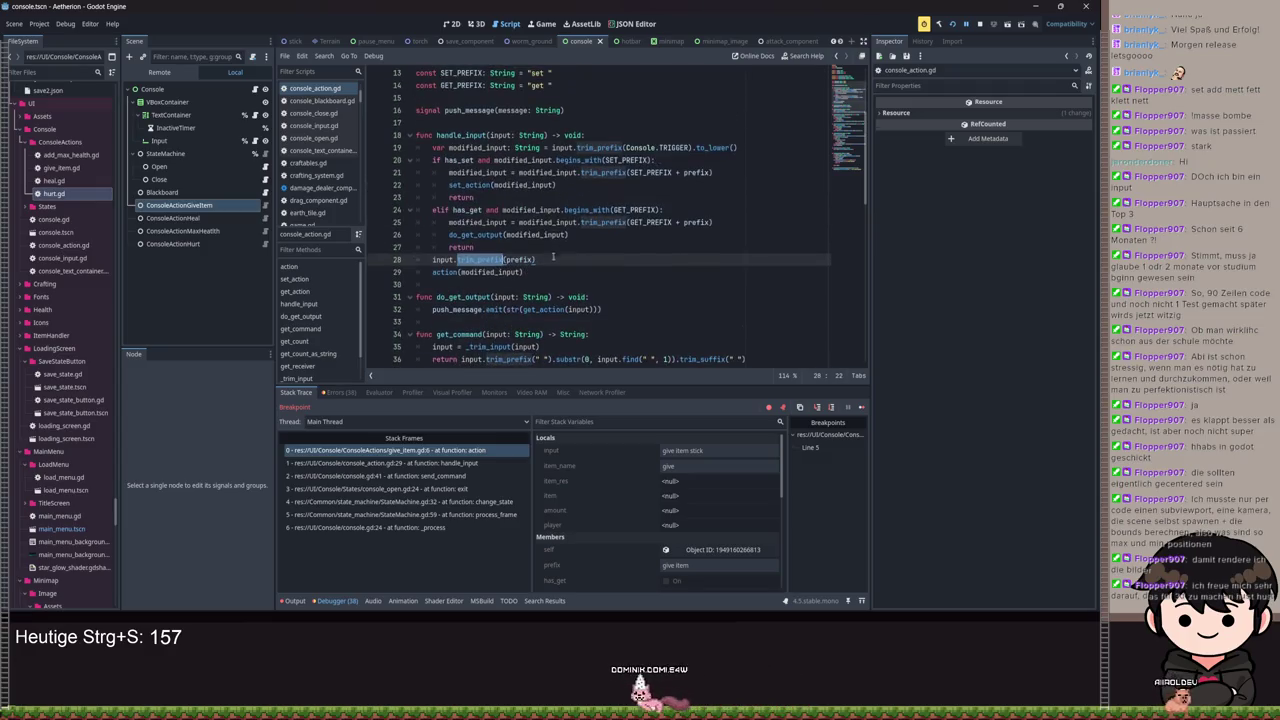
{"action": "left_click", "coordinate": [375, 259]}
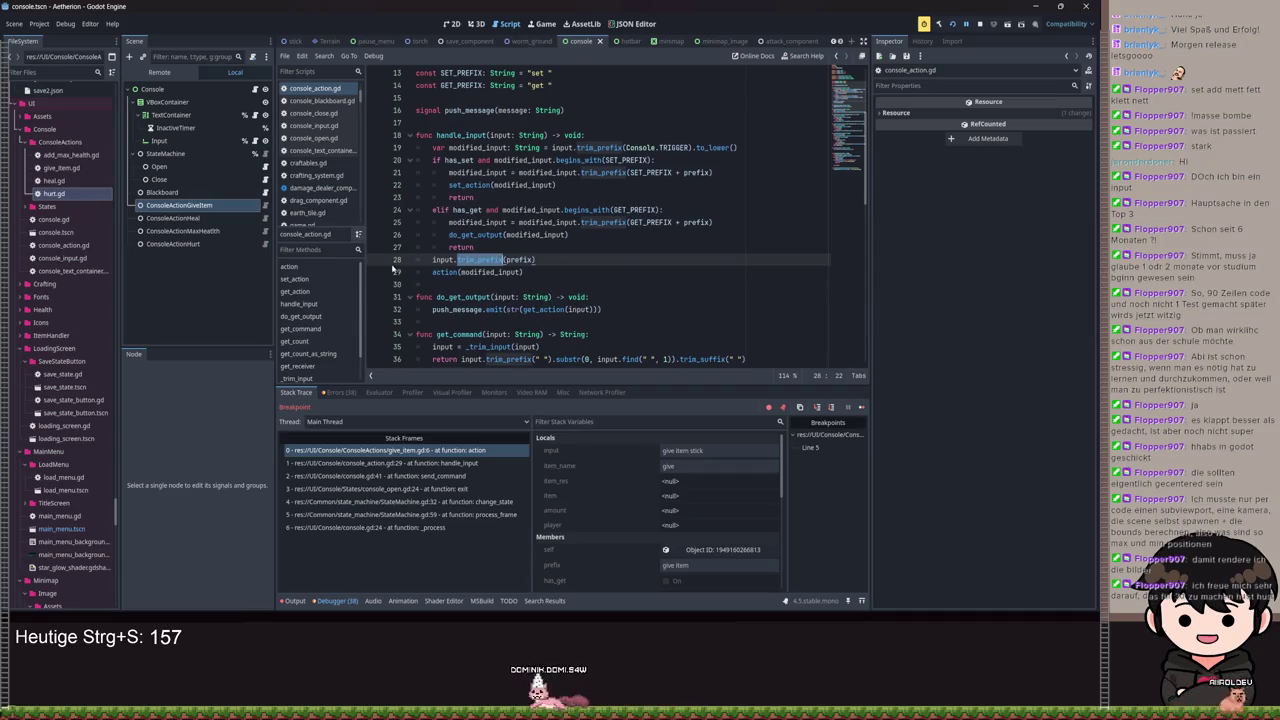
{"action": "key", "text": "F12"}
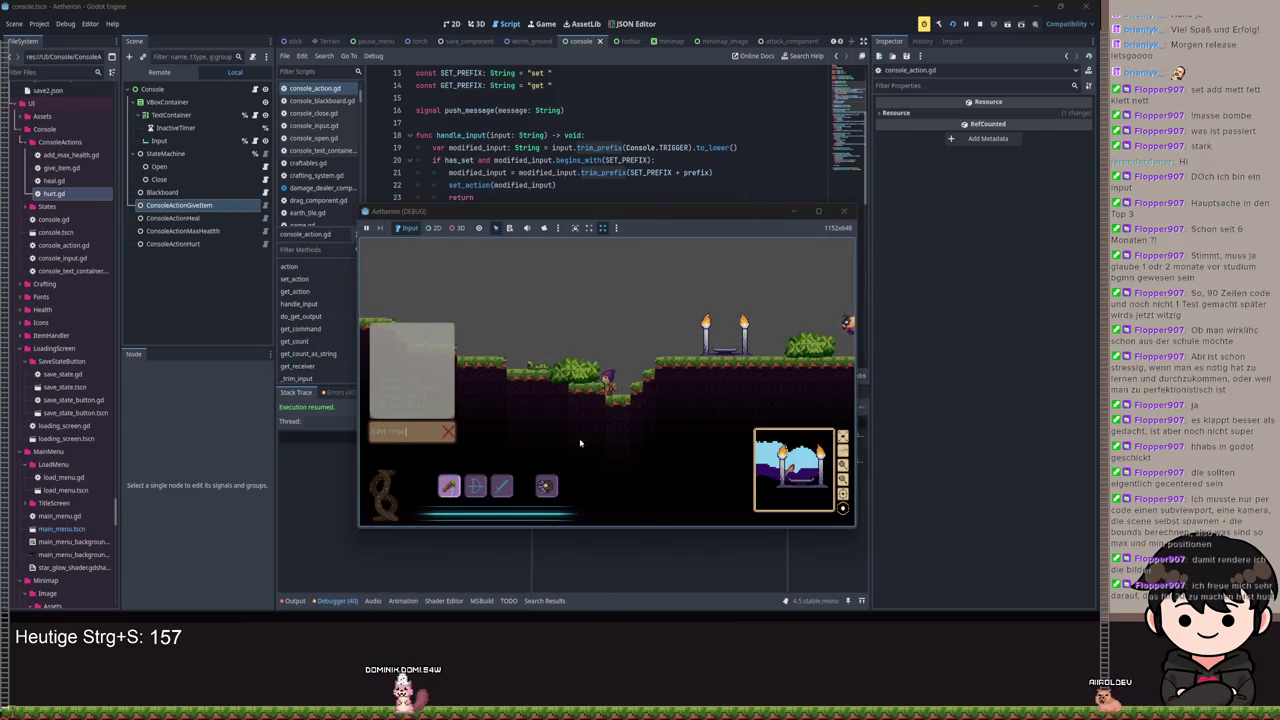
Step: Make line 28 read modified_input = modified_input.trim_prefix(prefix) and save console_action.gd
{"action": "key", "text": "Return"}
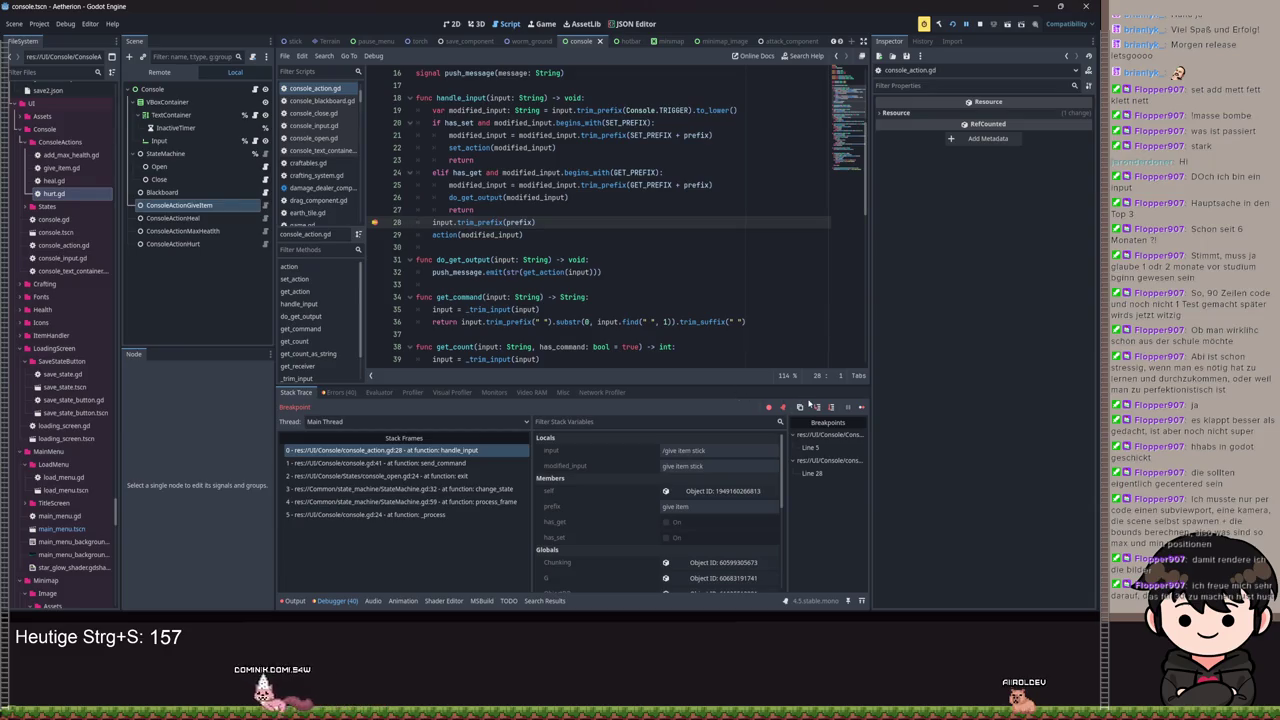
{"action": "left_click", "coordinate": [434, 222]}
{"action": "type", "text": "modified"}
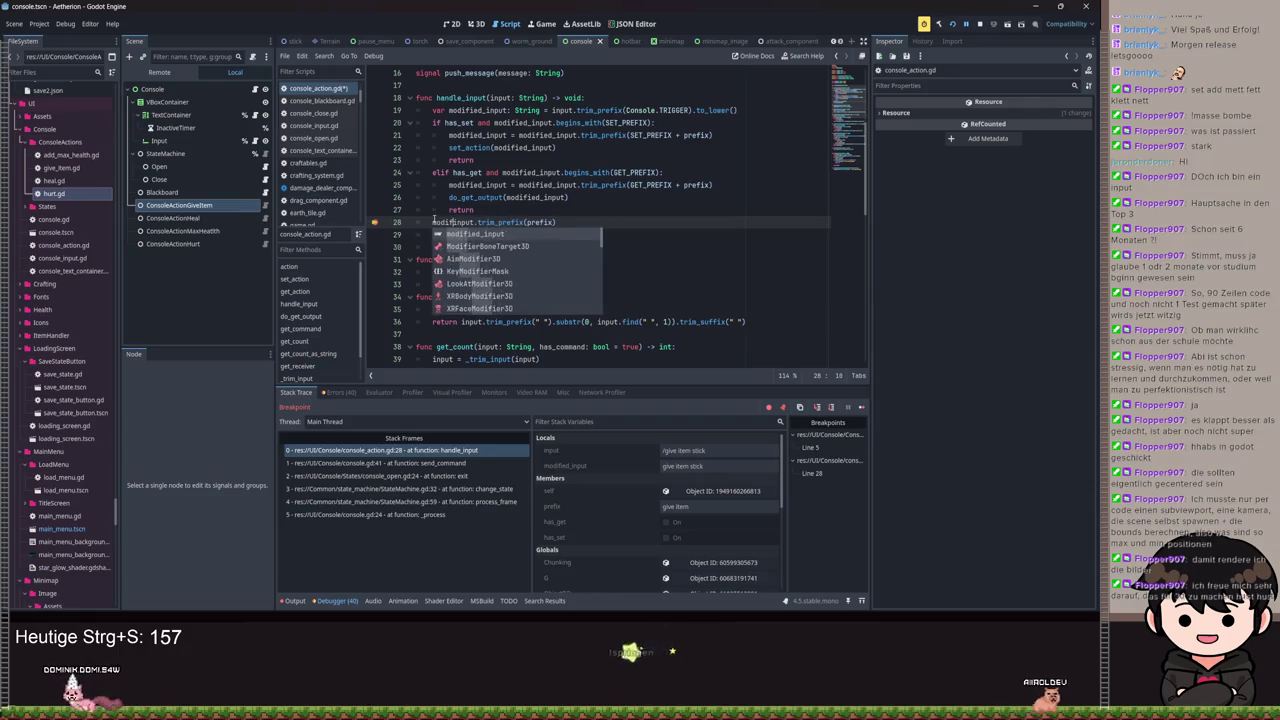
{"action": "type", "text": "_"}
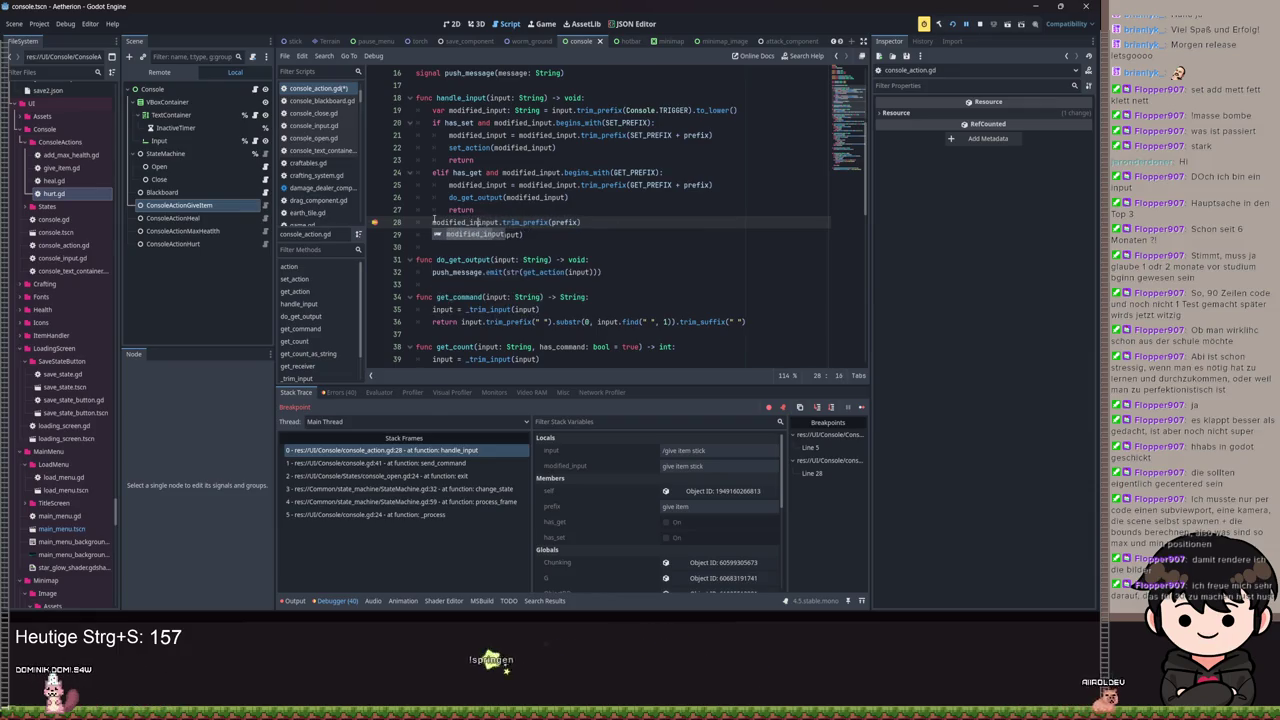
{"action": "key", "text": "Return"}
{"action": "type", "text": "="}
{"action": "left_click_drag", "start_coordinate": [434, 222], "coordinate": [492, 222]}
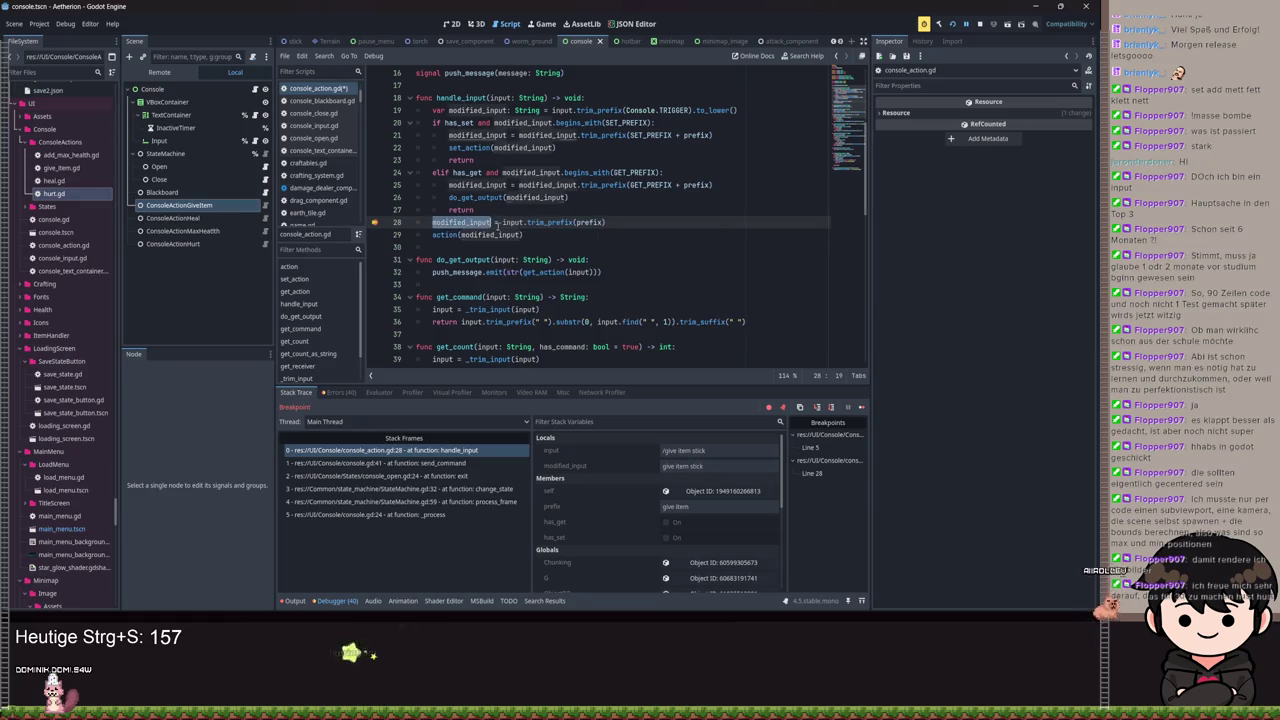
{"action": "middle_click", "coordinate": [503, 222]}
{"action": "type", "text": "modified_input"}
{"action": "key", "text": "ctrl+s"}
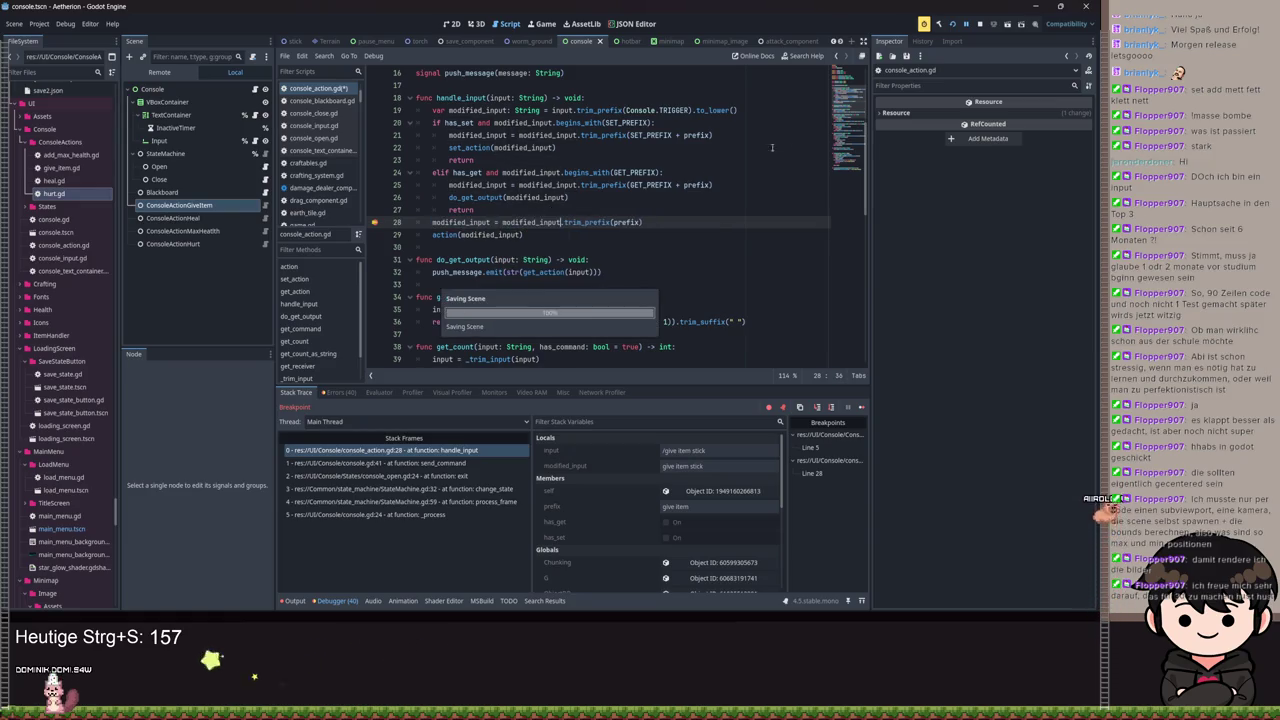
Step: Resume the game, re-save the script, and switch back to the game's console
{"action": "key", "text": "F12"}
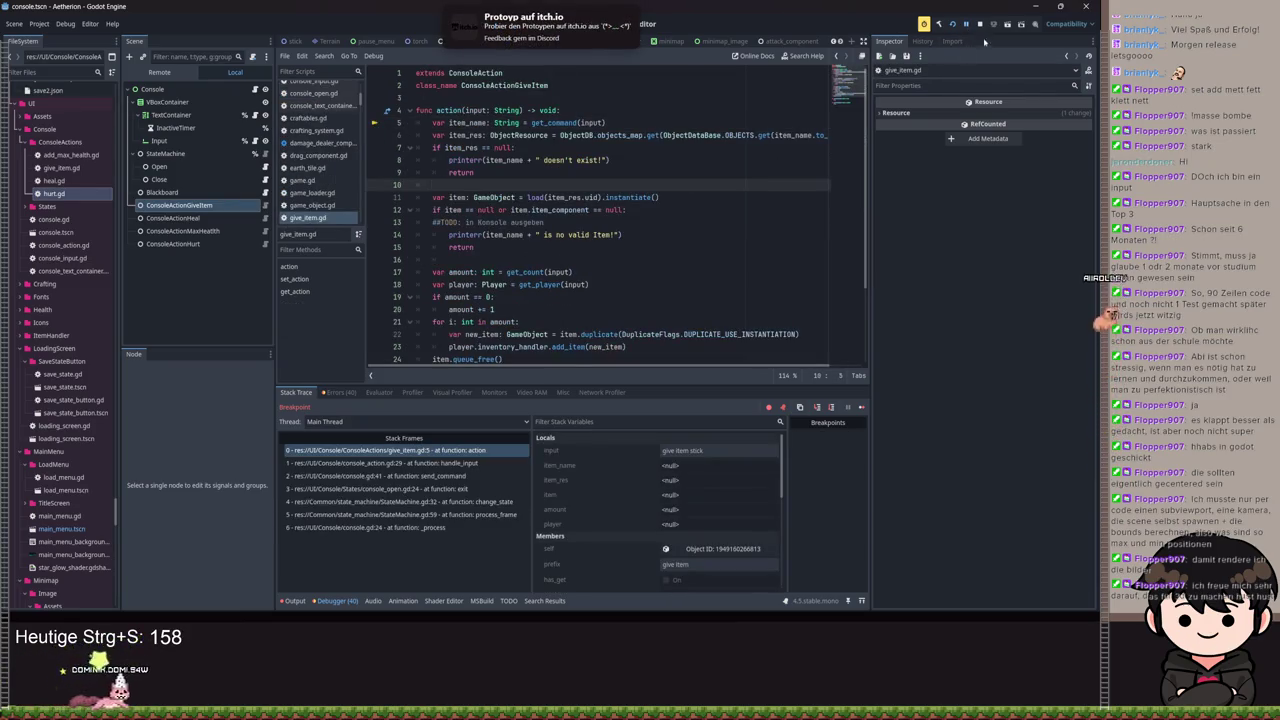
{"action": "left_click", "coordinate": [963, 27]}
{"action": "left_click", "coordinate": [700, 197]}
{"action": "key", "text": "Return"}
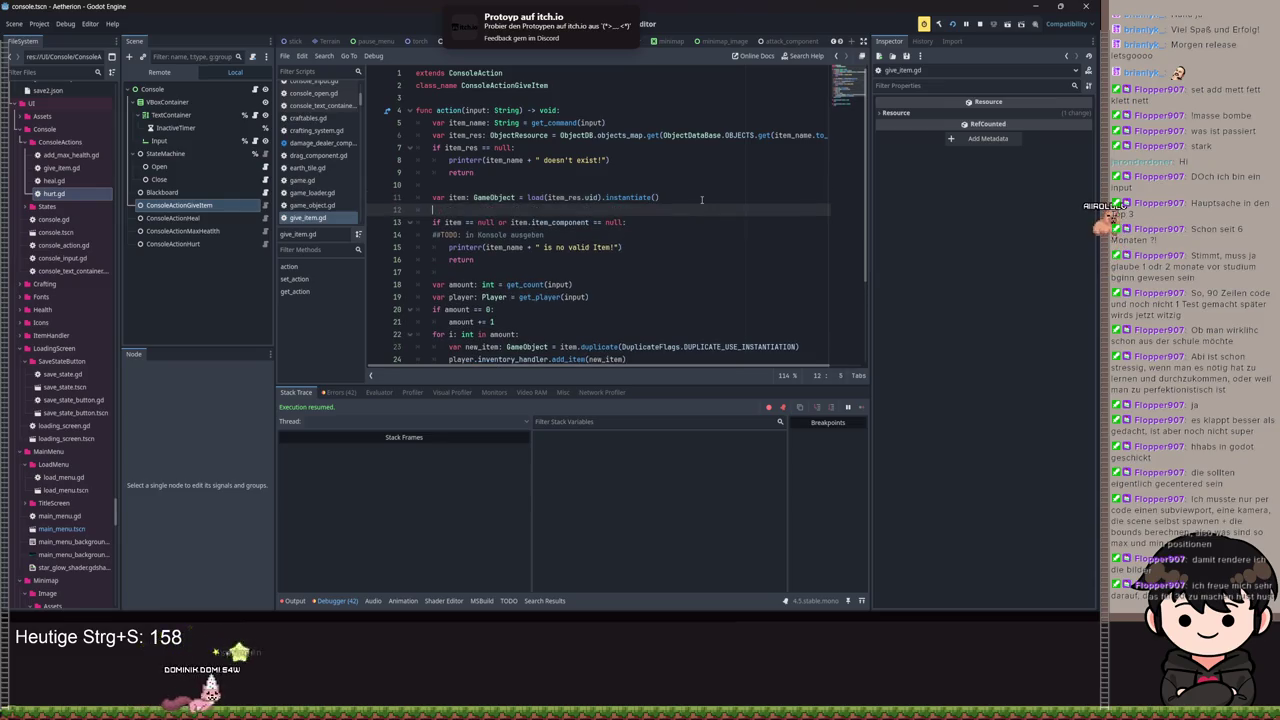
{"action": "key", "text": "BackSpace"}
{"action": "key", "text": "ctrl+s"}
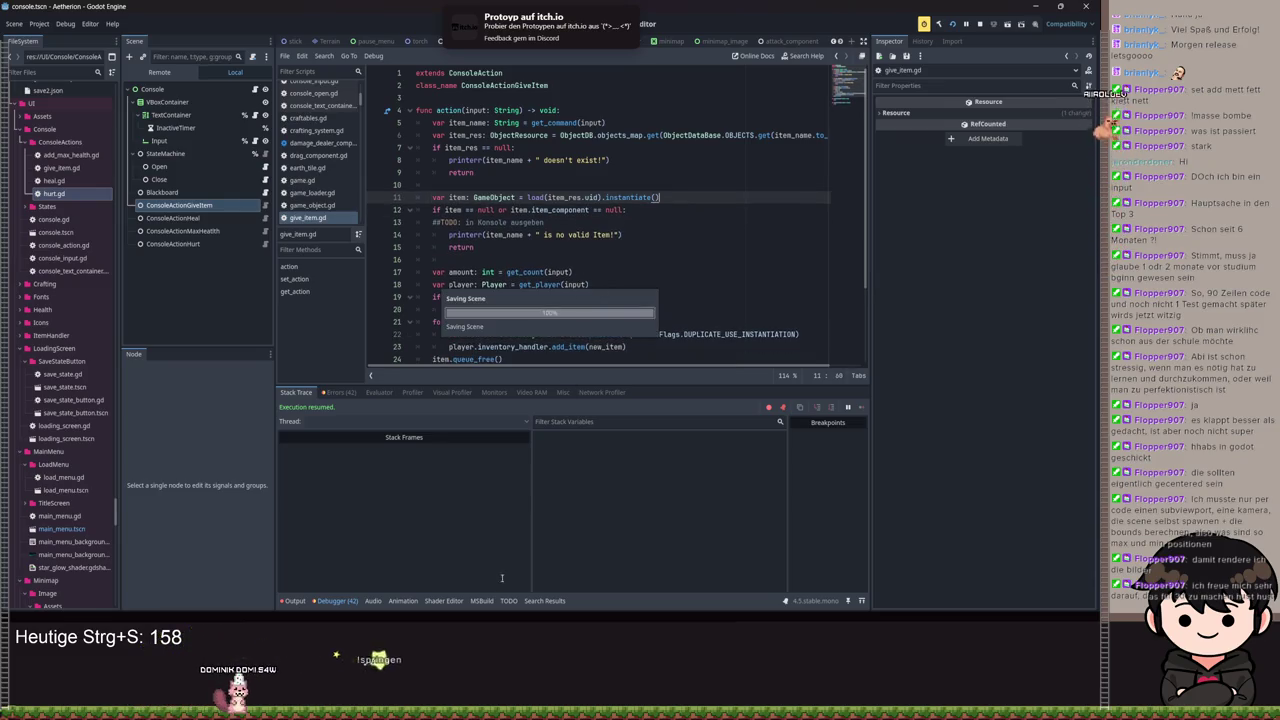
{"action": "key", "text": "alt+Tab"}
{"action": "key", "text": "Return"}
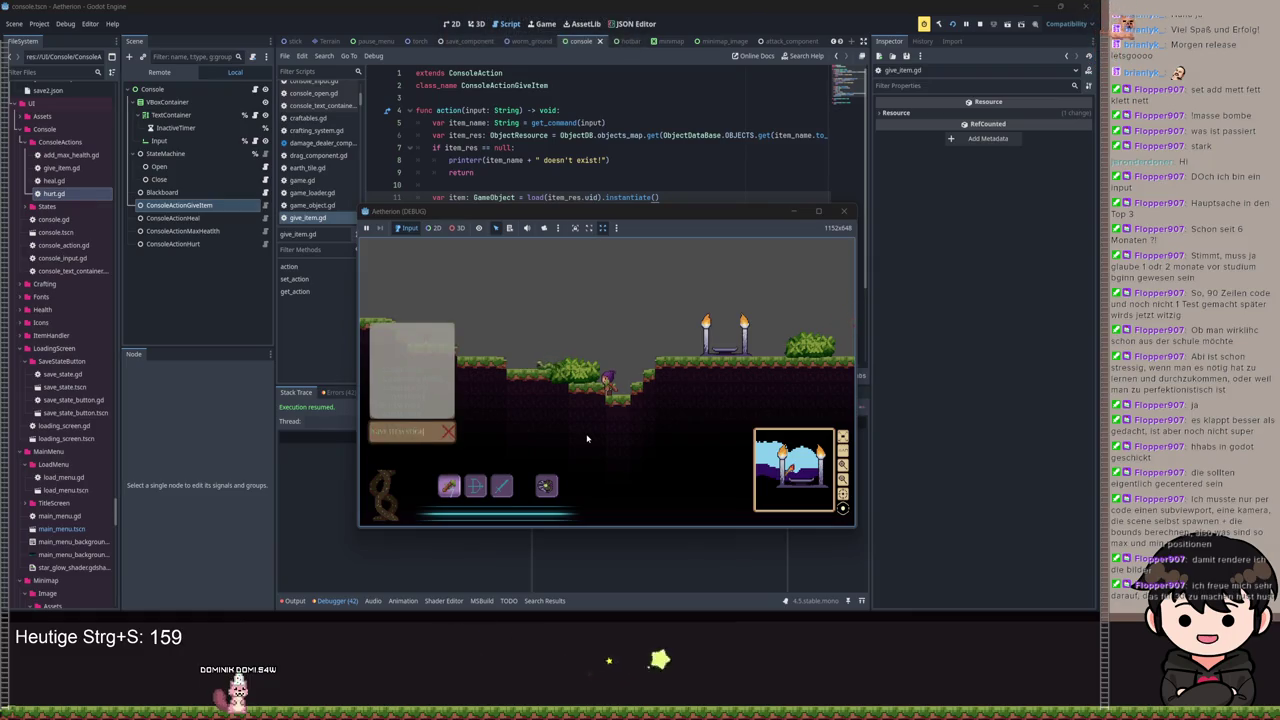
Step: Submit 'give item sword' in the game console and move the game window off the code
{"action": "key", "text": "Return"}
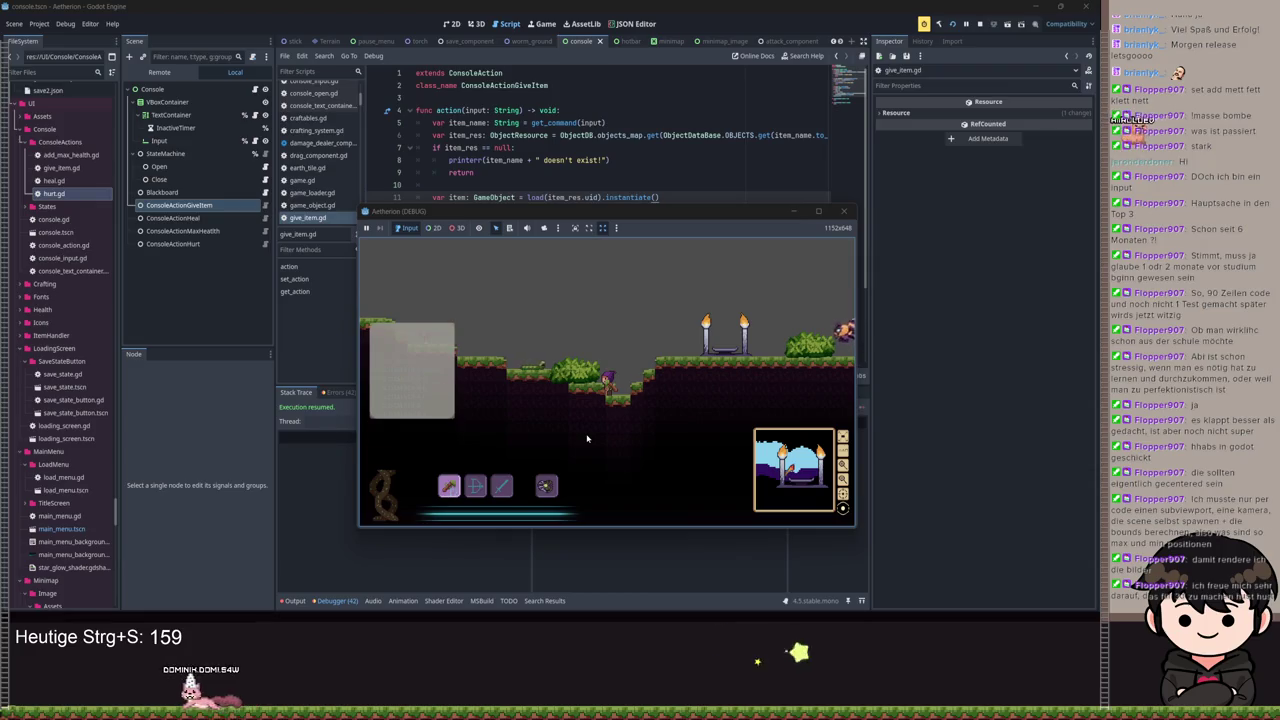
{"action": "type", "text": "give item "}
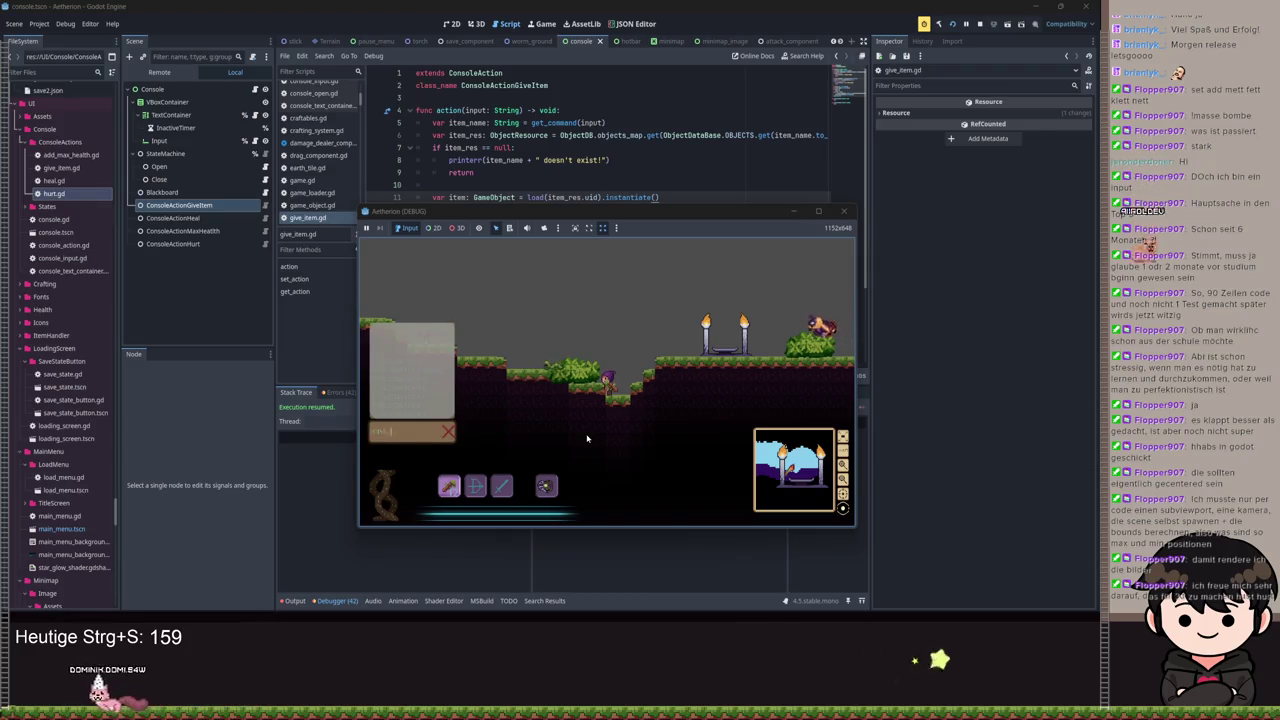
{"action": "type", "text": "sw"}
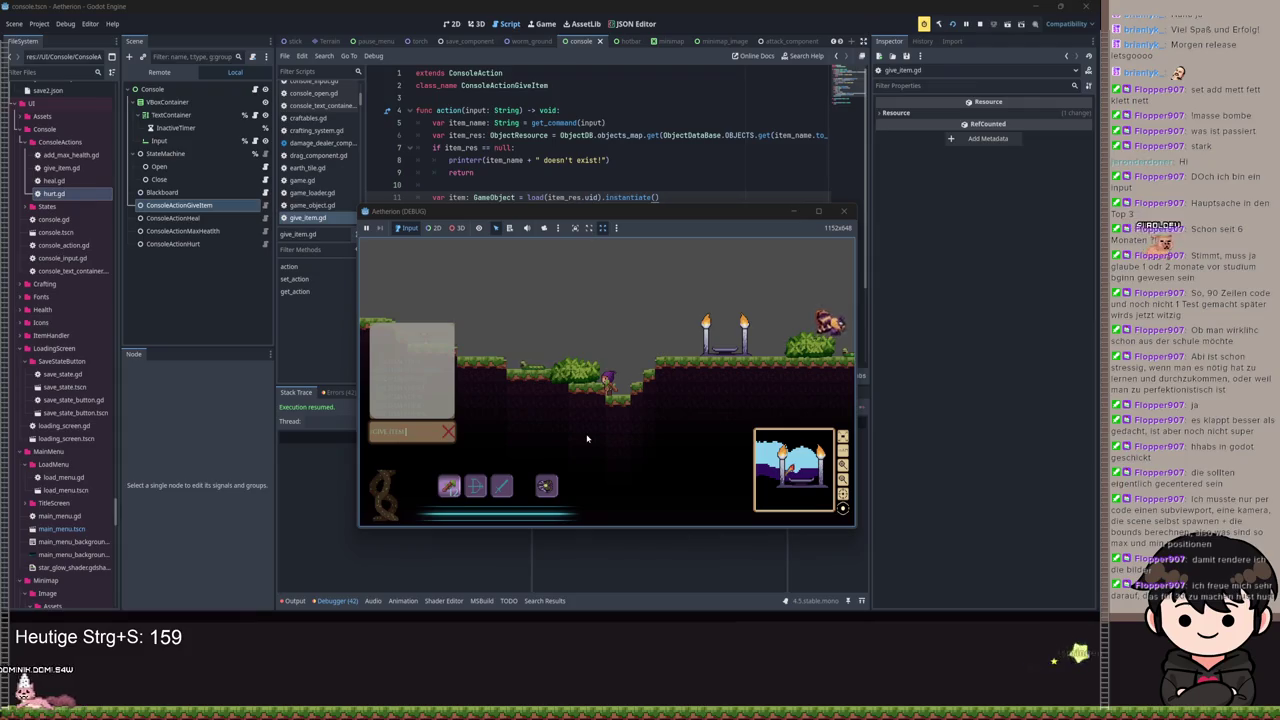
{"action": "type", "text": "ord"}
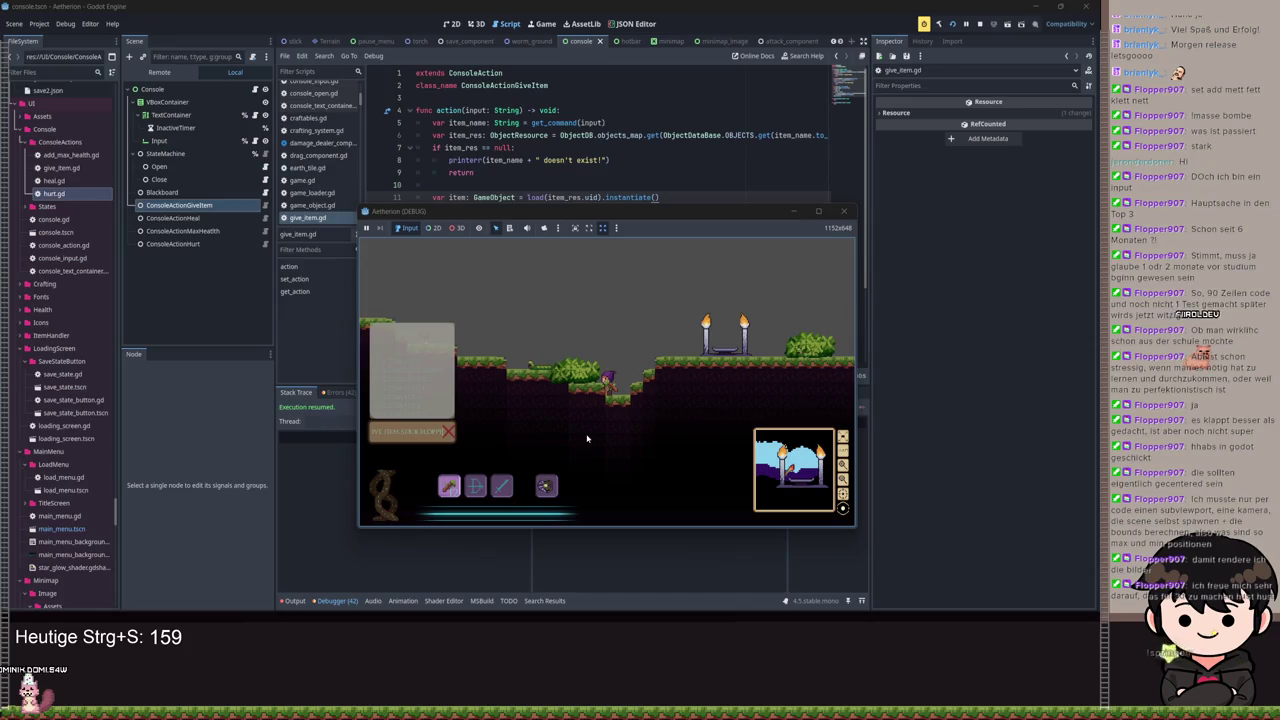
{"action": "key", "text": "Return"}
{"action": "mouse_move", "coordinate": [573, 211]}
{"action": "left_mouse_down"}
{"action": "mouse_move", "coordinate": [799, 323]}
{"action": "mouse_move", "coordinate": [499, 343]}
{"action": "mouse_move", "coordinate": [508, 355]}
{"action": "left_mouse_up"}
Step: Insert an 'if player == null:' check after line 18 of give_item.gd
{"action": "scroll", "coordinate": [568, 239], "scroll_direction": "up", "scroll_amount": 2}
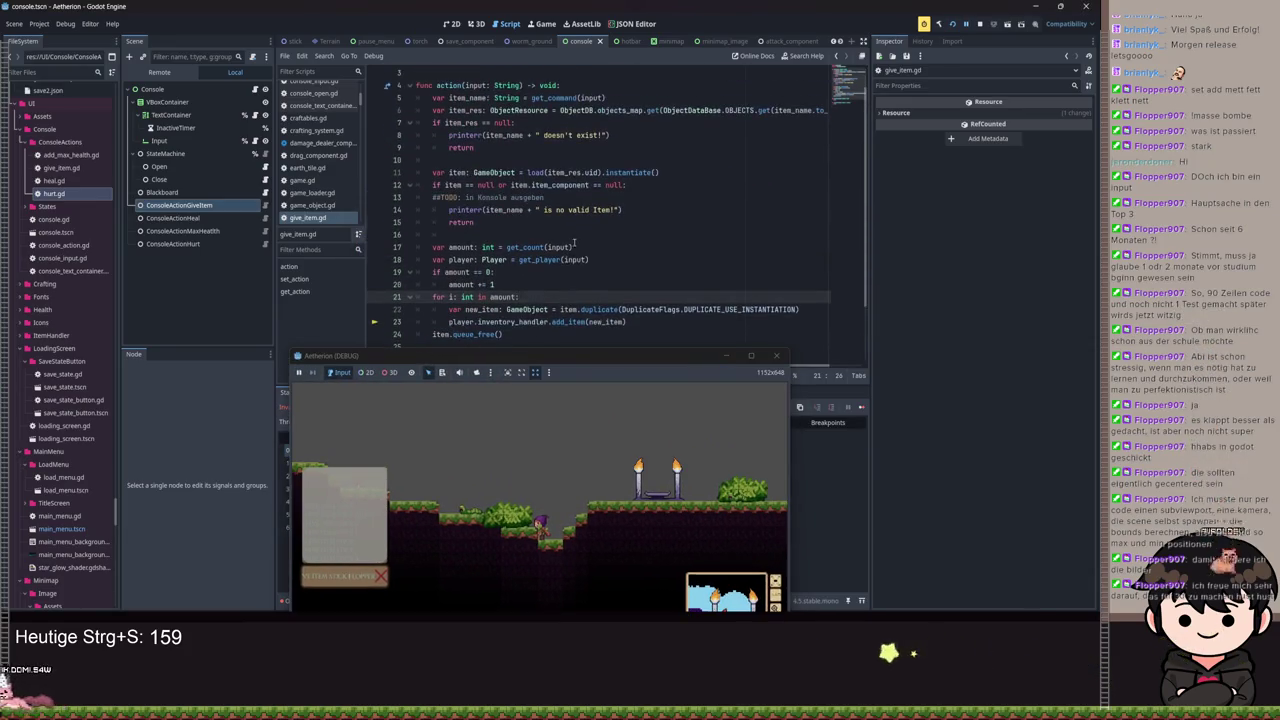
{"action": "left_click", "coordinate": [590, 259]}
{"action": "key", "text": "Return"}
{"action": "key", "text": "Return"}
{"action": "key", "text": "Return"}
{"action": "key", "text": "Up"}
{"action": "type", "text": "if "}
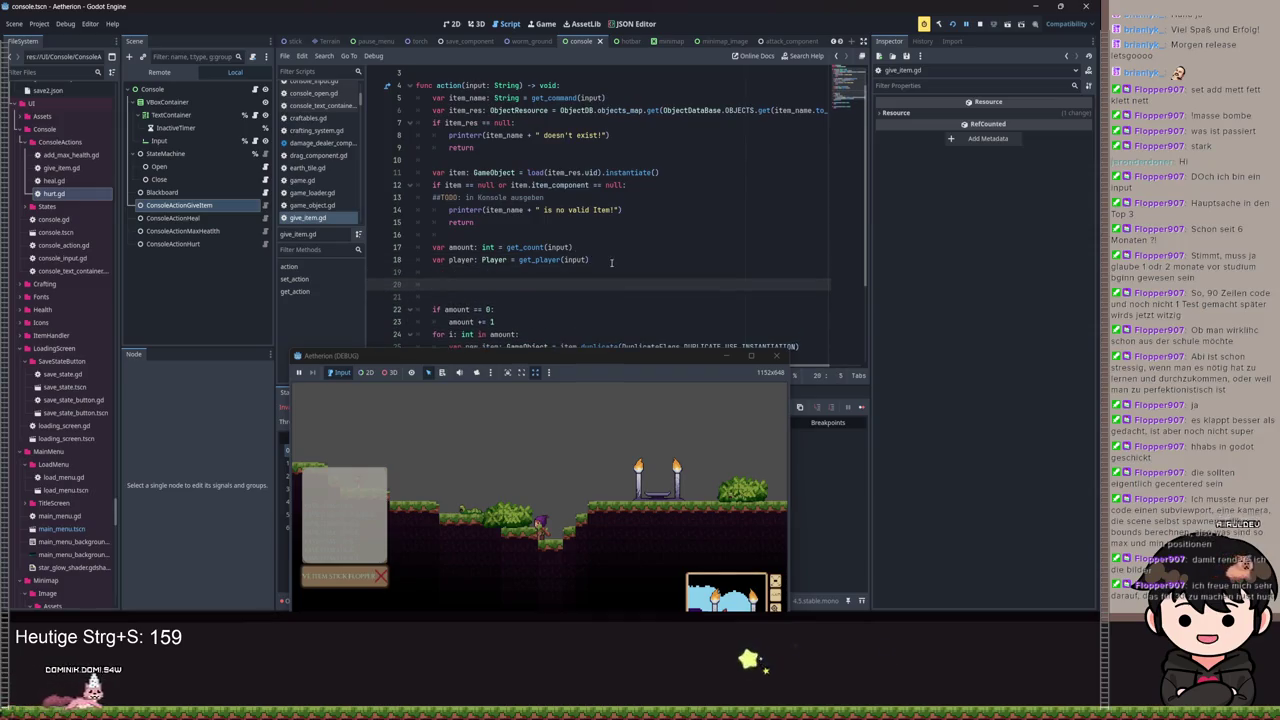
{"action": "type", "text": "player == "}
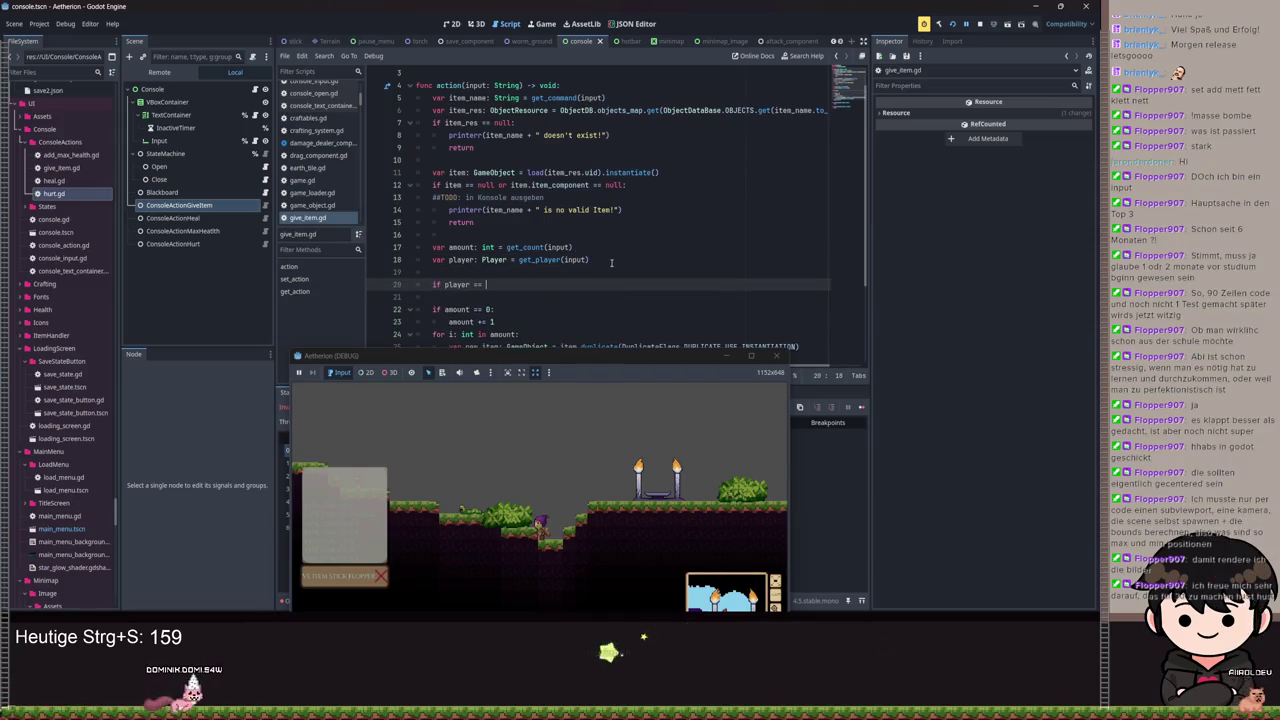
{"action": "type", "text": "null:"}
{"action": "key", "text": "Return"}
Step: Inside it call get_no_valid_player_error_message(input) and return, then save and rerun the game
{"action": "type", "text": "get"}
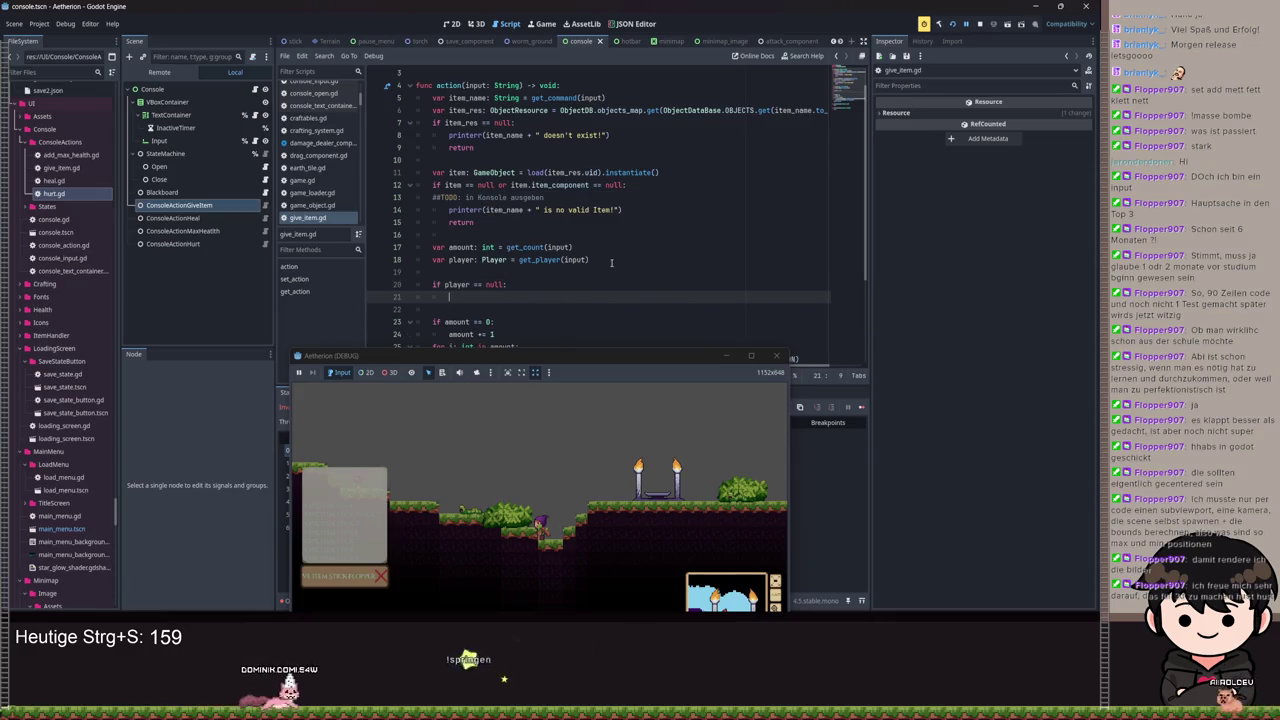
{"action": "type", "text": "_"}
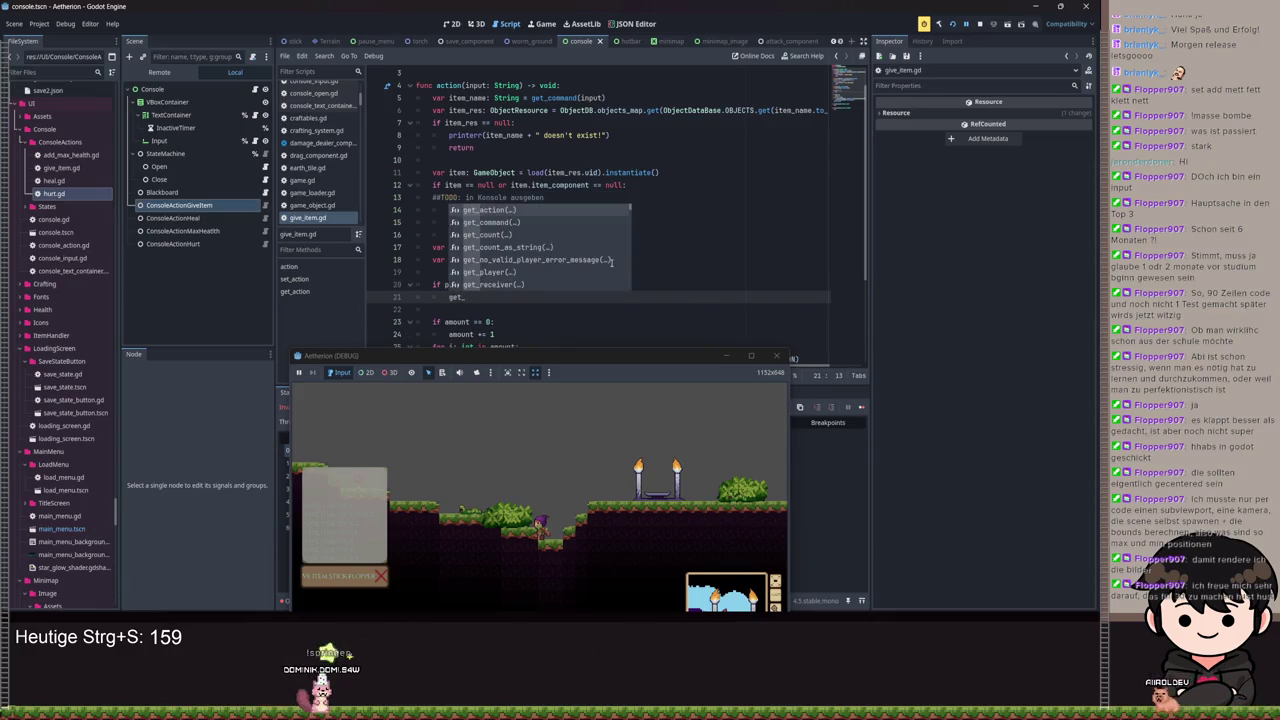
{"action": "key", "text": "Down"}
{"action": "key", "text": "Down"}
{"action": "key", "text": "Down"}
{"action": "key", "text": "Return"}
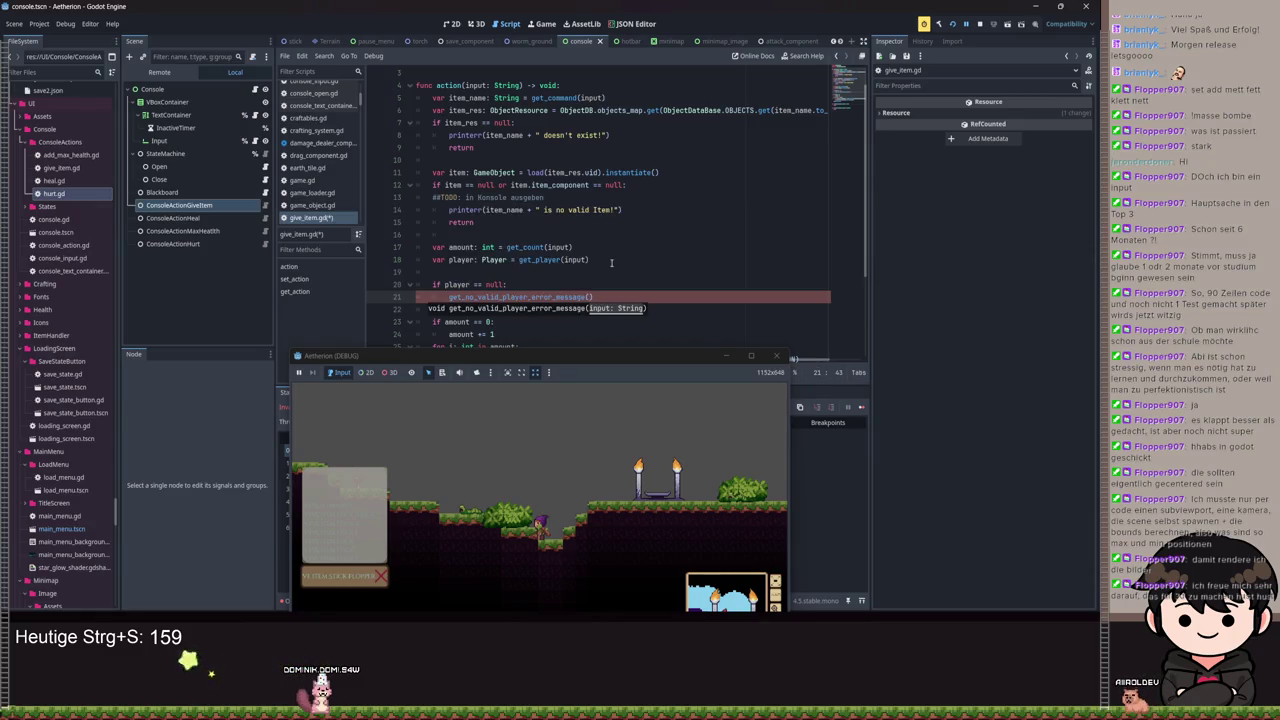
{"action": "type", "text": "t)"}
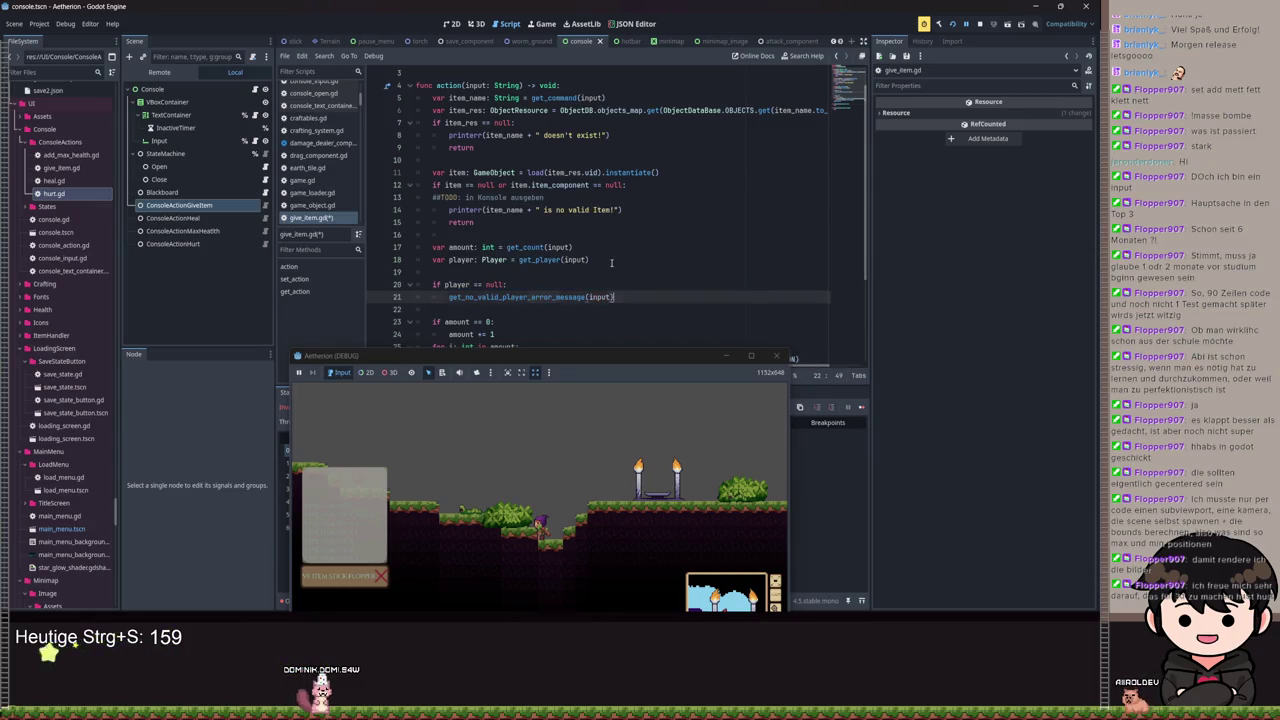
{"action": "key", "text": "Return"}
{"action": "type", "text": "return"}
{"action": "key", "text": "ctrl+s"}
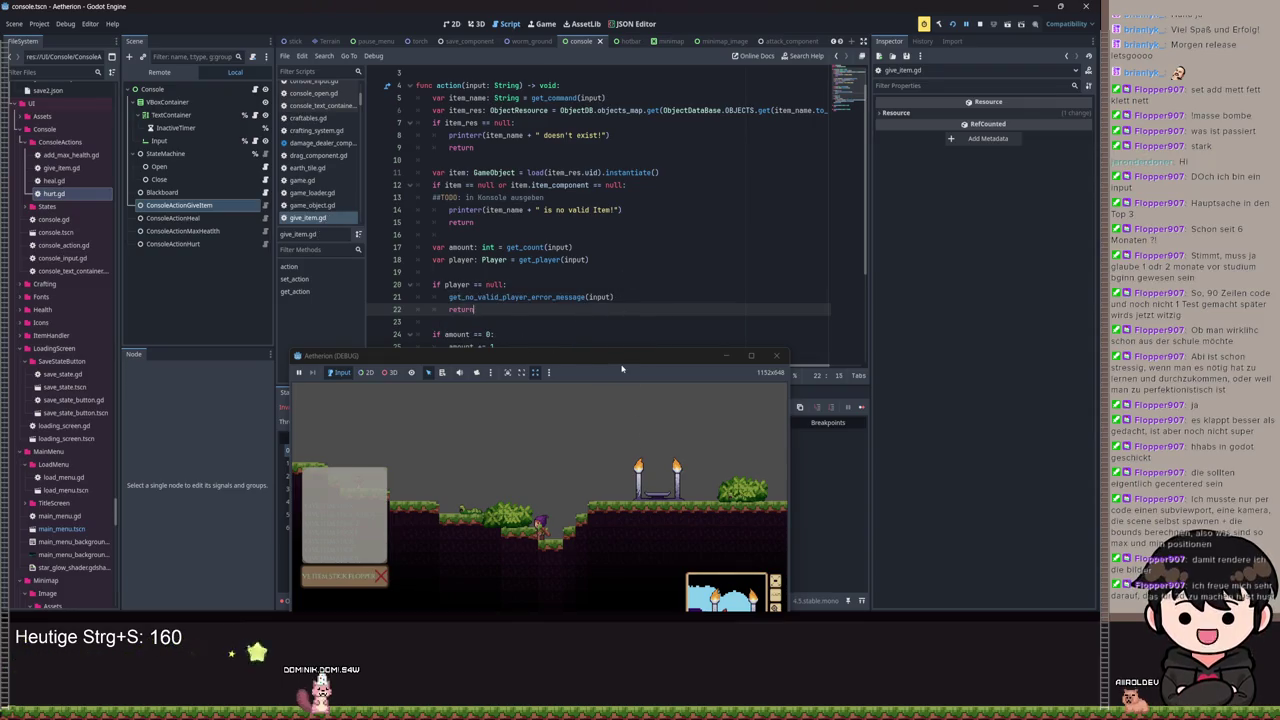
{"action": "key", "text": "F5"}
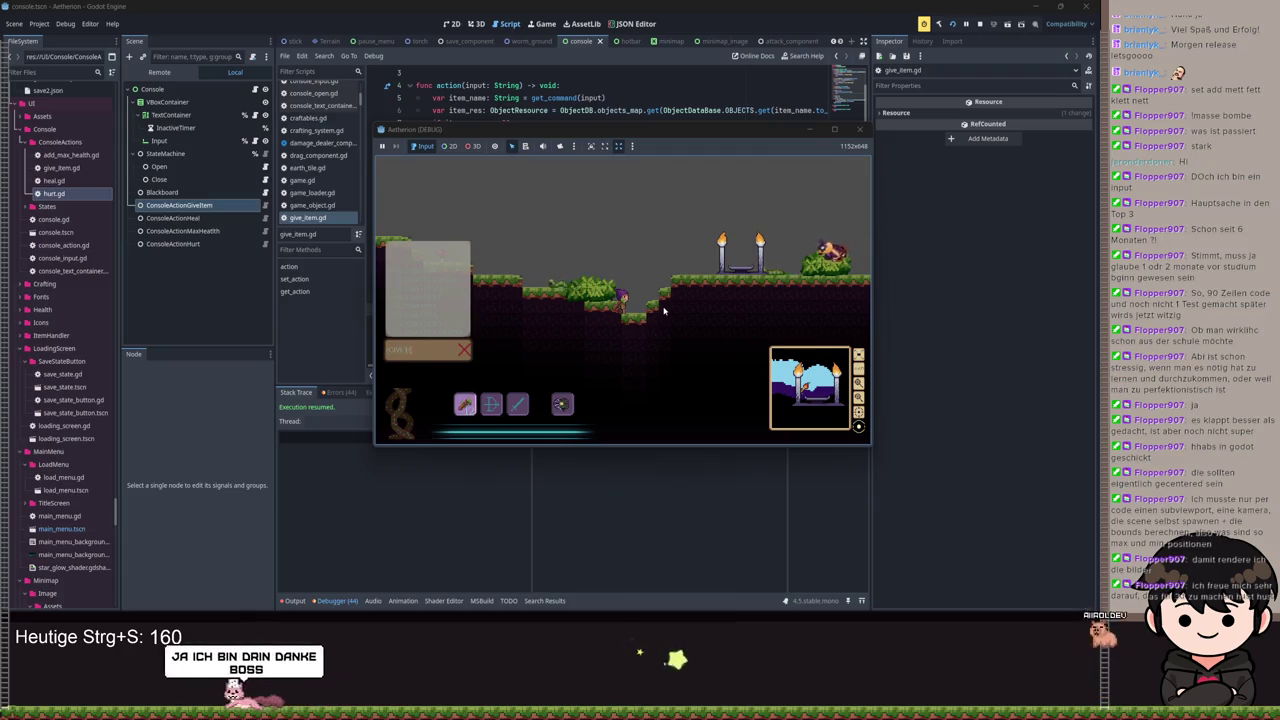
Step: Run 'give_item stick 1' in the game console, then move the game window off the code
{"action": "type", "text": "give_item stick 1"}
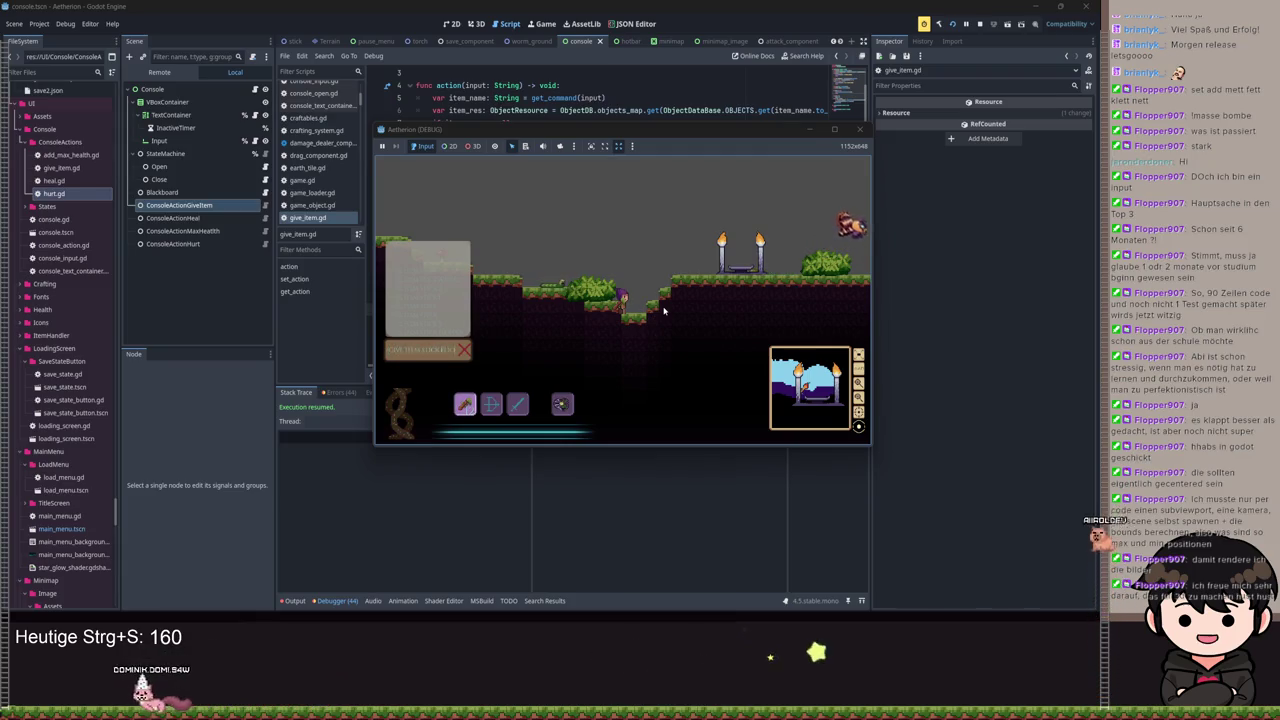
{"action": "key", "text": "Return"}
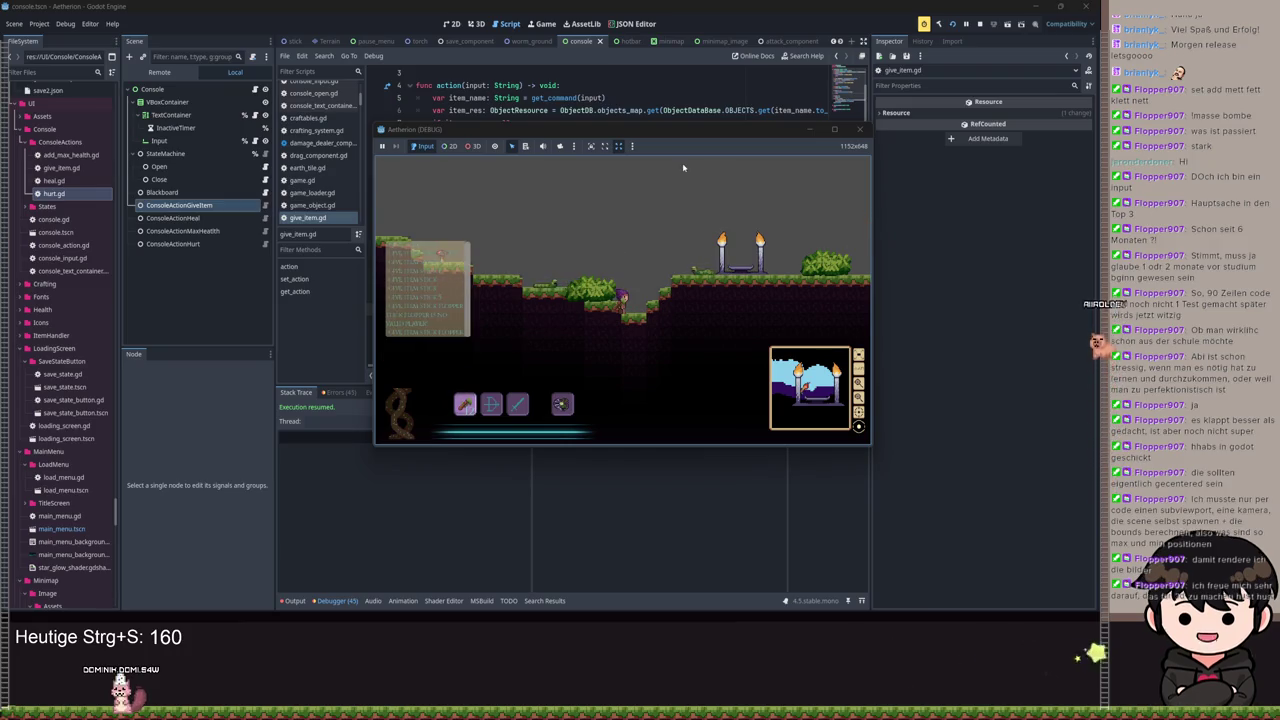
{"action": "mouse_move", "coordinate": [750, 129]}
{"action": "left_mouse_down"}
{"action": "mouse_move", "coordinate": [682, 331]}
{"action": "mouse_move", "coordinate": [690, 355]}
{"action": "mouse_move", "coordinate": [695, 339]}
{"action": "left_mouse_up"}
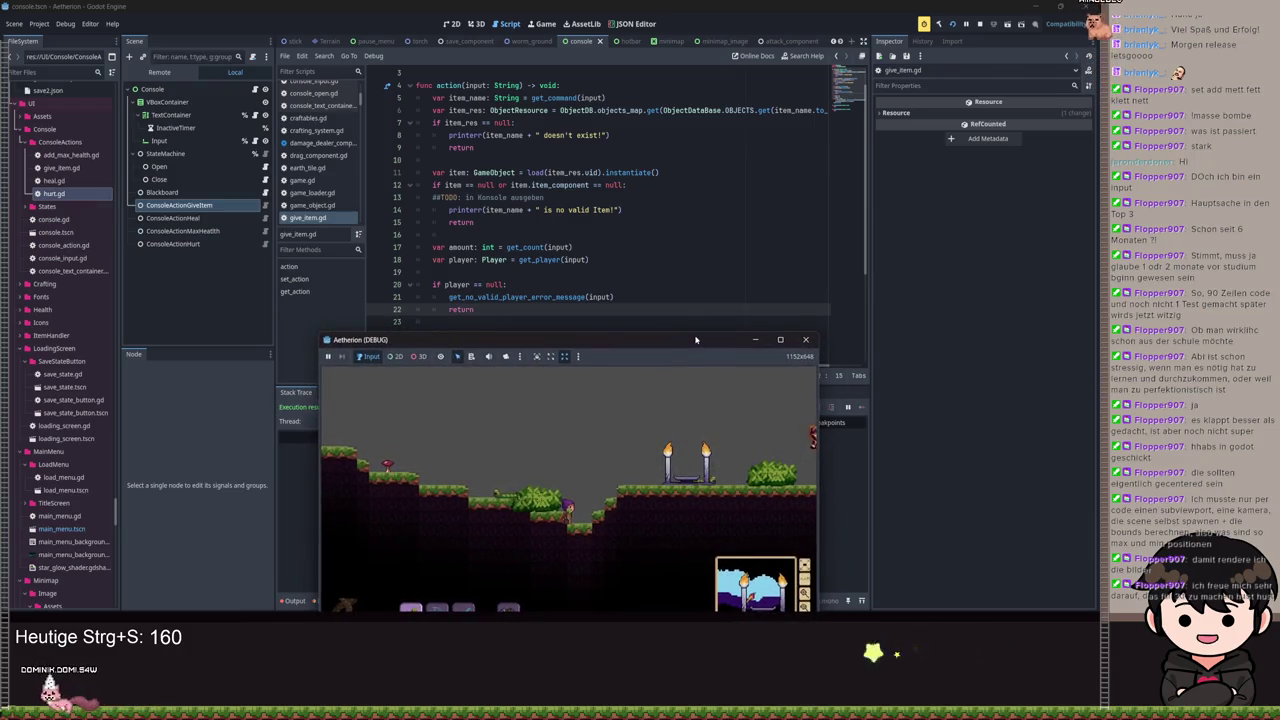
Step: Inspect the error-message call on line 21 and open get_player in console_action.gd
{"action": "left_click", "coordinate": [635, 298]}
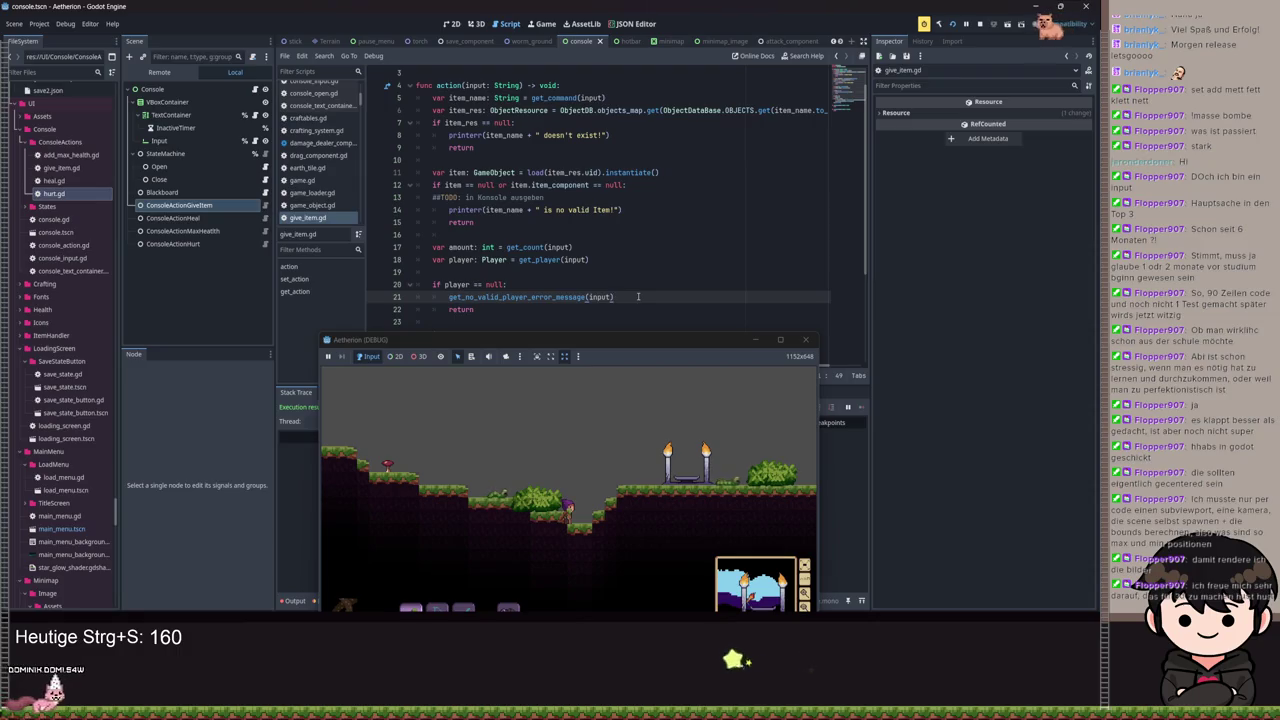
{"action": "left_click_drag", "start_coordinate": [638, 297], "coordinate": [449, 297]}
{"action": "left_click", "coordinate": [652, 297]}
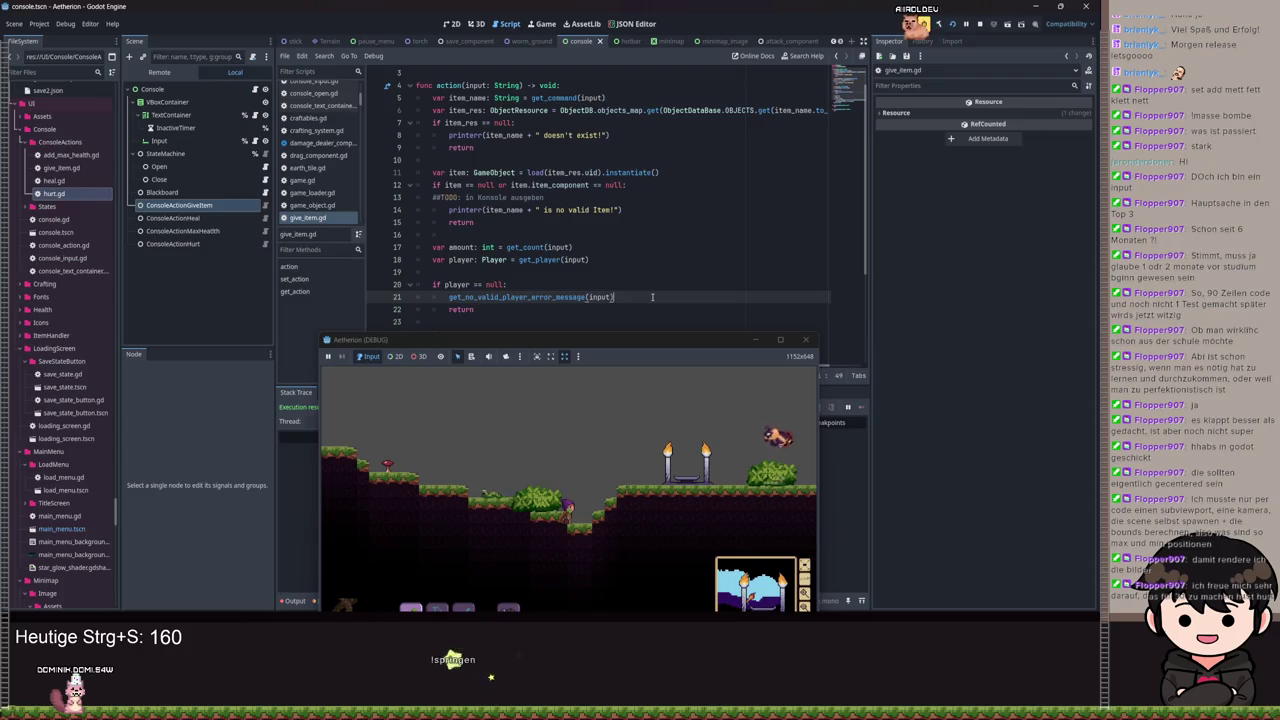
{"action": "left_click", "coordinate": [540, 259], "text": "ctrl"}
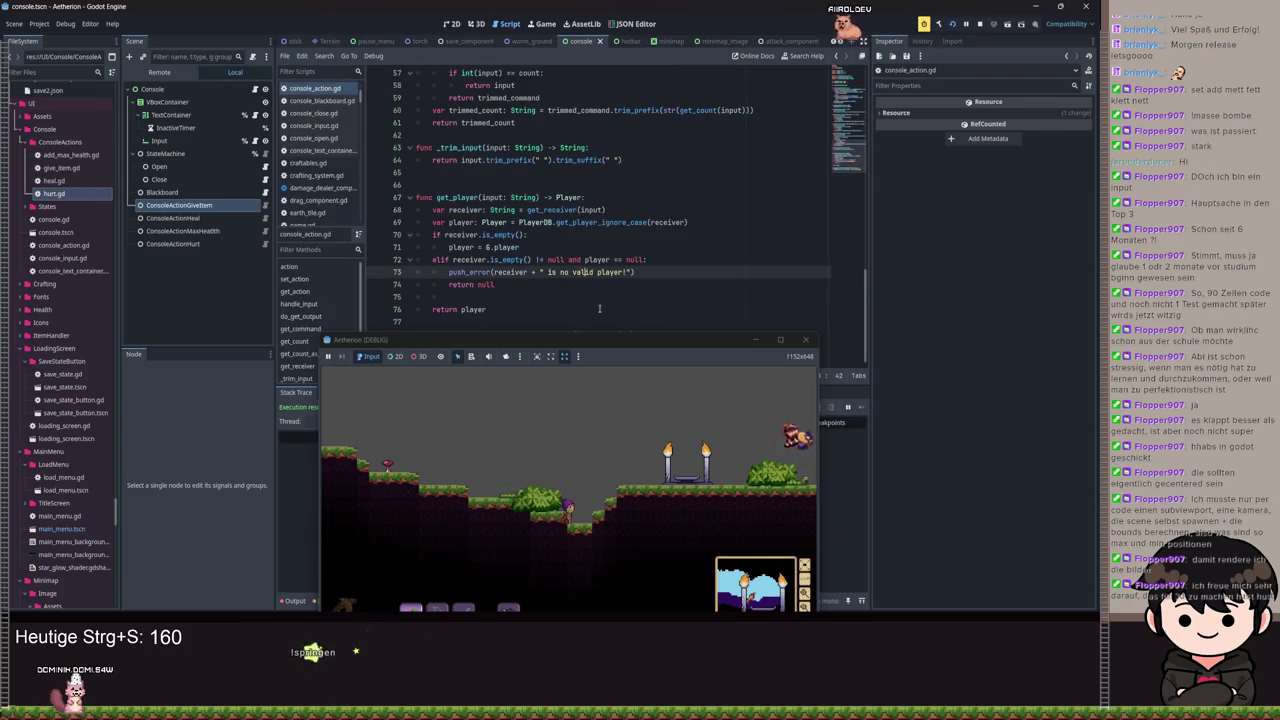
Step: Jump to the get_receiver definition, which strips the command and count from the input
{"action": "mouse_move", "coordinate": [519, 339]}
{"action": "left_mouse_down"}
{"action": "mouse_move", "coordinate": [771, 137]}
{"action": "mouse_move", "coordinate": [528, 408]}
{"action": "mouse_move", "coordinate": [516, 379]}
{"action": "left_mouse_up"}
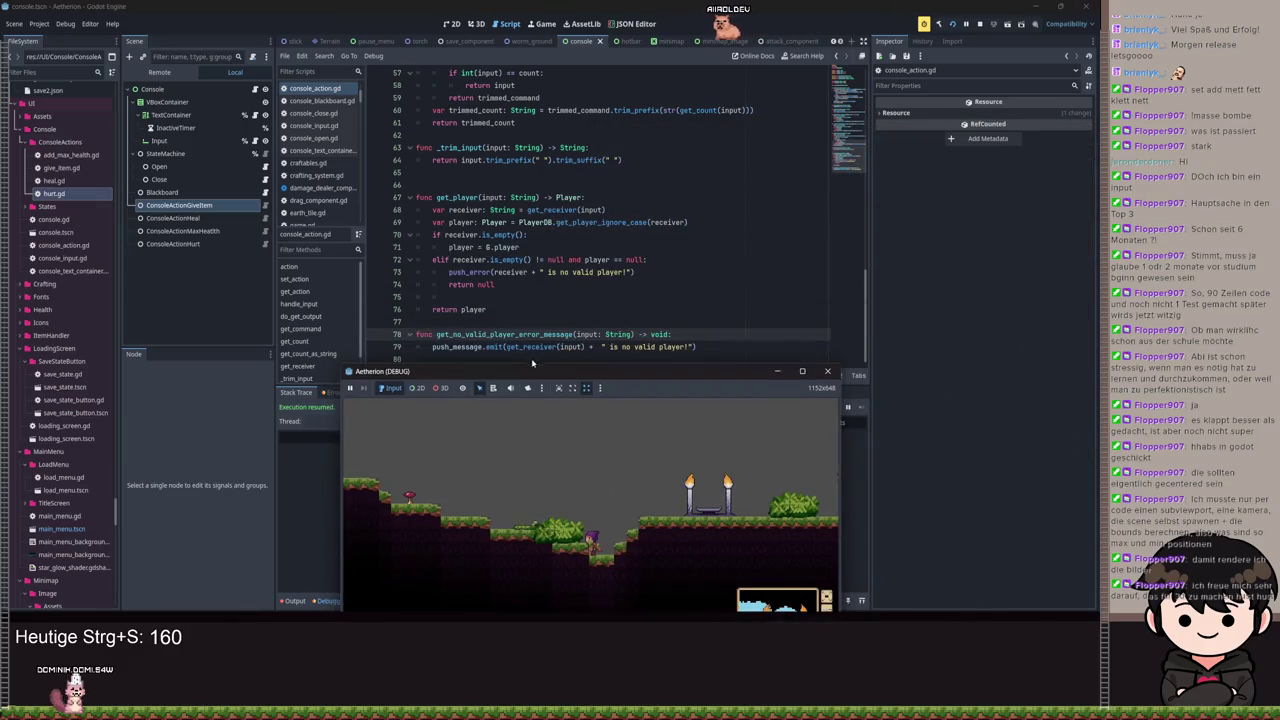
{"action": "left_click", "coordinate": [533, 349], "text": "ctrl"}
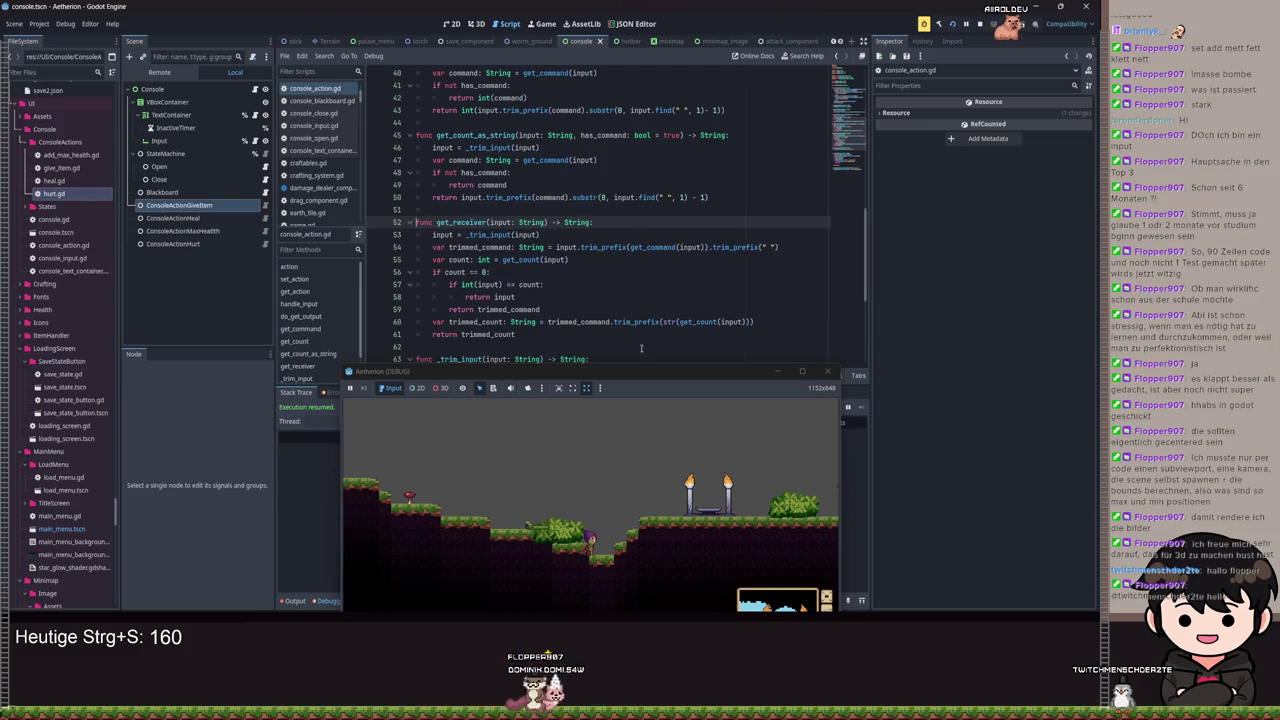
{"action": "left_click_drag", "start_coordinate": [643, 372], "coordinate": [665, 151]}
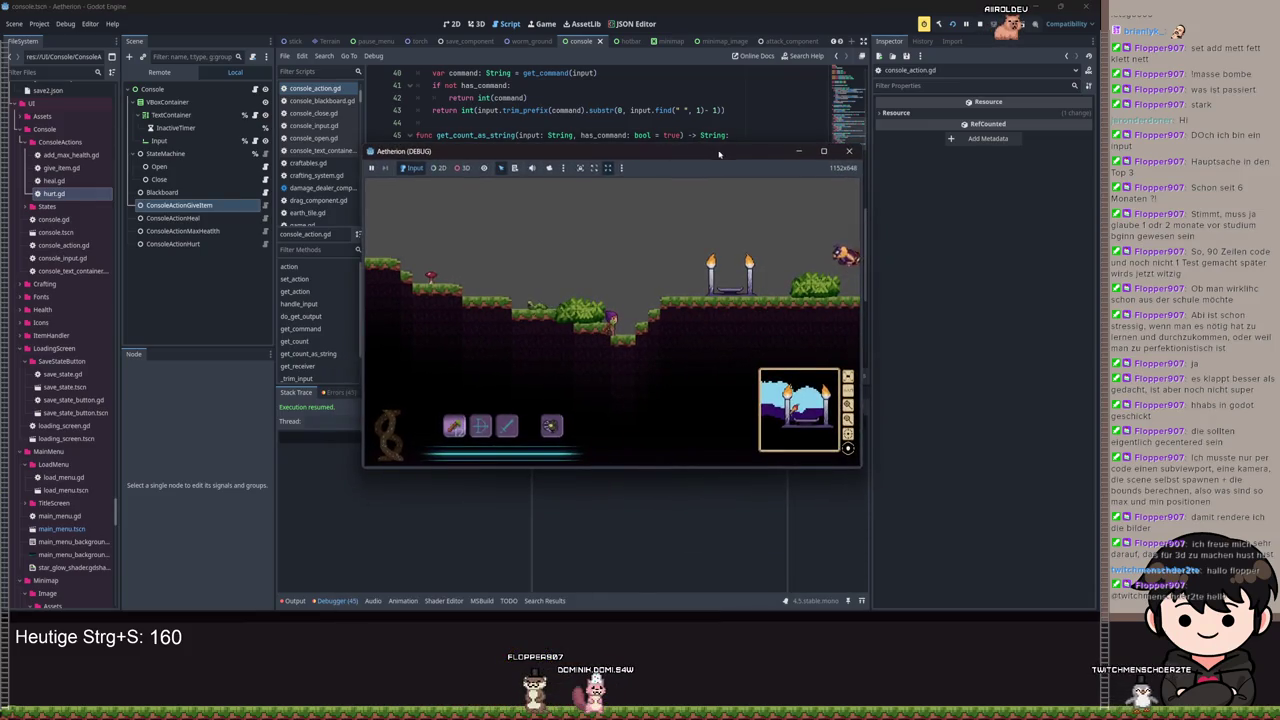
Step: Maximize the game and run and jump the character left and right
{"action": "double_click", "coordinate": [718, 153]}
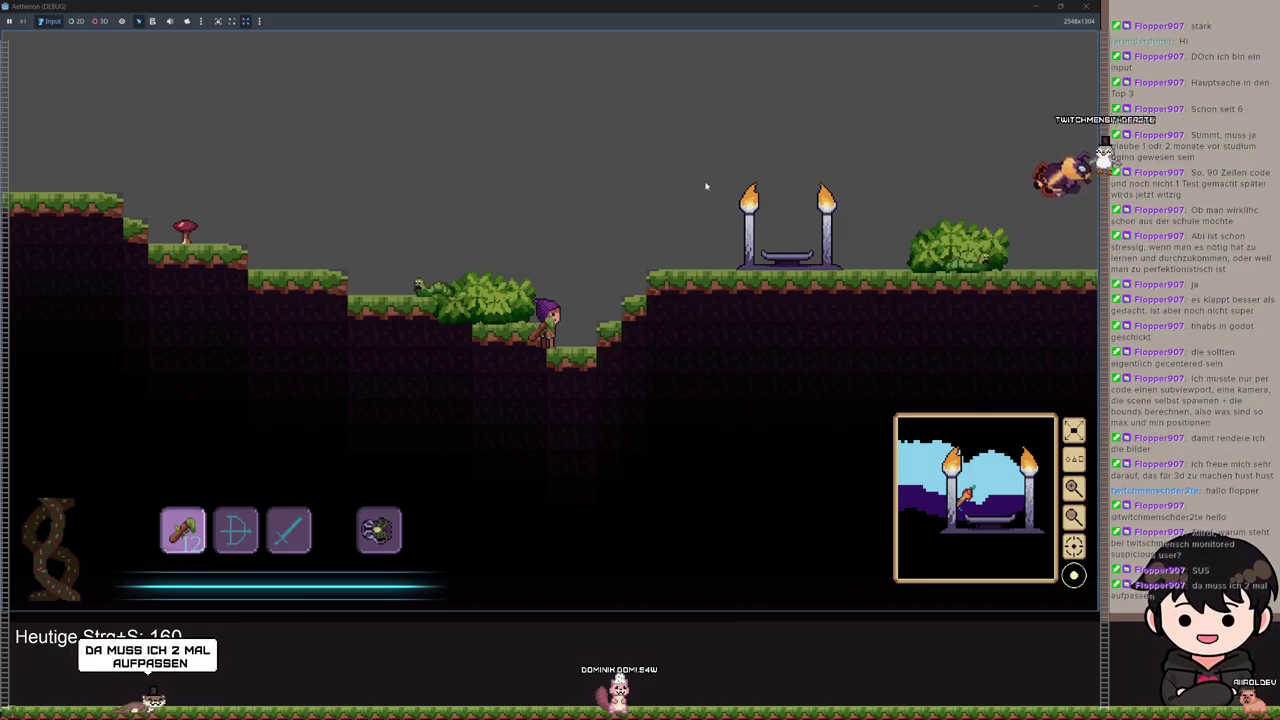
{"action": "key", "text": "a"}
{"action": "key", "text": "space"}
{"action": "key", "text": "d"}
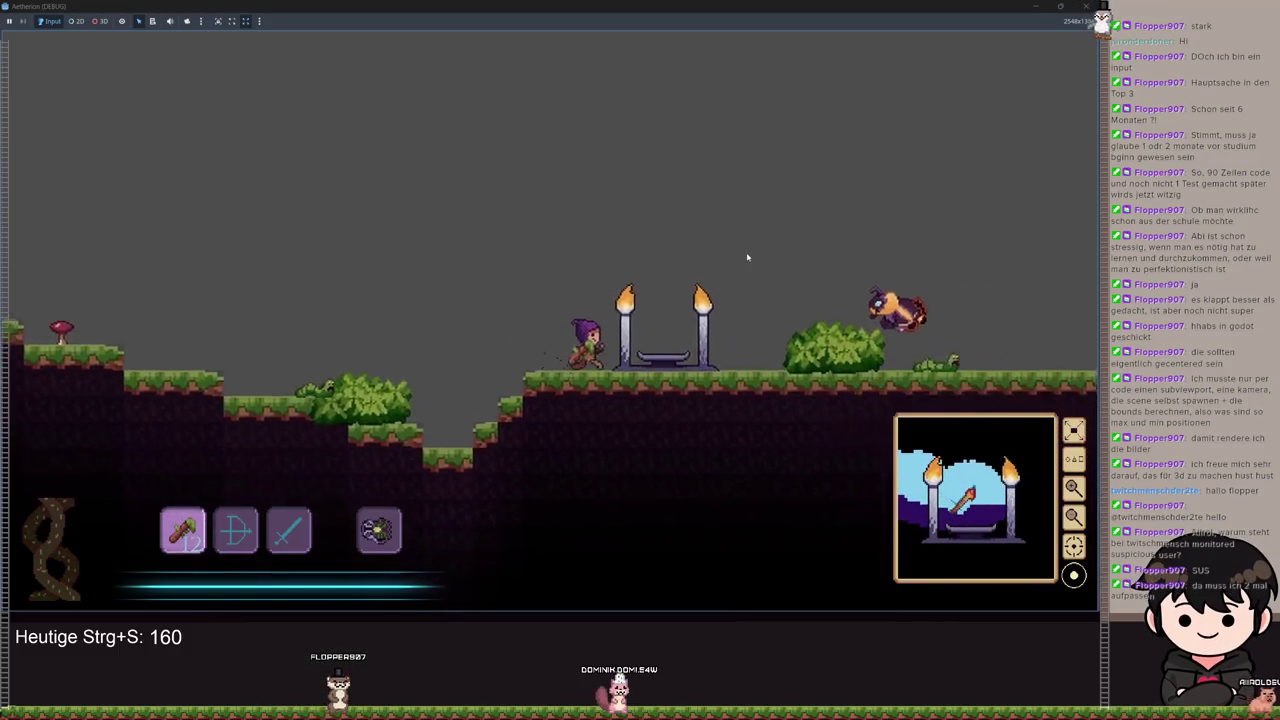
{"action": "key", "text": "a"}
{"action": "key", "text": "space"}
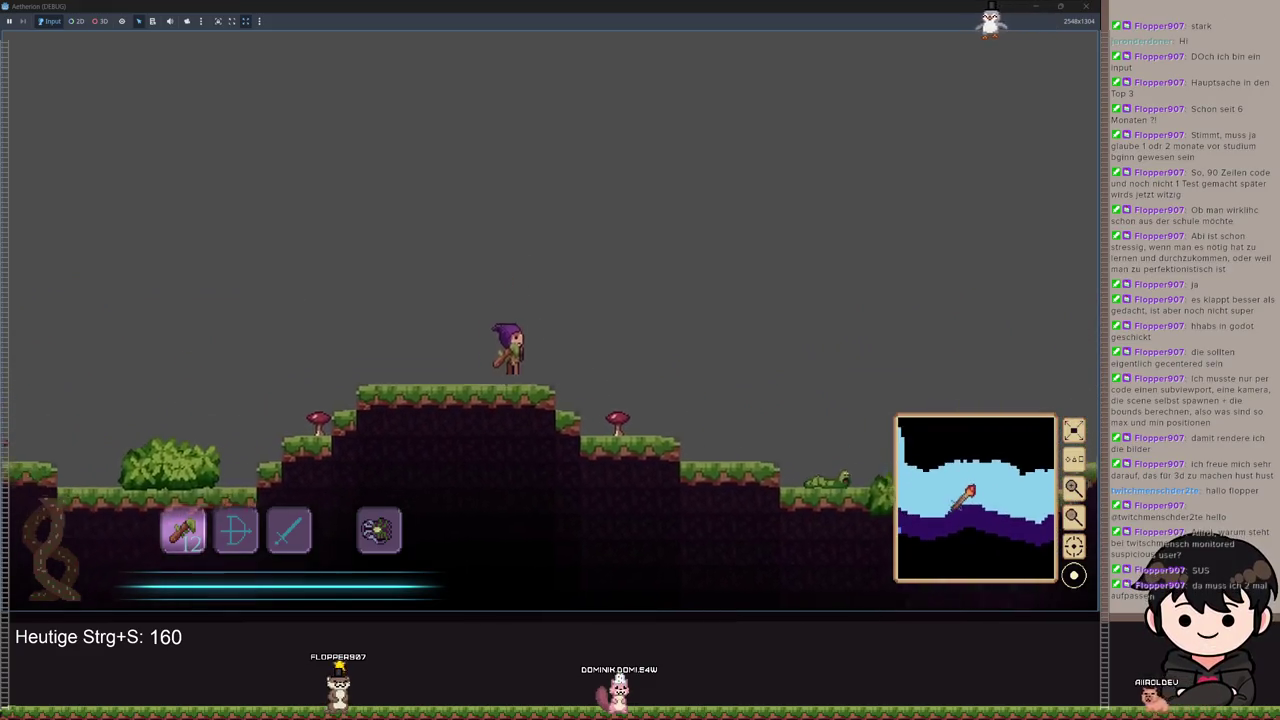
{"action": "key", "text": "space"}
{"action": "key", "text": "d"}
{"action": "key", "text": "space"}
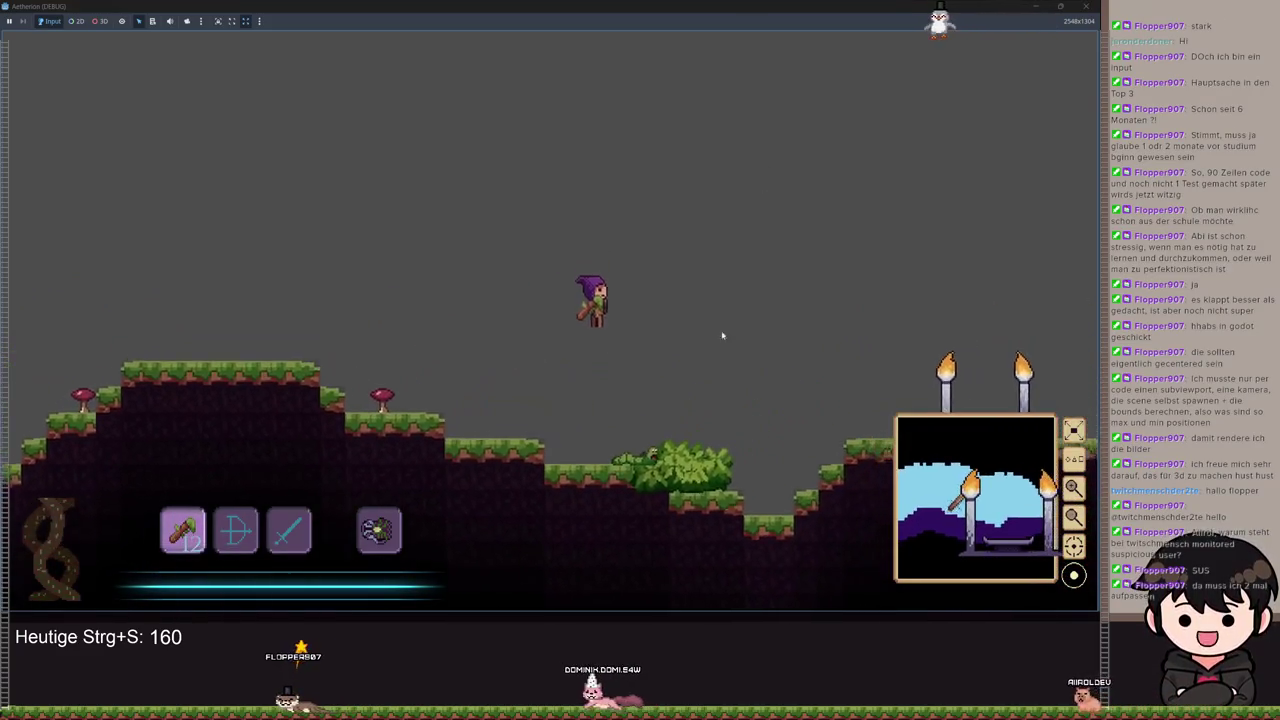
{"action": "key", "text": "d"}
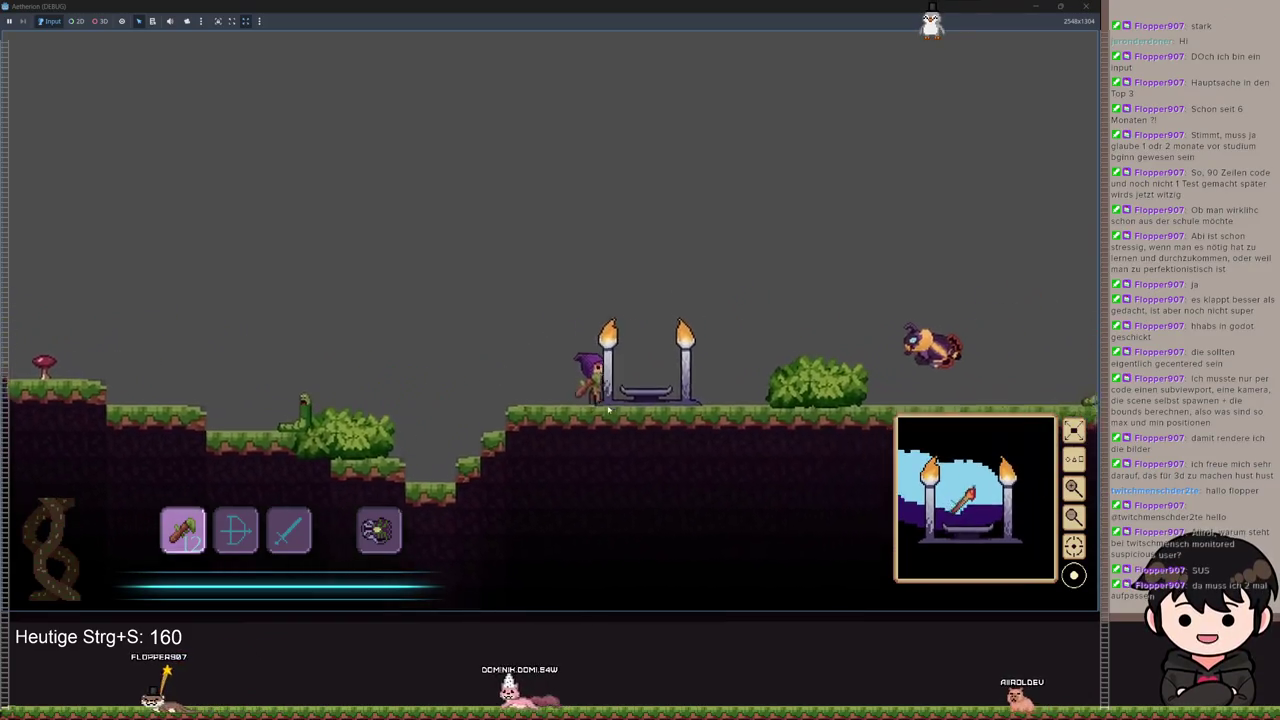
{"action": "key", "text": "a"}
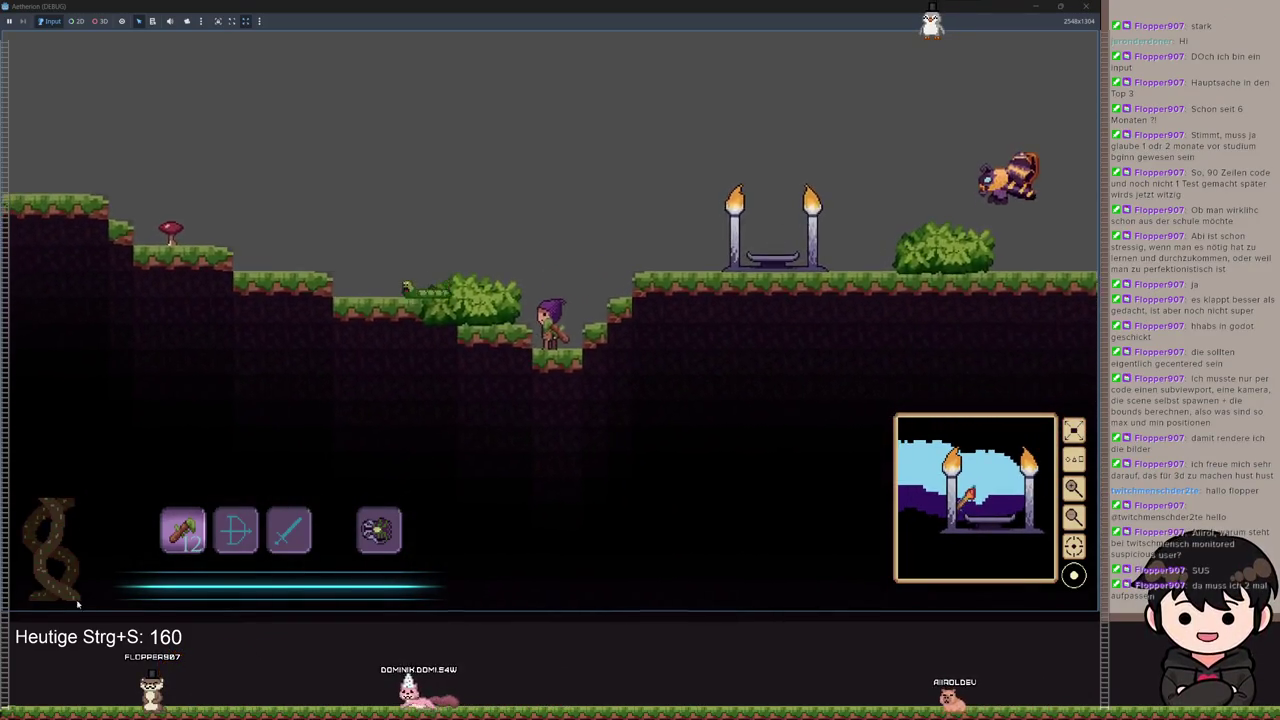
Step: Toggle the pause menu, open the console, and clear its input
{"action": "key", "text": "Escape"}
{"action": "key", "text": "Escape"}
{"action": "key", "text": "t"}
{"action": "type", "text": "/GIVE"}
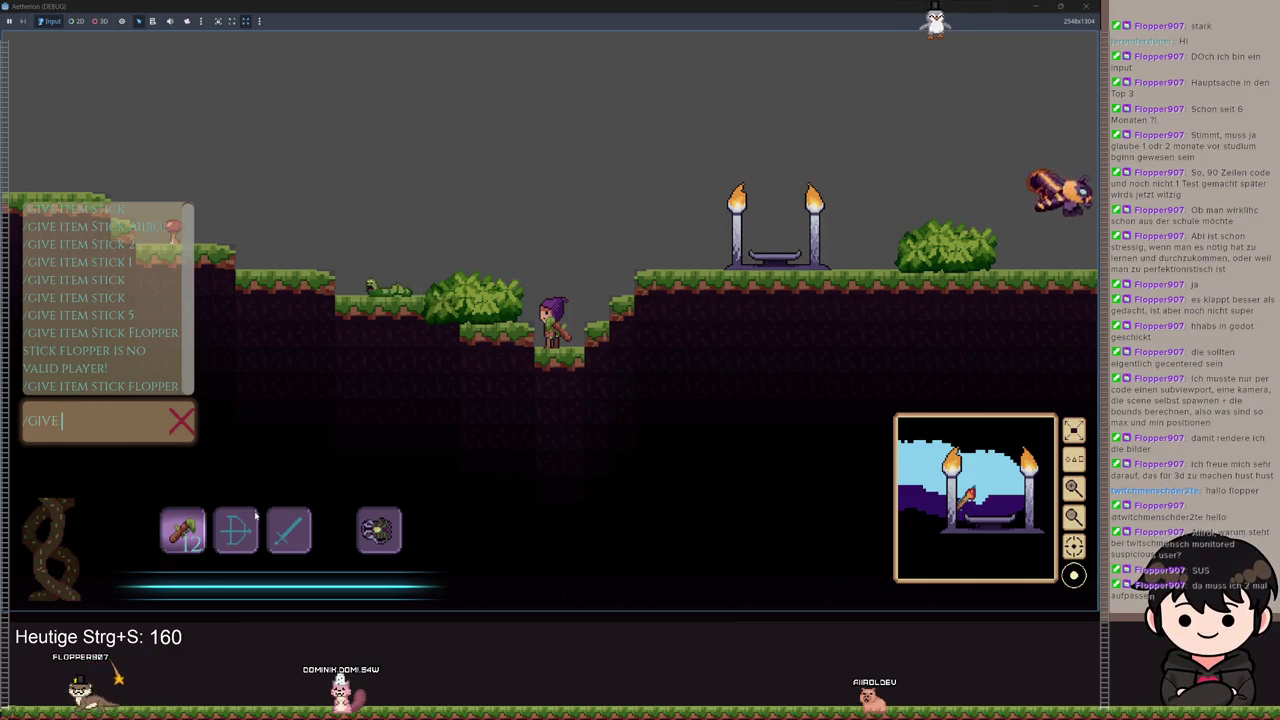
{"action": "type", "text": "dfgndfogipgh"}
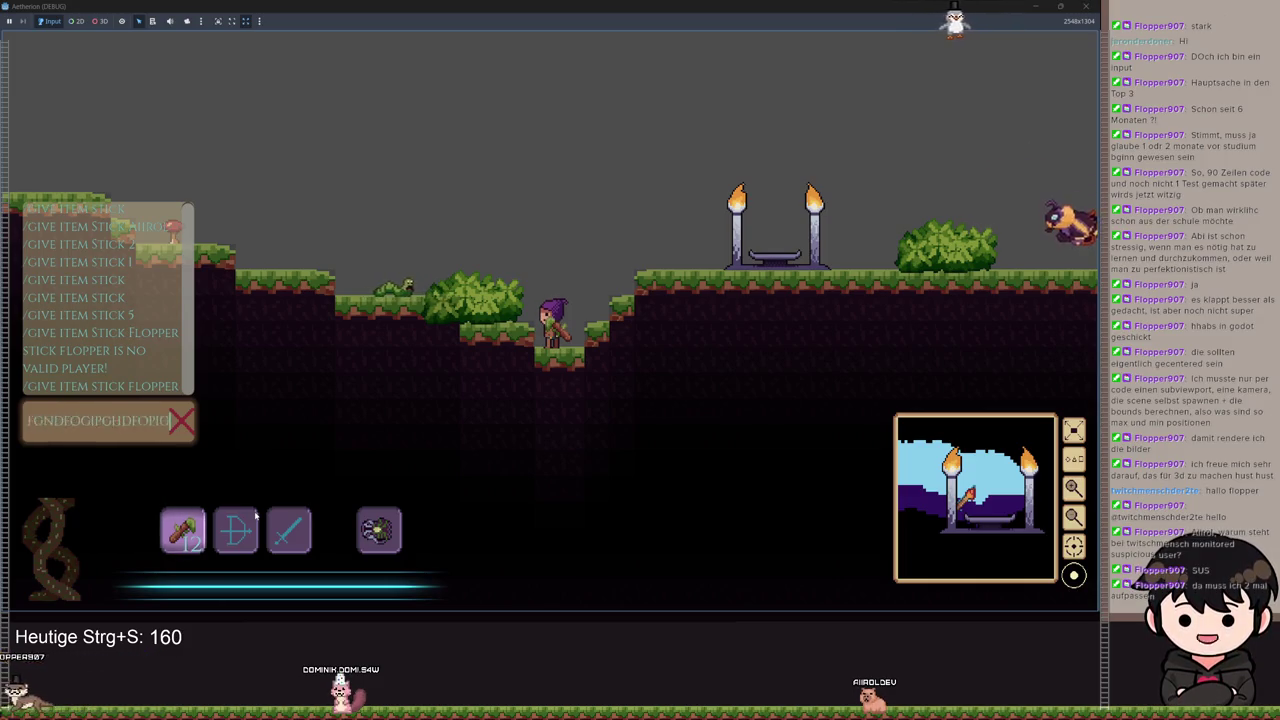
{"action": "key", "text": "ctrl+a"}
{"action": "key", "text": "BackSpace"}
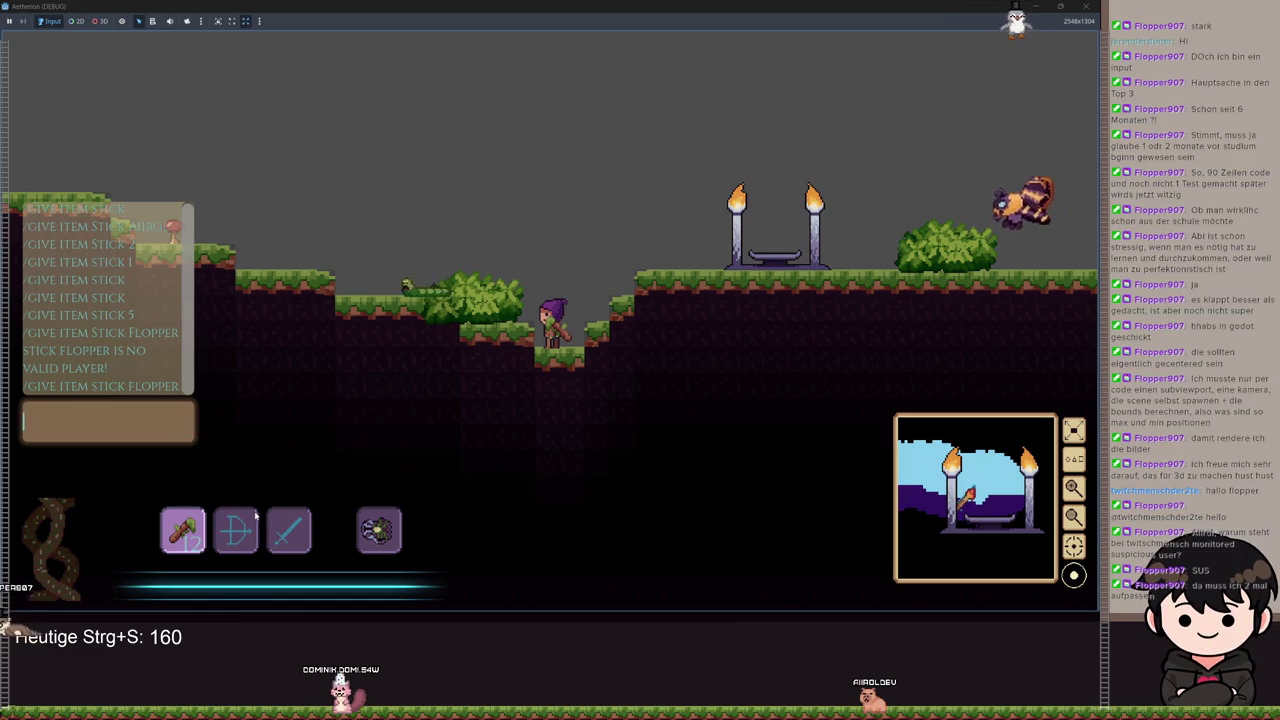